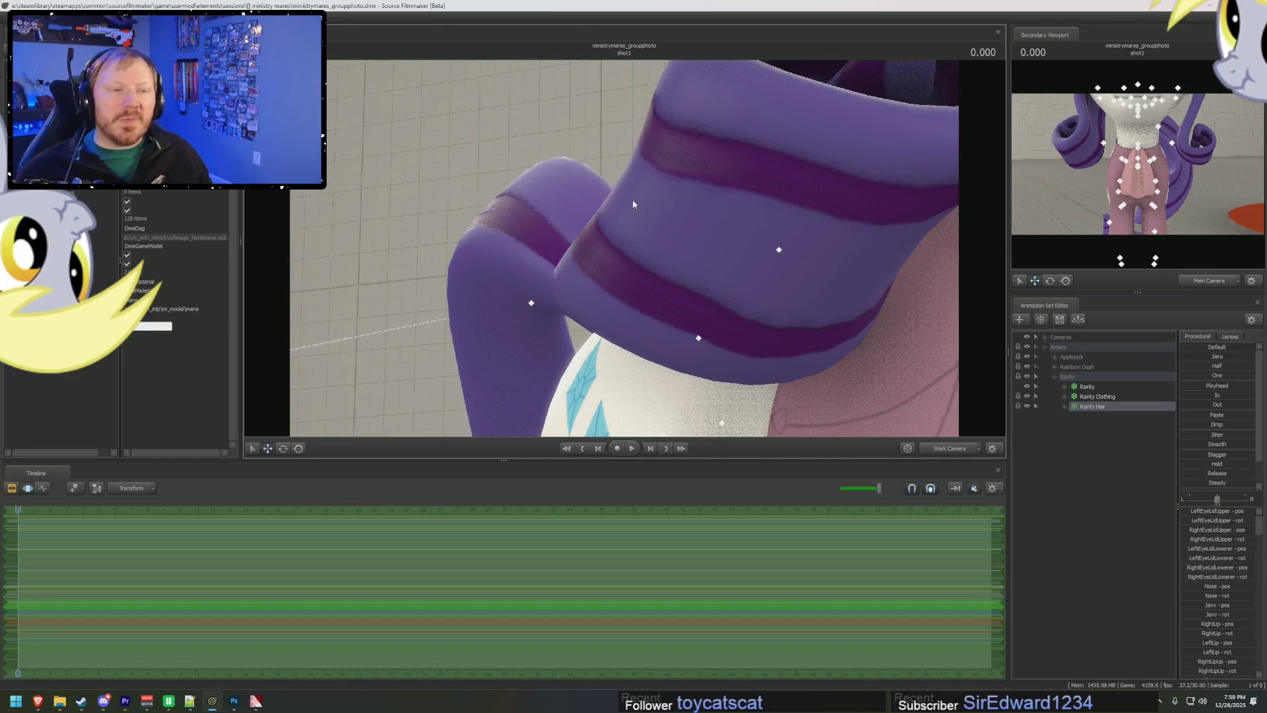
- Inspect Rarity's mane, tail, cutie mark and face up close, then pull back to a wide view
key(alt+Tab)
key(alt+Tab)
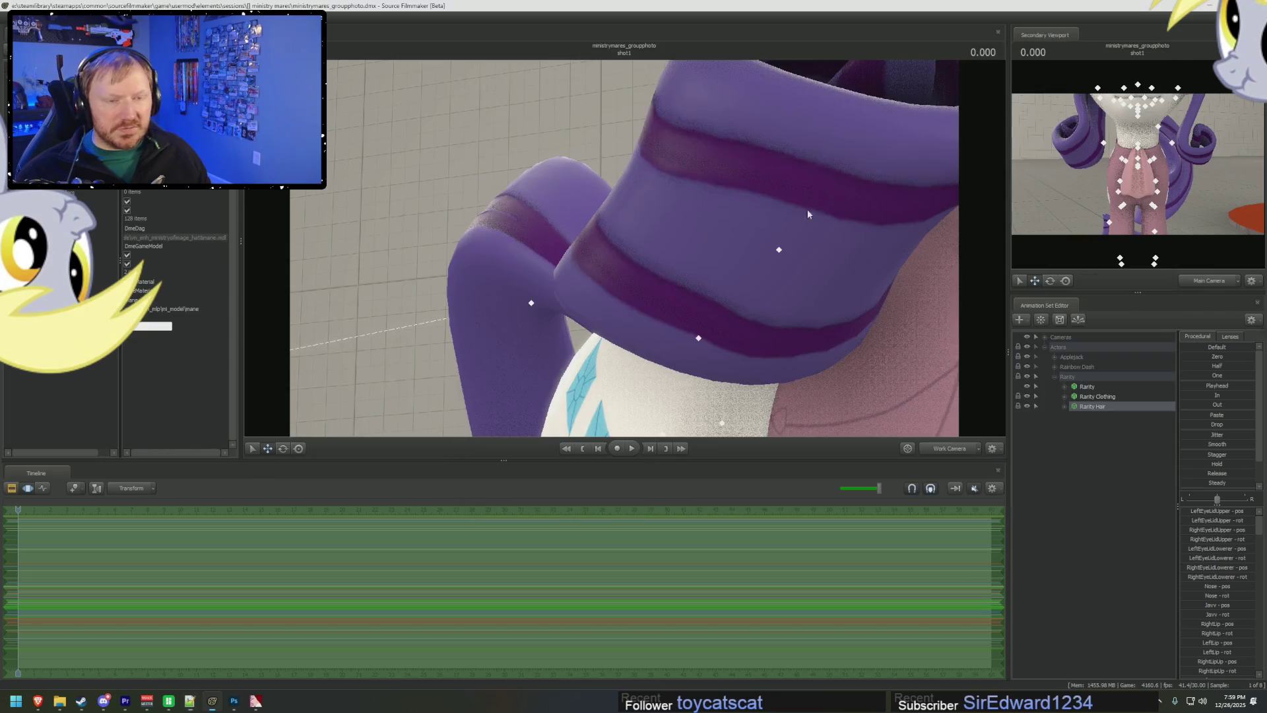
mouse_move(697, 246)
mouse_down()
mouse_move(670, 332)
mouse_move(632, 266)
mouse_up()
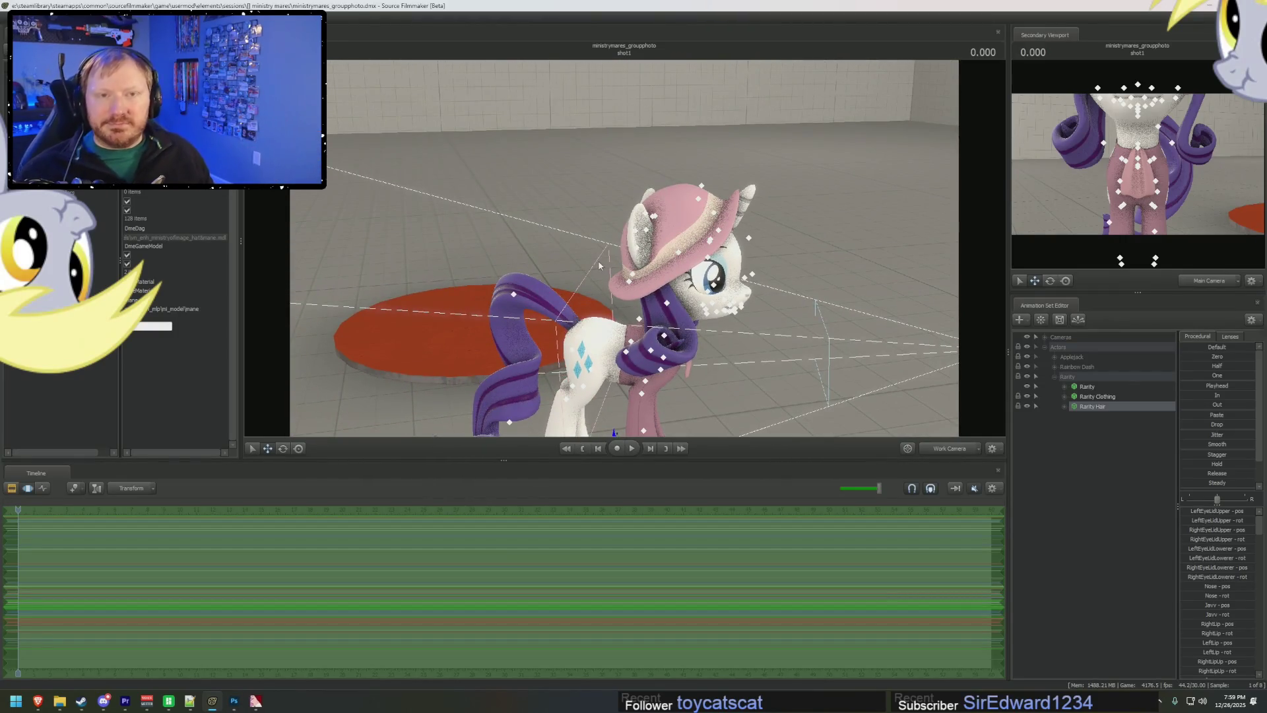
drag(772, 279, 755, 295)
drag(624, 248, 581, 277)
key(ctrl+1)
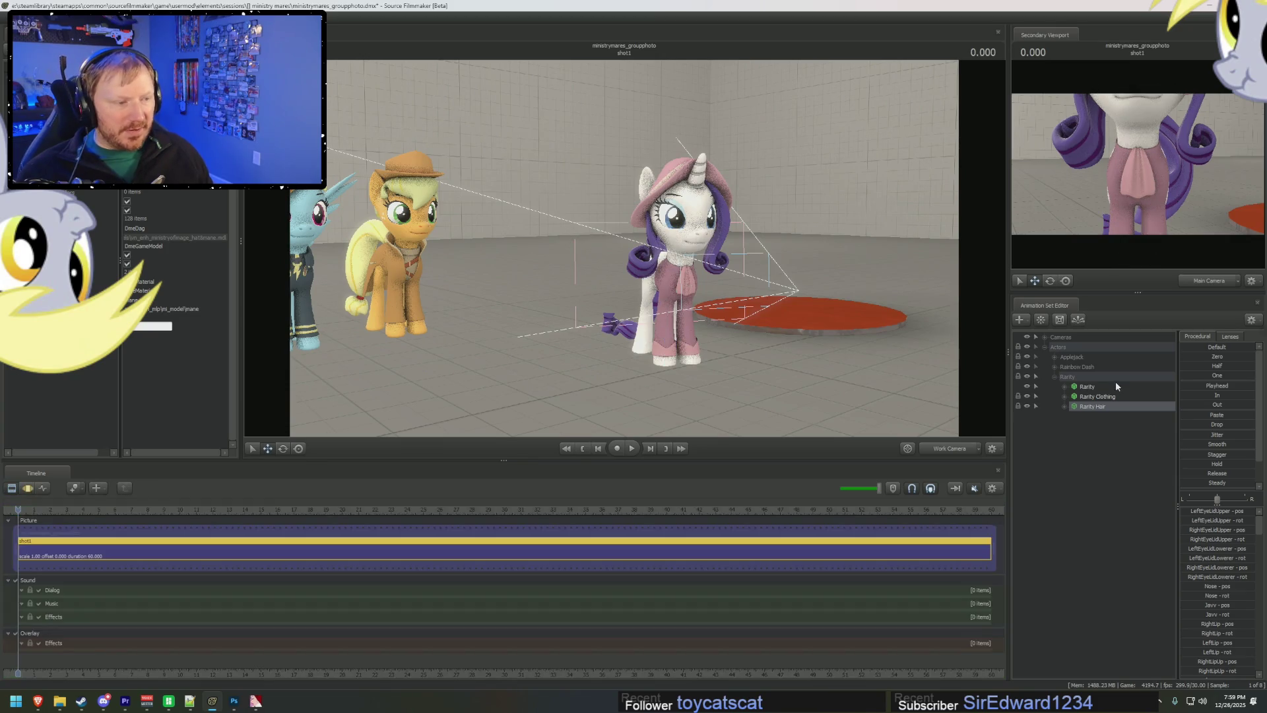
- Select Rarity's whole rig and snap her into place beside Applejack
double_click(1060, 375)
key(ctrl+3)
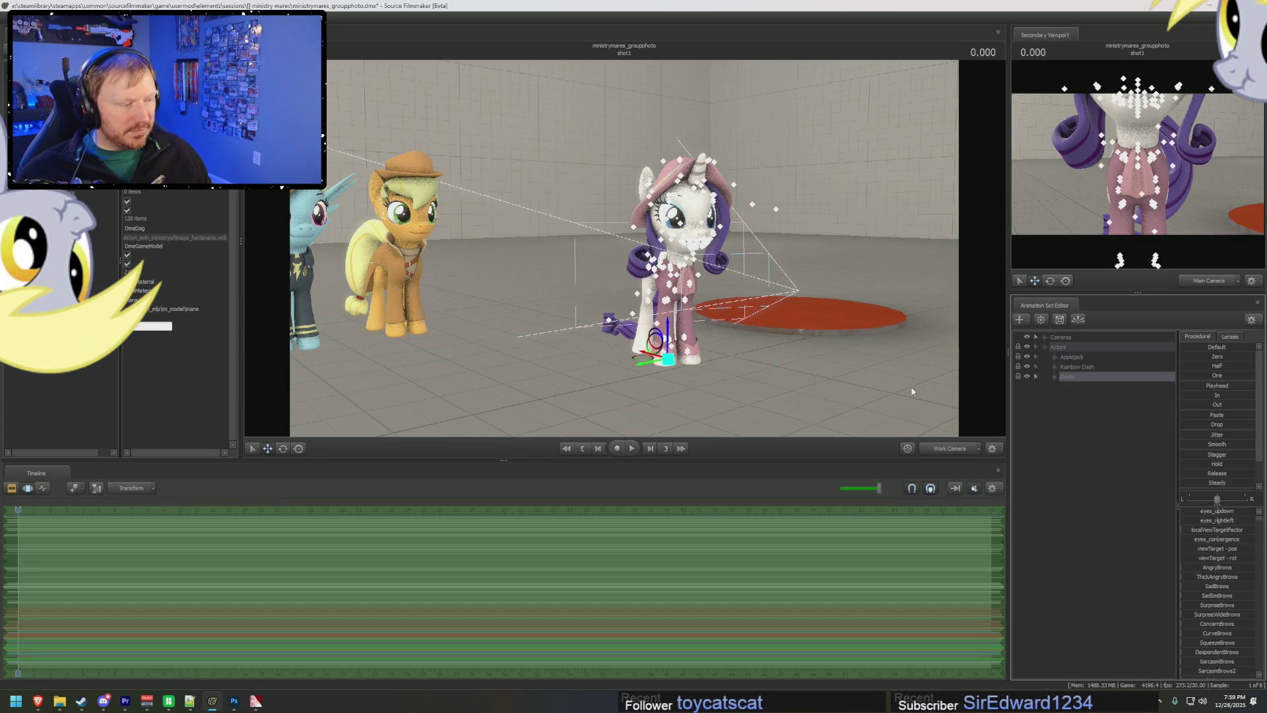
key(ctrl+z)
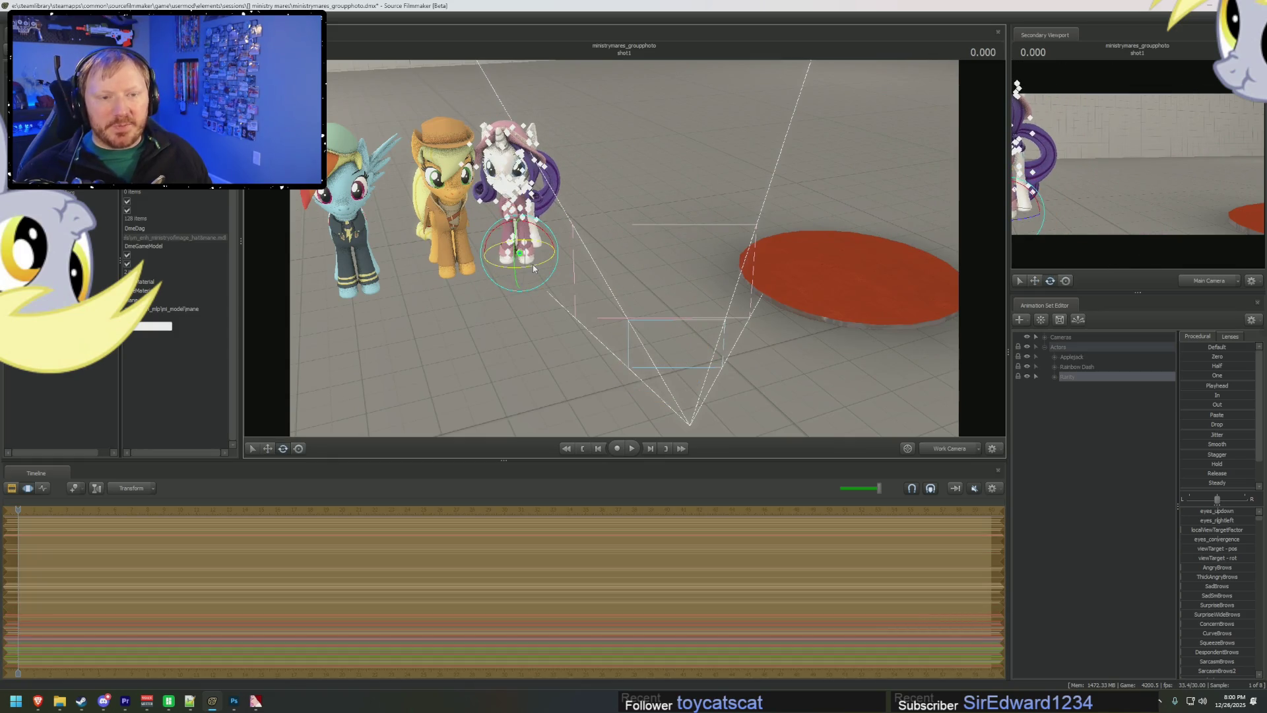
- Inspect the three ponies through the Work Camera from several angles, then clear the selection
ctrl+click(939, 453)
key(f)
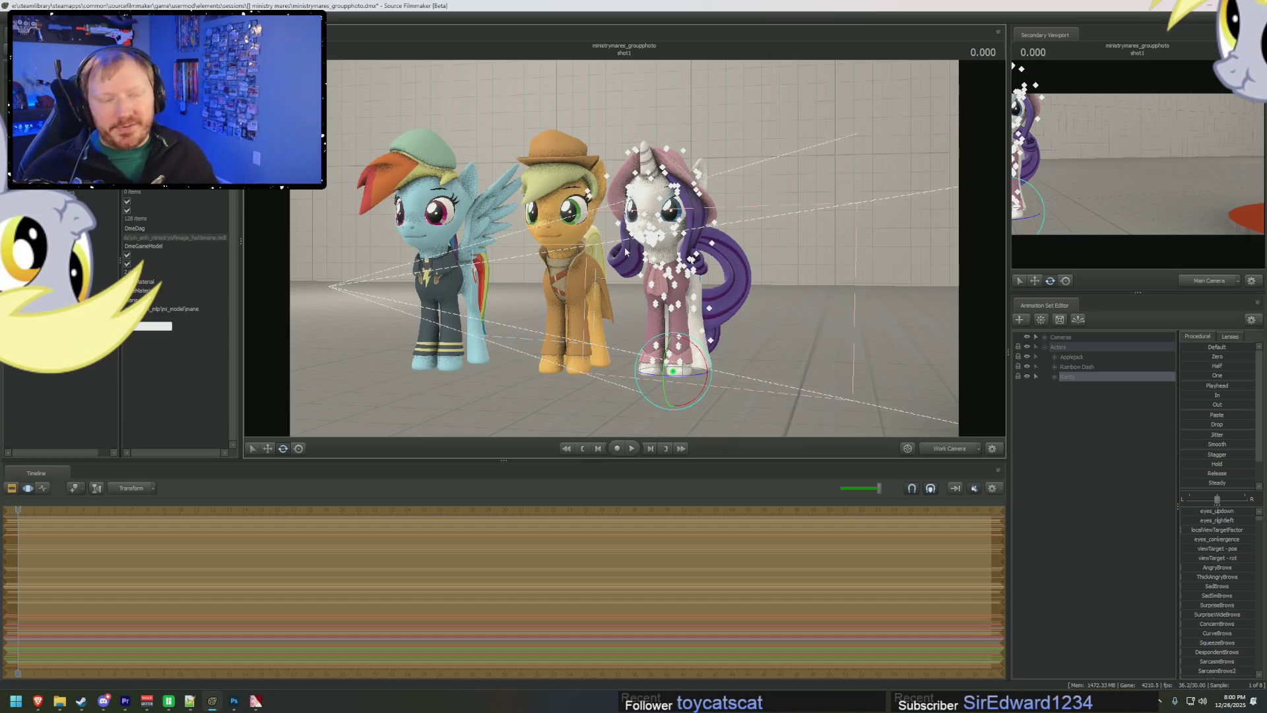
drag(792, 205, 660, 207)
right_drag(660, 207, 660, 144)
drag(660, 144, 607, 147)
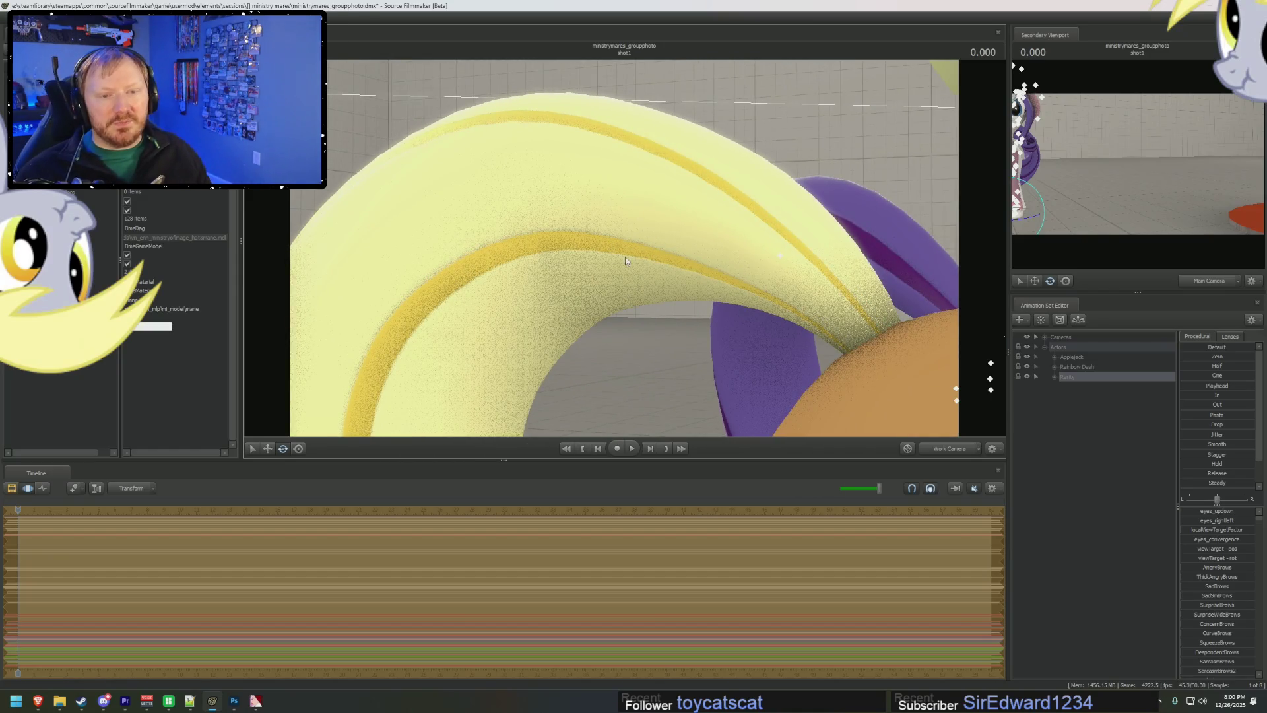
drag(568, 295, 505, 302)
drag(622, 249, 622, 249)
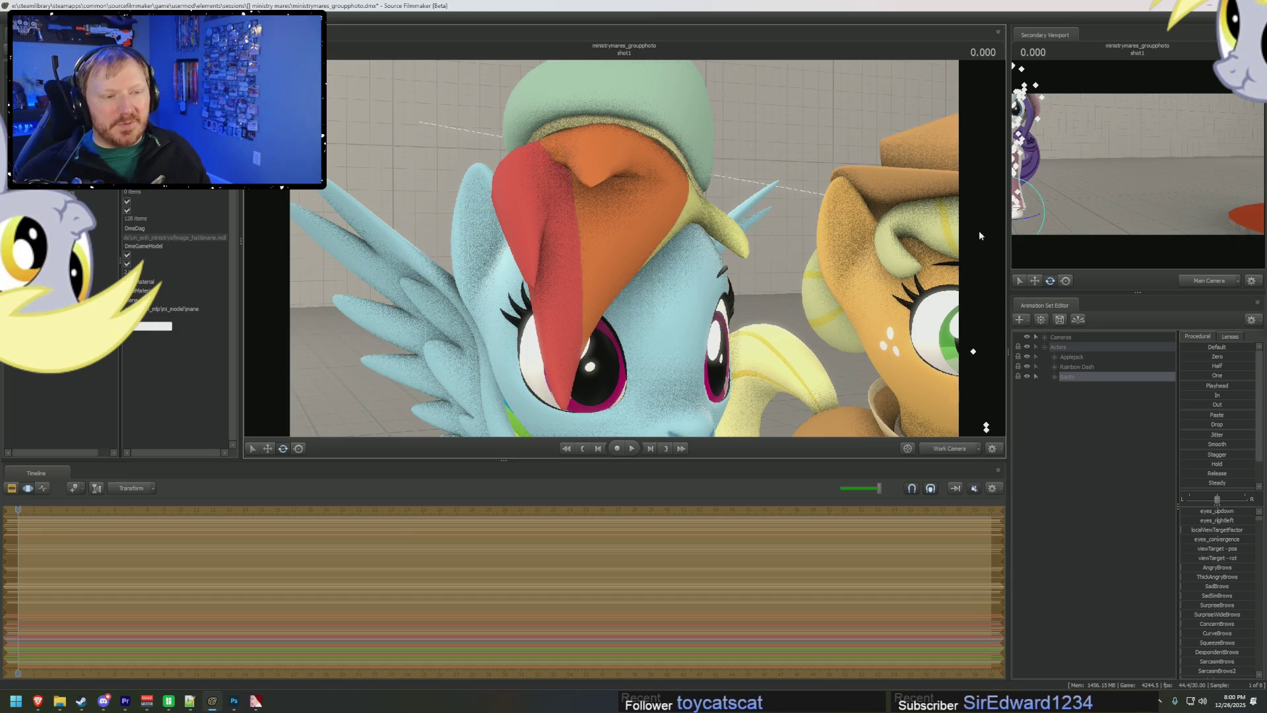
scroll(979, 231, down, 10)
key(F2)
key(F3)
click(1098, 406)
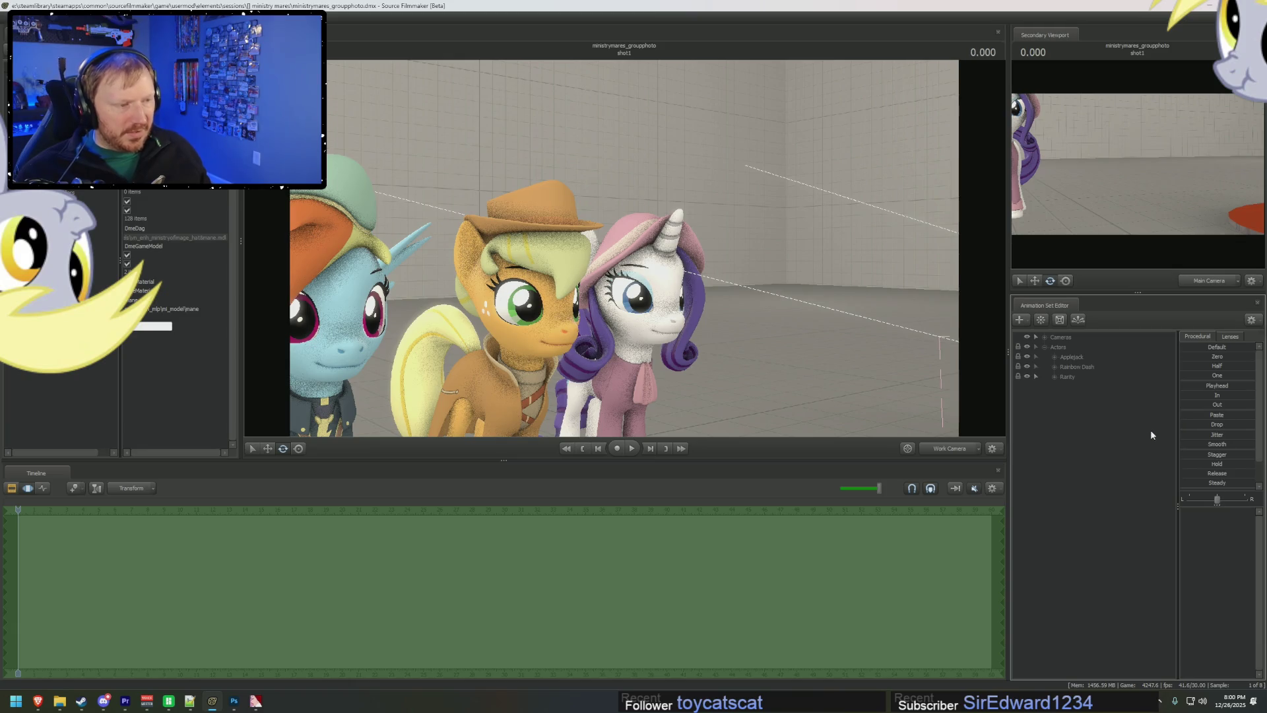
- Filter models by 'ministry' and add the Ministry of Morale hat-and-mane and outfit models
text(ministry)
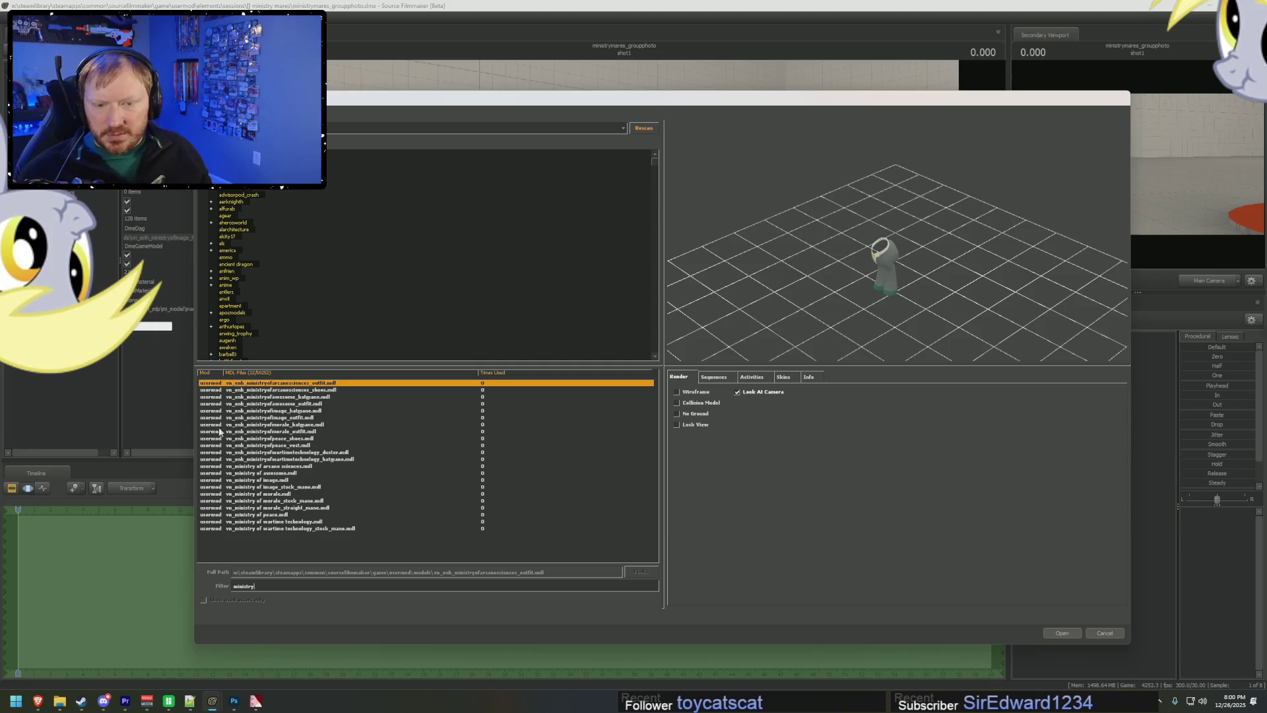
click(292, 426)
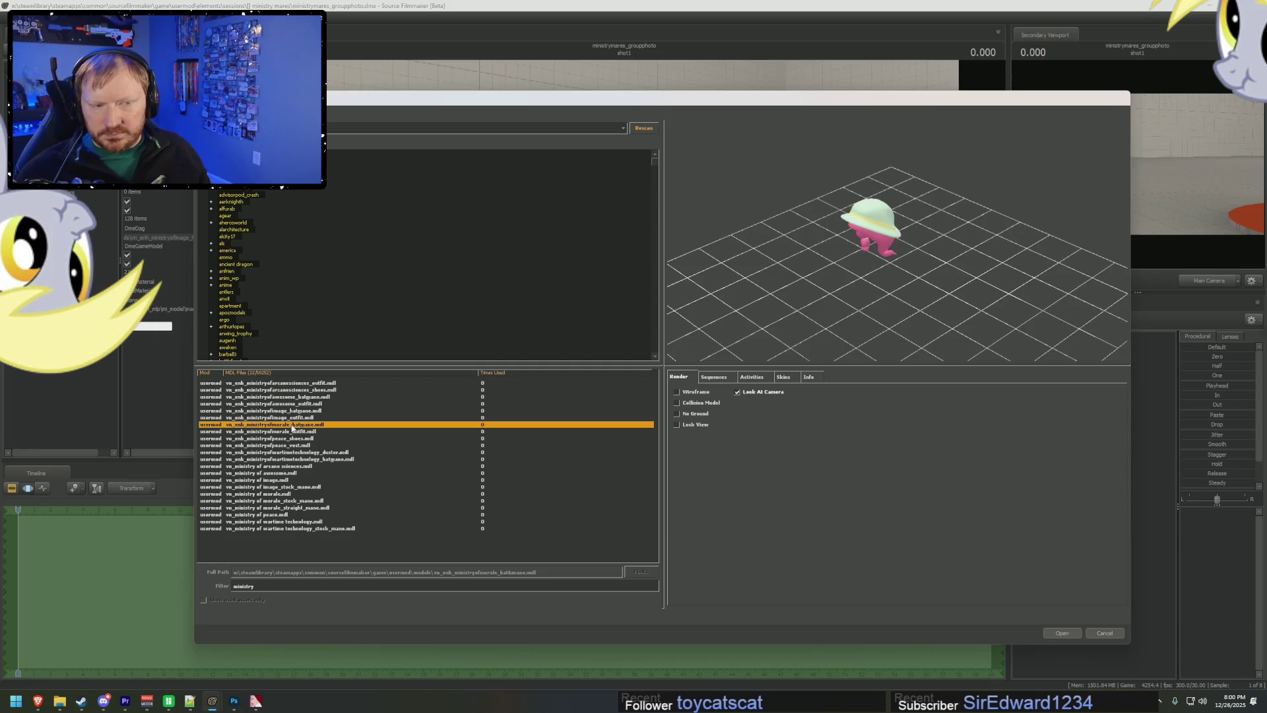
double_click(306, 429)
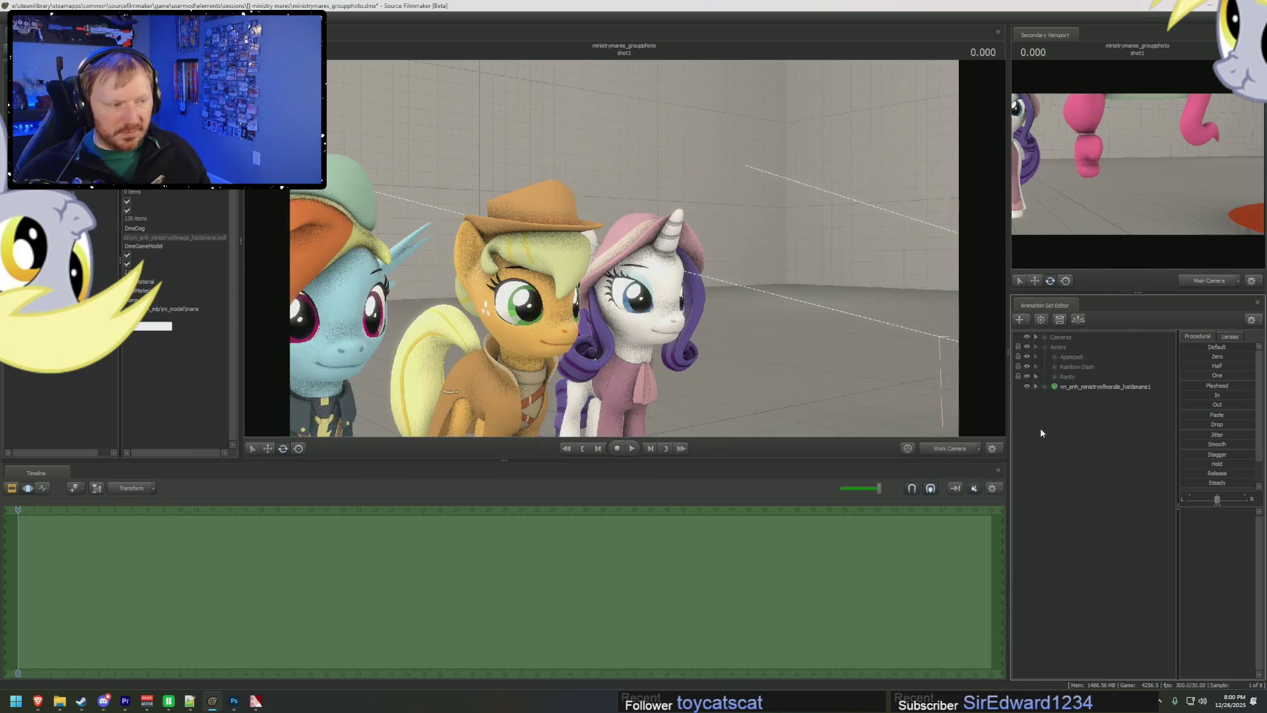
right_click(1042, 429)
click(841, 431)
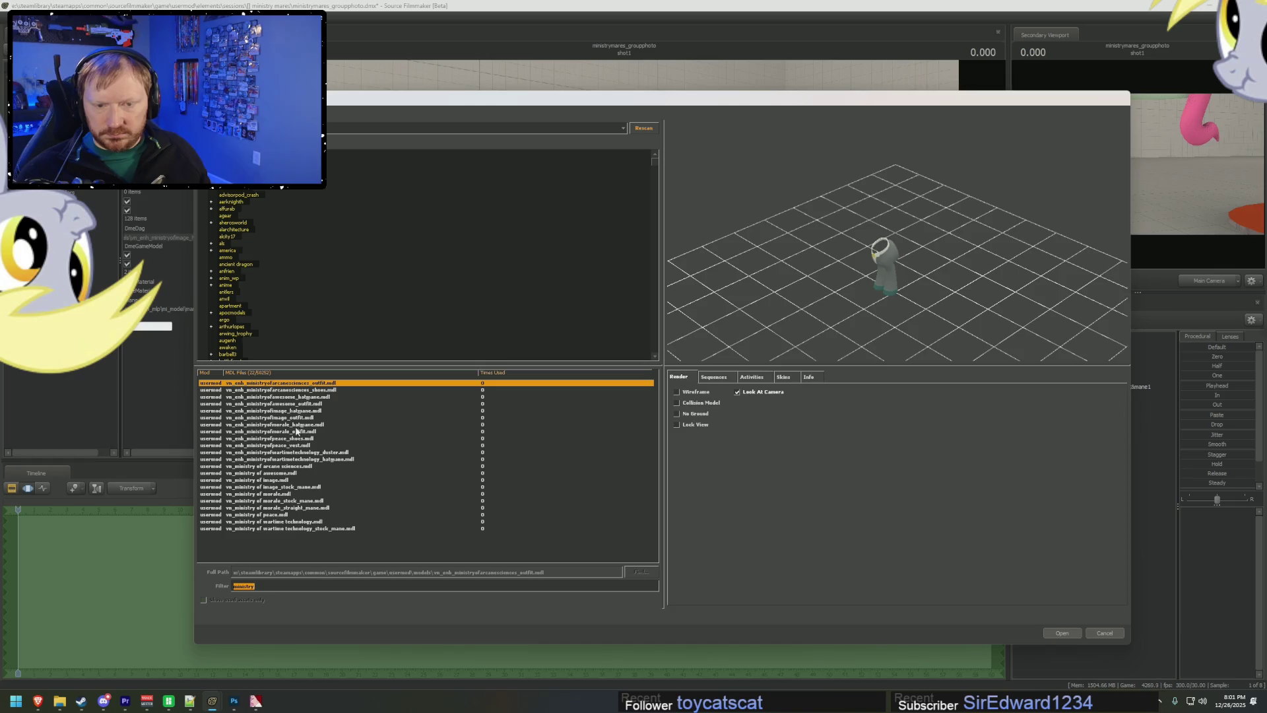
click(299, 432)
double_click(303, 433)
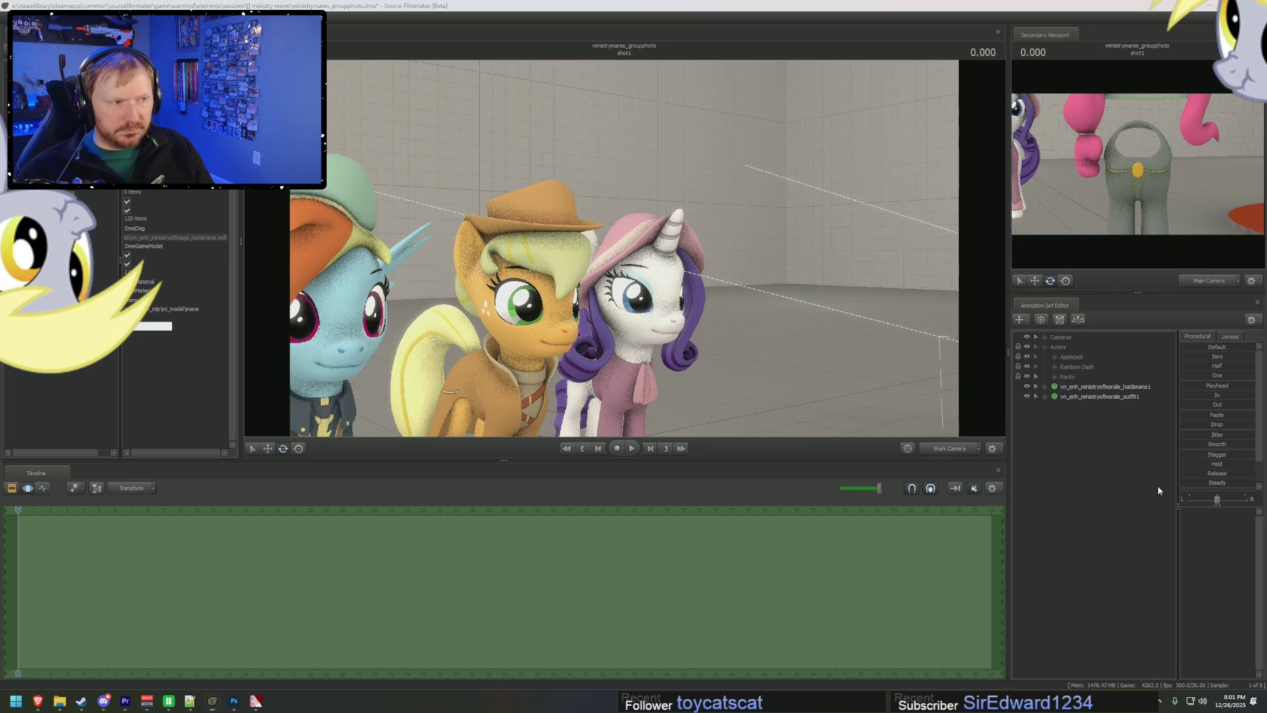
- Add the revamped_pinkiepie model and select Pinkie Pie to show her controls
text(pinkie)
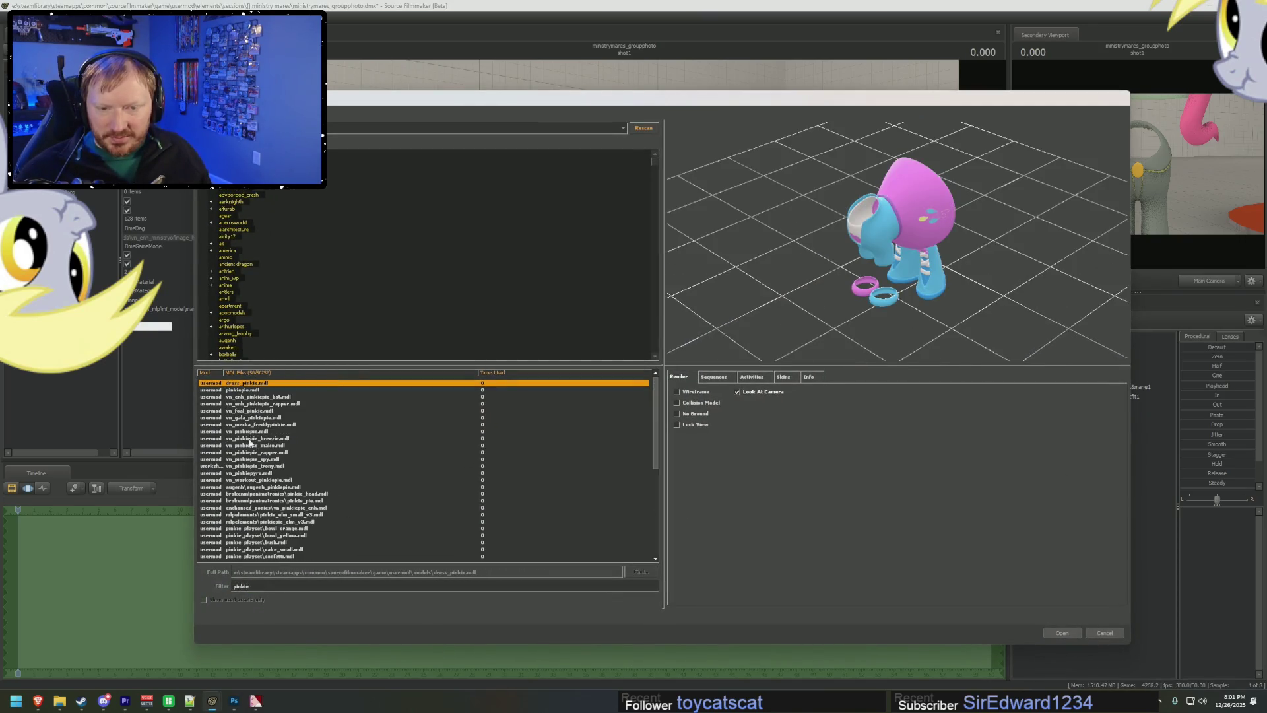
text( r)
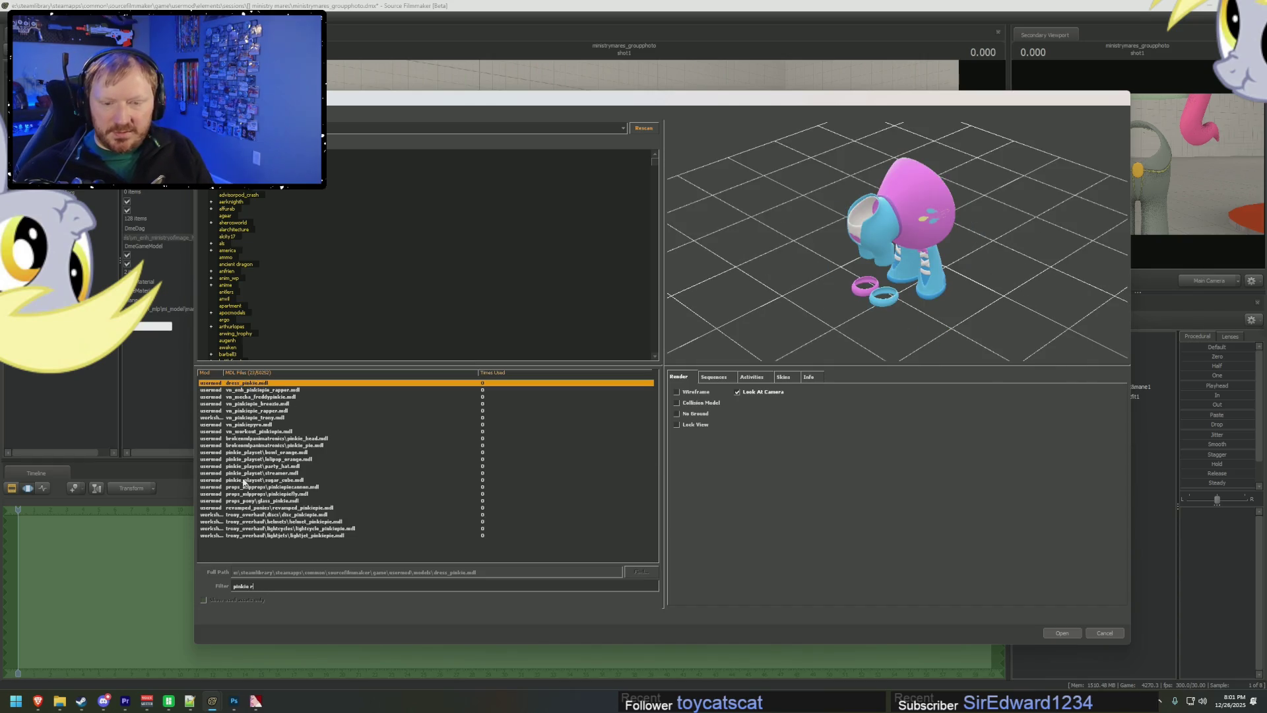
text(evampe)
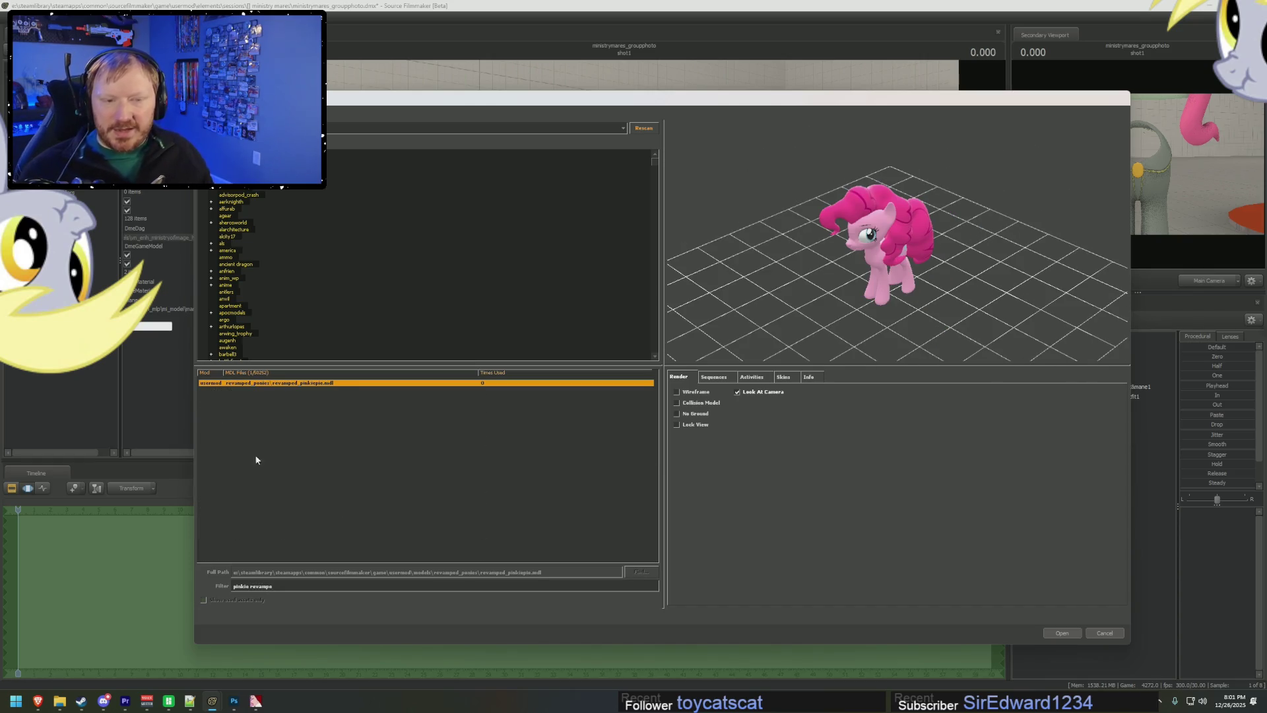
click(1049, 635)
mouse_move(1063, 406)
mouse_down()
mouse_move(1086, 389)
mouse_move(1094, 414)
mouse_move(1090, 403)
mouse_up()
key(Right)
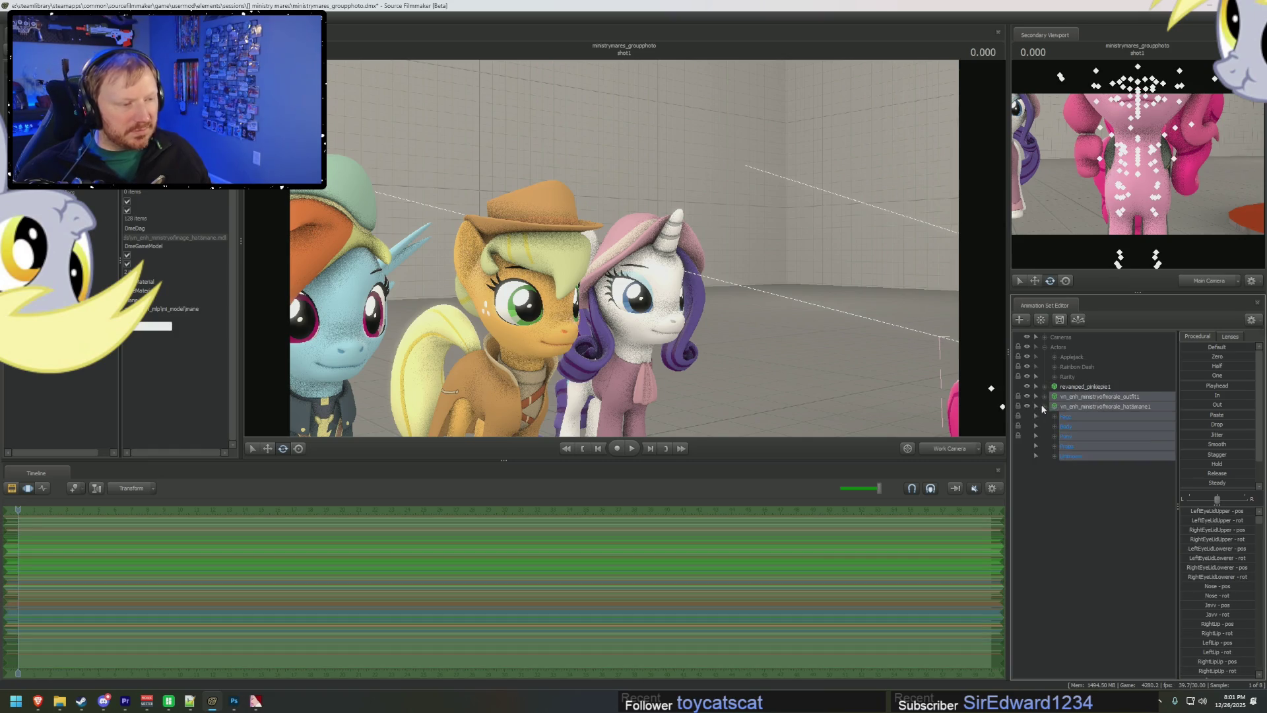
- Zero the Body groups of the Ministry of Morale outfit and hat-and-mane so they fit Pinkie Pie
click(1056, 477)
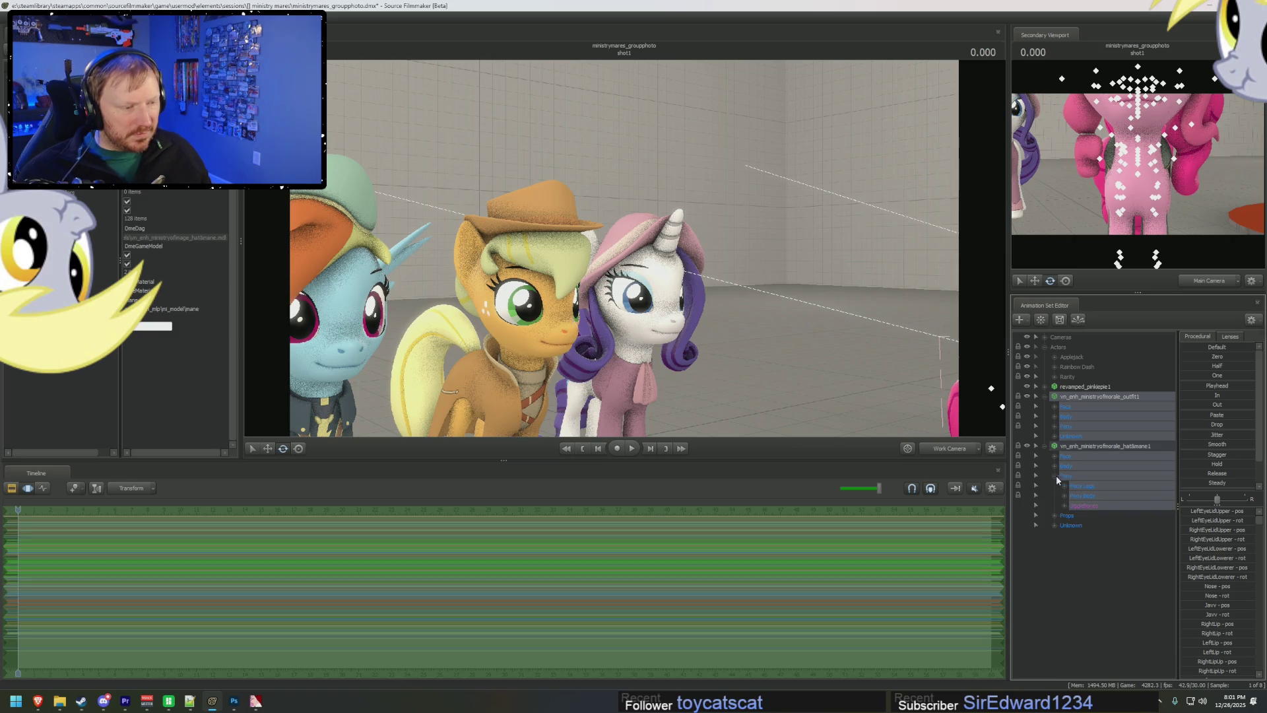
click(1065, 497)
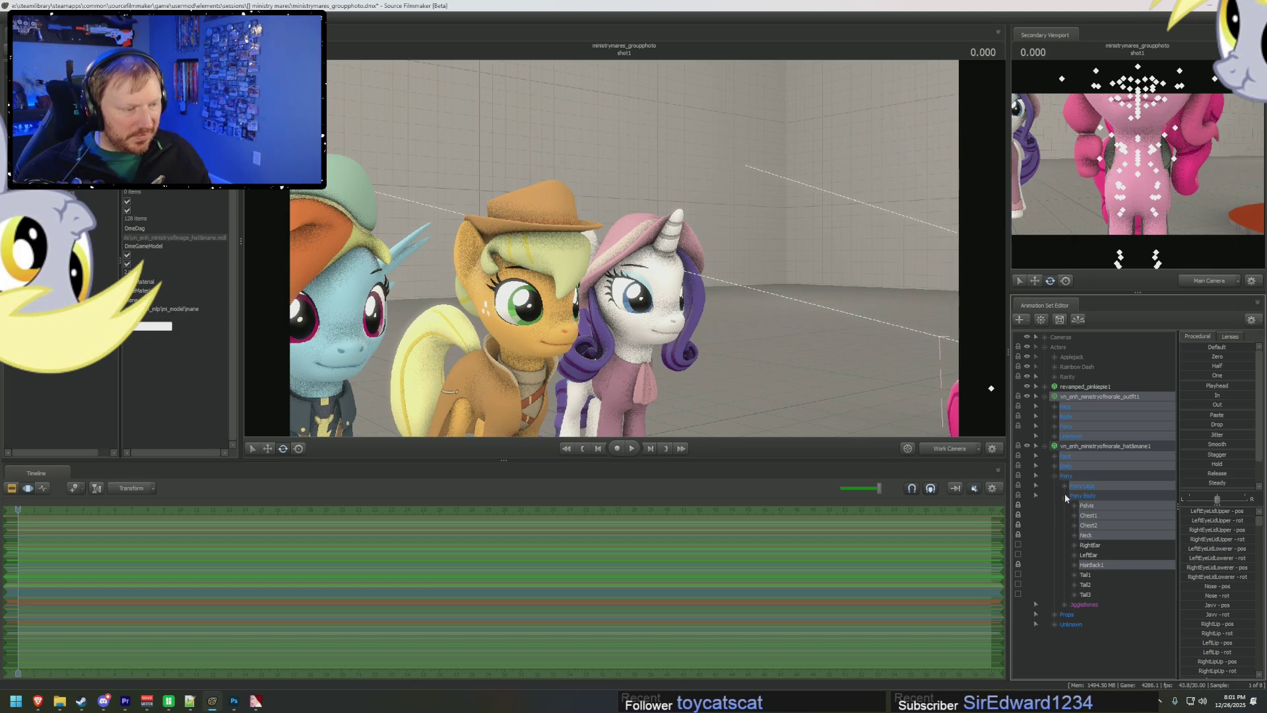
click(1065, 496)
click(1055, 467)
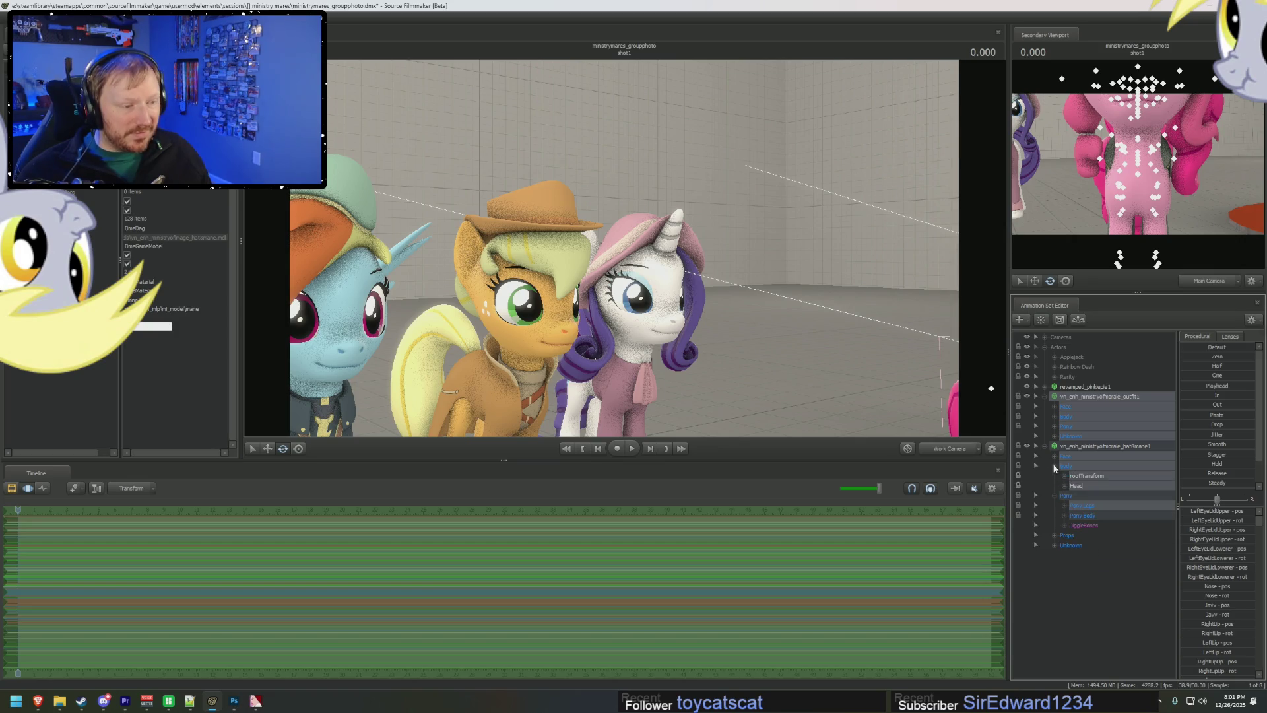
click(1055, 466)
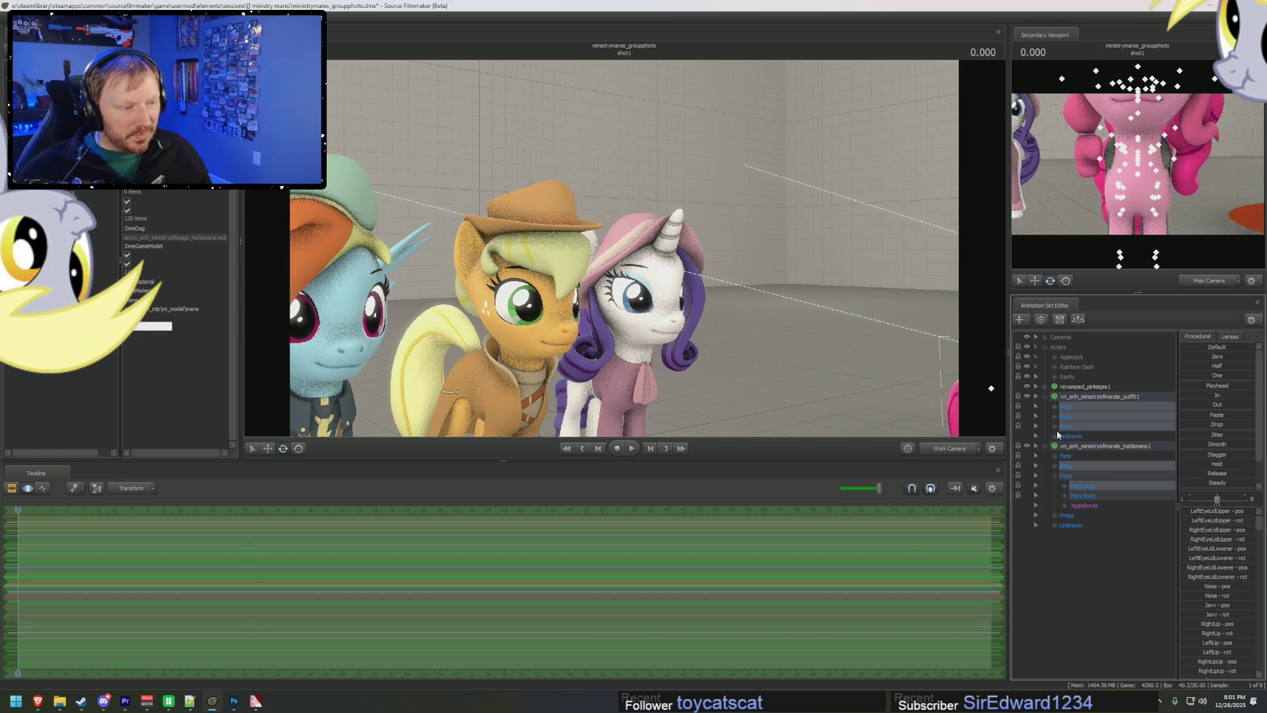
click(1055, 427)
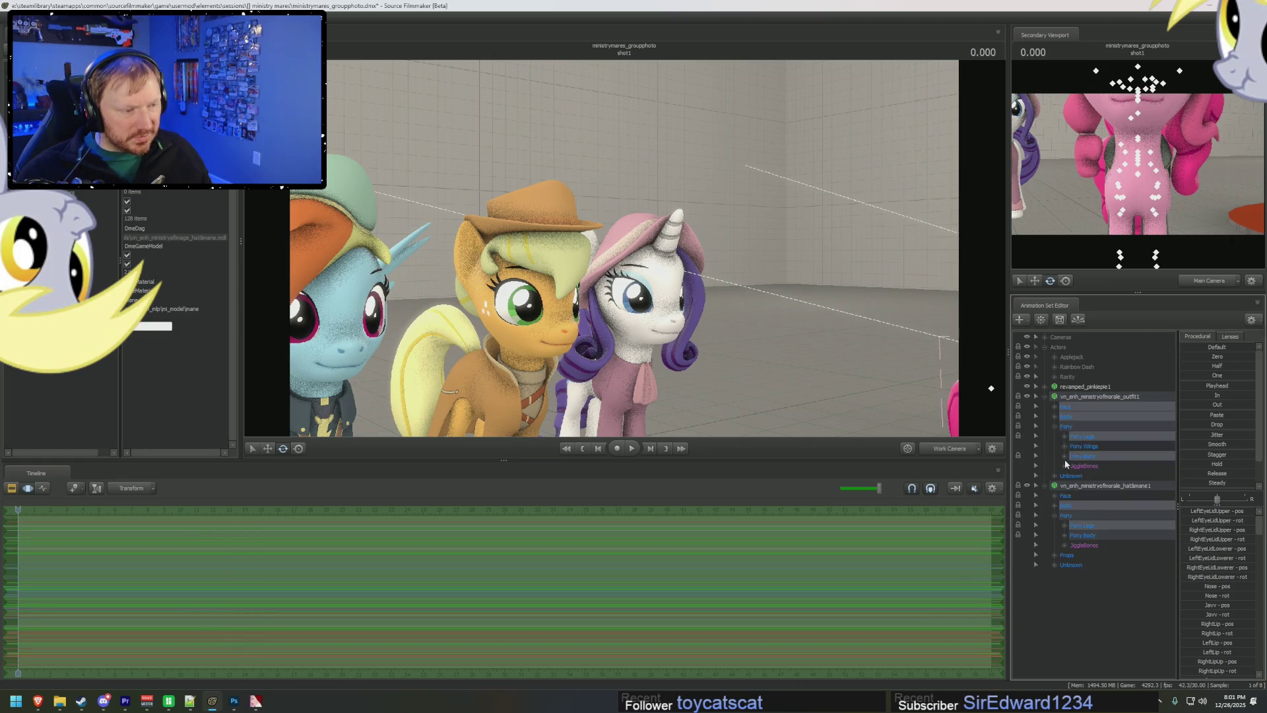
click(1065, 456)
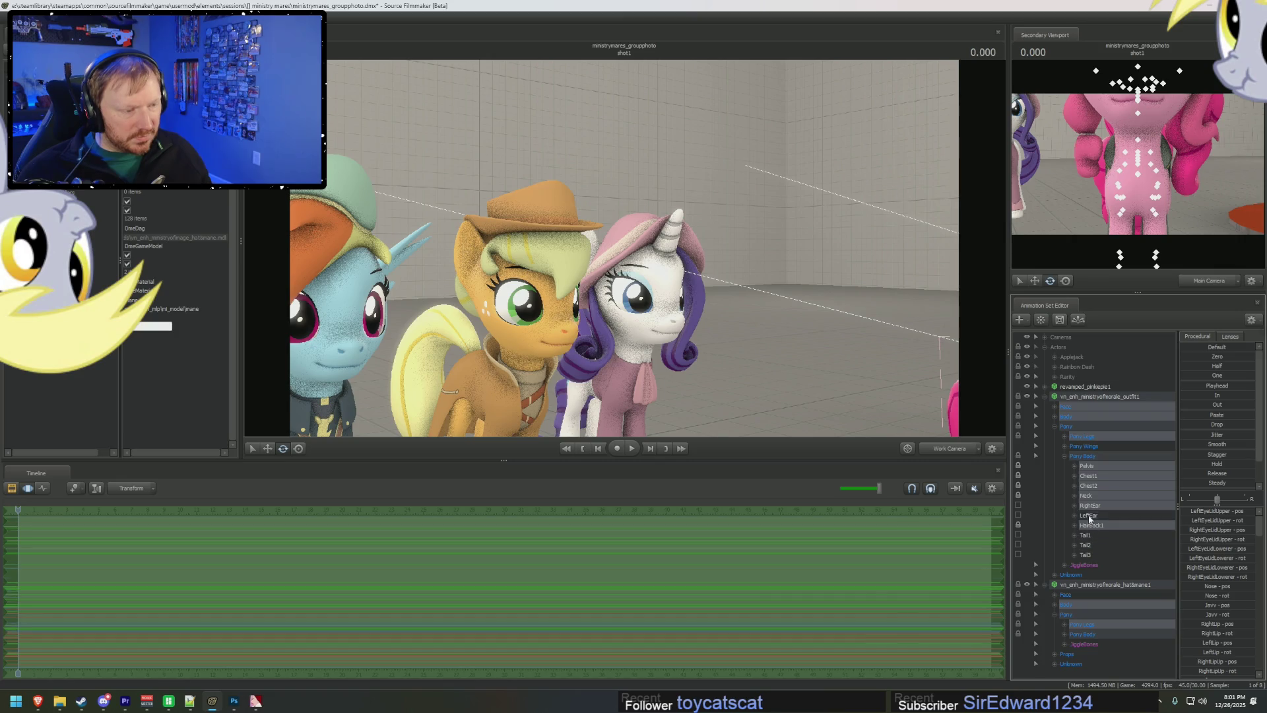
click(1069, 416)
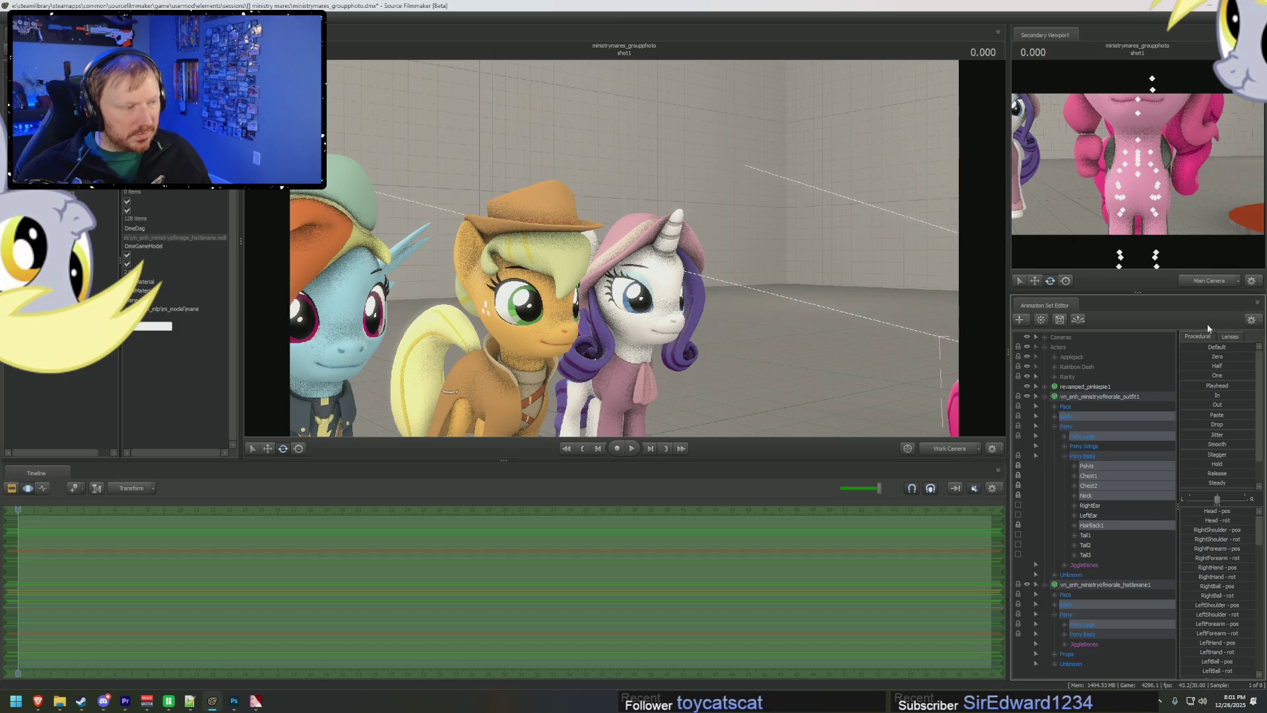
click(1186, 358)
mouse_move(840, 406)
mouse_down()
mouse_move(786, 387)
mouse_move(745, 330)
mouse_move(696, 383)
mouse_move(671, 352)
mouse_move(660, 363)
mouse_up()
key(F2)
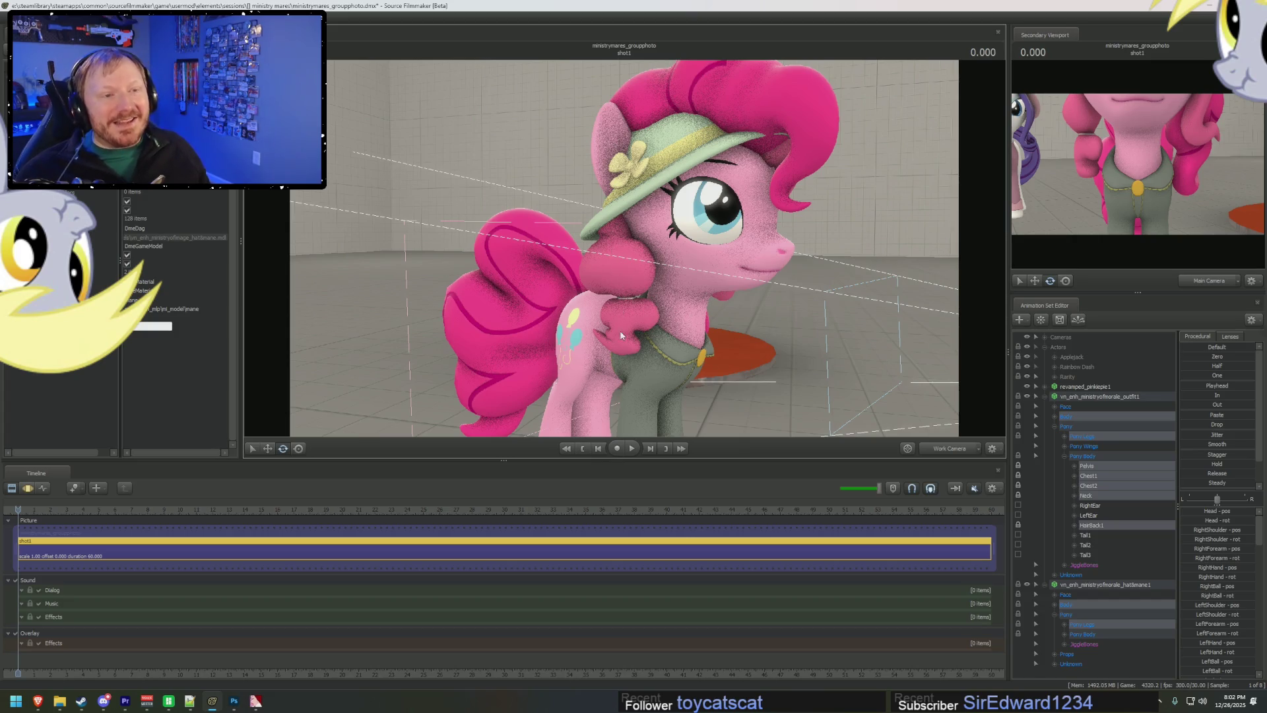
drag(684, 388, 667, 383)
- Rename Pinkie's main animation set to Pinkie Pie and the outfit set to Pinkie Pie Clothing
drag(702, 250, 701, 249)
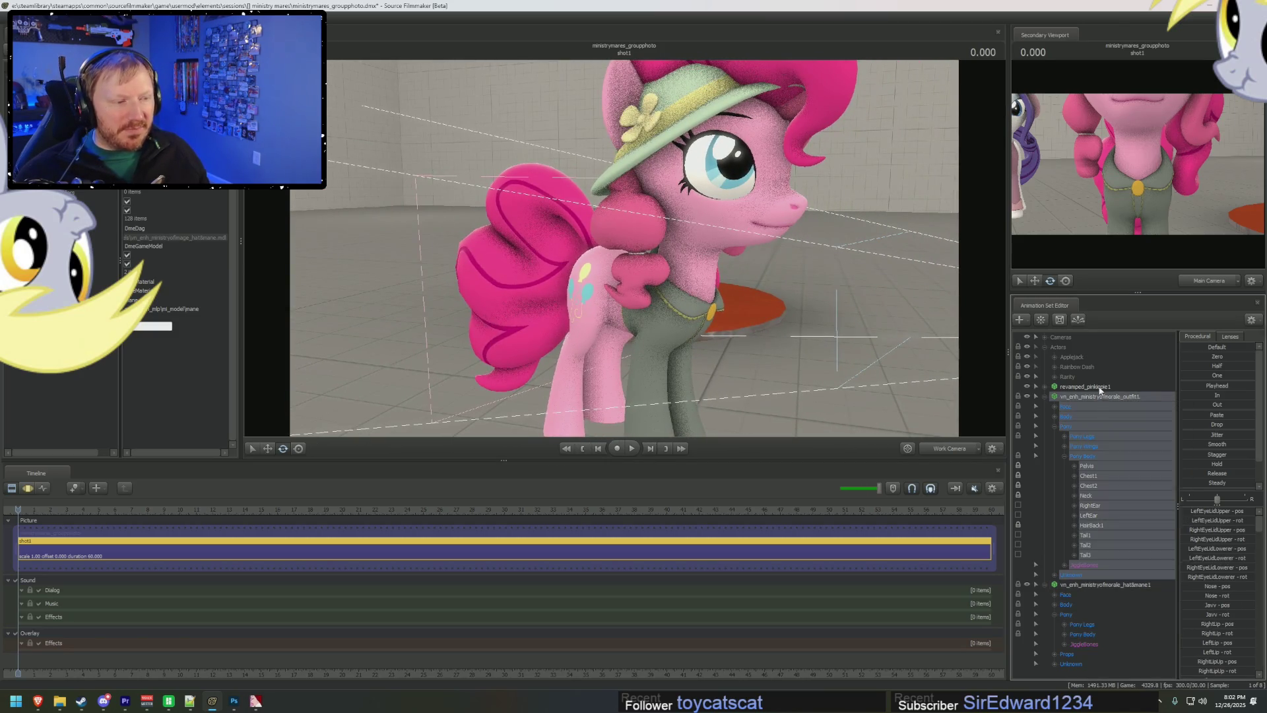
right_click(1101, 388)
click(1117, 392)
text(Pinkie Pie)
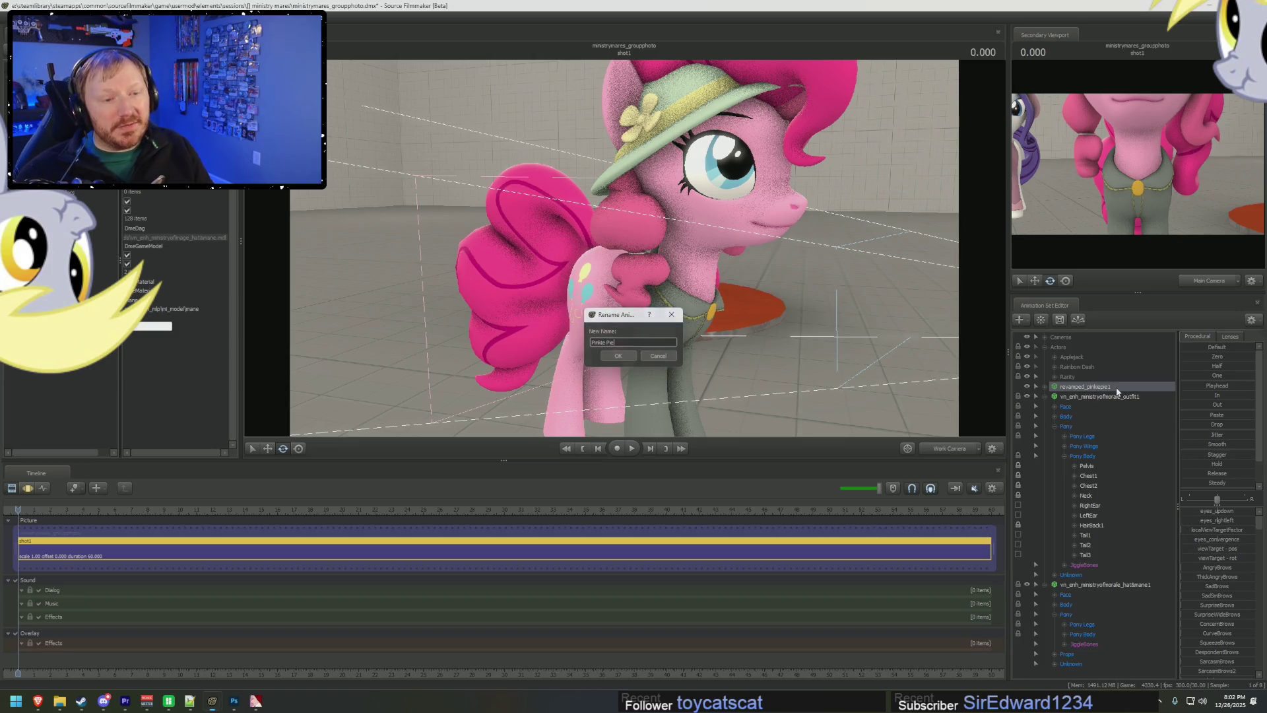
key(Return)
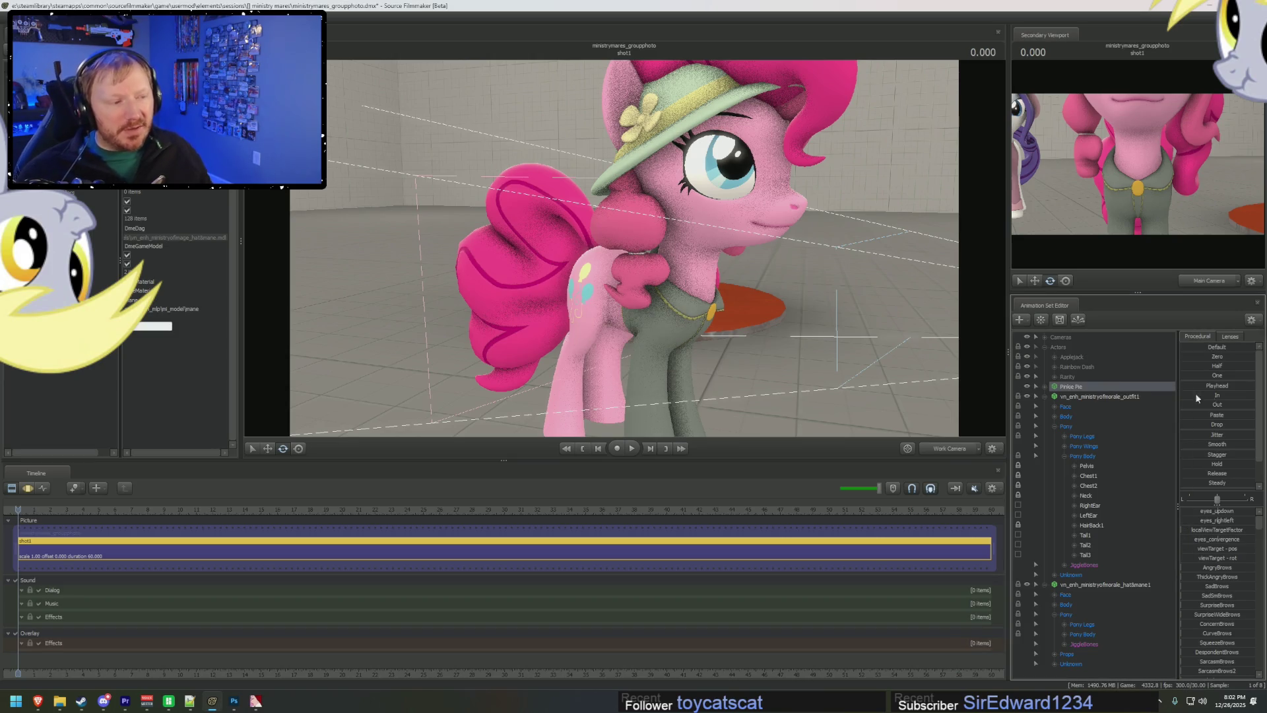
right_click(1086, 398)
click(1105, 403)
text(Pinkie Pie Clot)
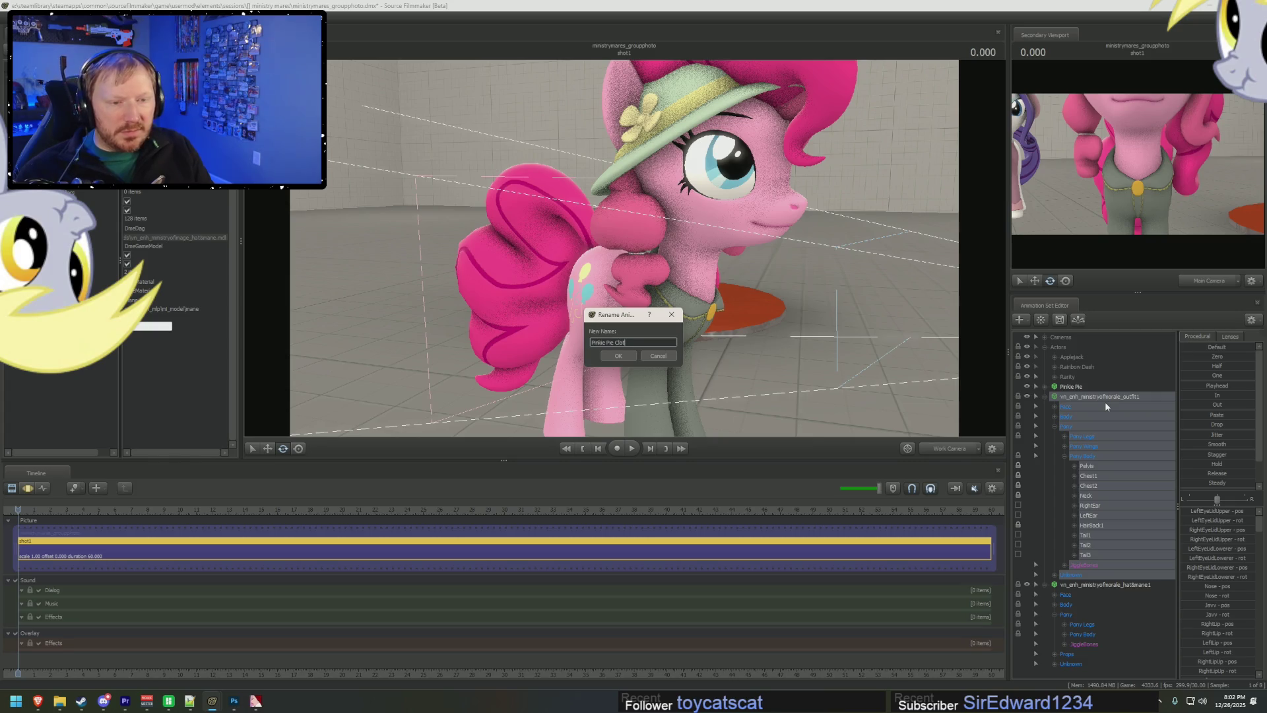
text(hing)
key(Return)
click(1044, 396)
- Rename the hat-and-mane animation set to Pinkie Pie Hair
right_click(1068, 407)
mouse_move(1106, 497)
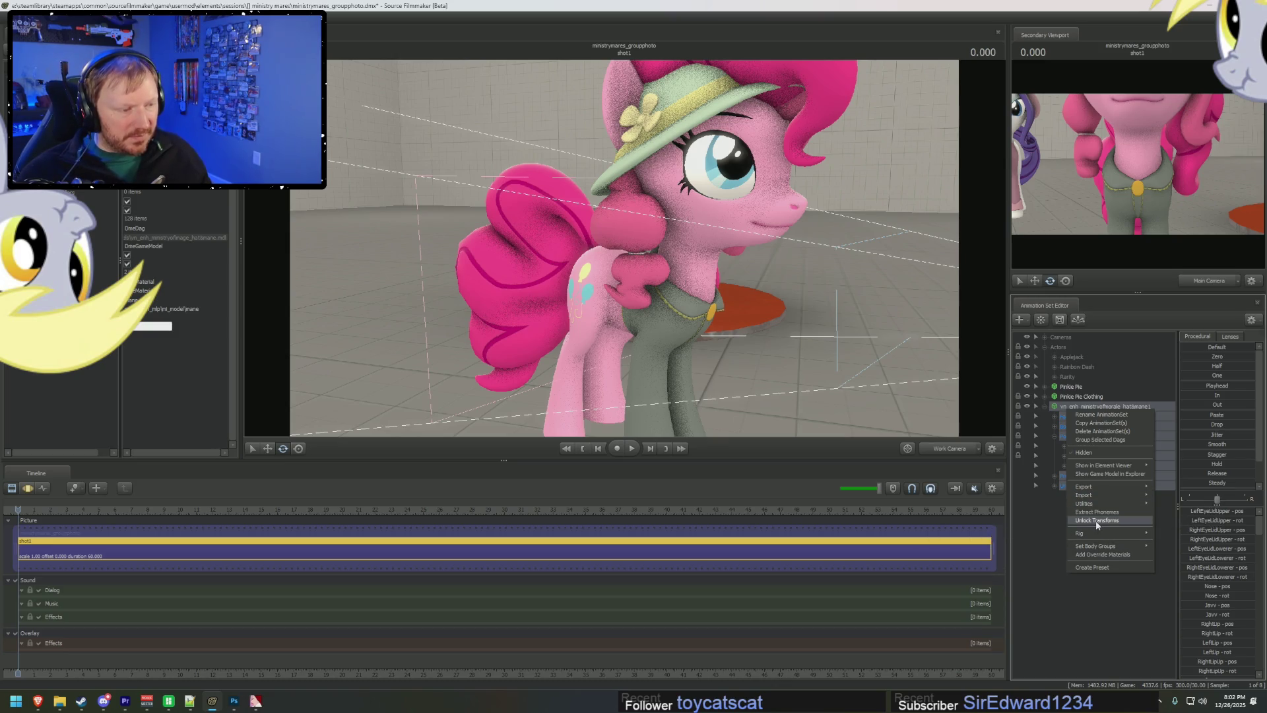
click(1104, 416)
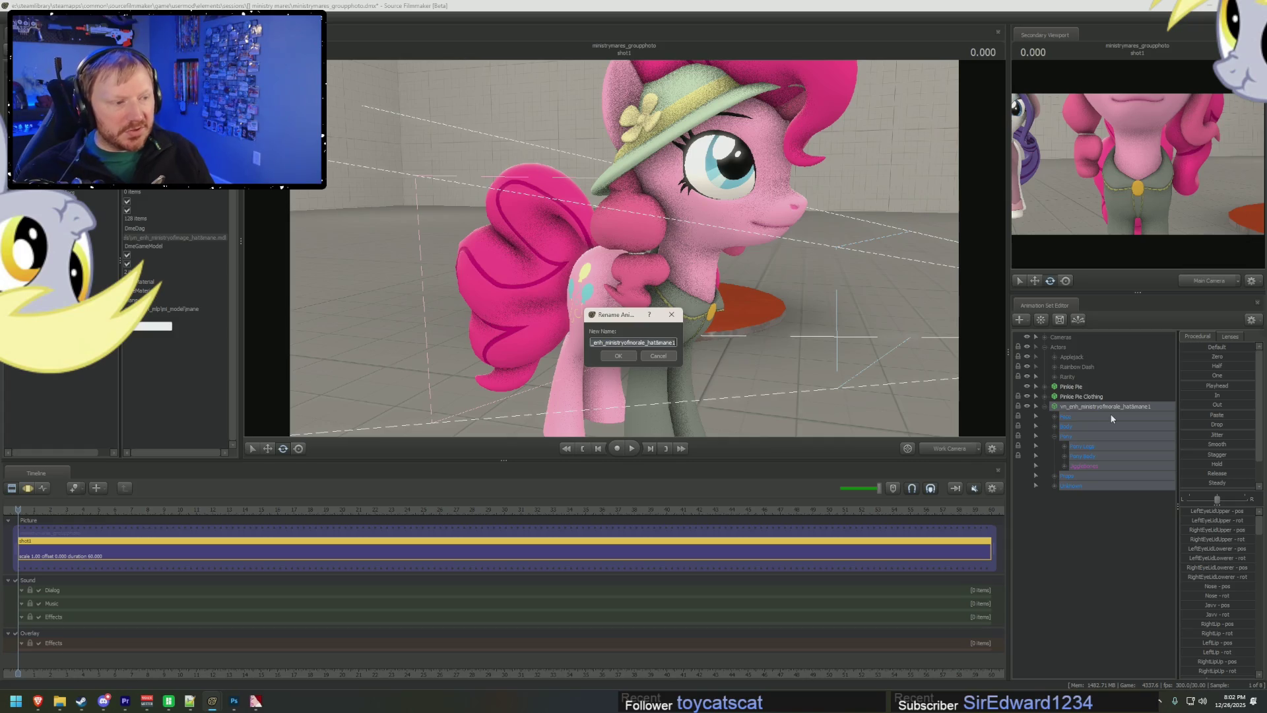
text(Pinkie Pie Hair)
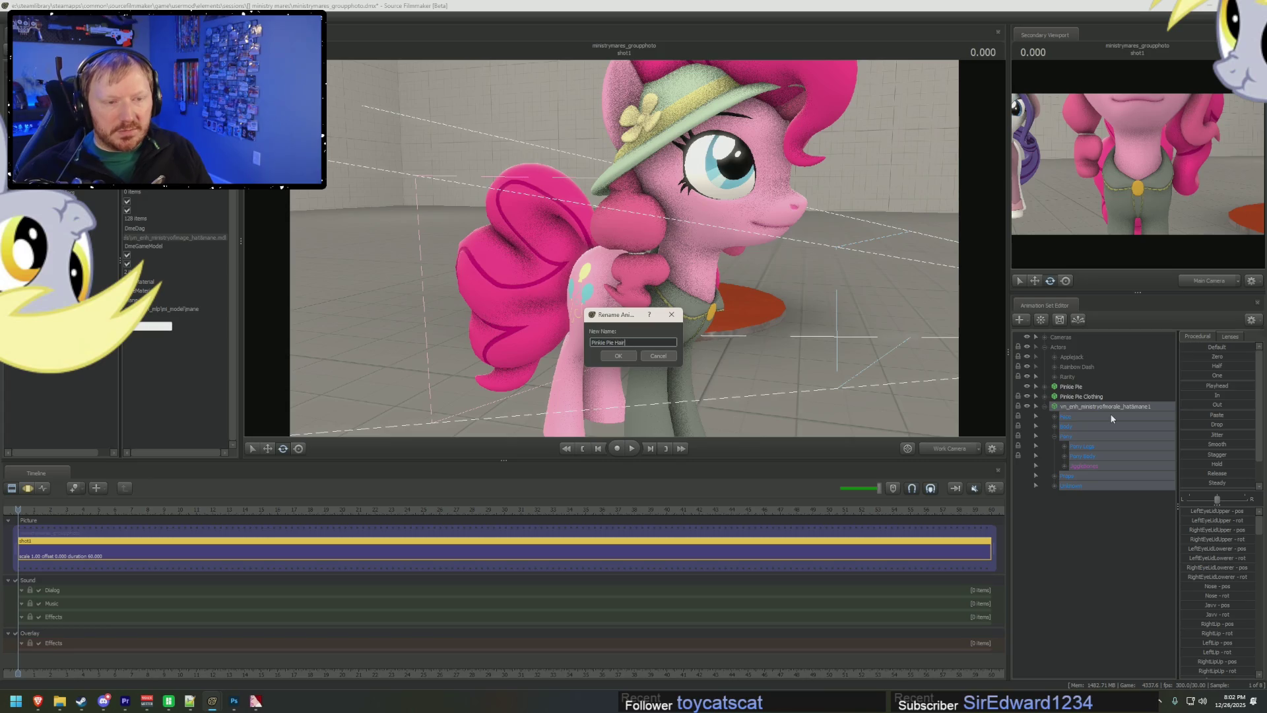
key(Return)
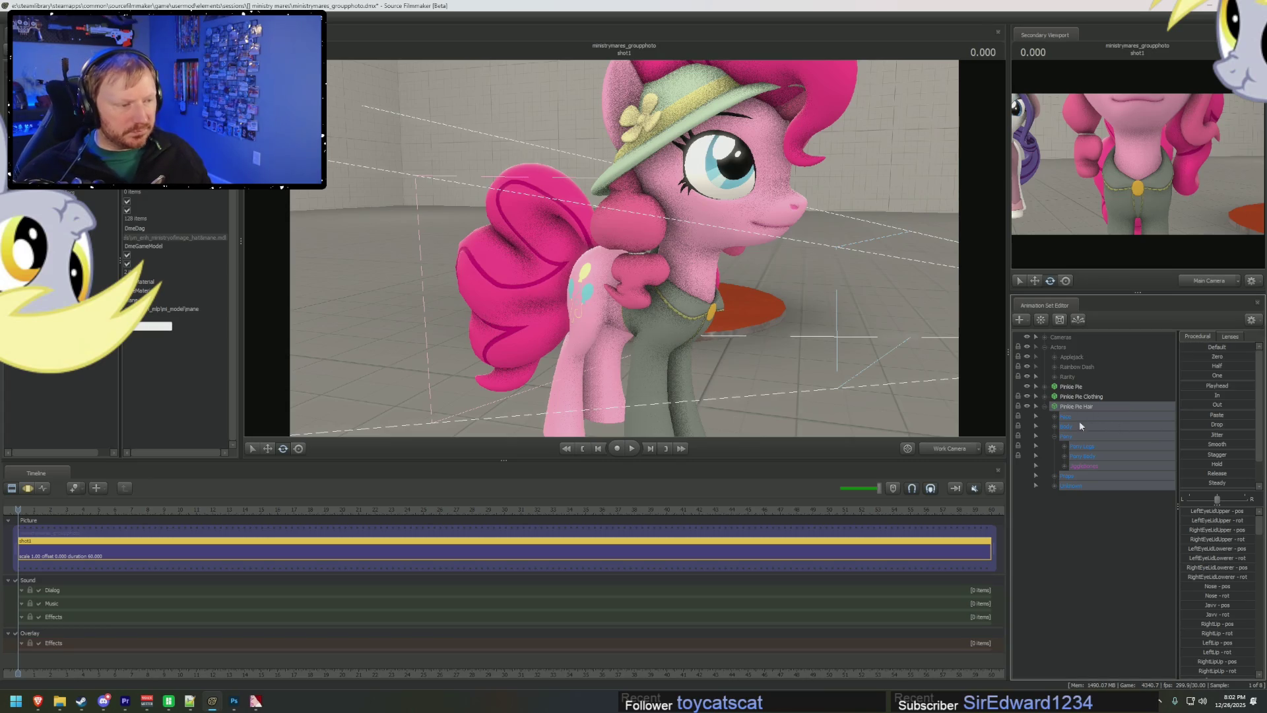
click(1054, 435)
- Review the Pinkie Pie set's body group options without changes and orbit around her
right_click(1071, 387)
mouse_move(1106, 526)
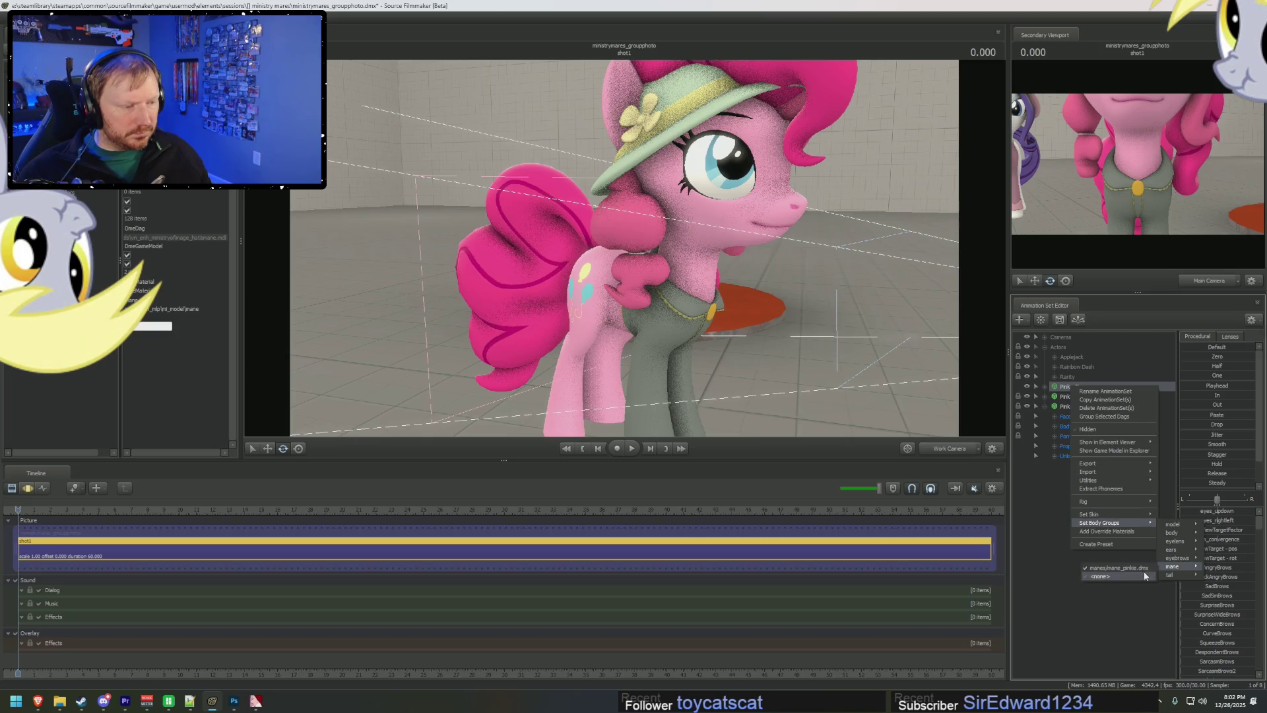
click(1140, 574)
drag(624, 251, 554, 267)
mouse_move(59, 698)
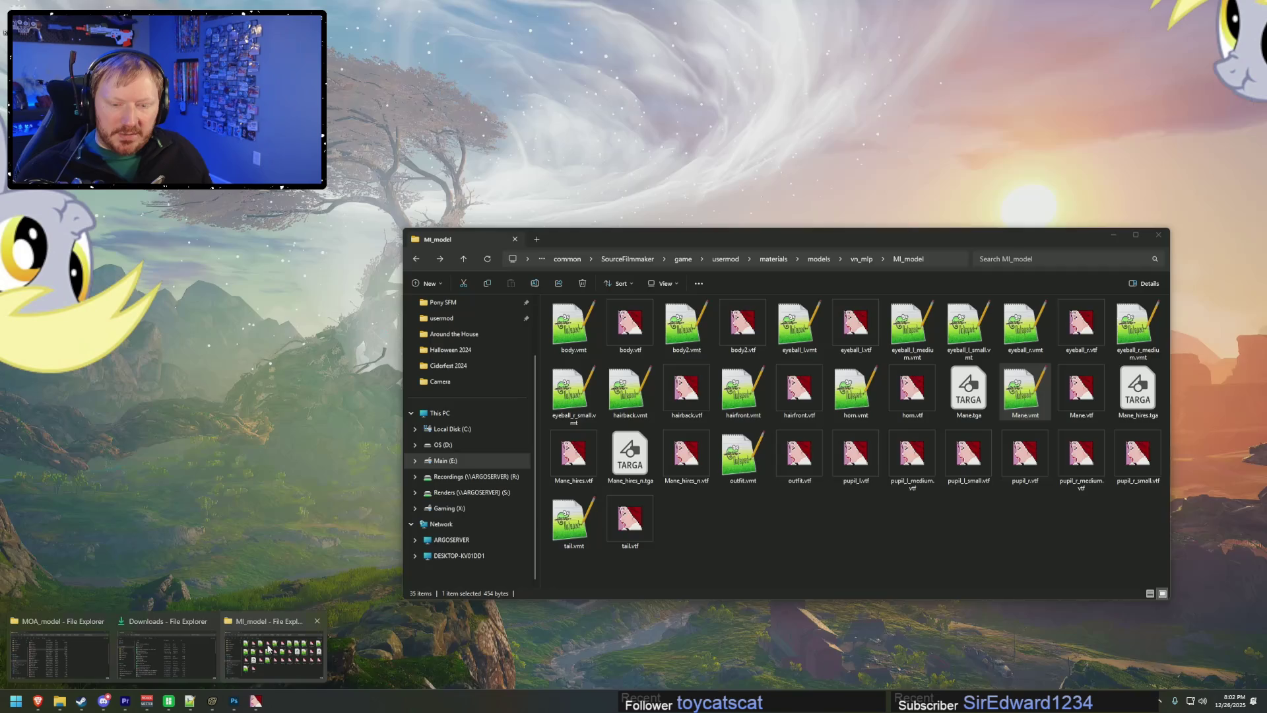
- Go from vn_mlp into MOM_model and open hair.vtf and Mane.vtf in VTFEdit
click(274, 655)
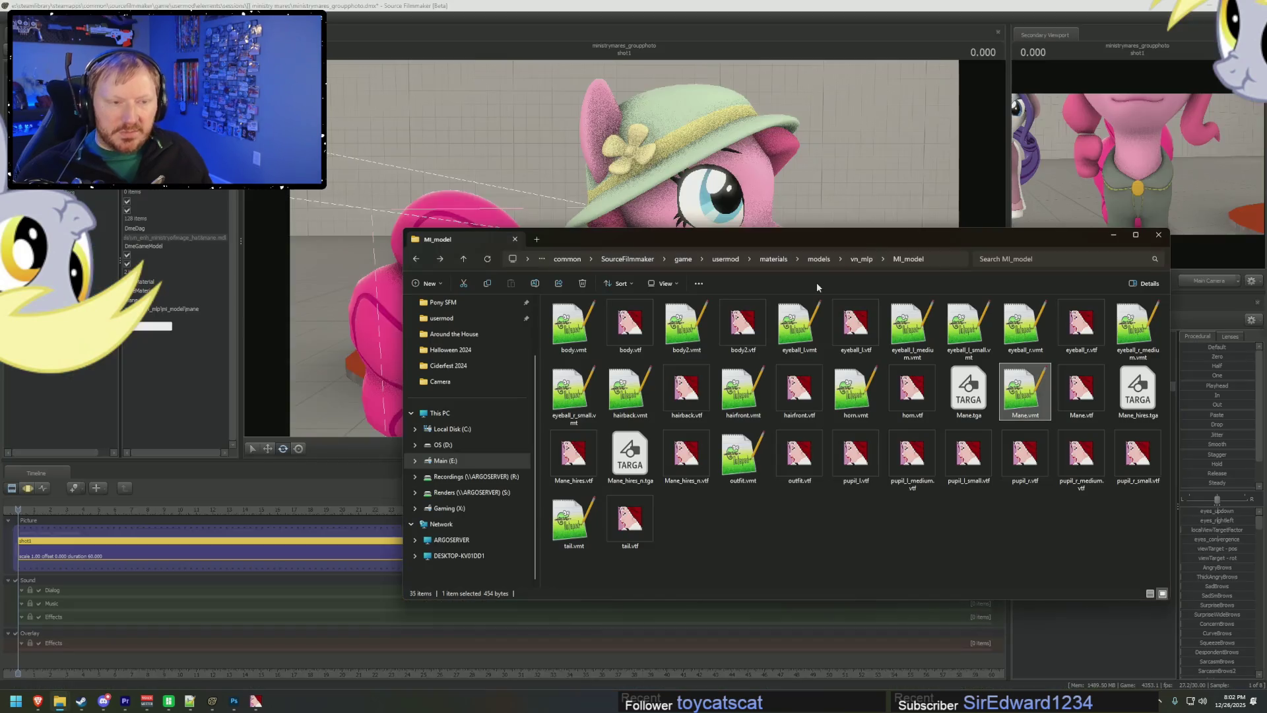
click(859, 258)
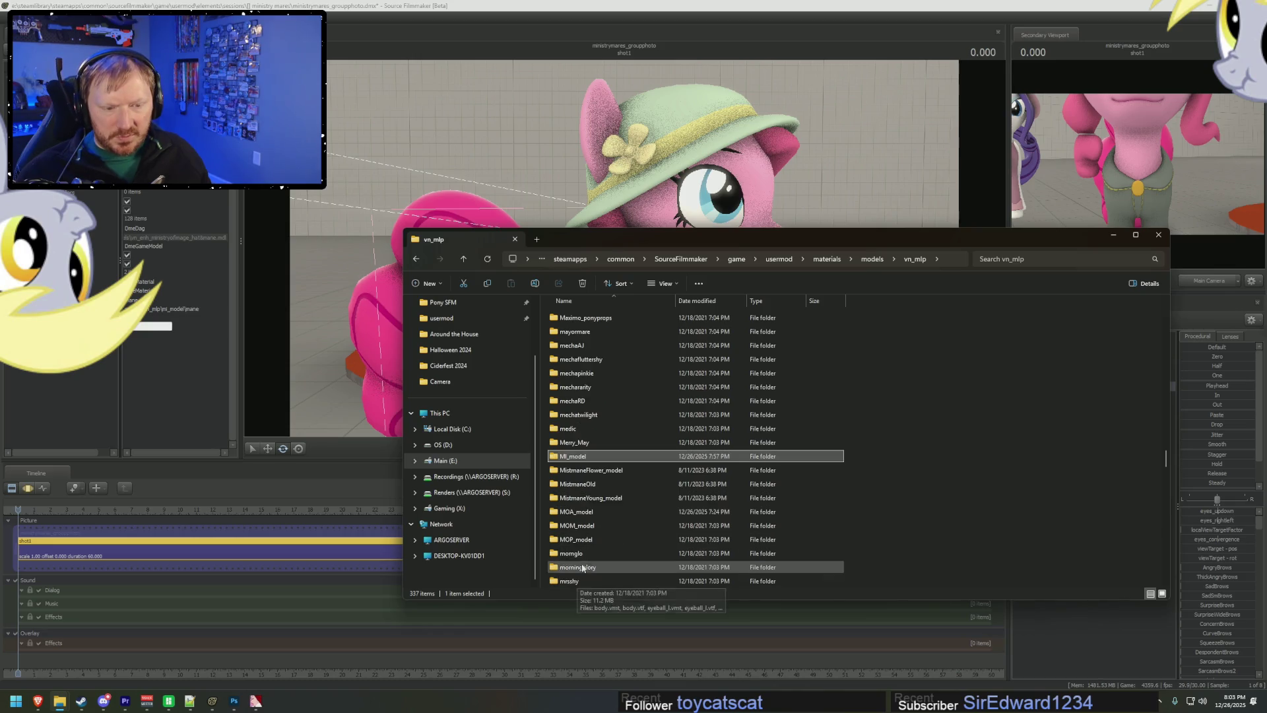
double_click(576, 567)
scroll(594, 468, down, 1)
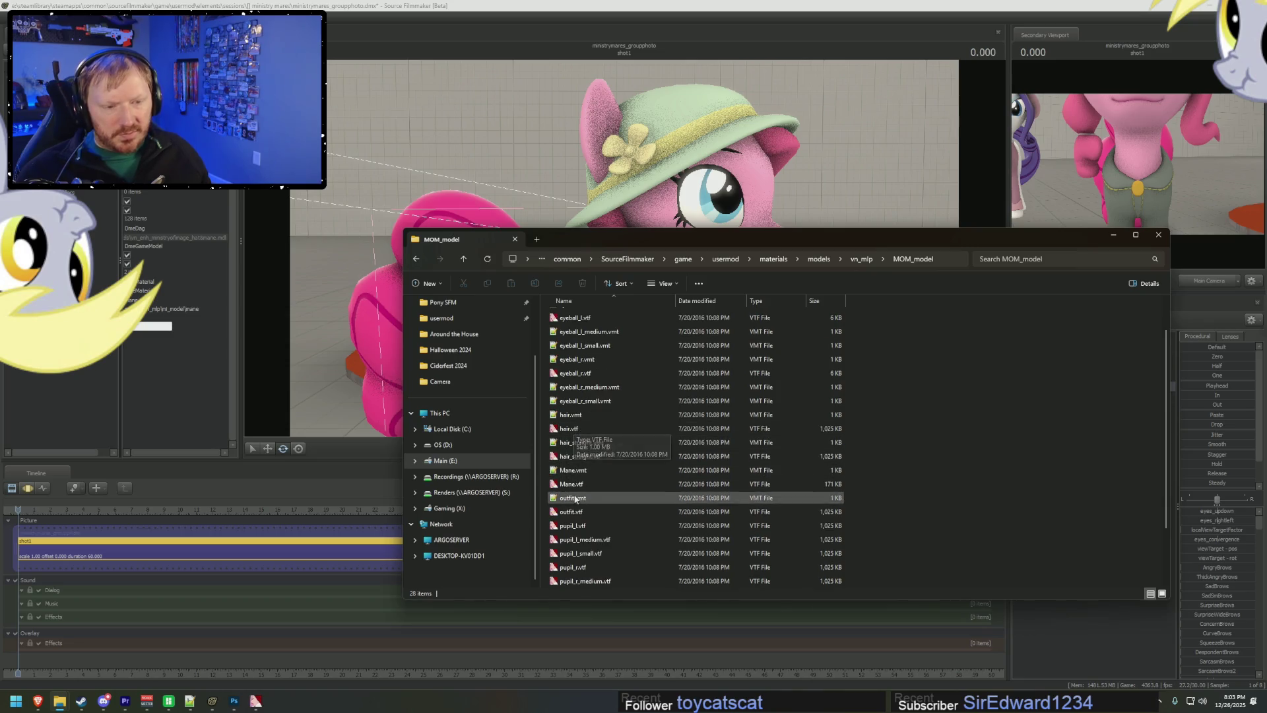
double_click(574, 430)
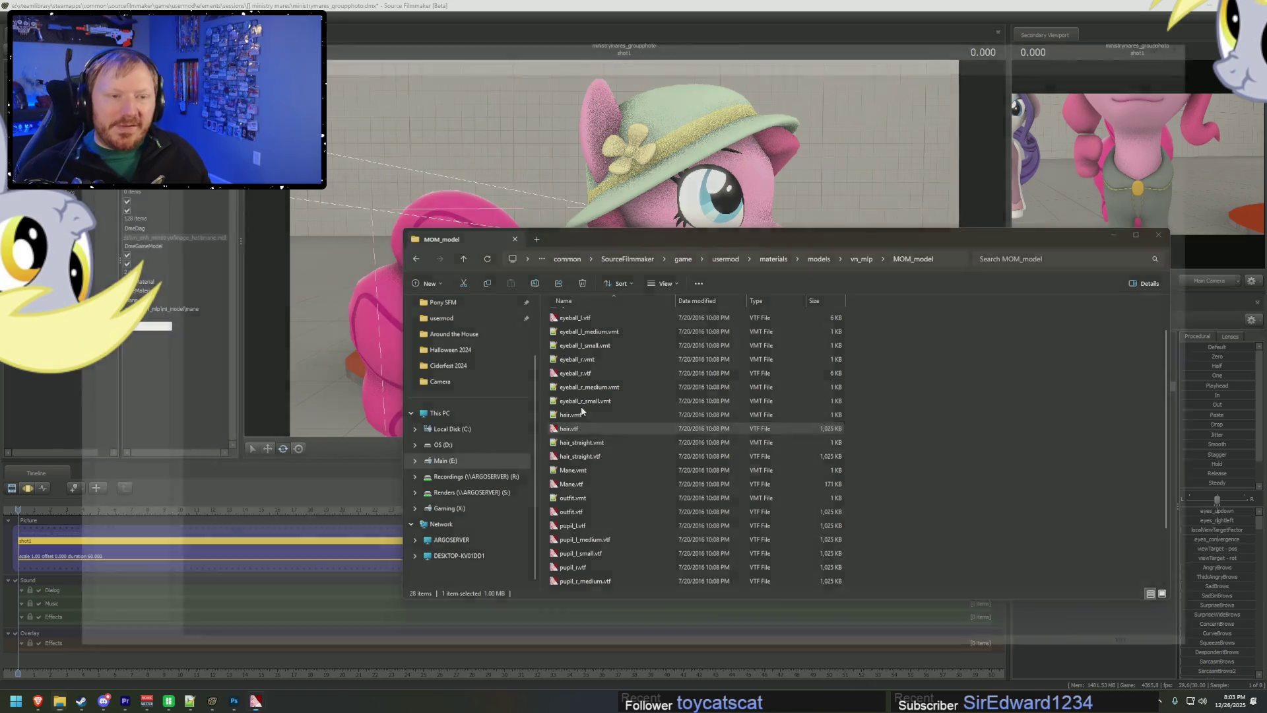
key(alt+Tab)
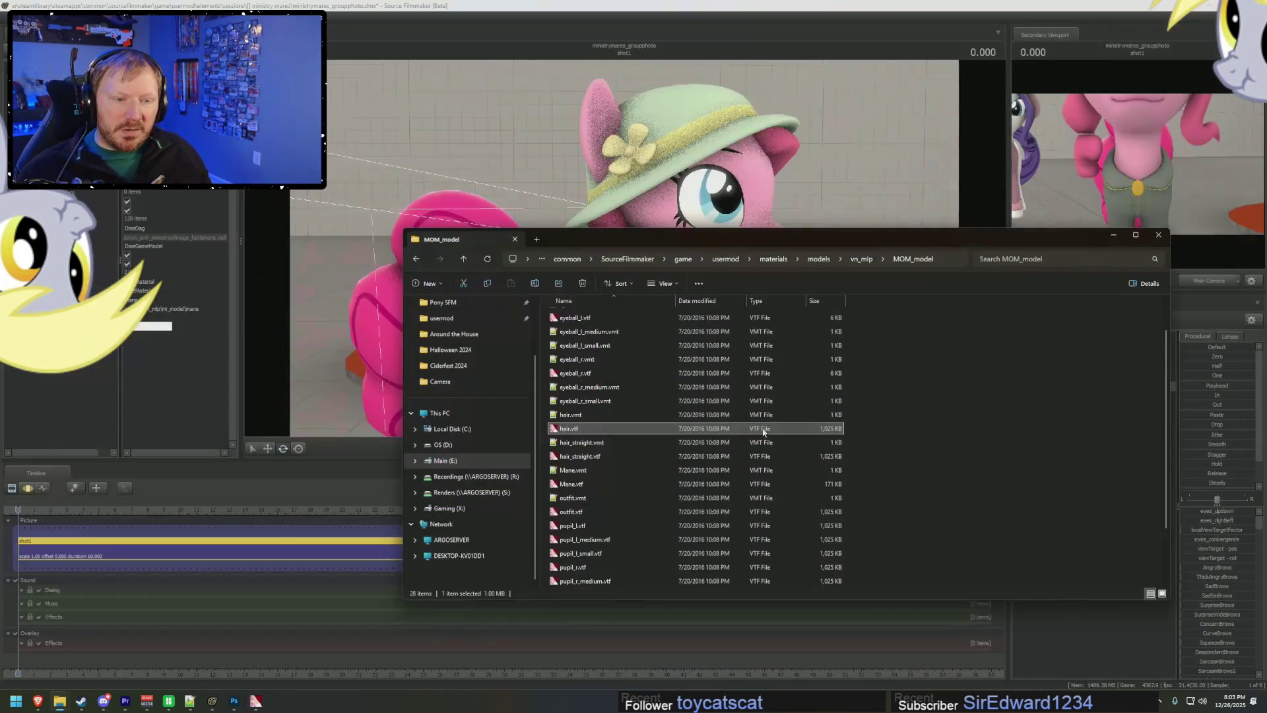
double_click(579, 484)
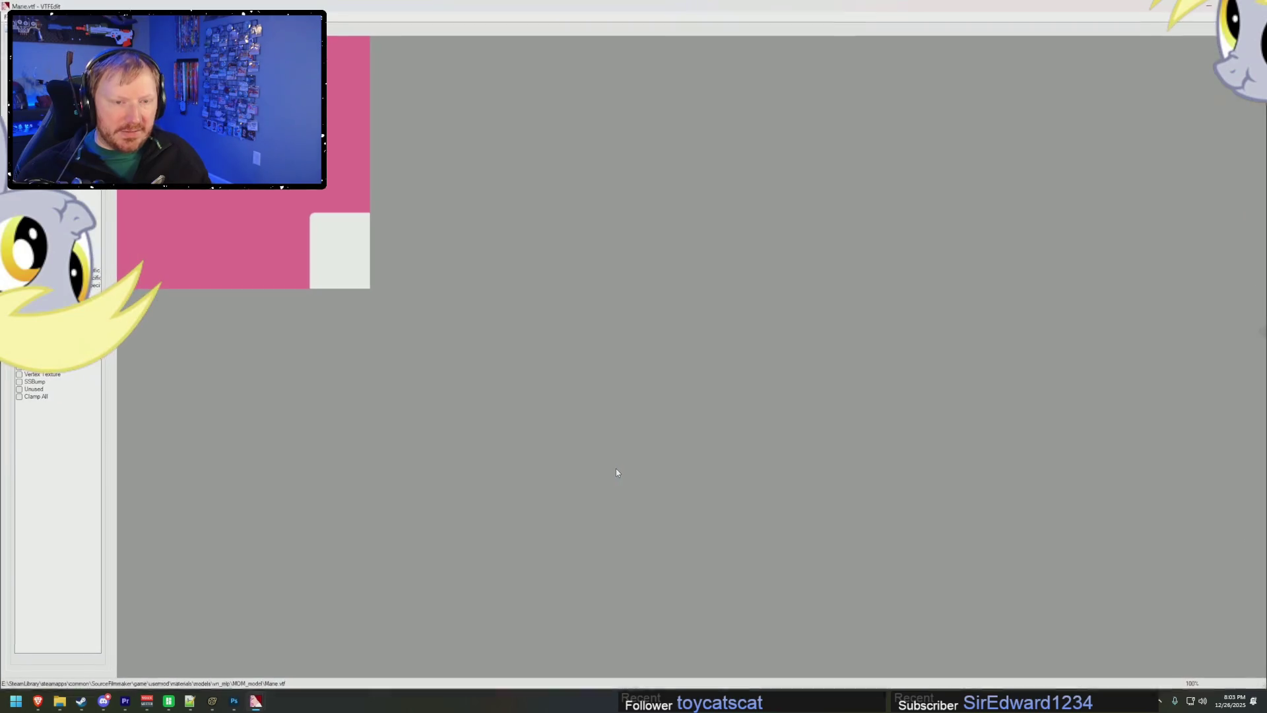
key(alt+Tab)
key(alt+Tab)
key(alt+Tab)
key(Tab)
scroll(755, 414, up, 10)
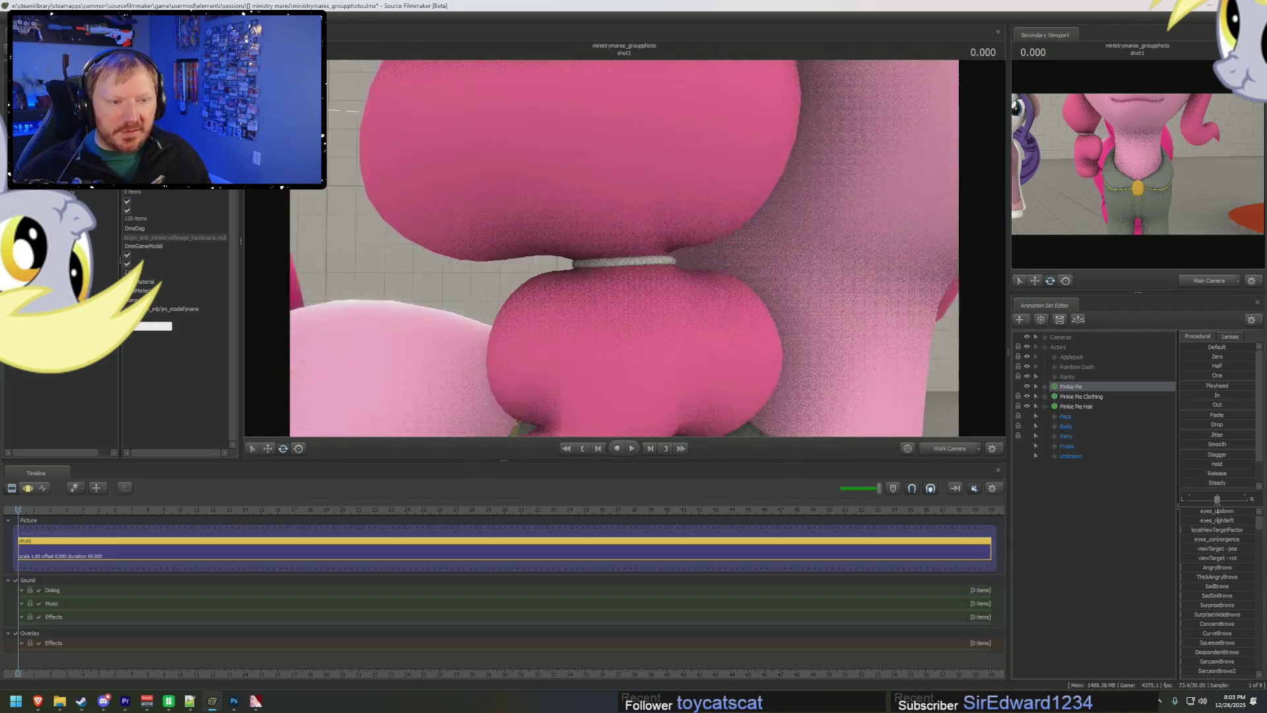
scroll(565, 251, down, 10)
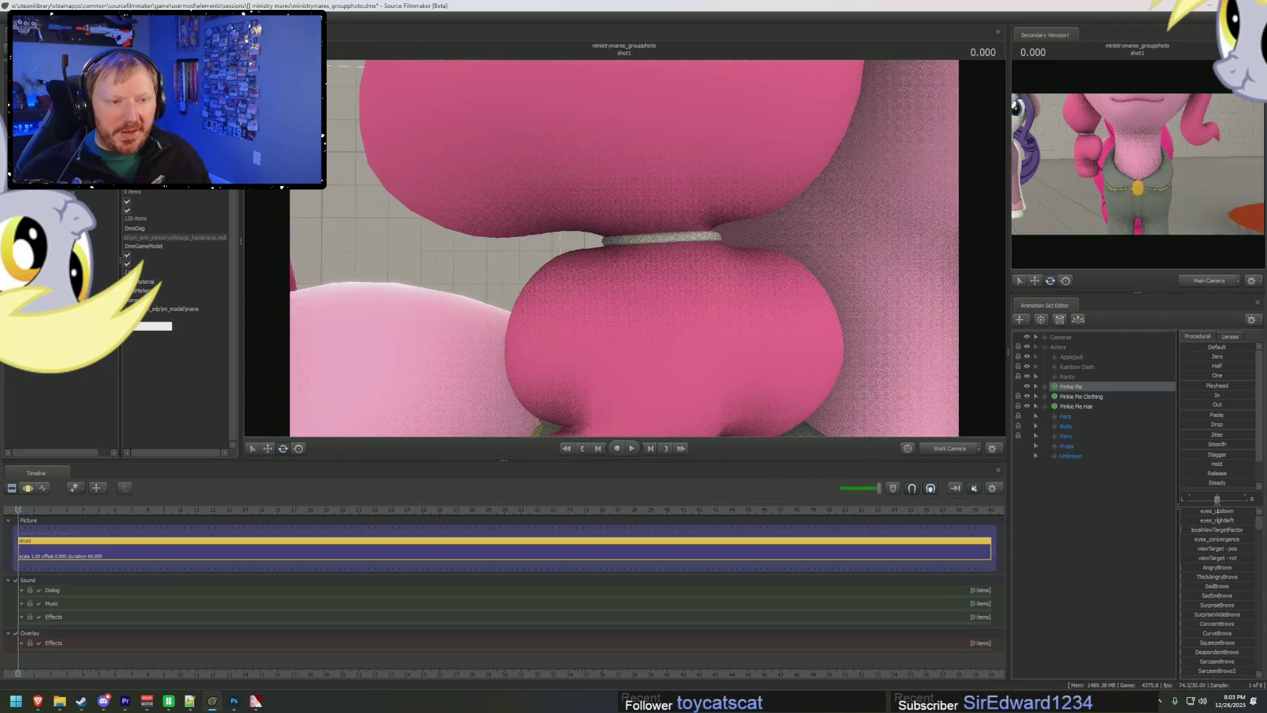
key(alt+Tab)
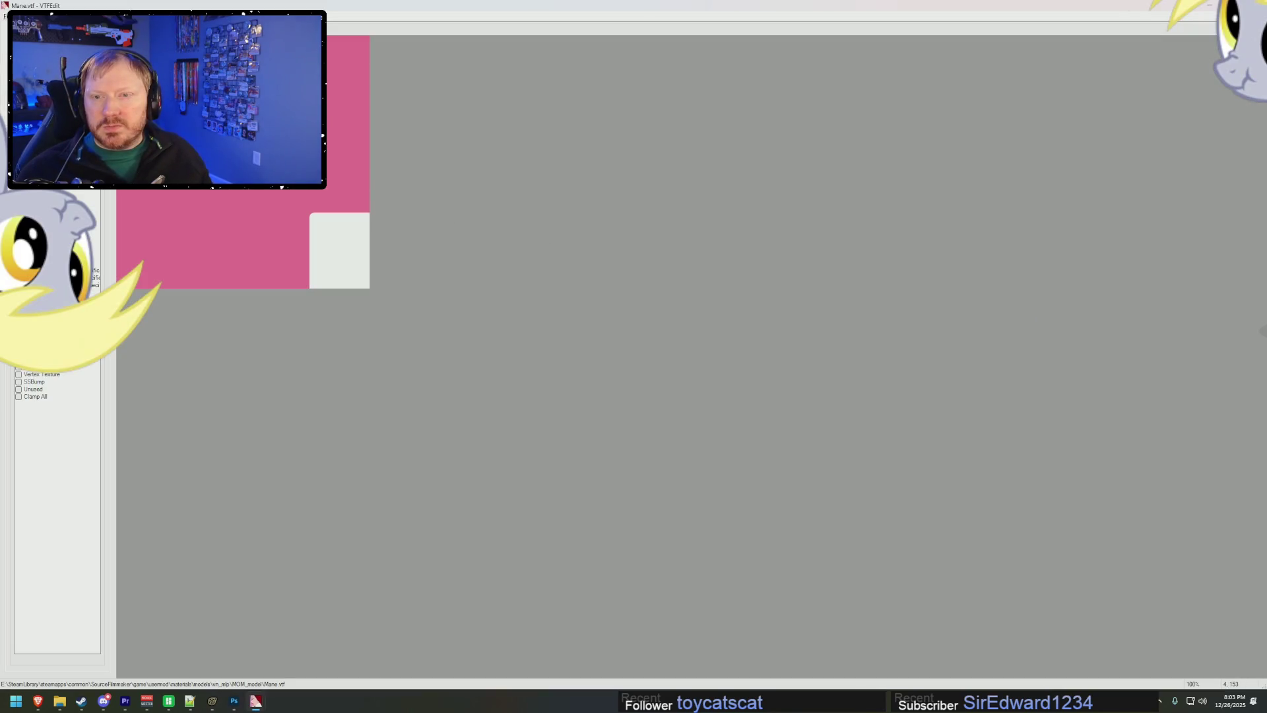
- Export Mane.vtf as Mane.tga into MOM_model, pasting the folder path copied from Explorer
key(ctrl+e)
key(alt+Tab)
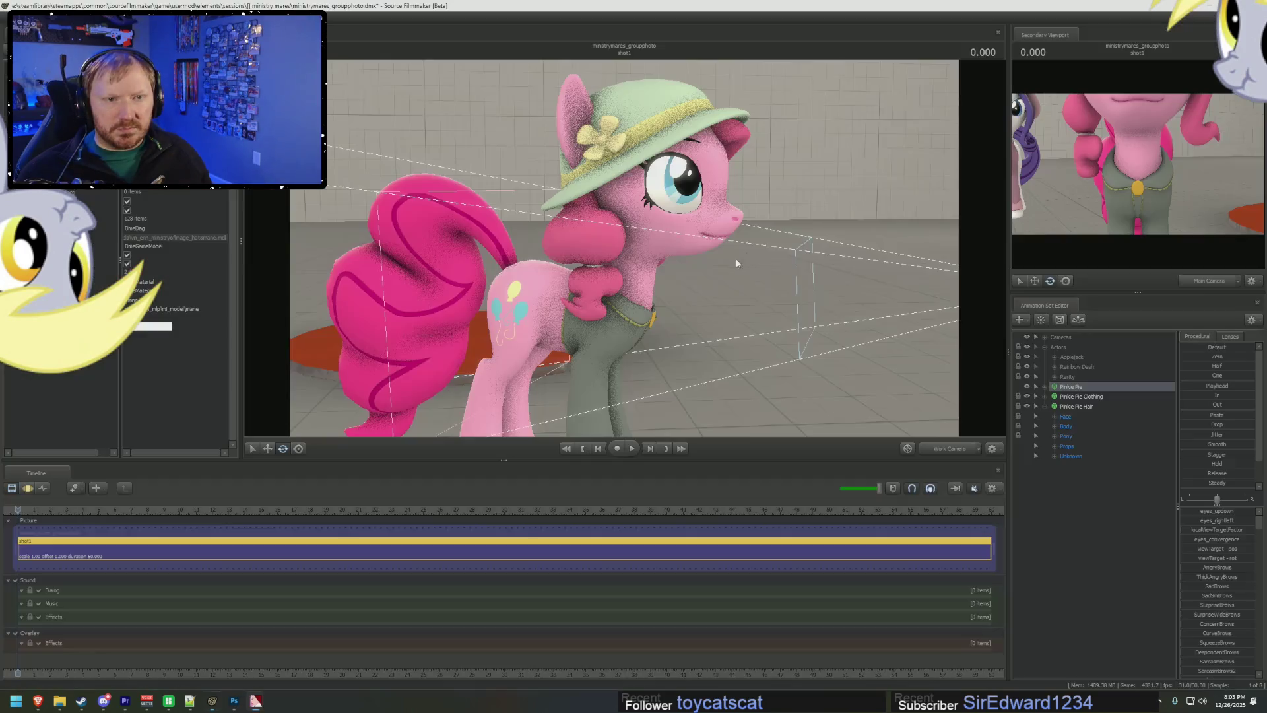
key(alt+Tab)
key(alt+Tab)
click(943, 258)
key(ctrl+c)
key(alt+Tab)
click(612, 30)
key(ctrl+v)
key(Return)
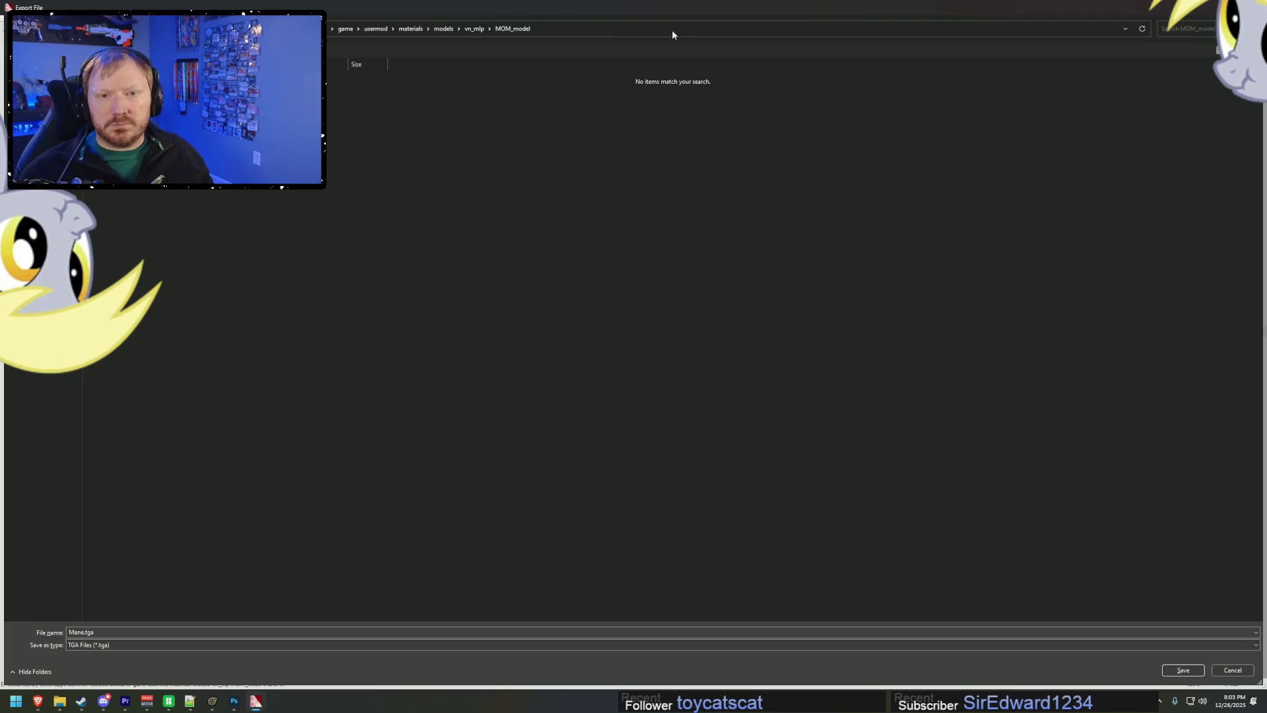
click(1181, 672)
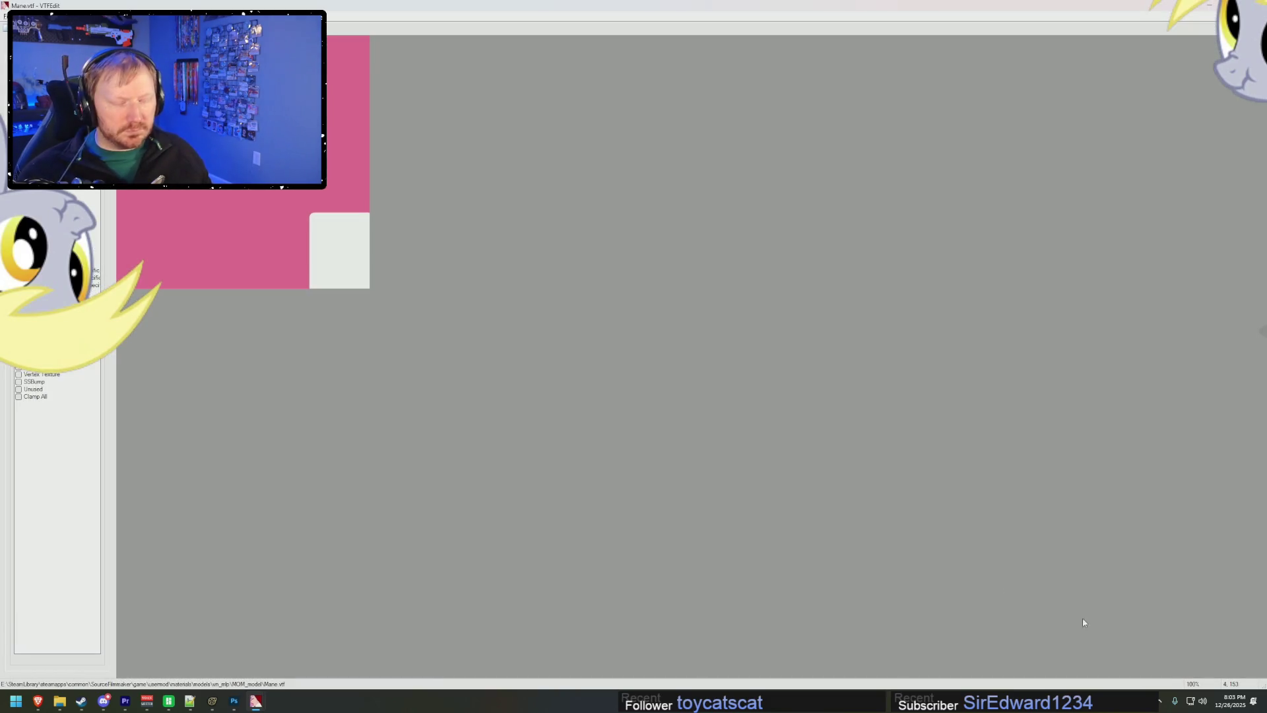
- Browse between the models, vn_mlp and MOM_model folders and open VJ_mlp in a separate Explorer tab
mouse_move(59, 701)
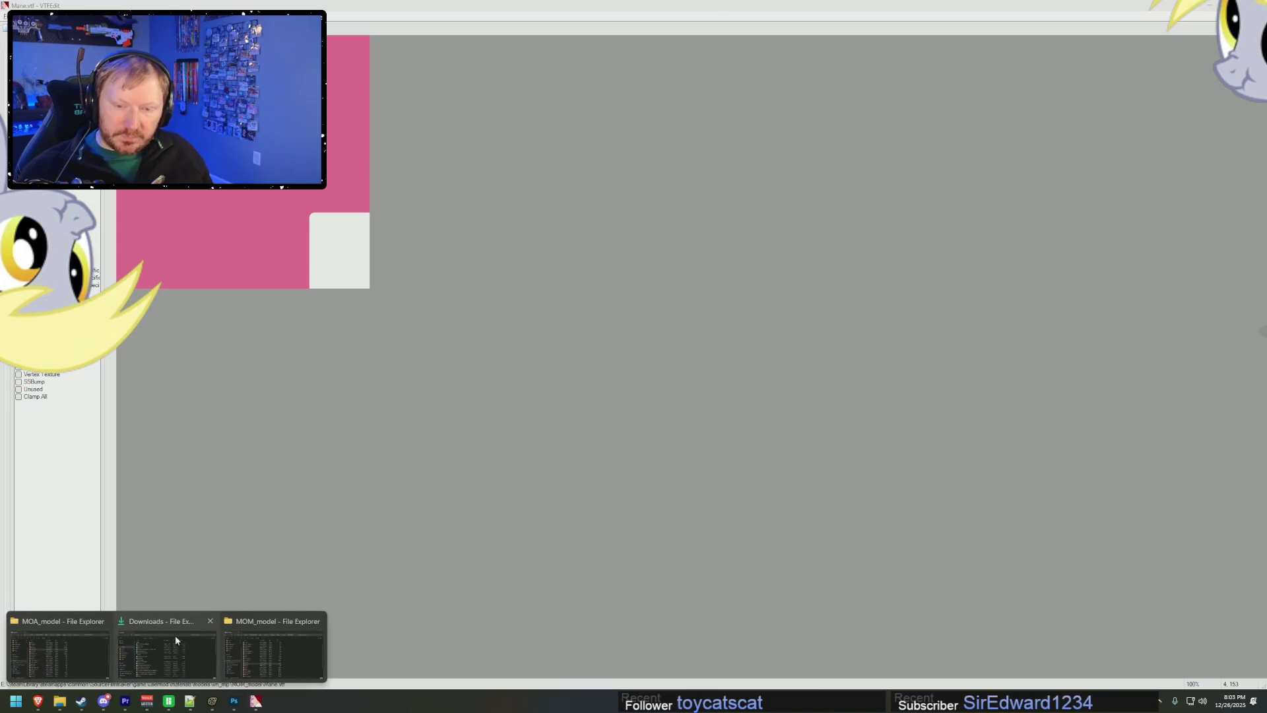
click(298, 640)
click(416, 260)
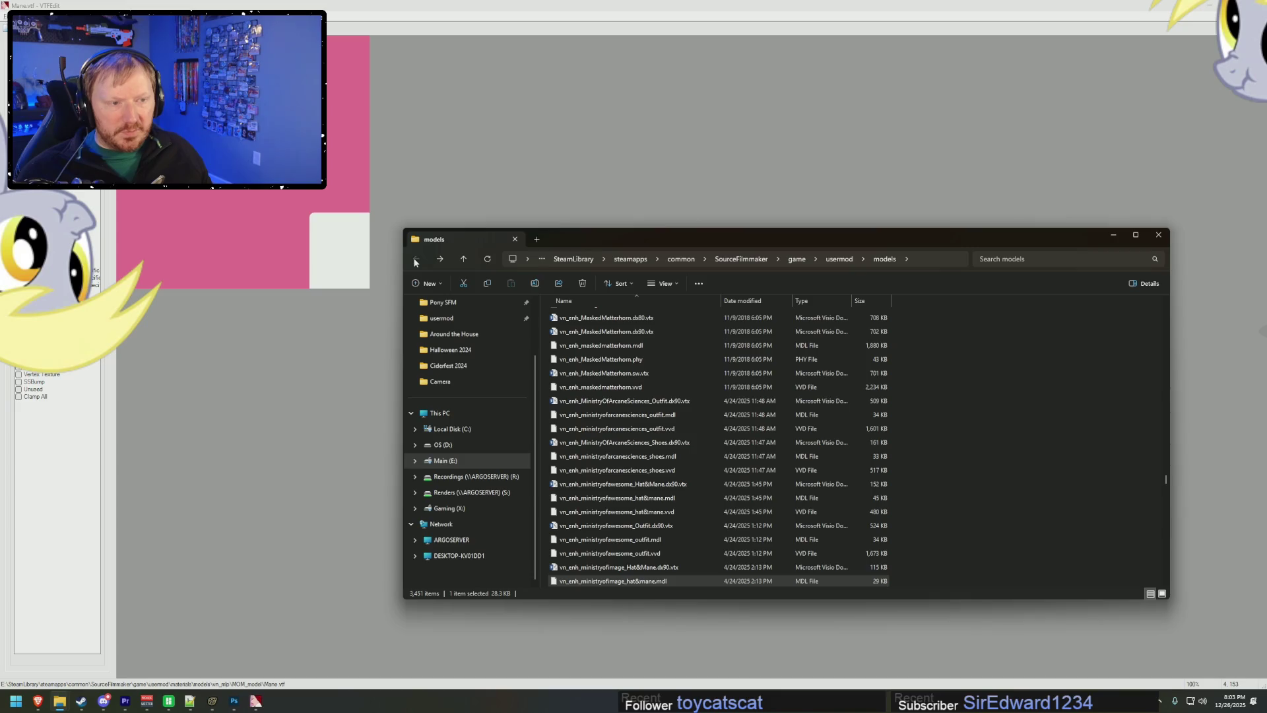
click(439, 259)
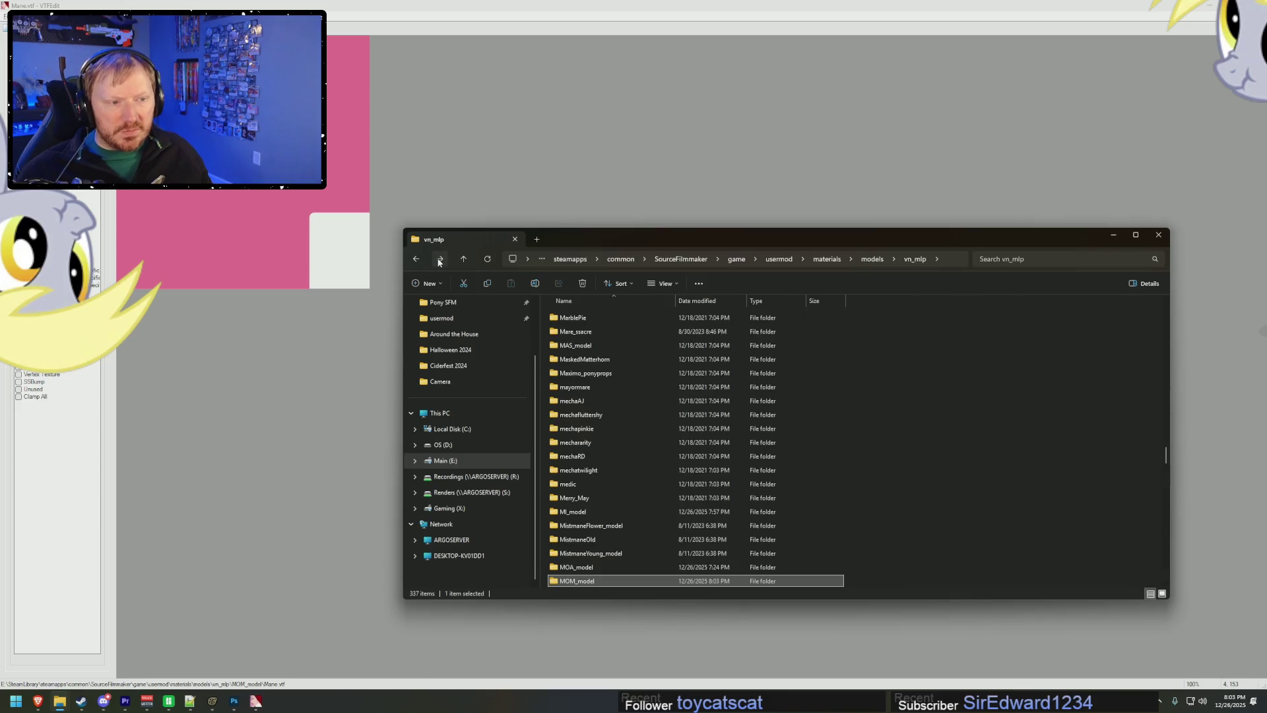
click(417, 260)
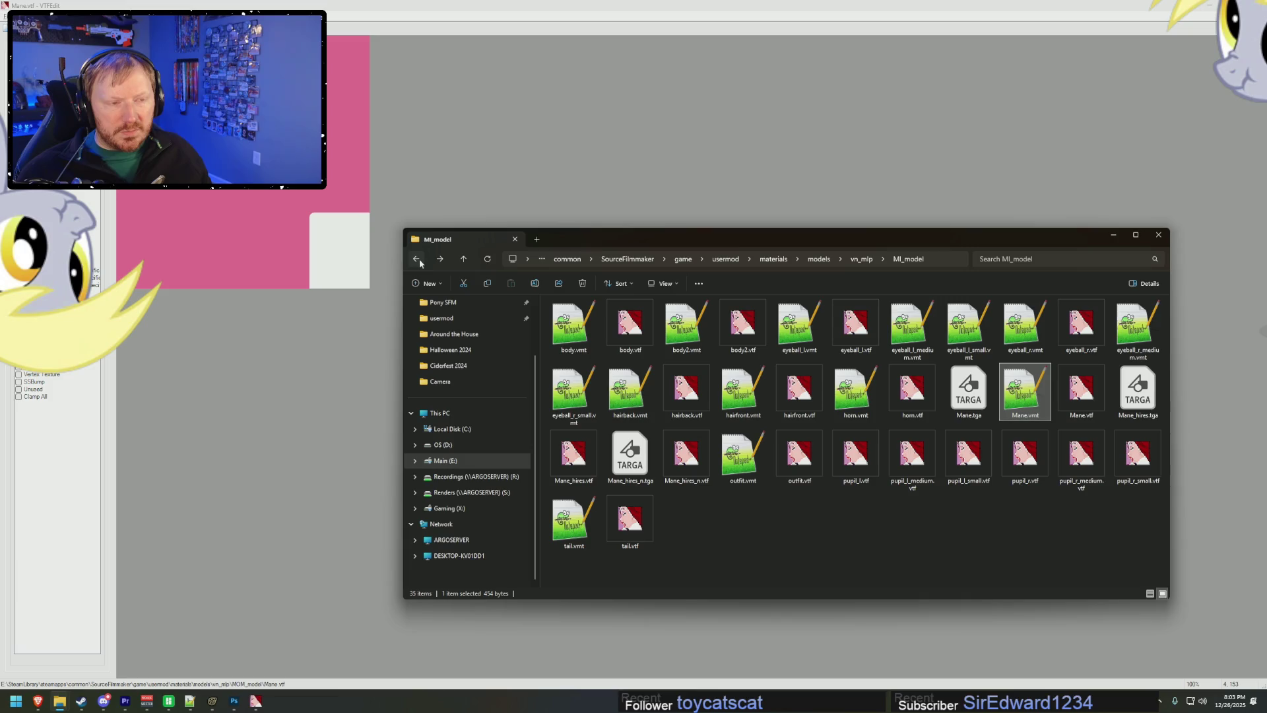
click(437, 261)
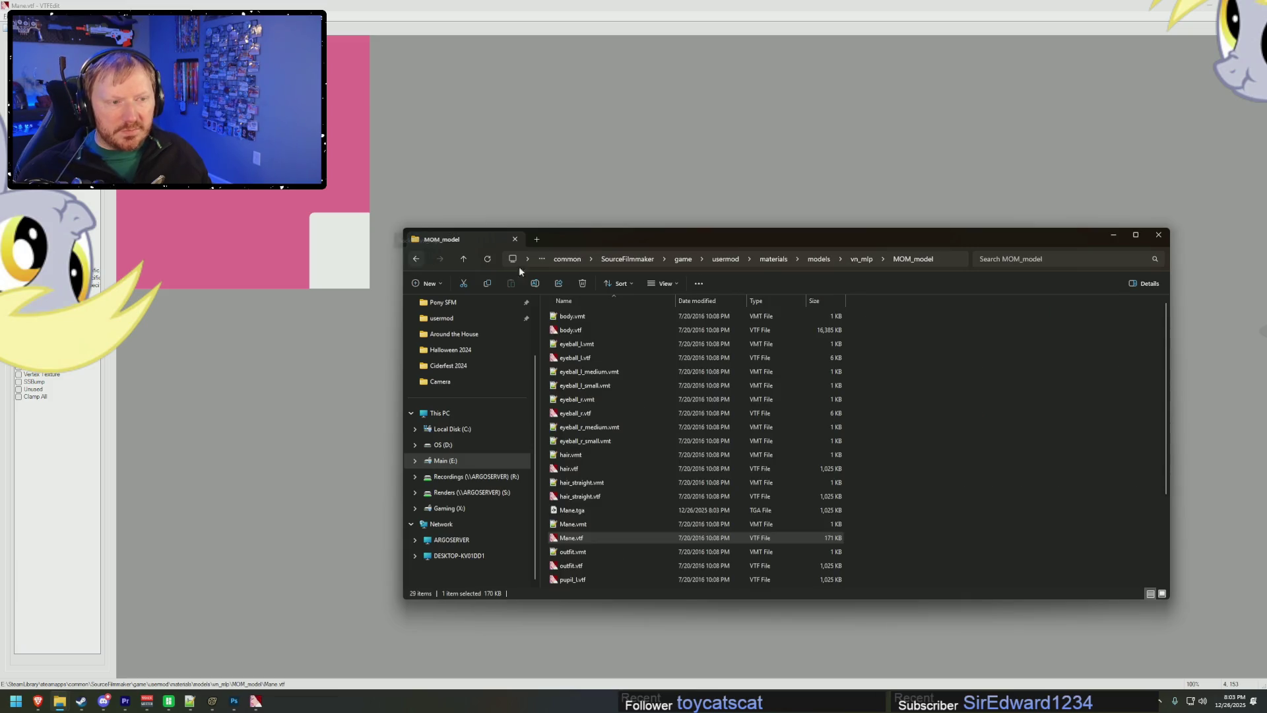
click(819, 260)
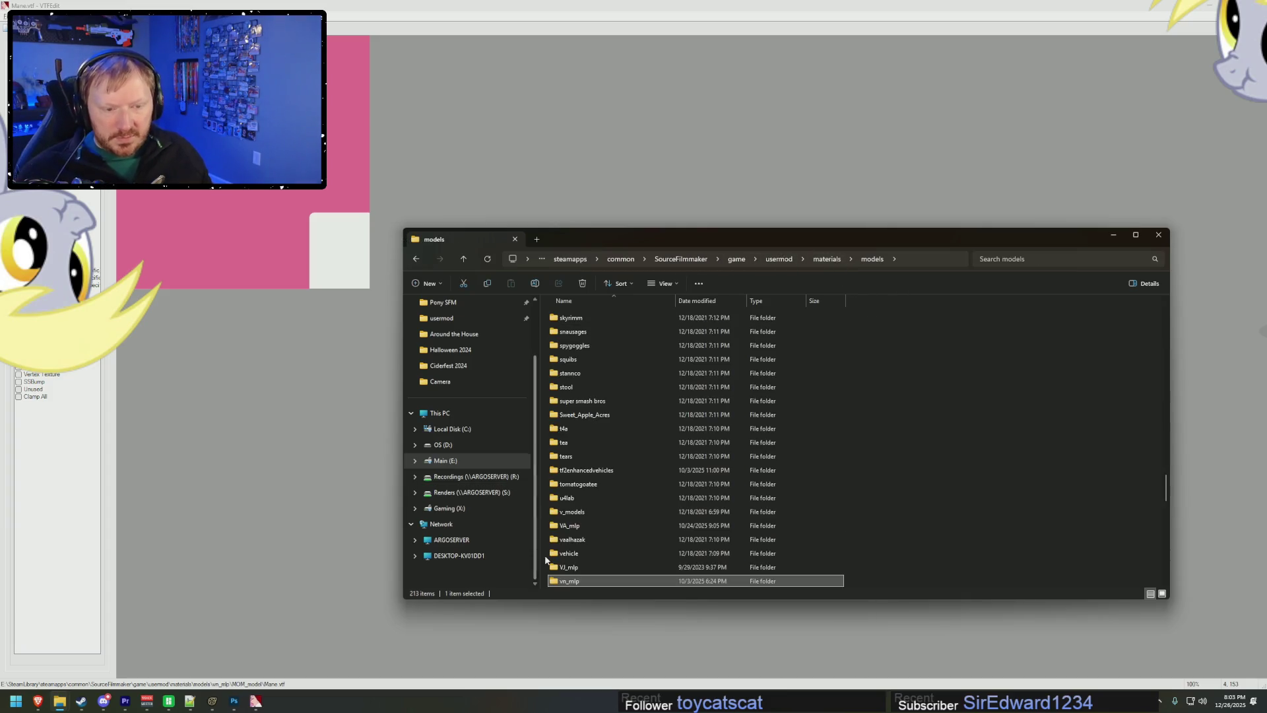
click(560, 568)
middle_click(579, 568)
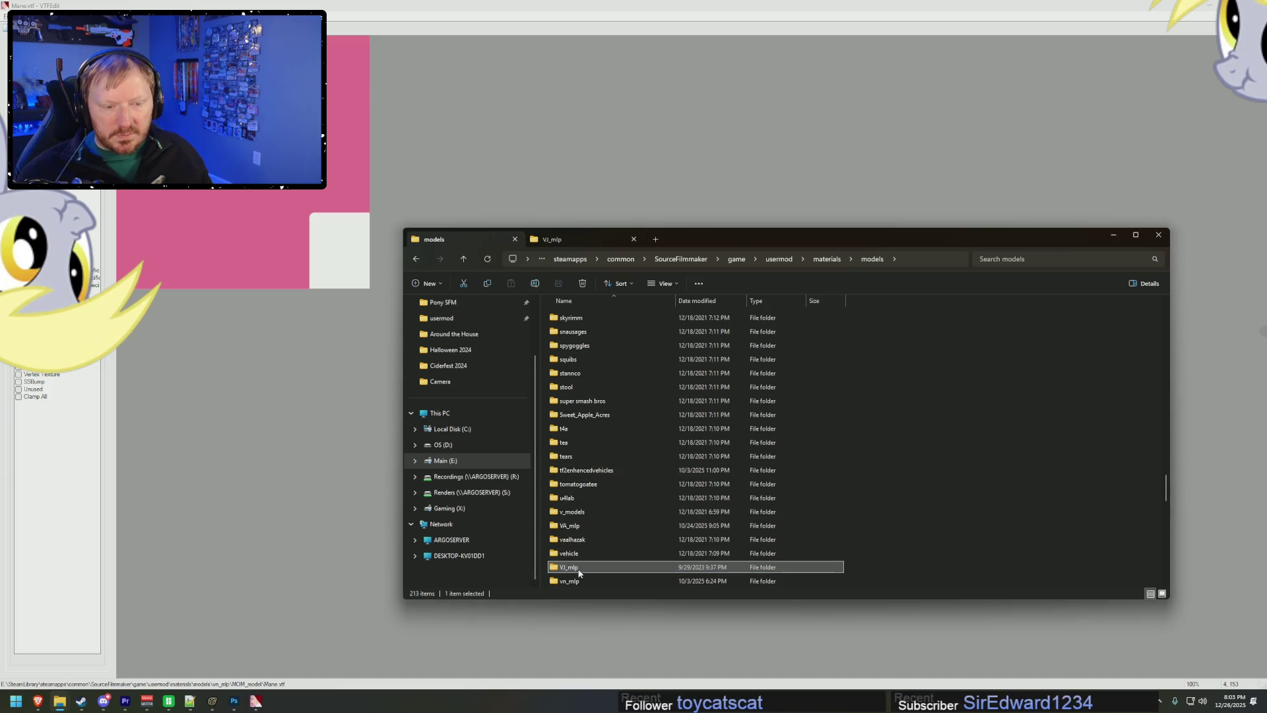
right_click(579, 570)
click(622, 407)
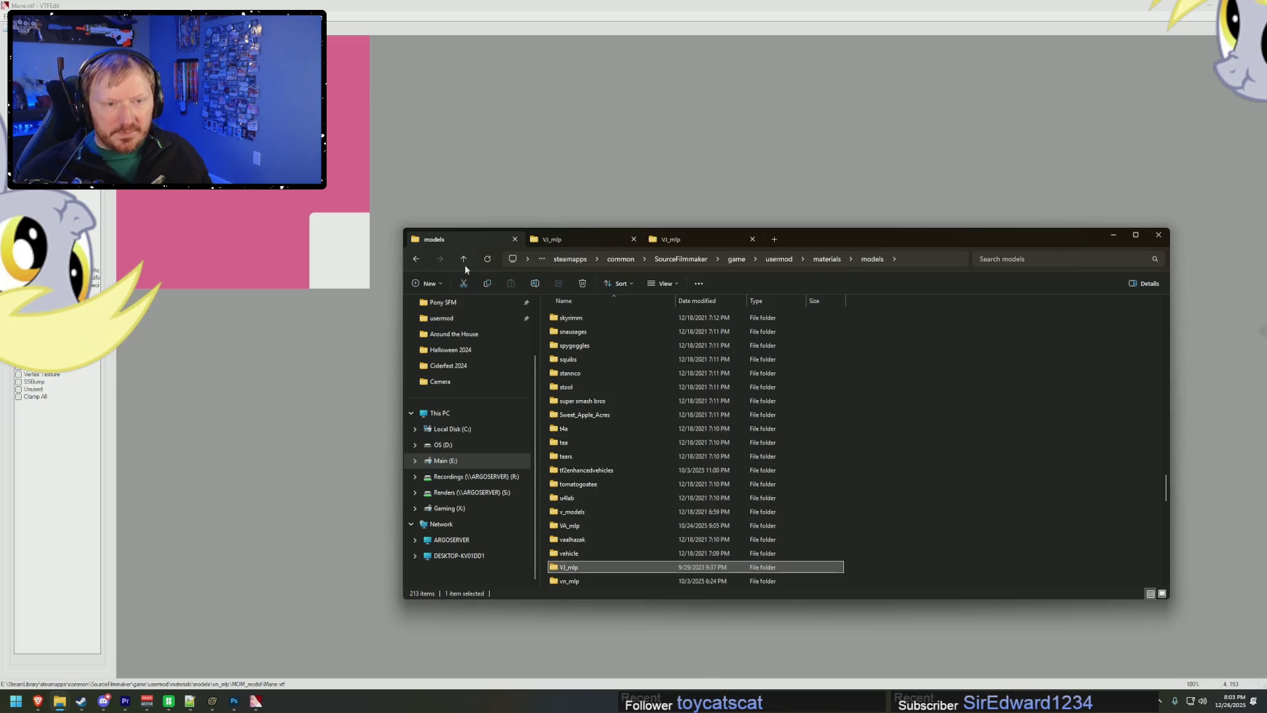
click(416, 259)
middle_click(561, 239)
click(561, 239)
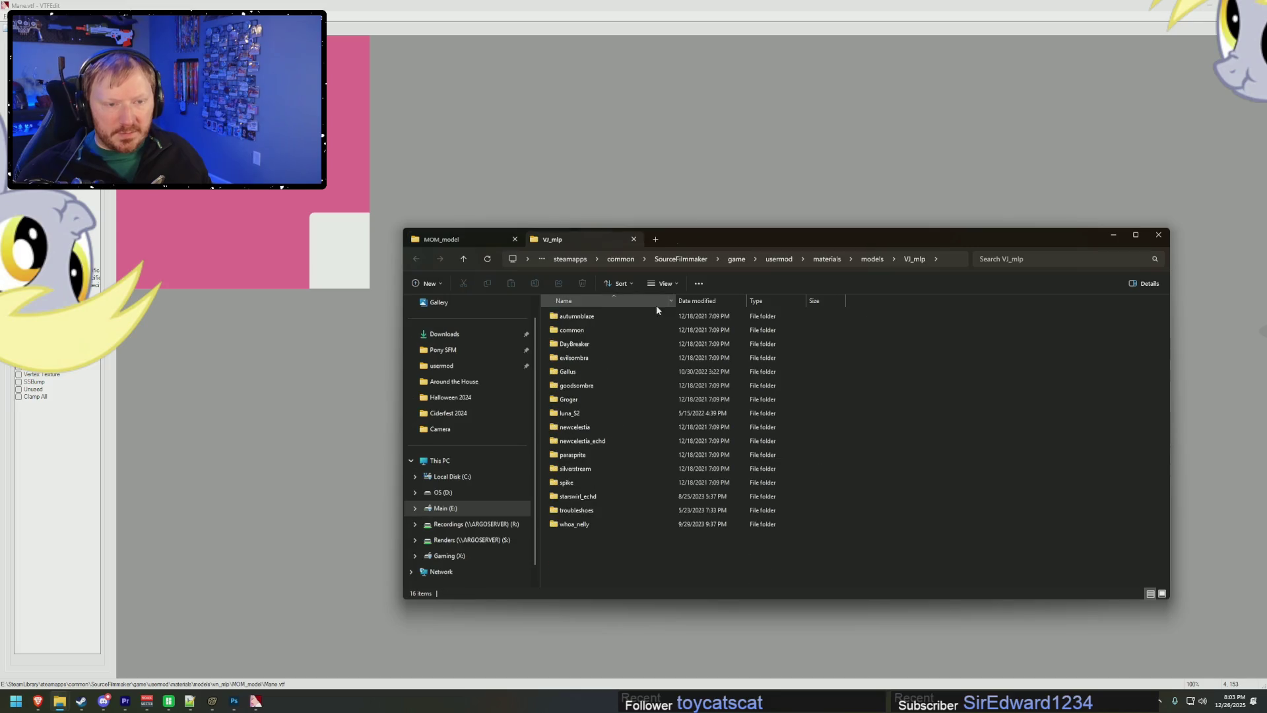
- Open hair.vtf from models > VA_mlp > PinkiePie in VTFEdit
click(871, 258)
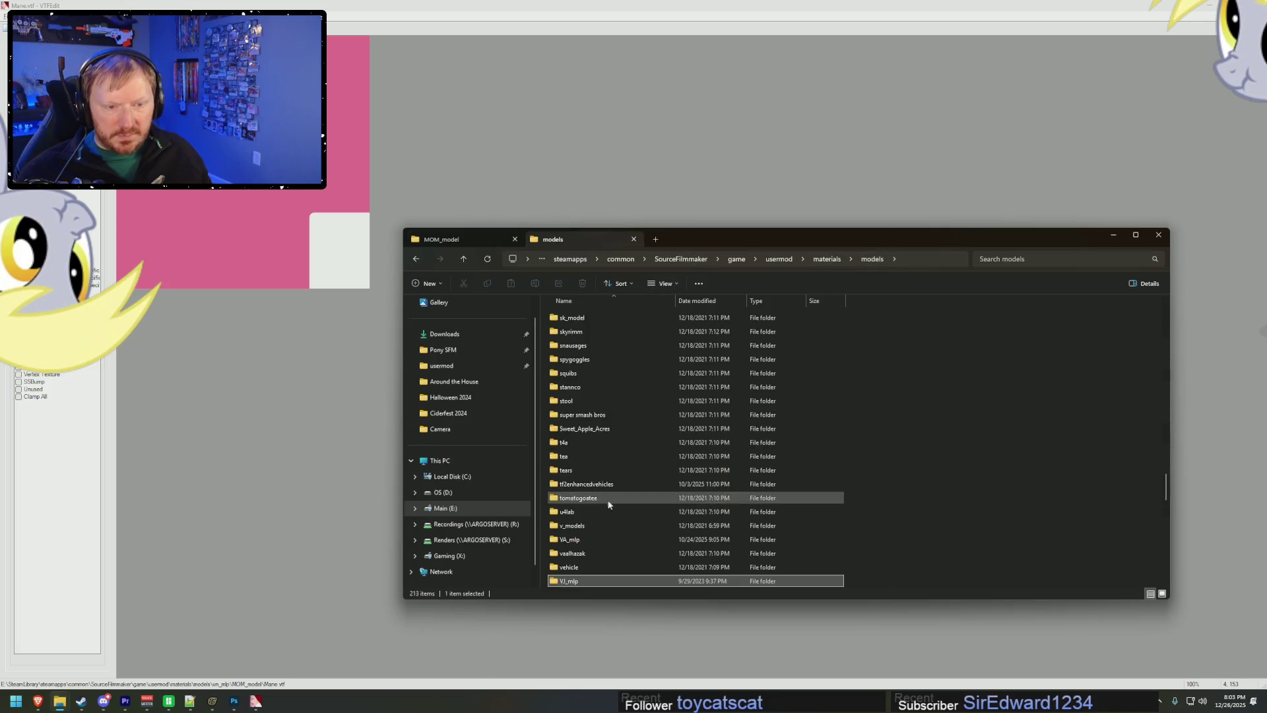
scroll(584, 512, down, 1)
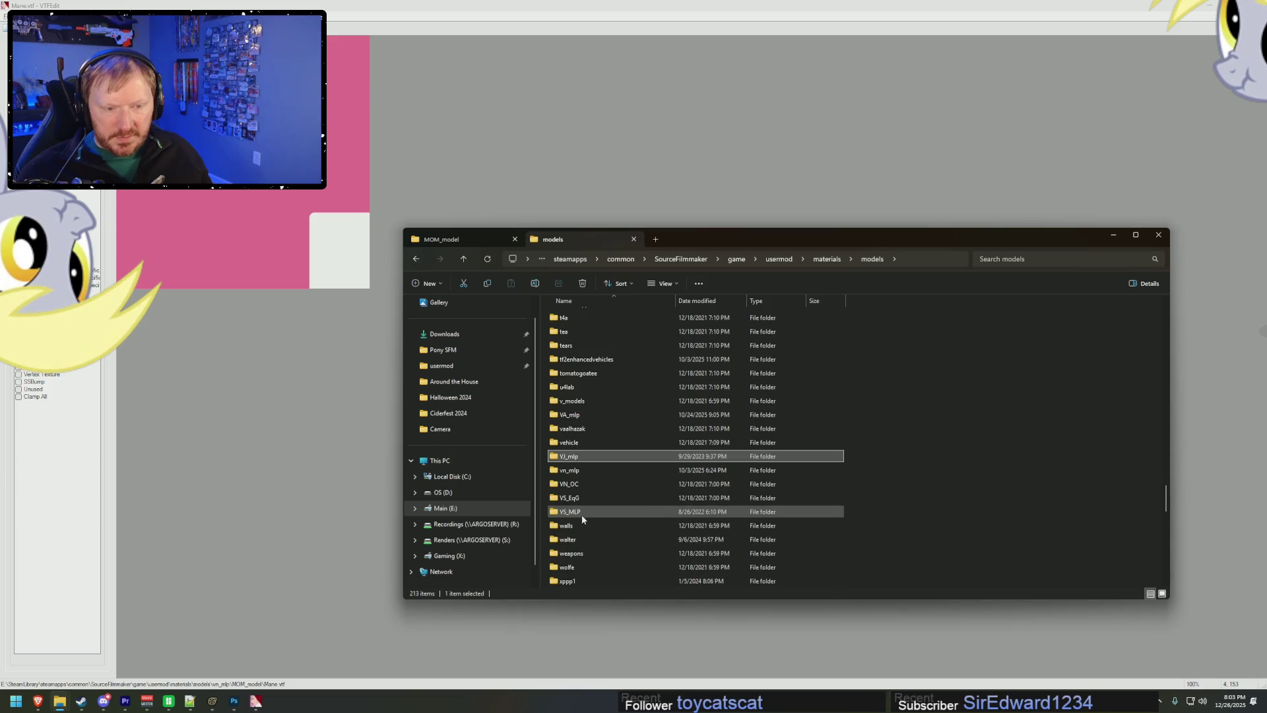
double_click(569, 414)
scroll(580, 493, down, 2)
double_click(576, 442)
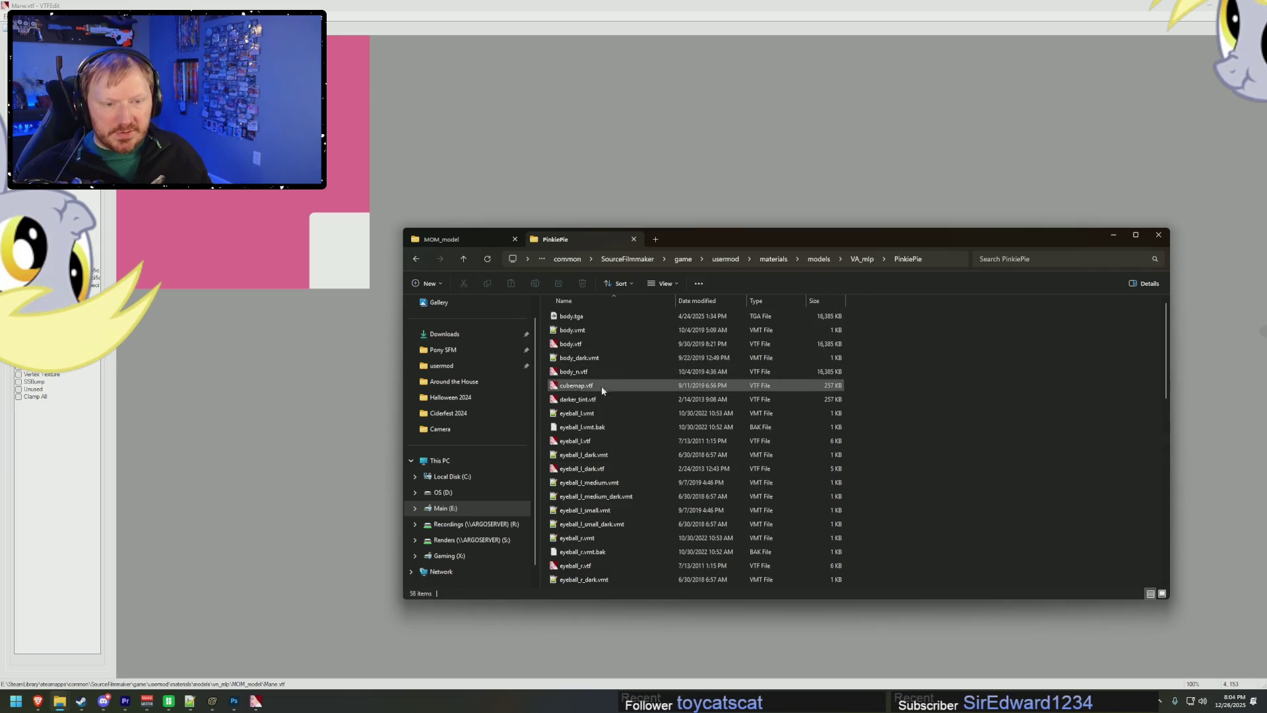
scroll(594, 409, down, 7)
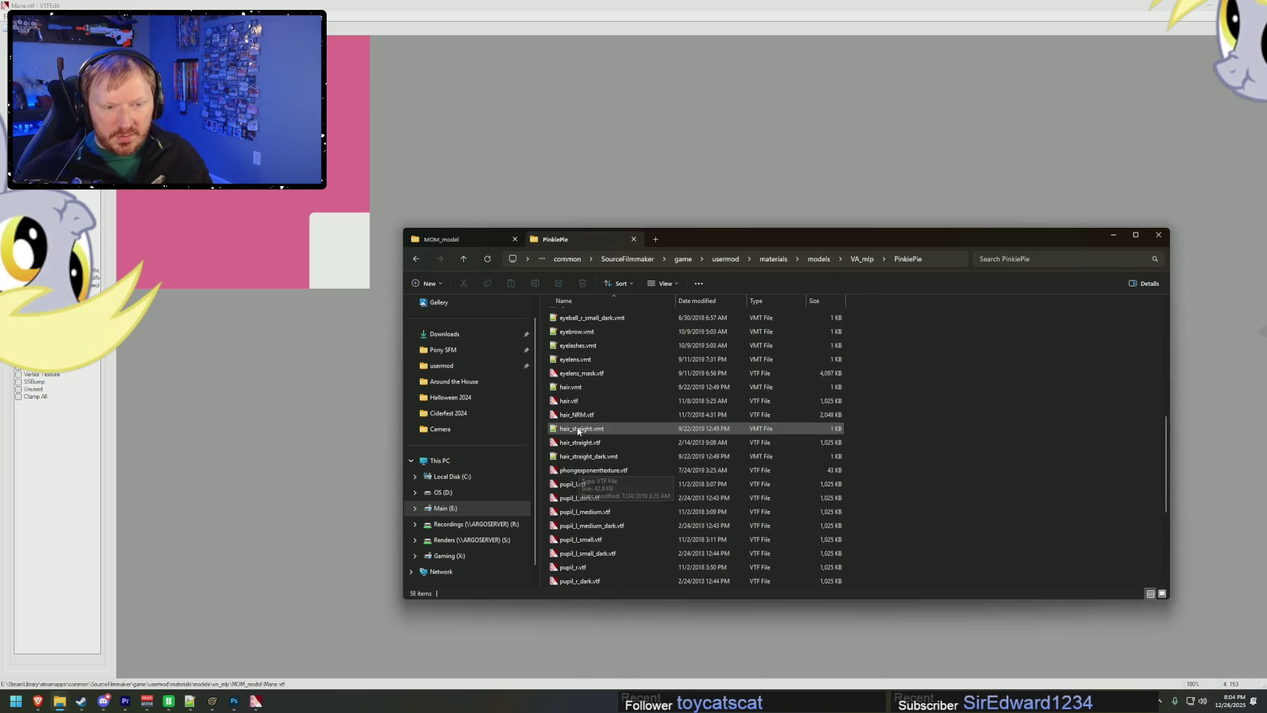
click(575, 401)
double_click(575, 401)
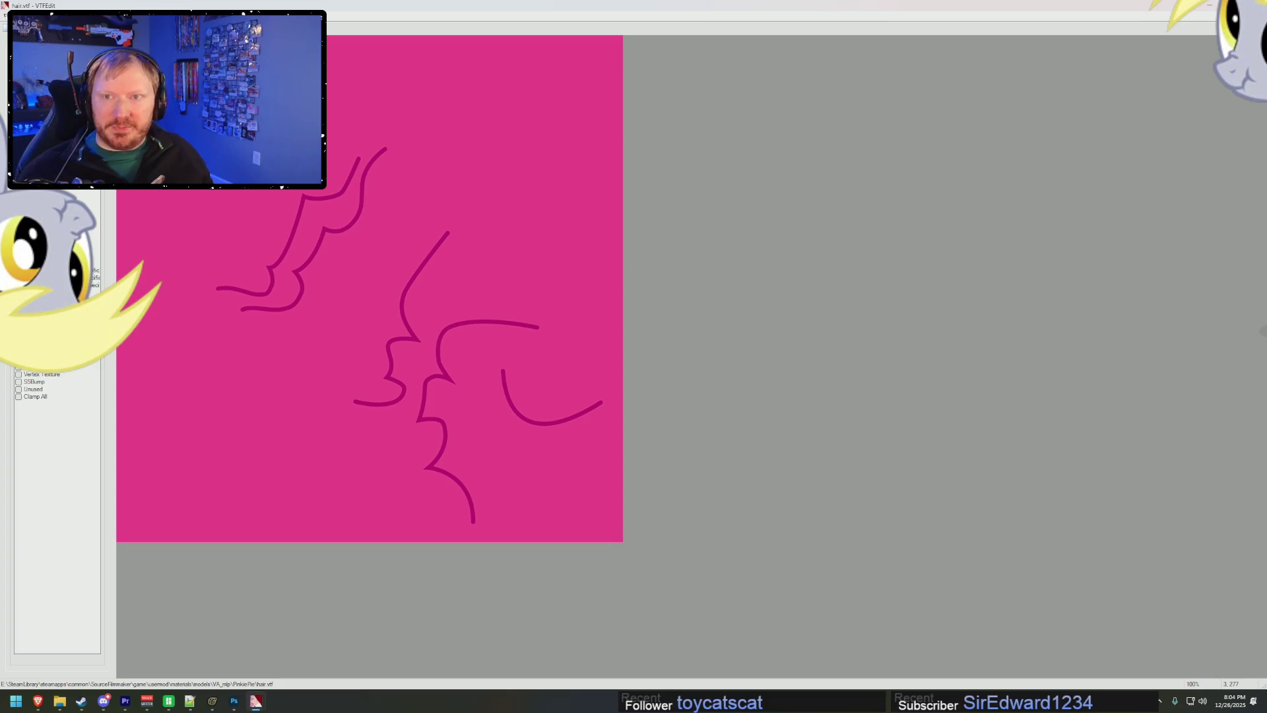
- Save the texture over hair.vtf in the PinkiePie folder, using the path copied from Explorer
key(ctrl+shift+s)
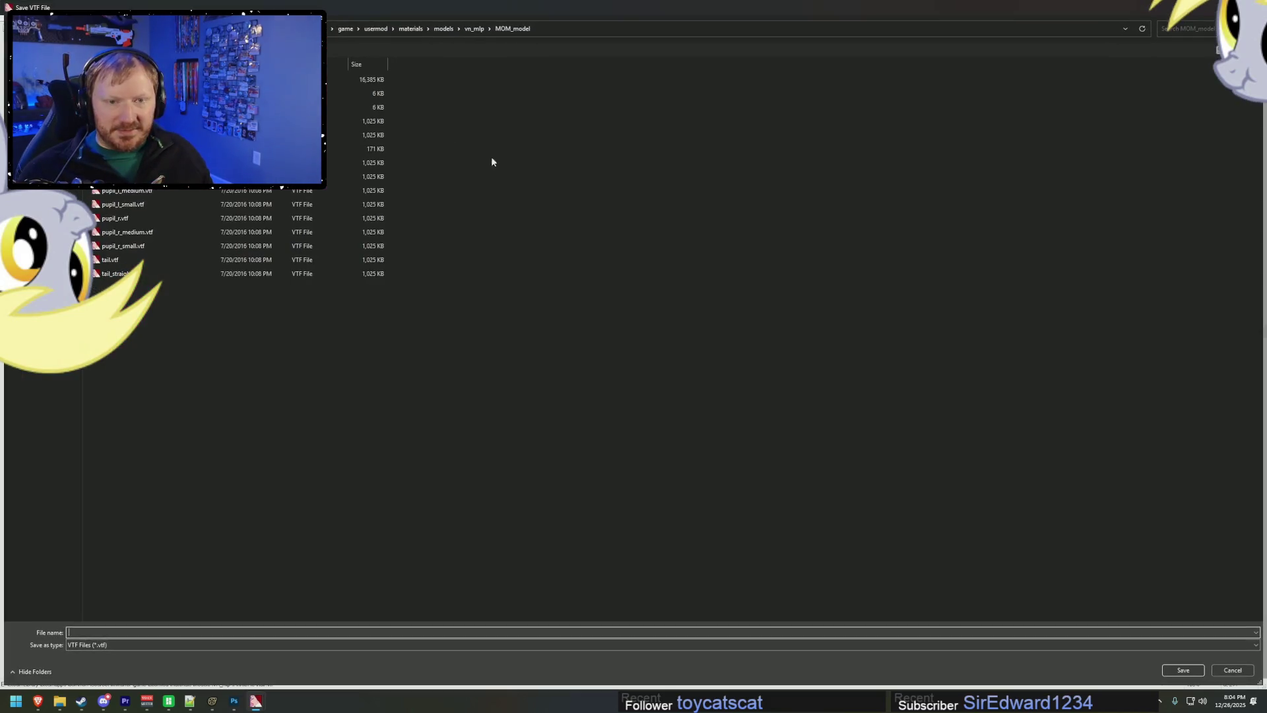
click(545, 29)
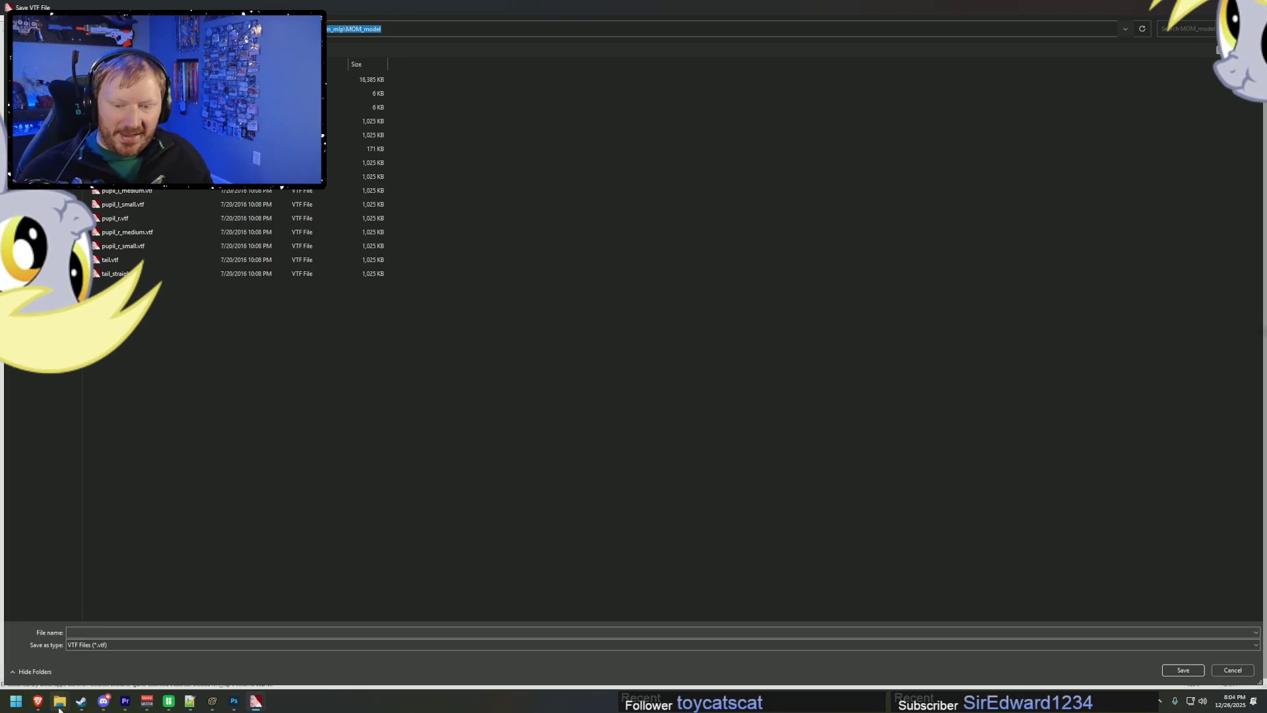
mouse_move(59, 706)
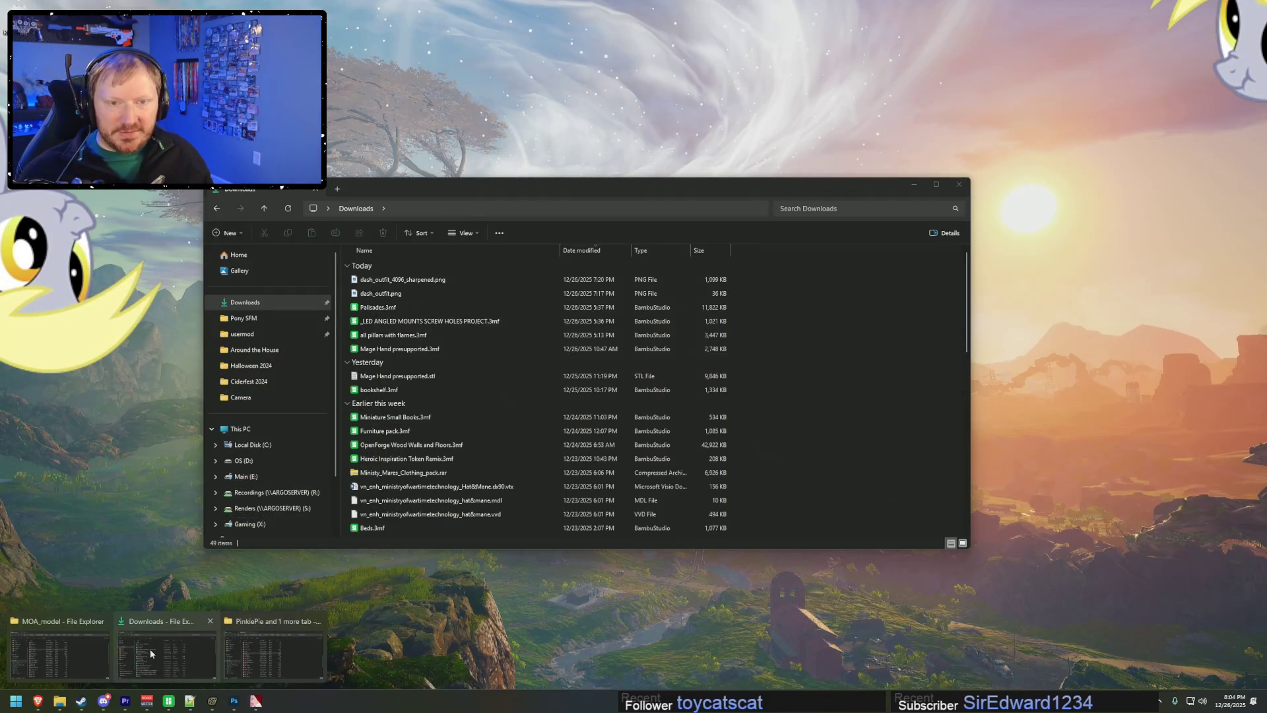
click(231, 655)
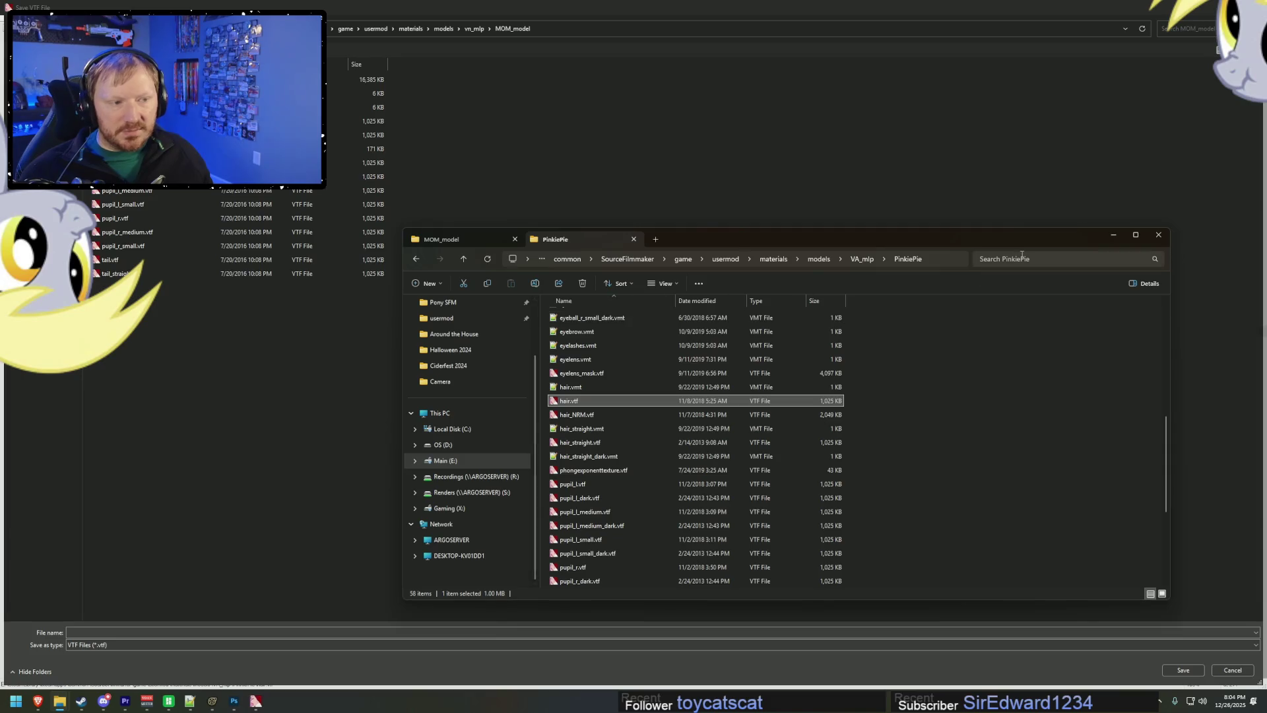
click(933, 259)
key(ctrl+c)
click(676, 29)
key(ctrl+v)
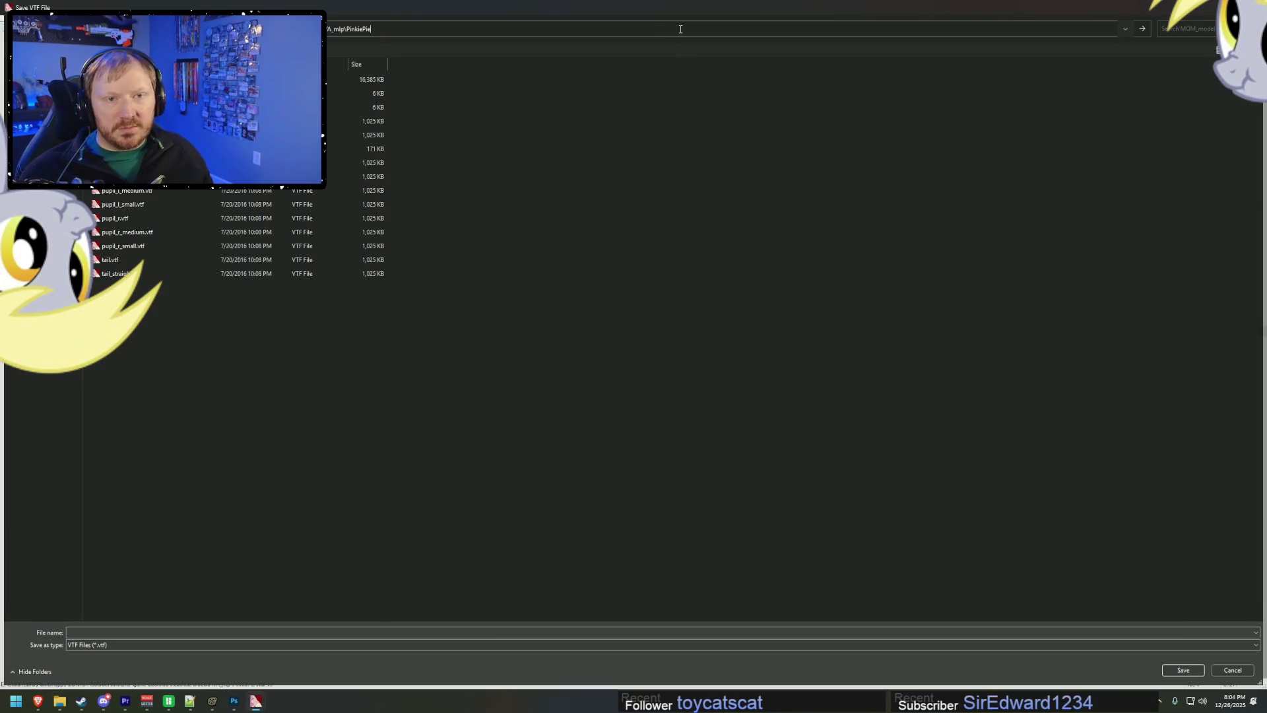
key(Return)
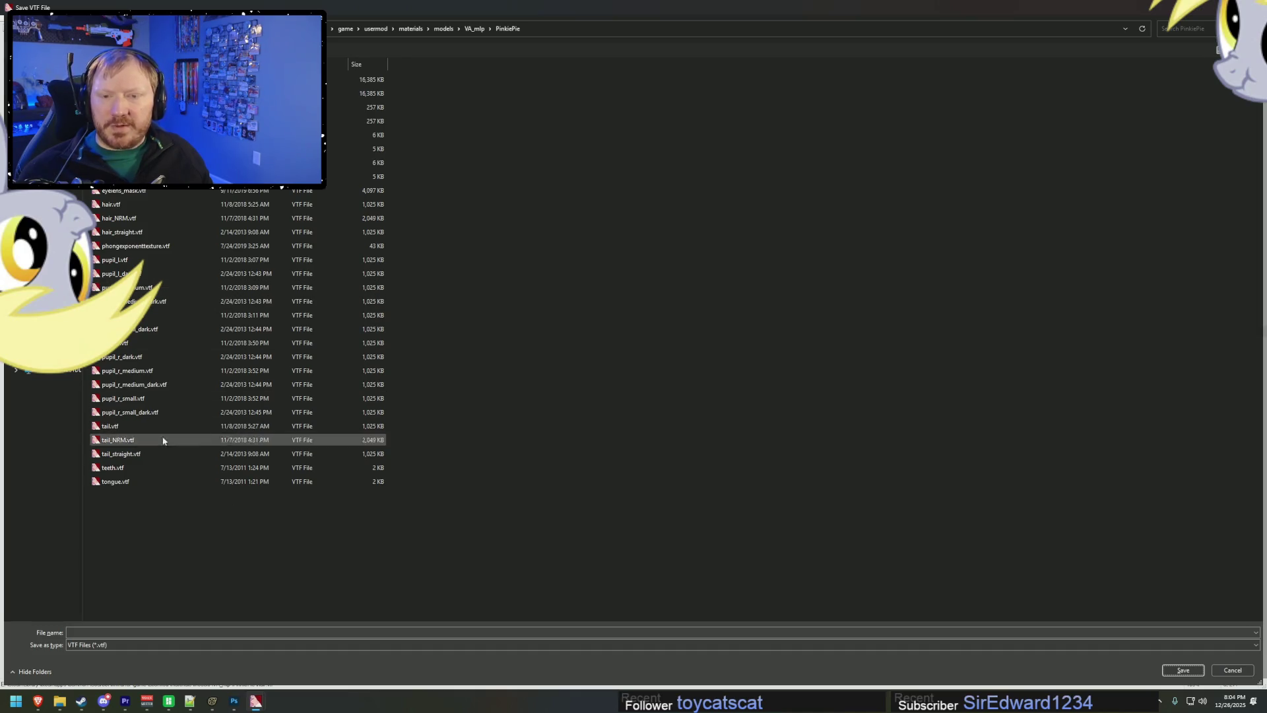
key(alt+Tab)
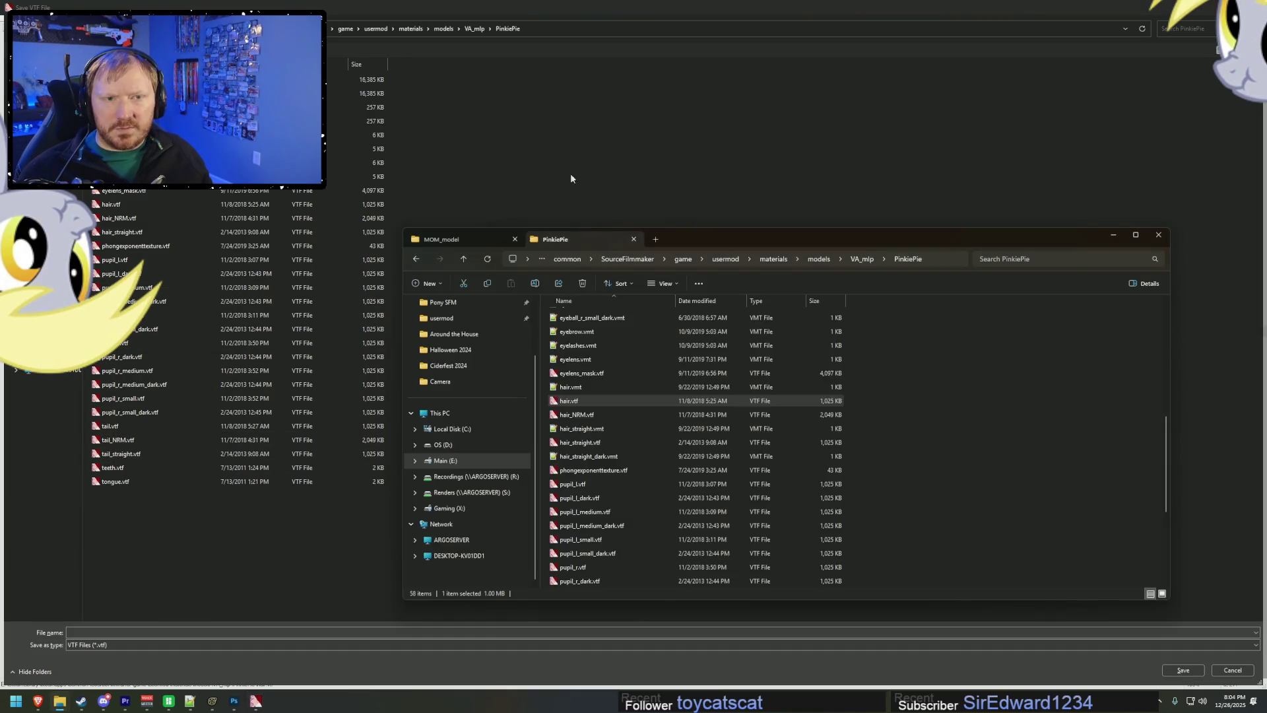
key(alt+Tab)
click(159, 634)
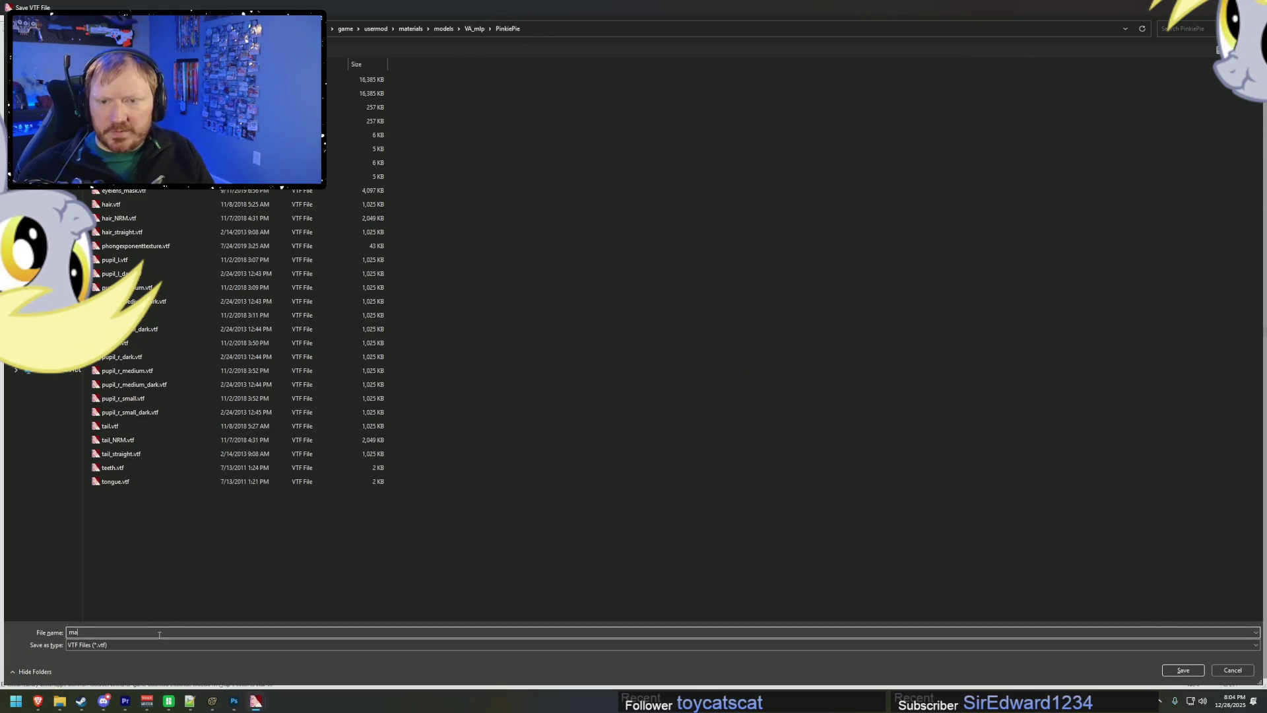
text(hair)
key(Return)
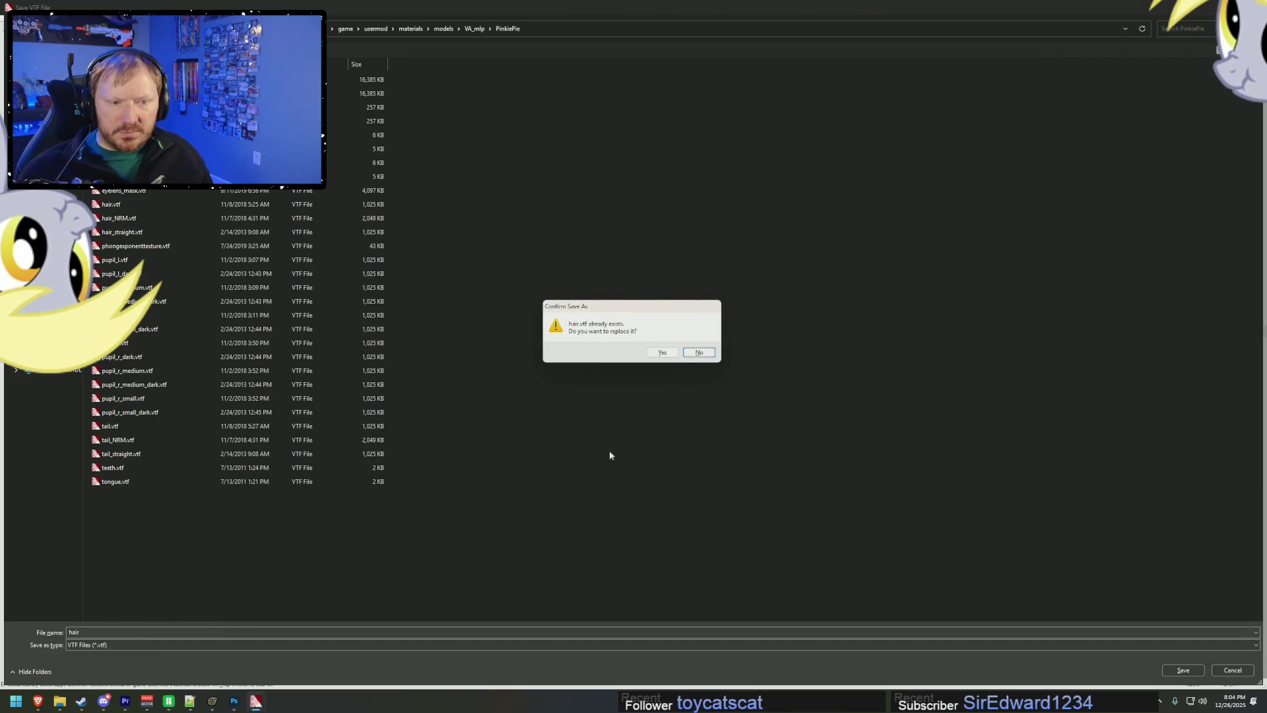
click(672, 350)
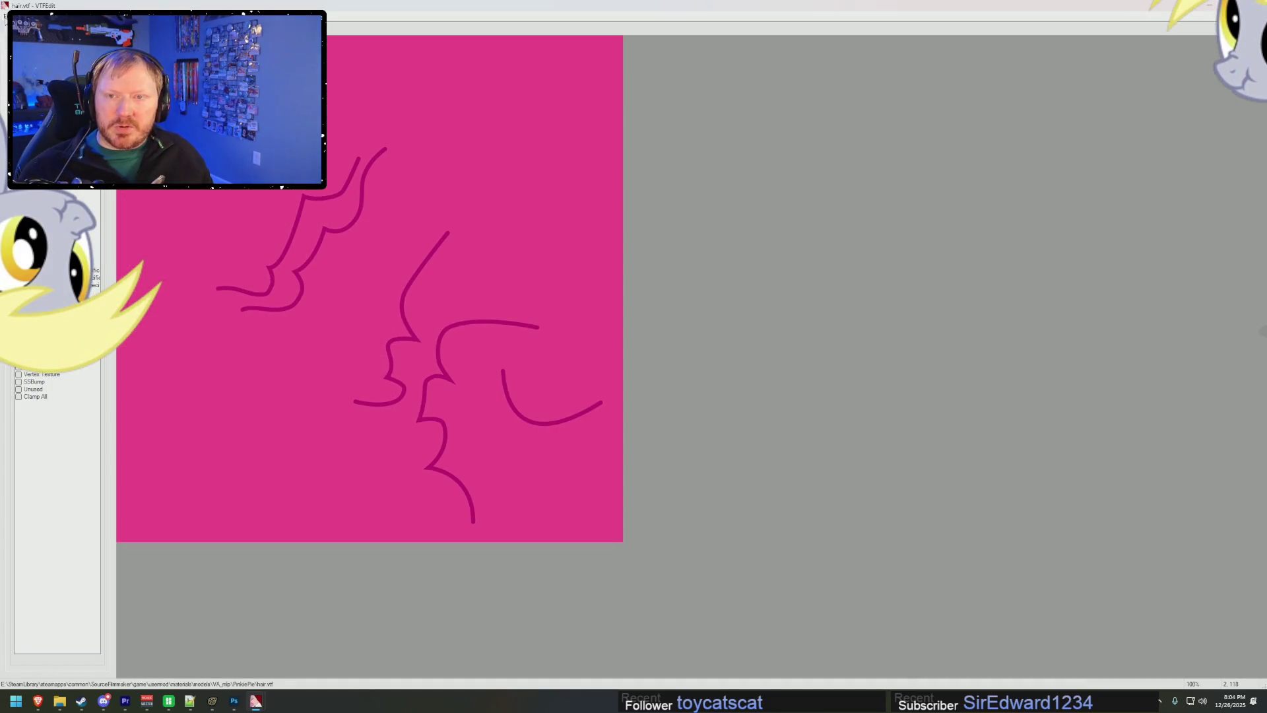
- Export the texture as hair.tga and open it in Photoshop
key(ctrl+e)
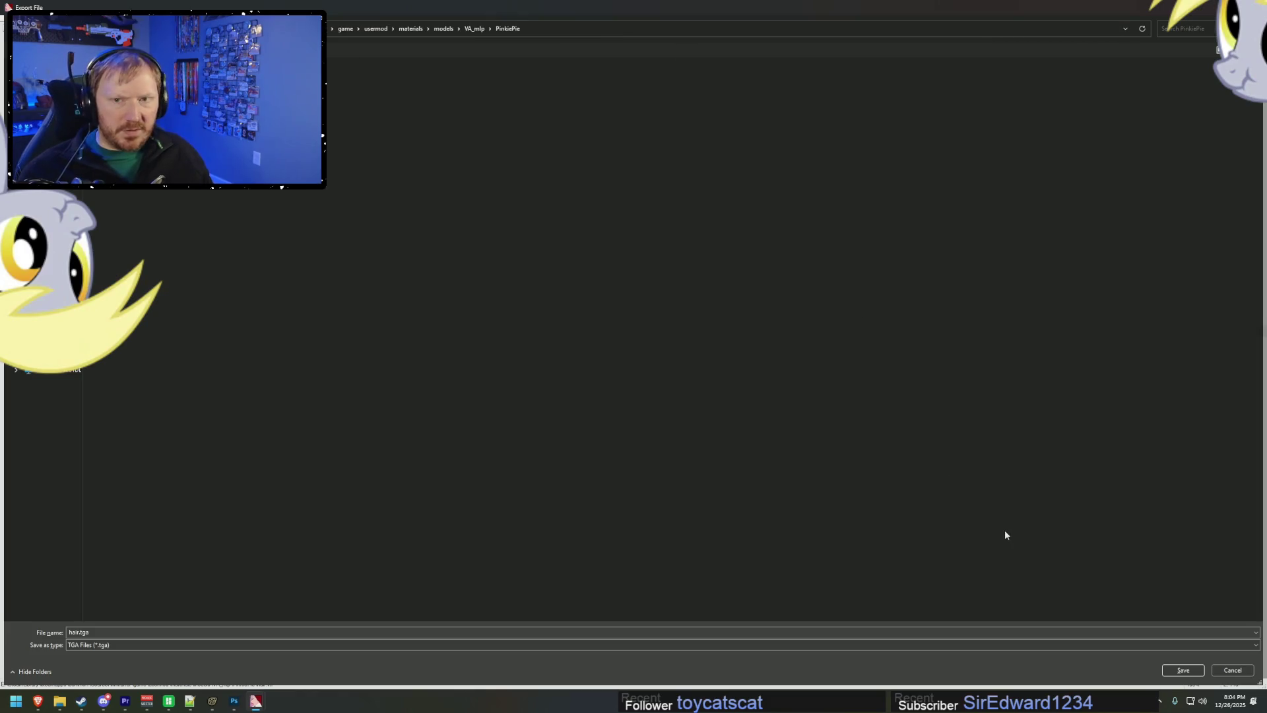
click(1181, 670)
key(alt+Tab)
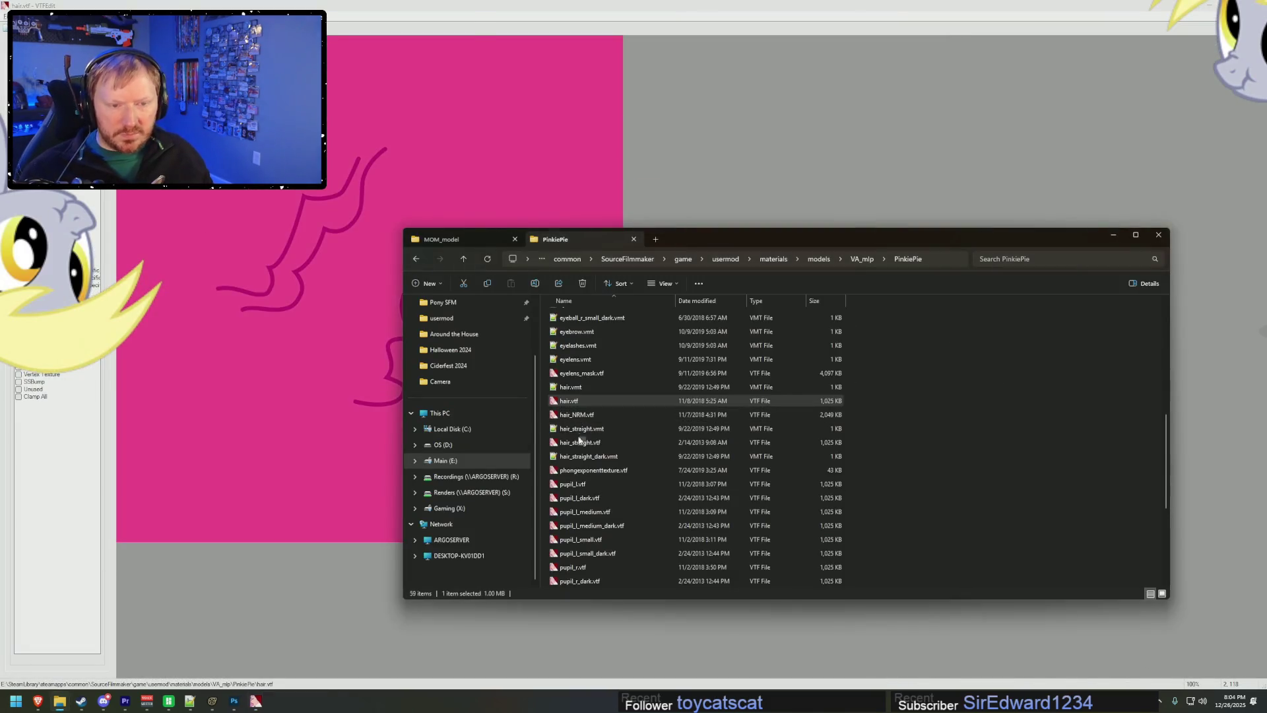
double_click(568, 581)
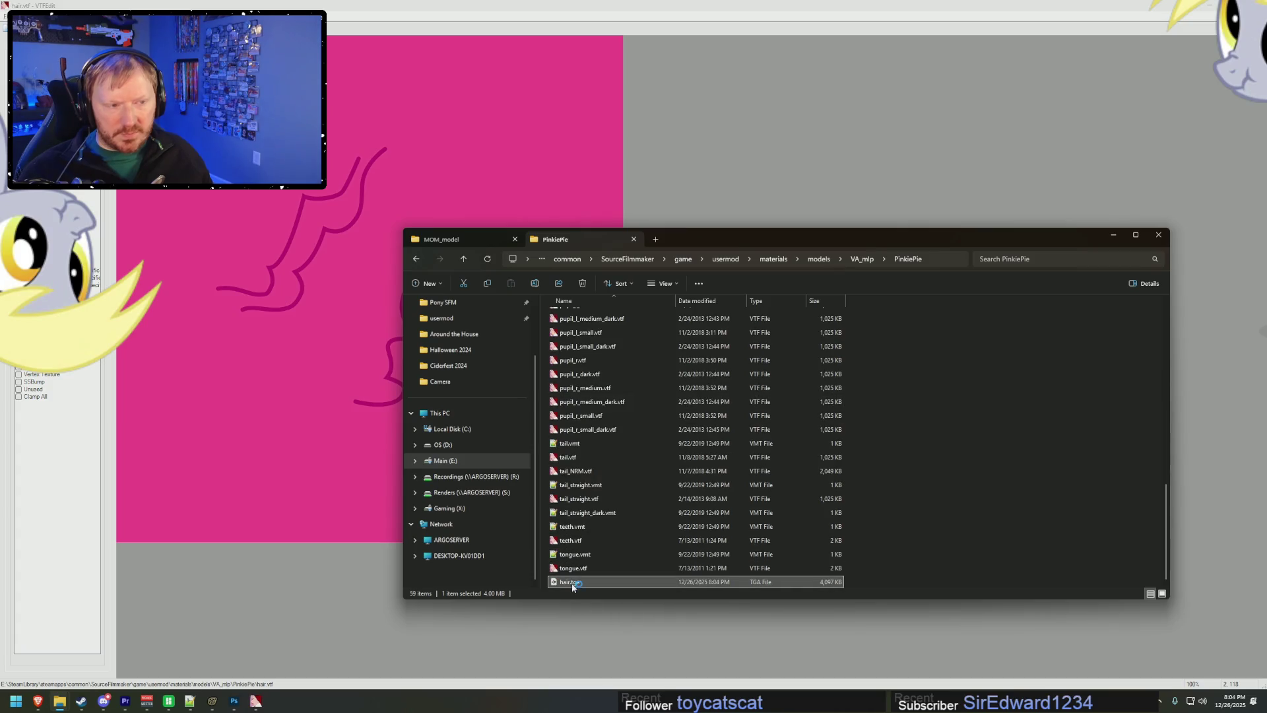
key(alt+Tab)
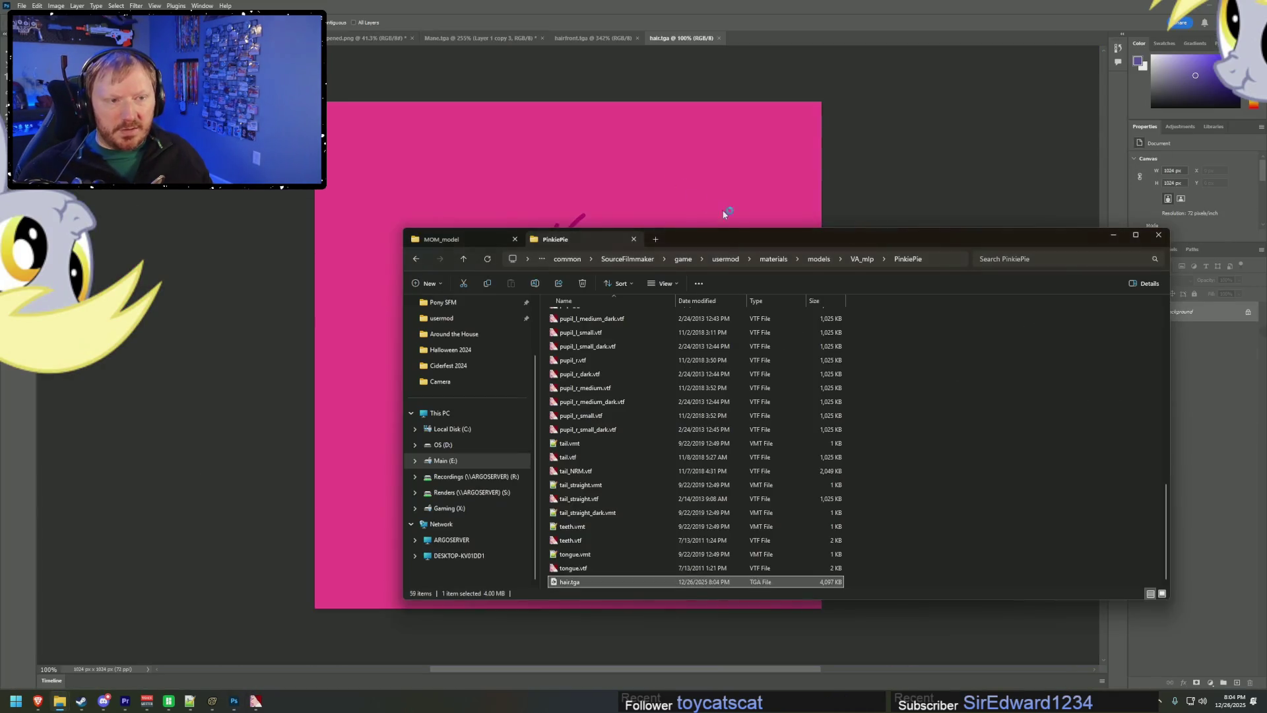
- Open Mane.tga from MOM_model in Photoshop alongside hair.tga and save it
click(455, 238)
scroll(592, 462, down, 3)
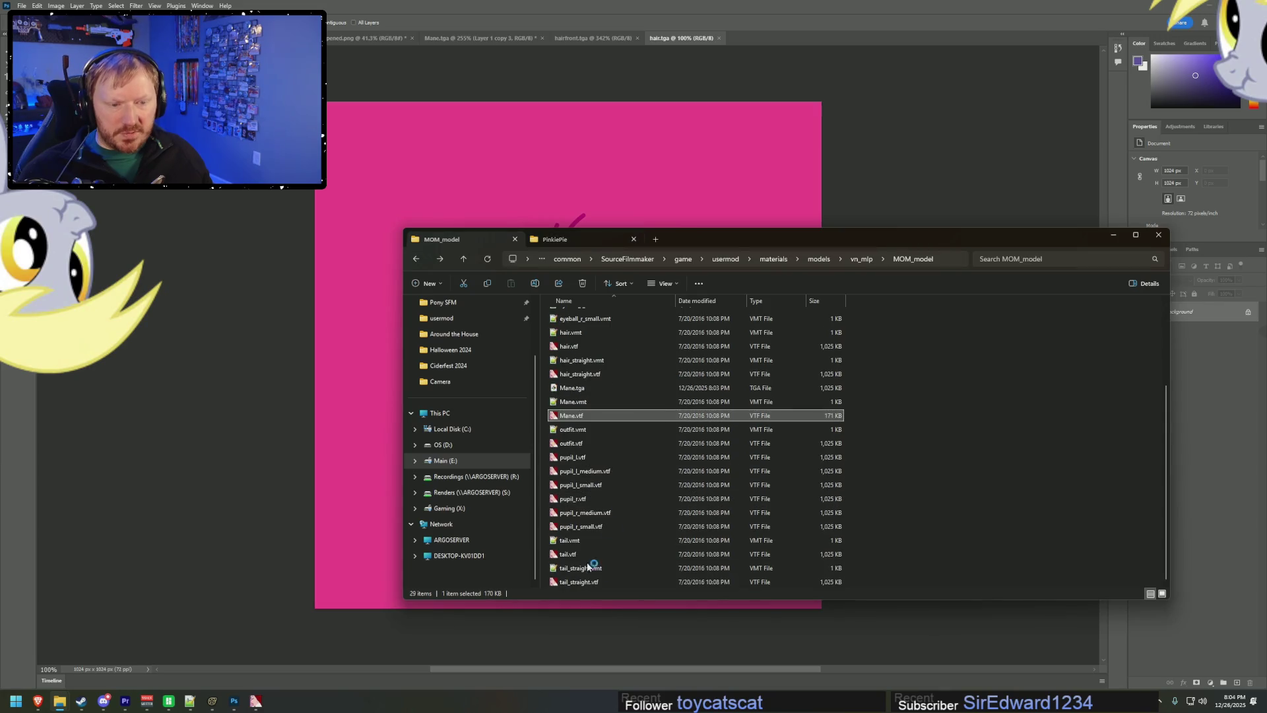
click(576, 388)
key(ctrl+shift+Tab)
key(ctrl+shift+Tab)
click(679, 38)
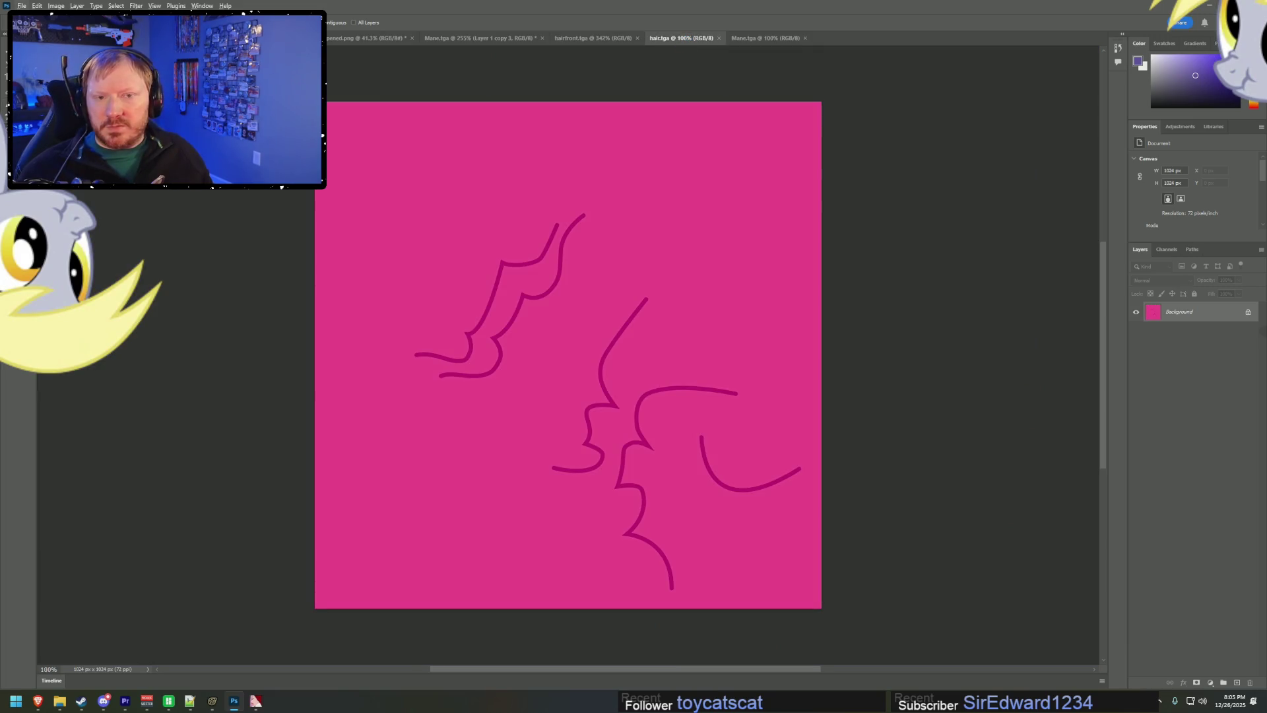
click(767, 37)
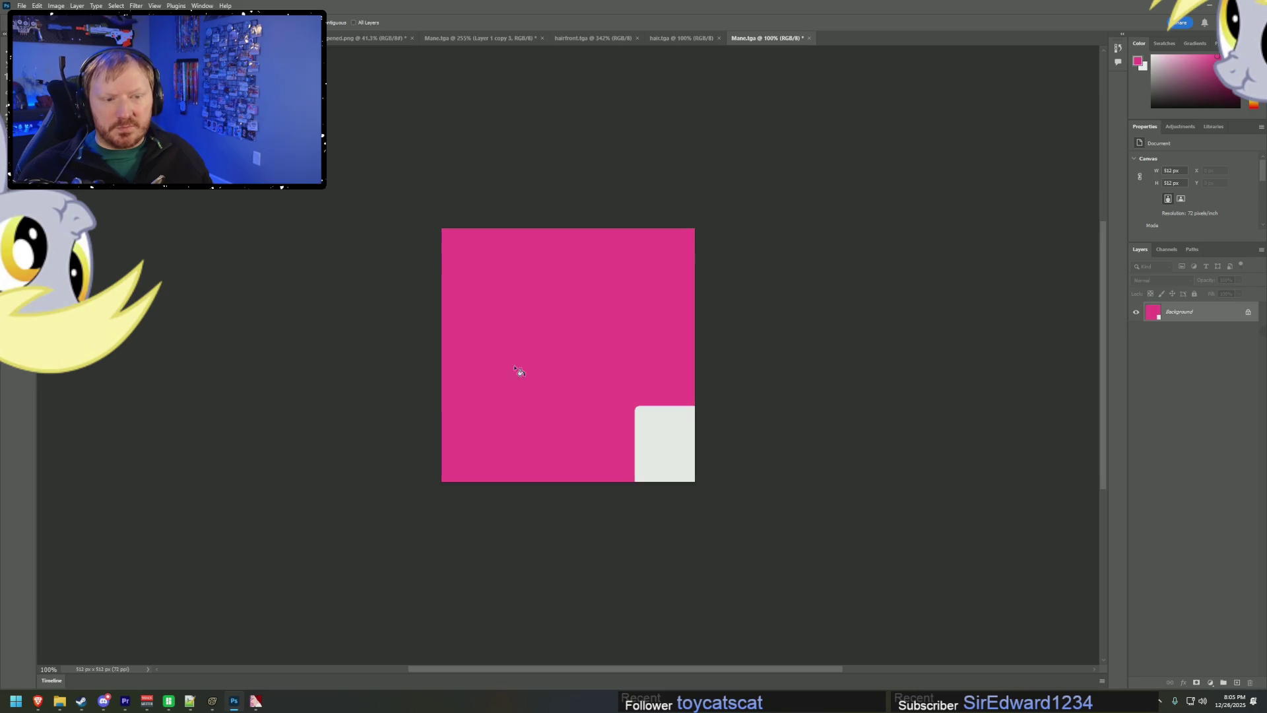
click(22, 5)
key(ctrl+s)
click(22, 5)
- Return to VTFEdit showing hair.vtf and start an image import
click(256, 701)
click(402, 632)
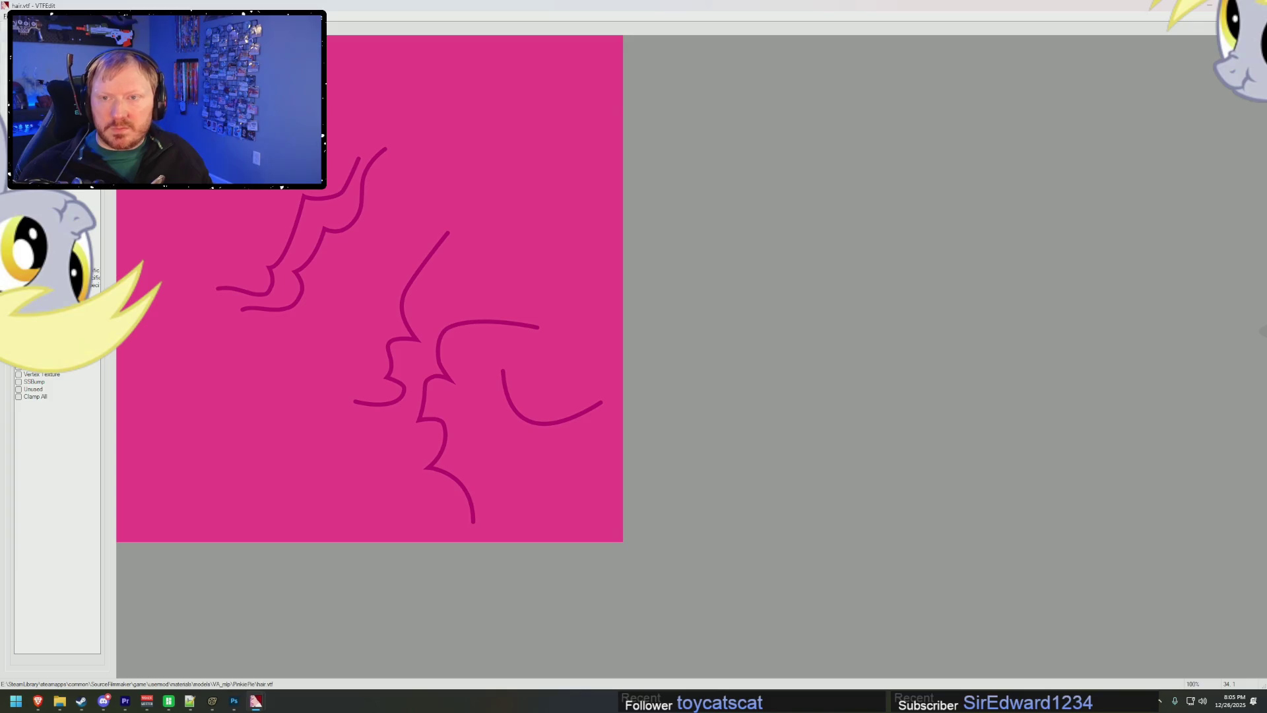
key(ctrl+i)
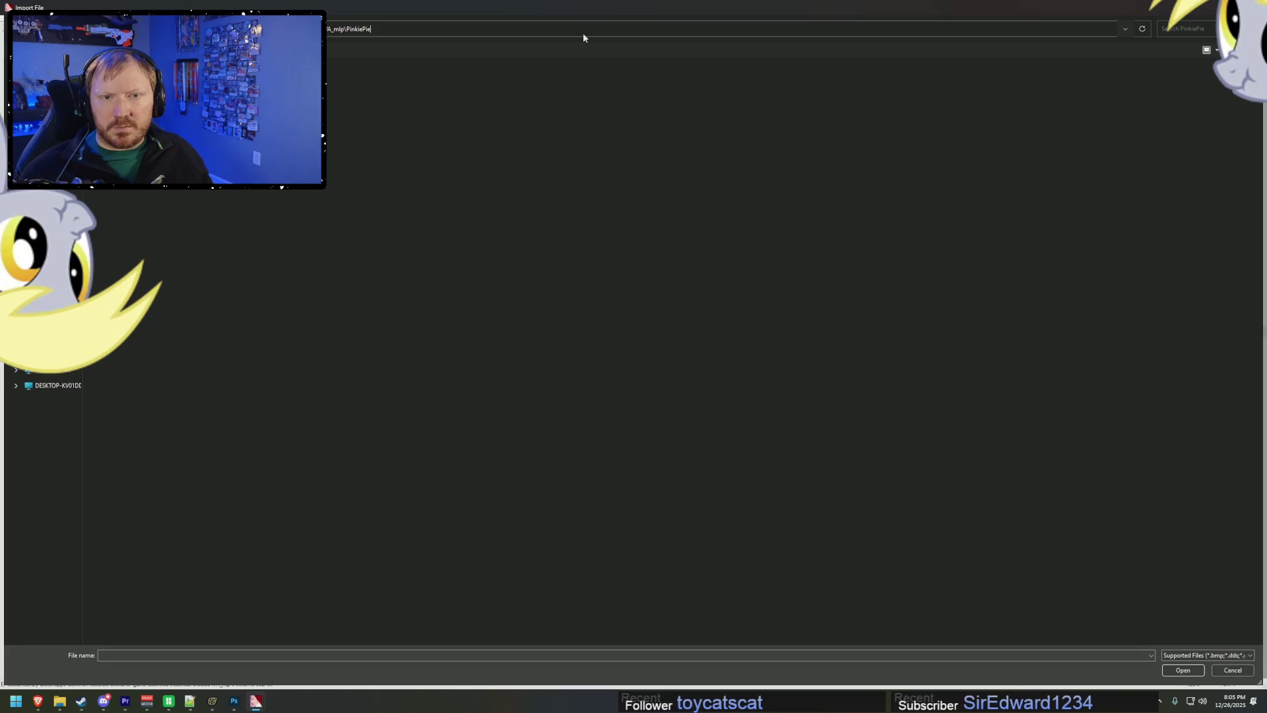
- Import the brightened mane image from the MOM_model folder into VTFEdit, accepting the conversion options
key(alt+Tab)
key(alt+Tab)
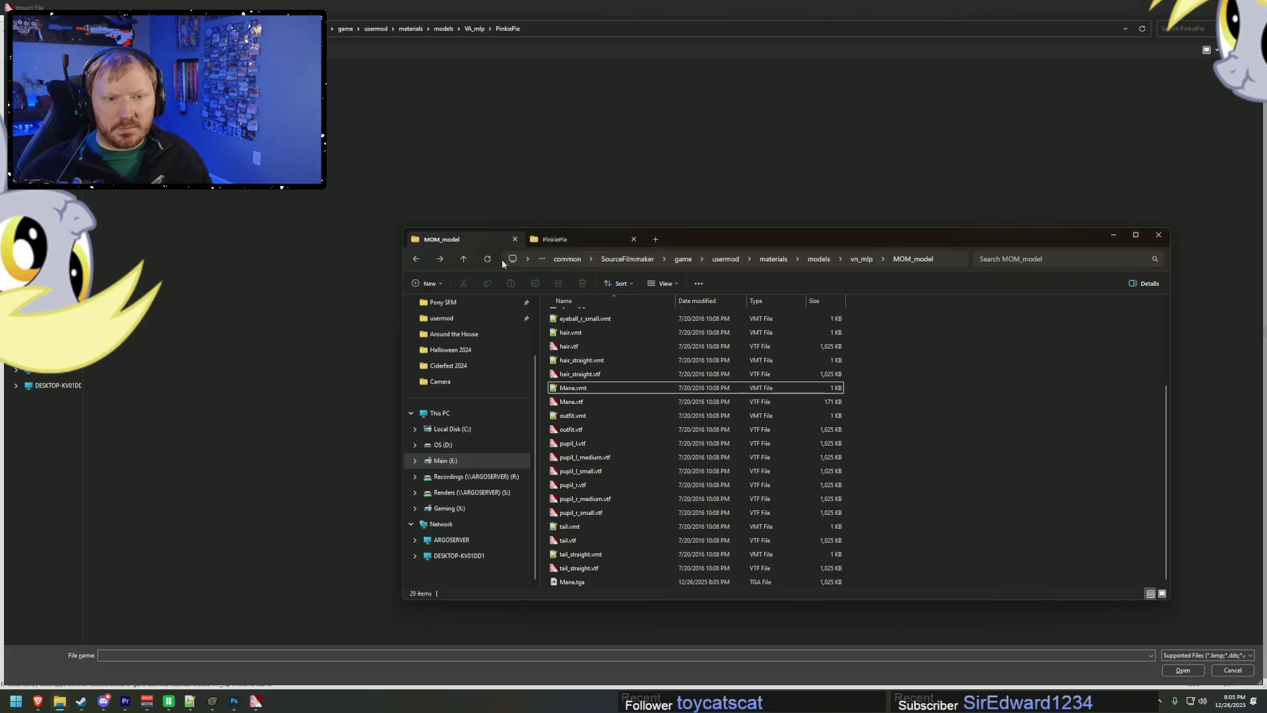
click(951, 258)
key(ctrl+c)
click(553, 29)
key(ctrl+v)
key(Return)
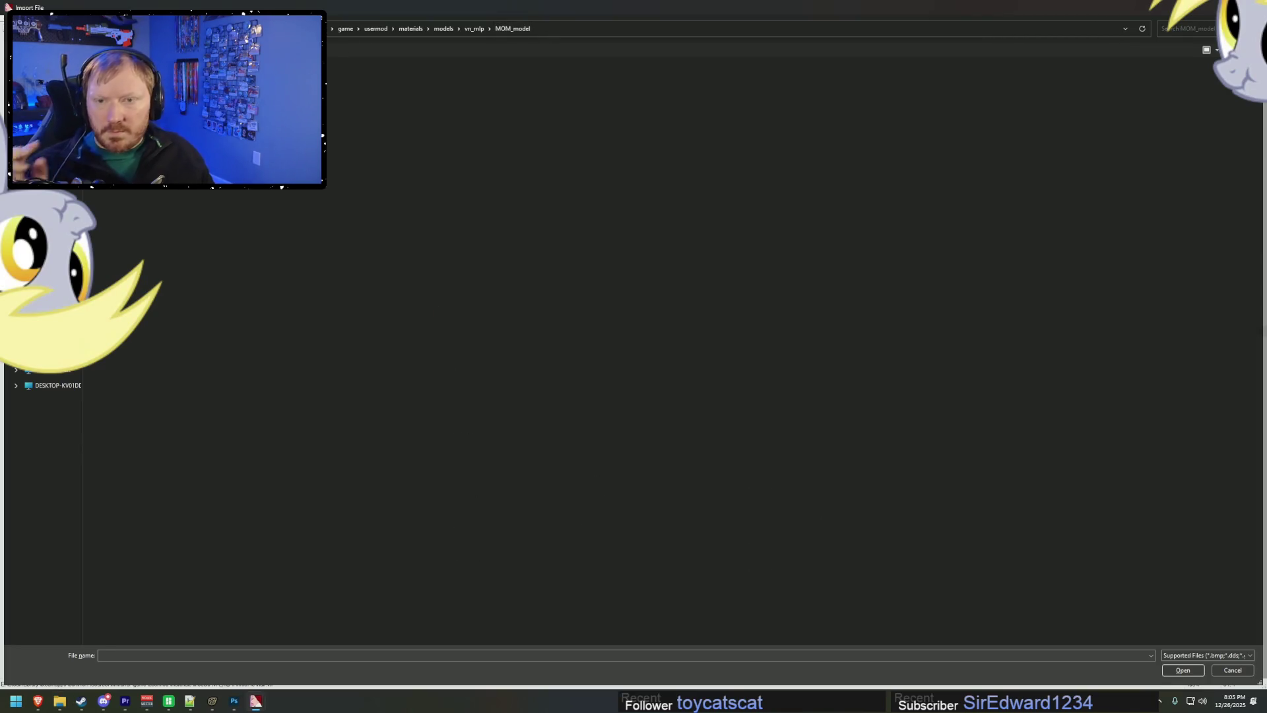
key(Escape)
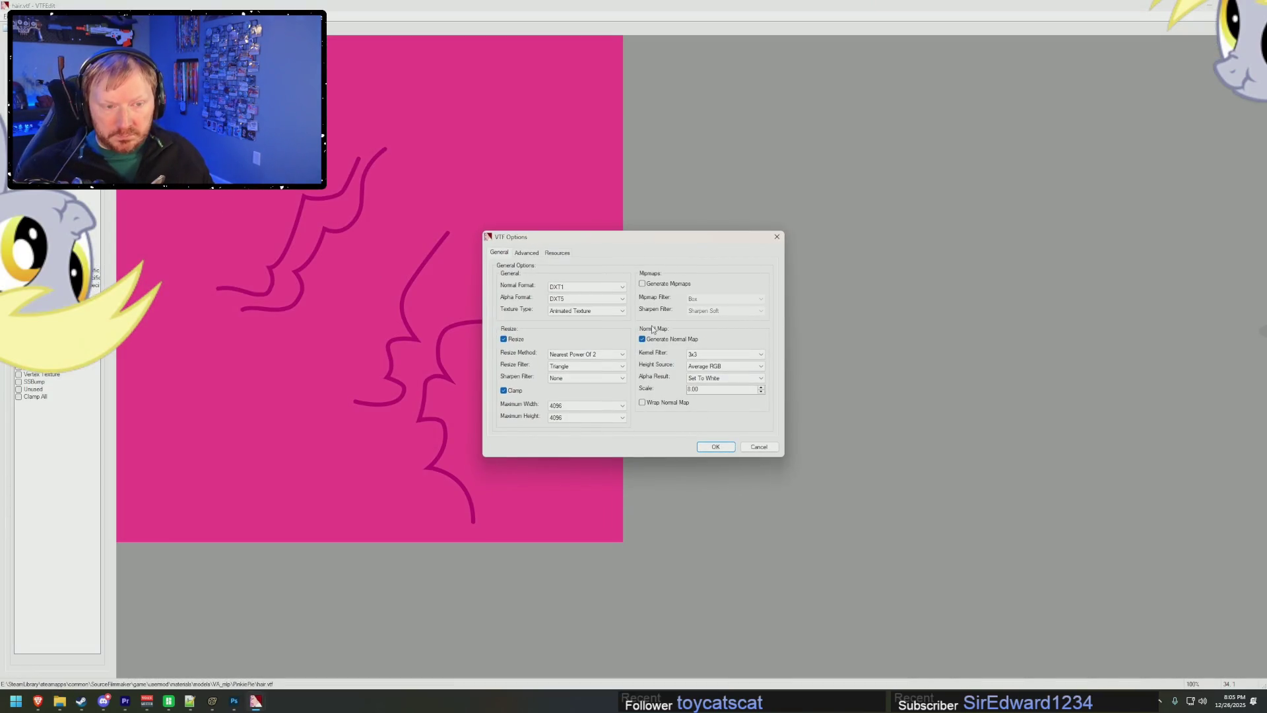
click(715, 447)
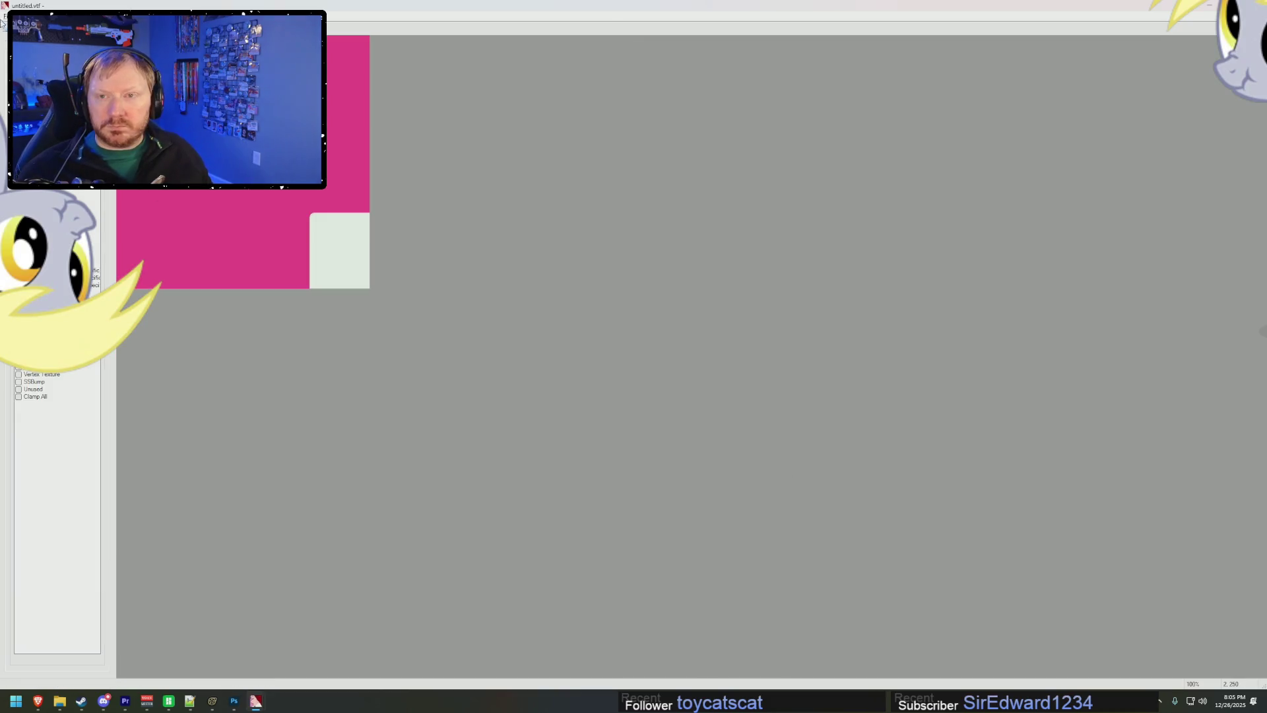
- Save the new texture as Mane_bright.vtf and return to Source Filmmaker
key(ctrl+s)
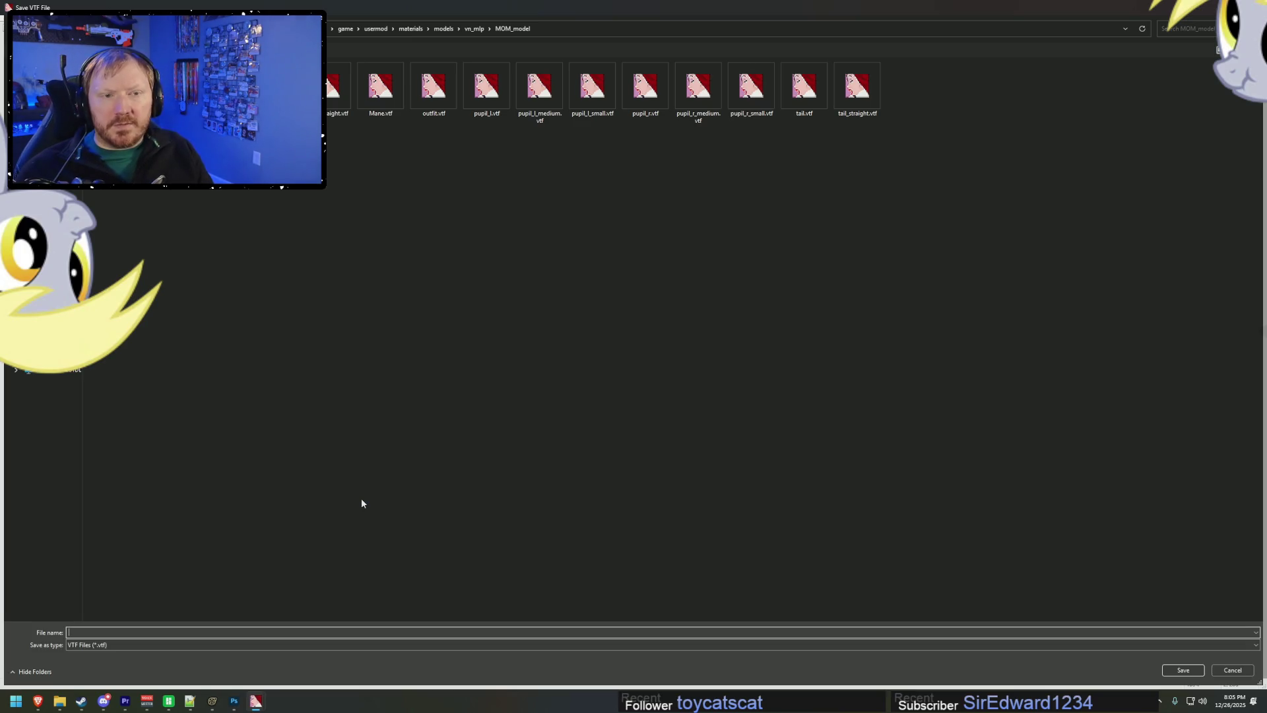
text(Mane_hi)
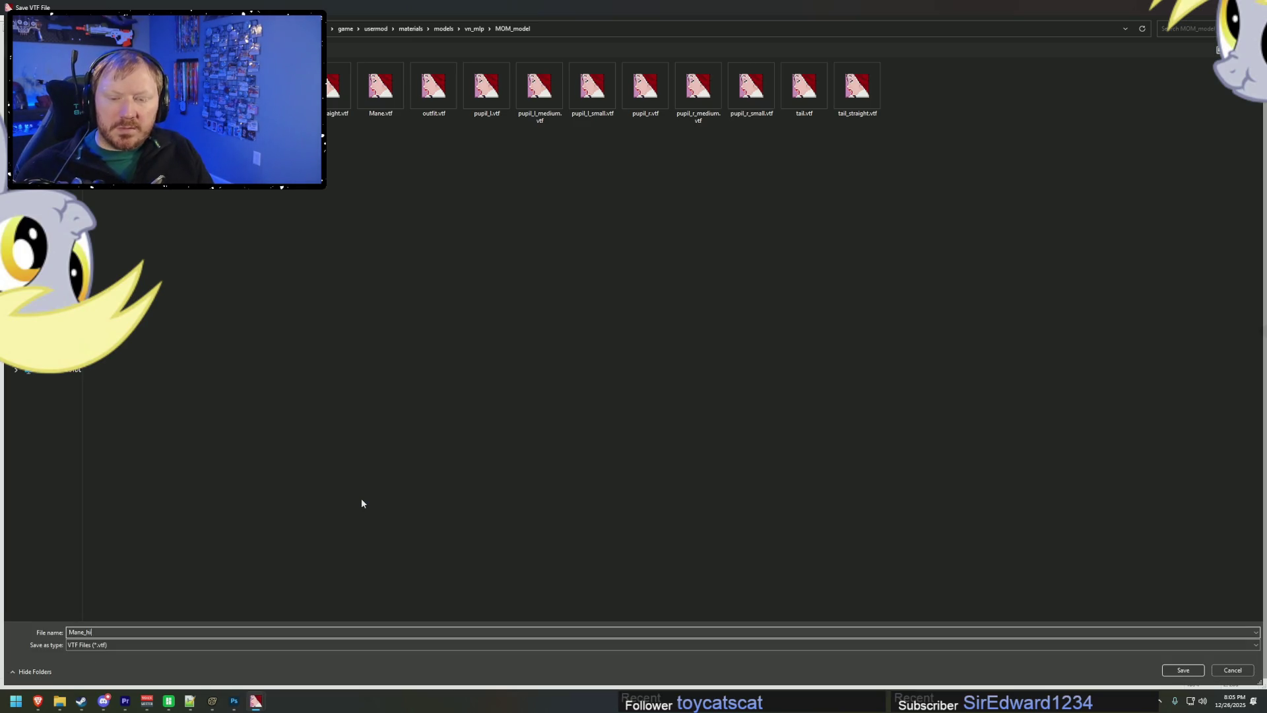
key(BackSpace)
key(BackSpace)
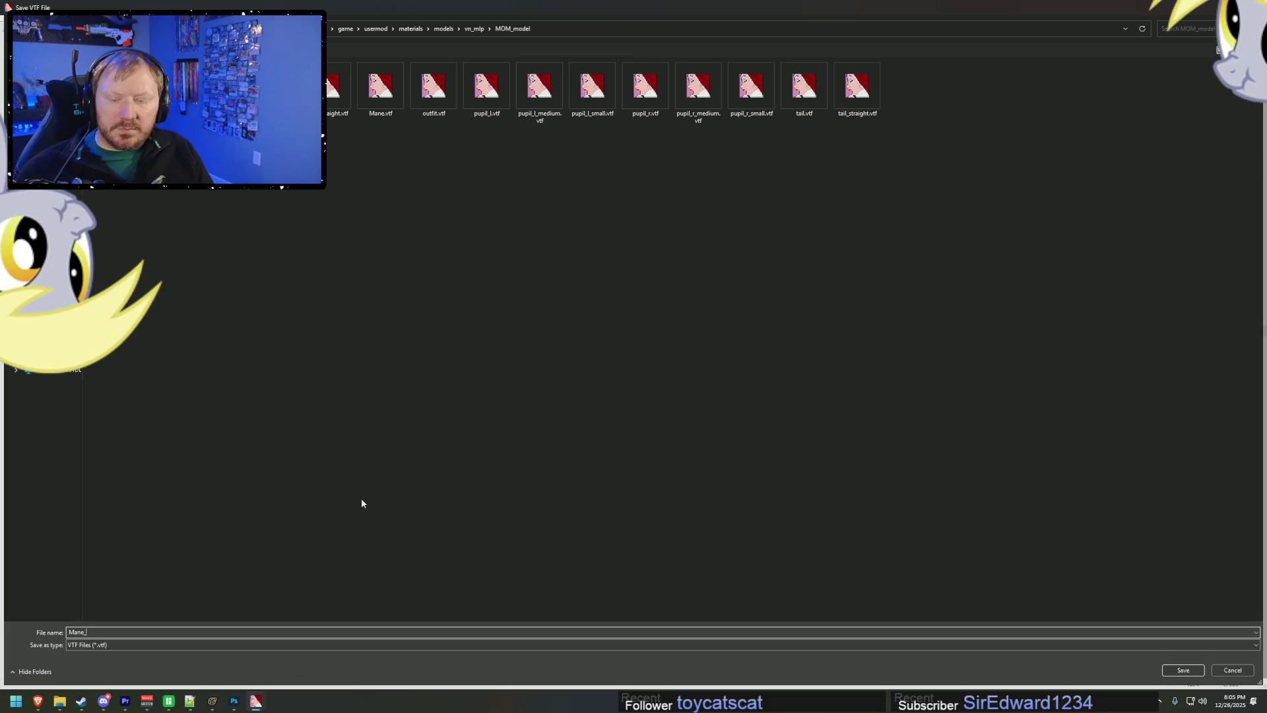
text(bright)
key(Return)
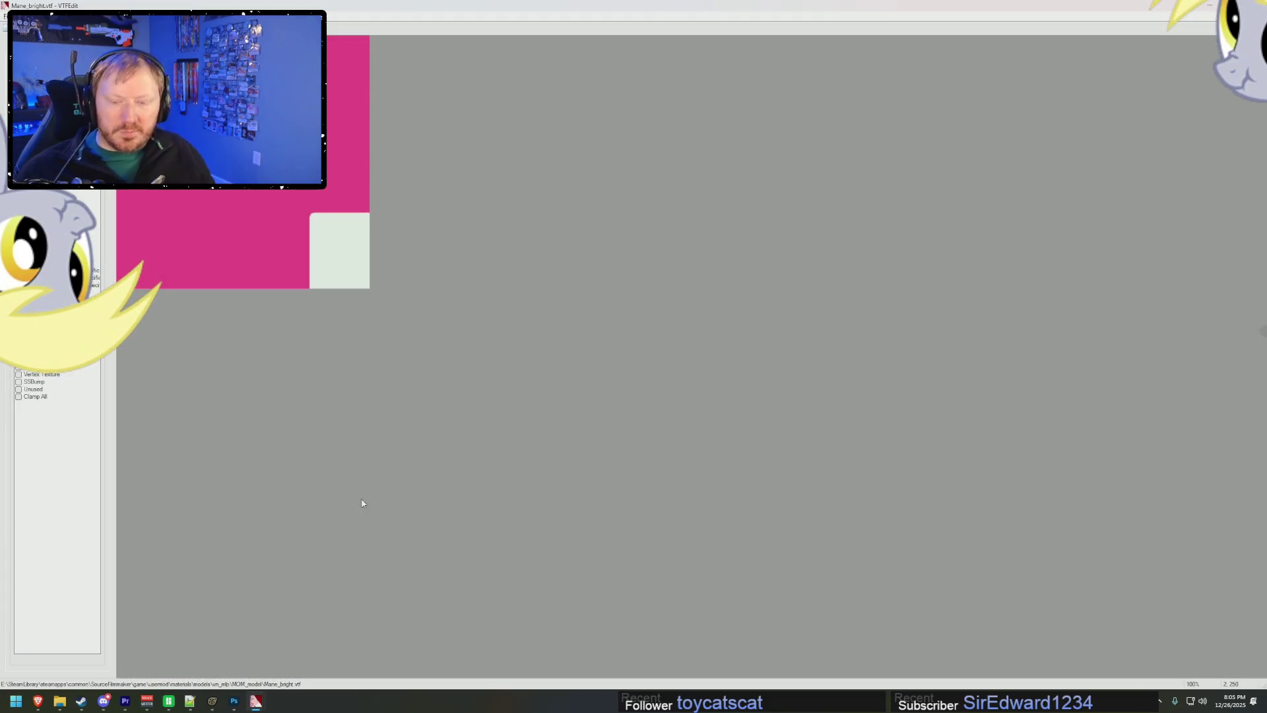
click(221, 701)
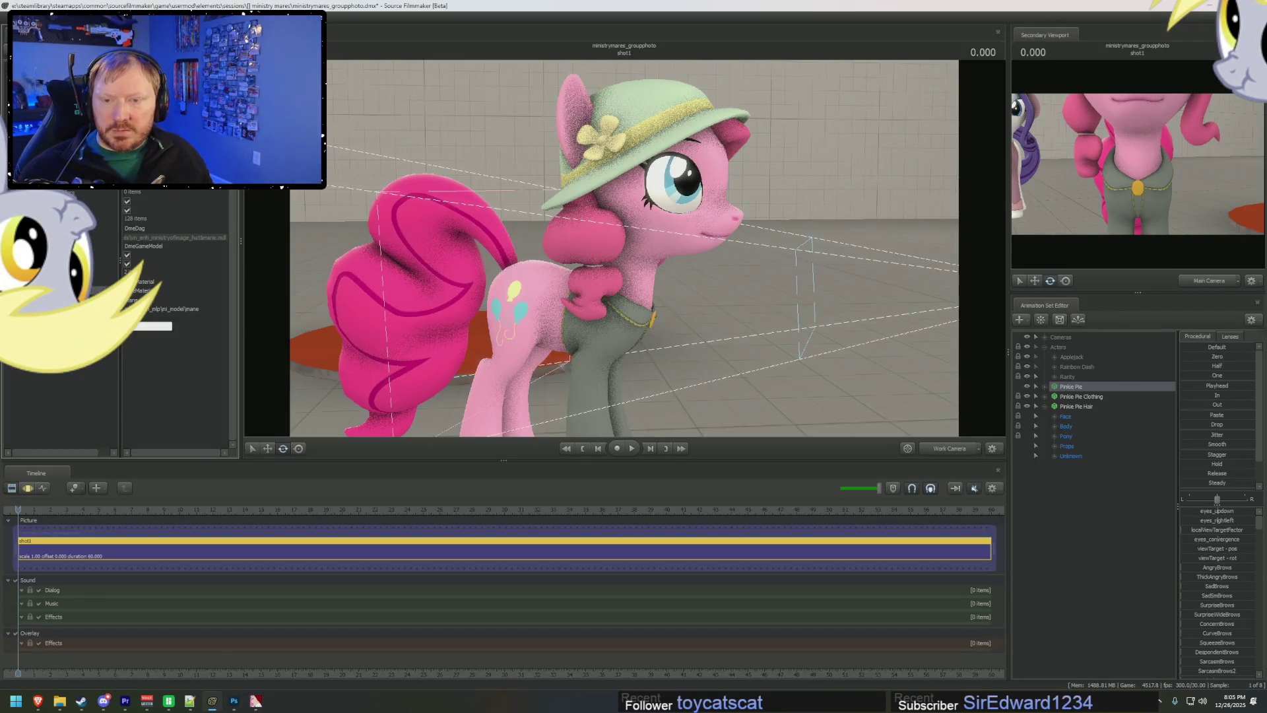
- Add a new string attribute to Pinkie Pie's element with a path value ending in mane_bright
right_click(46, 277)
mouse_move(132, 364)
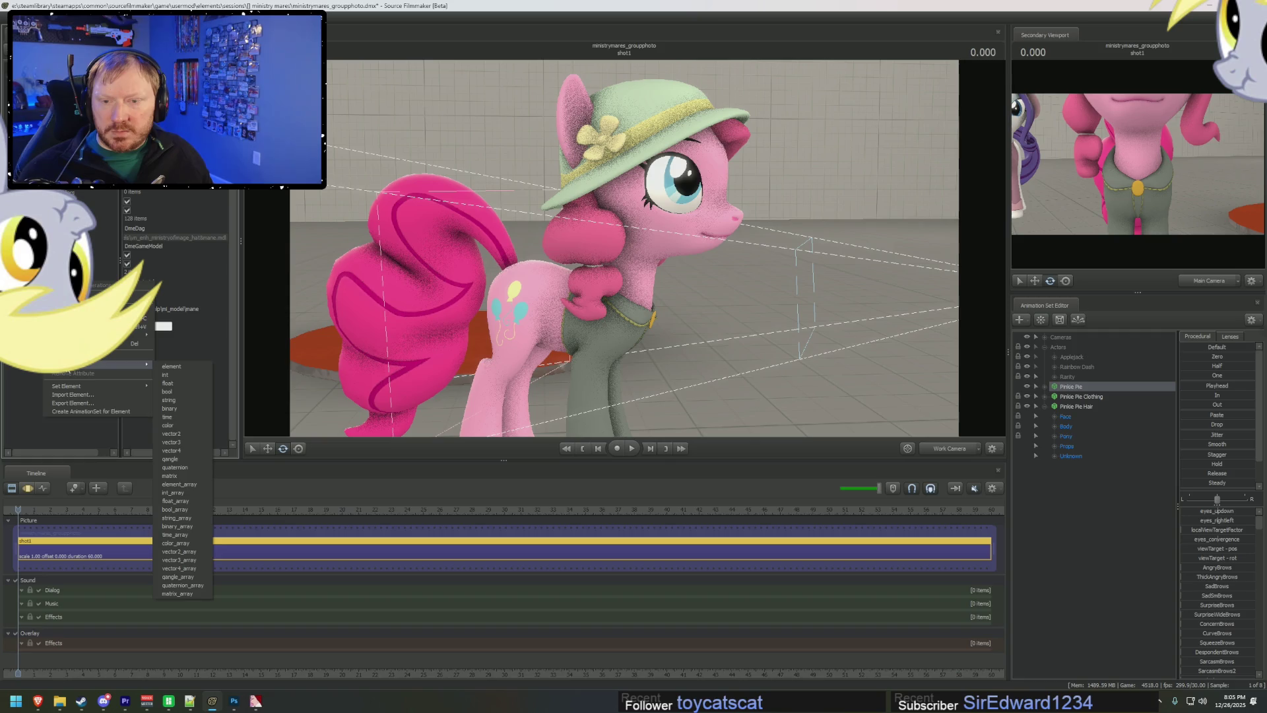
click(186, 399)
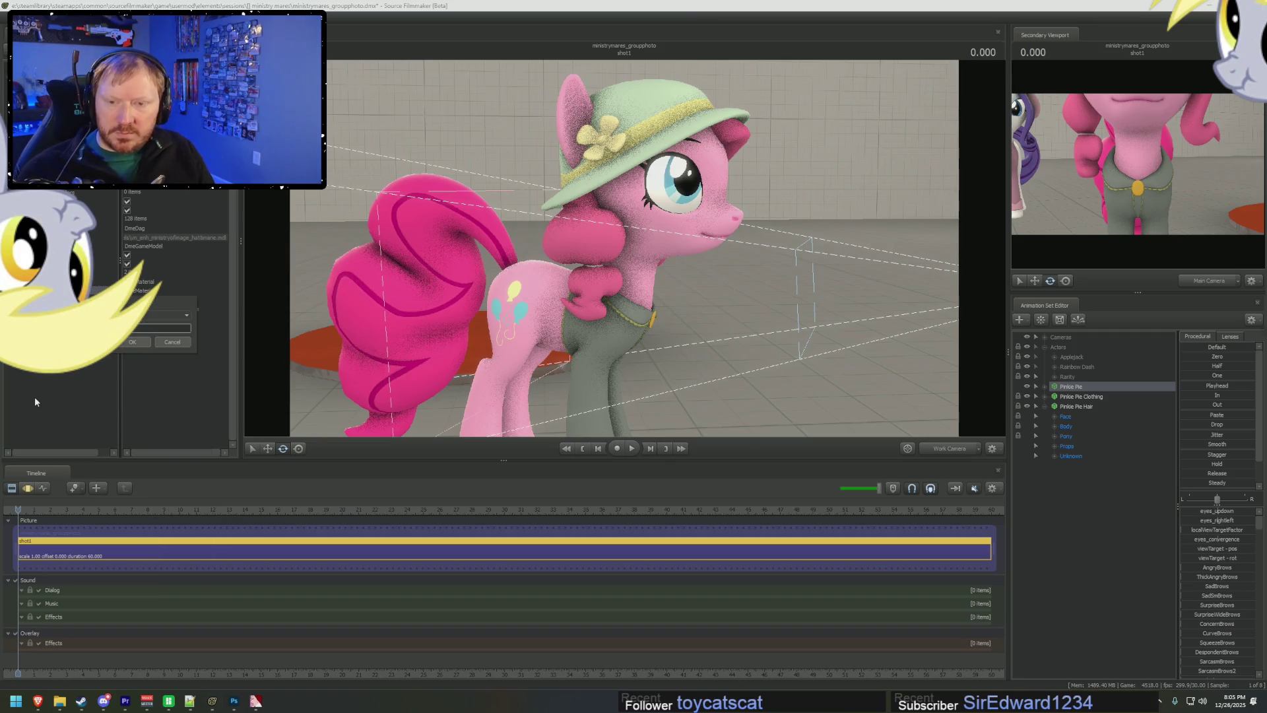
key(Return)
double_click(174, 308)
double_click(159, 336)
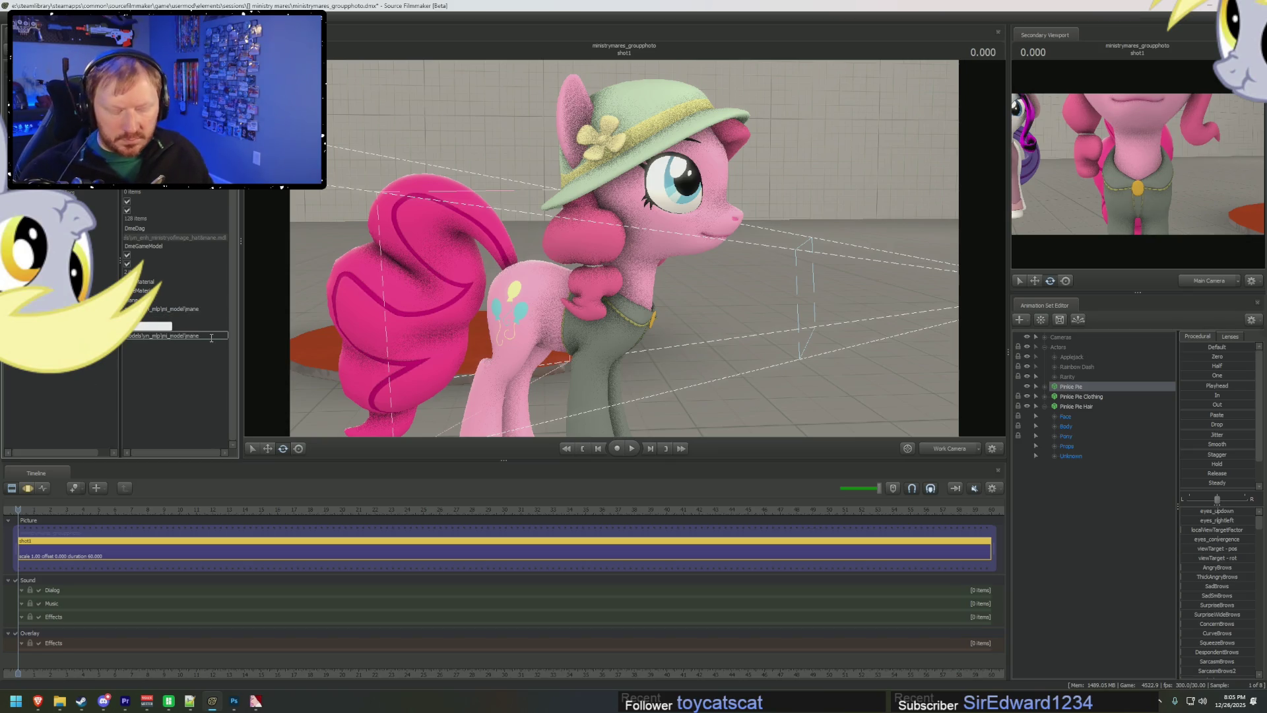
text(_bright)
key(Return)
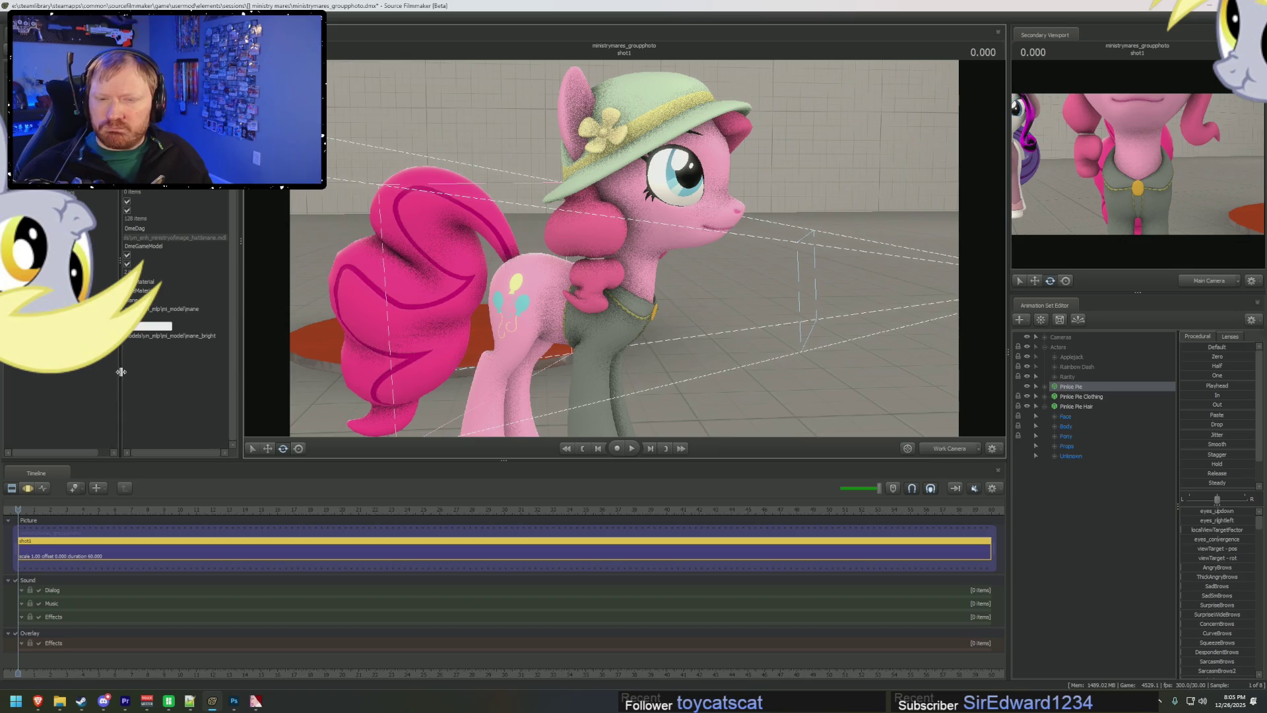
- Check the Mane_bright texture window, then re-edit the mane path value in Source Filmmaker
key(alt+Tab)
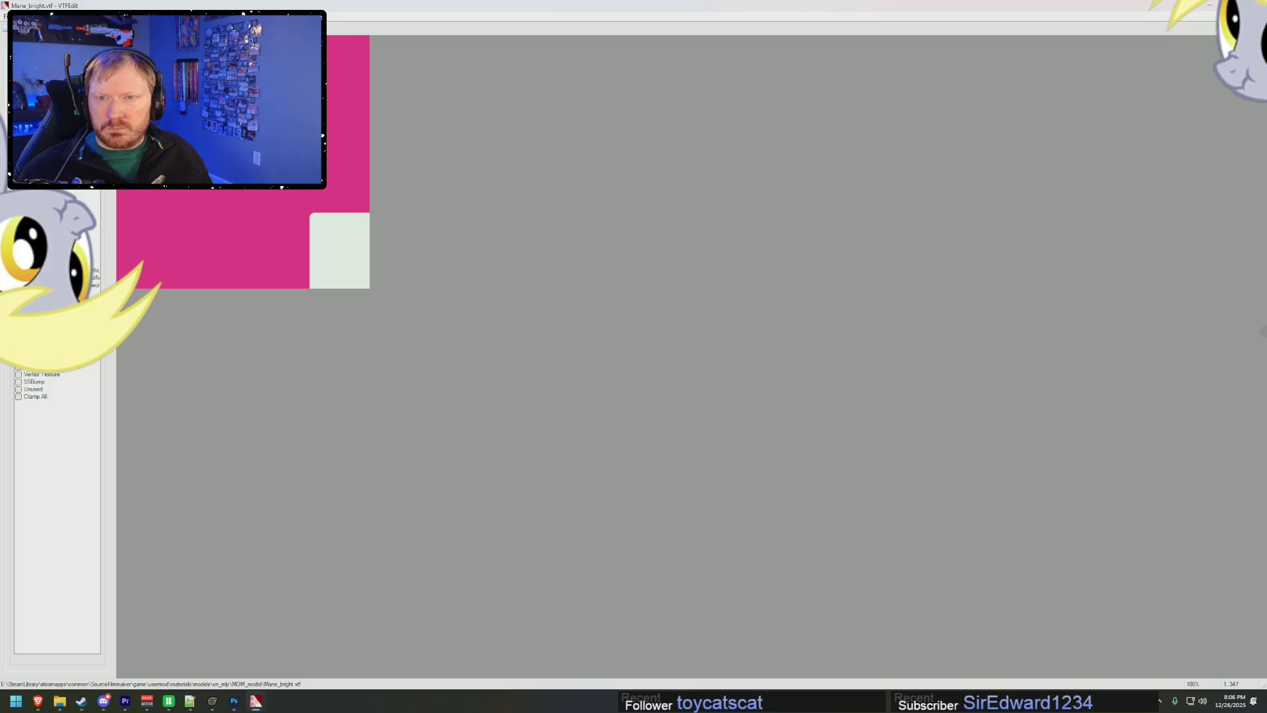
key(alt+Tab)
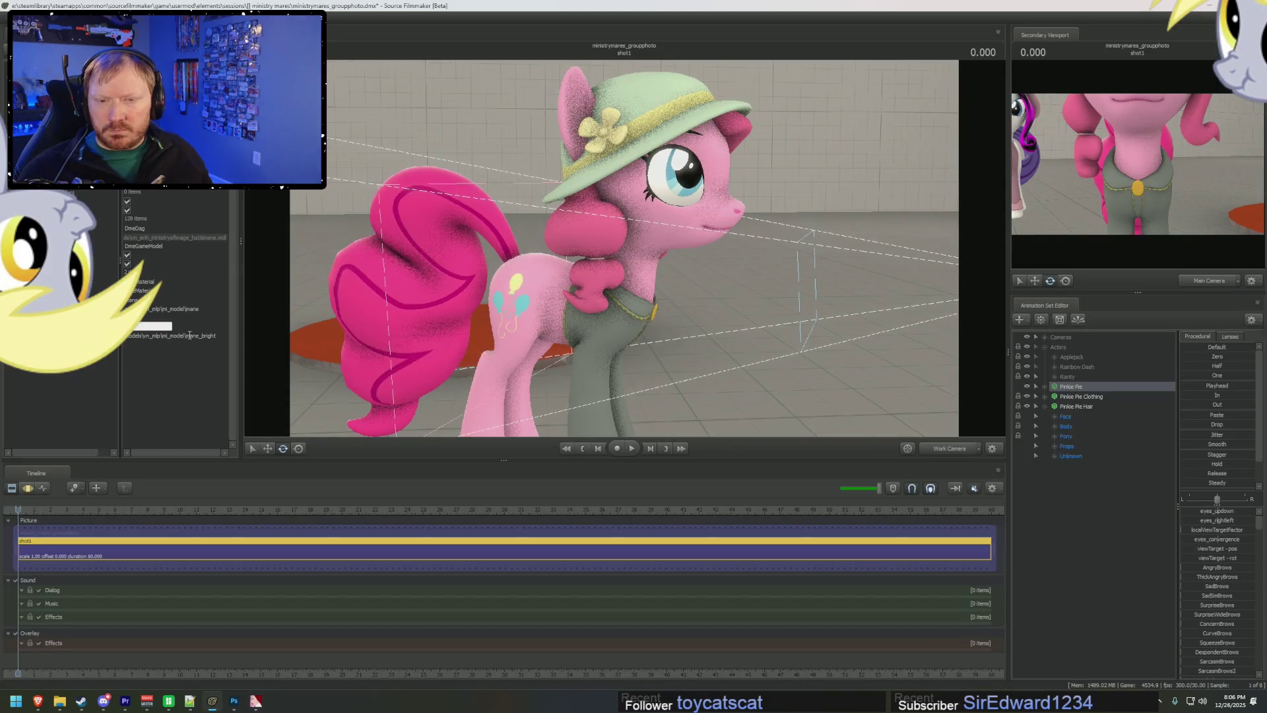
double_click(166, 308)
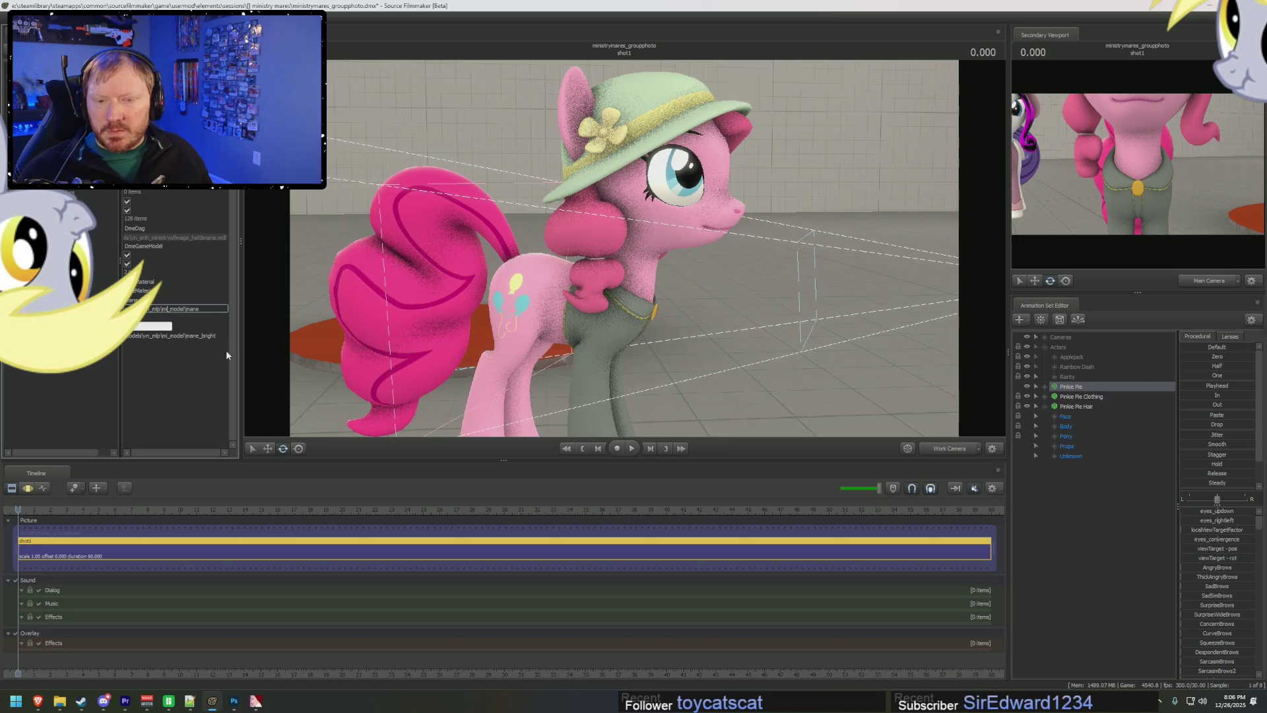
drag(480, 338, 307, 375)
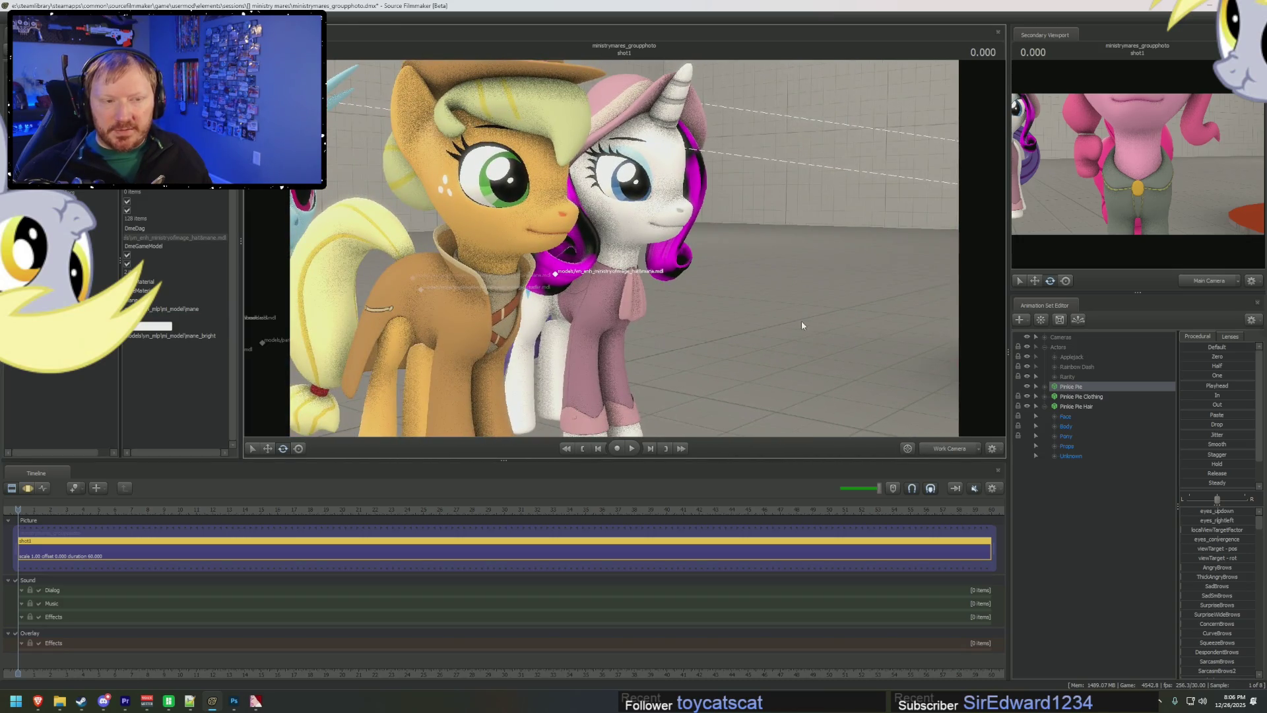
- Delete the misplaced attribute and select Pinkie Pie Hair
right_click(79, 336)
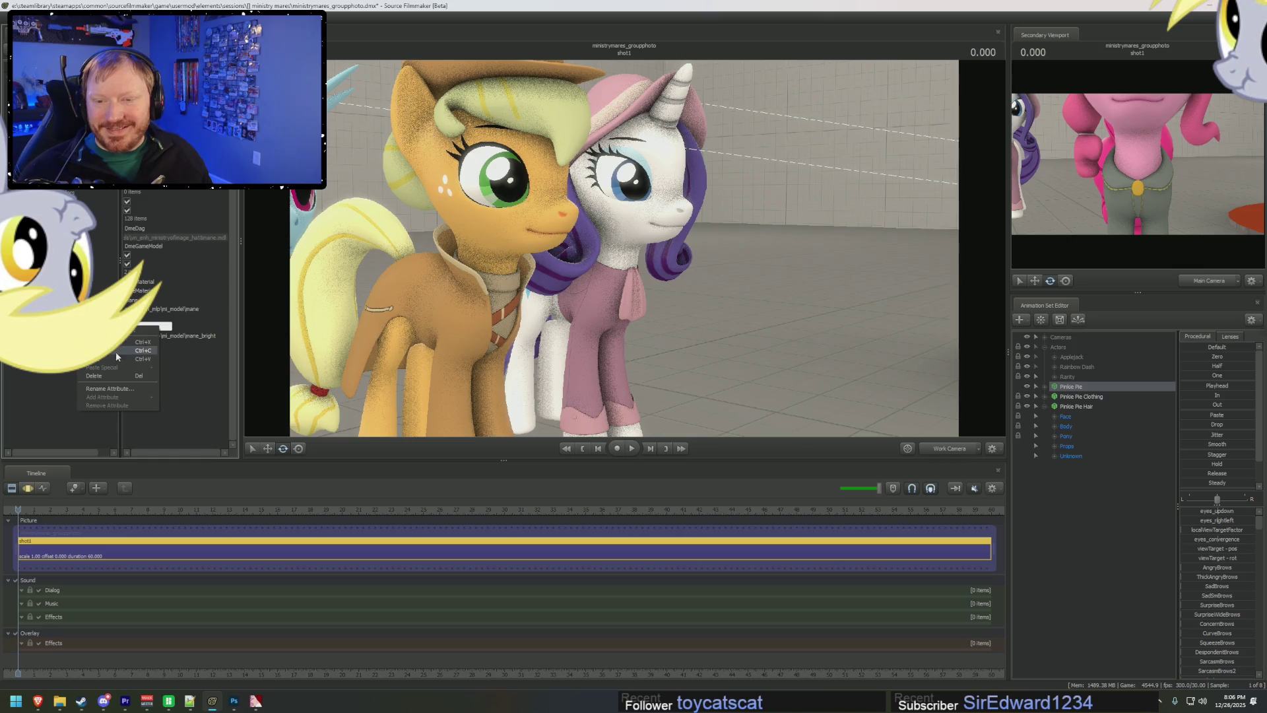
click(110, 376)
drag(594, 277, 673, 263)
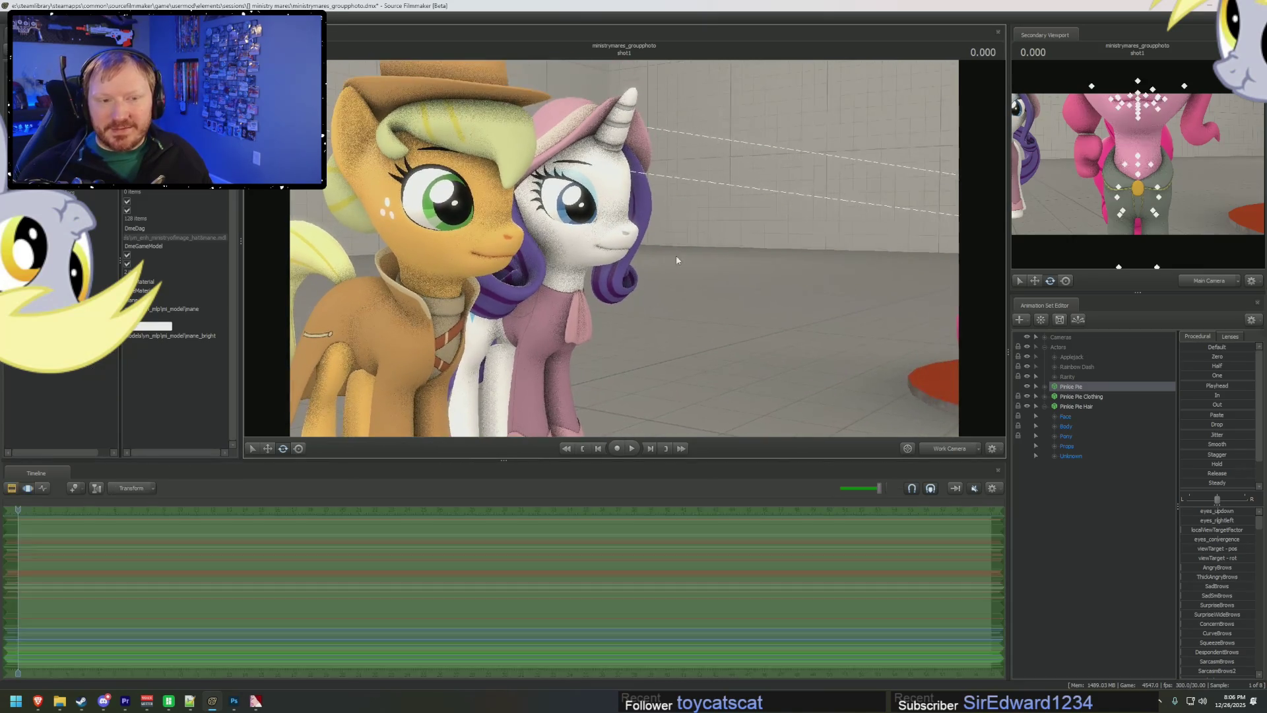
key(f)
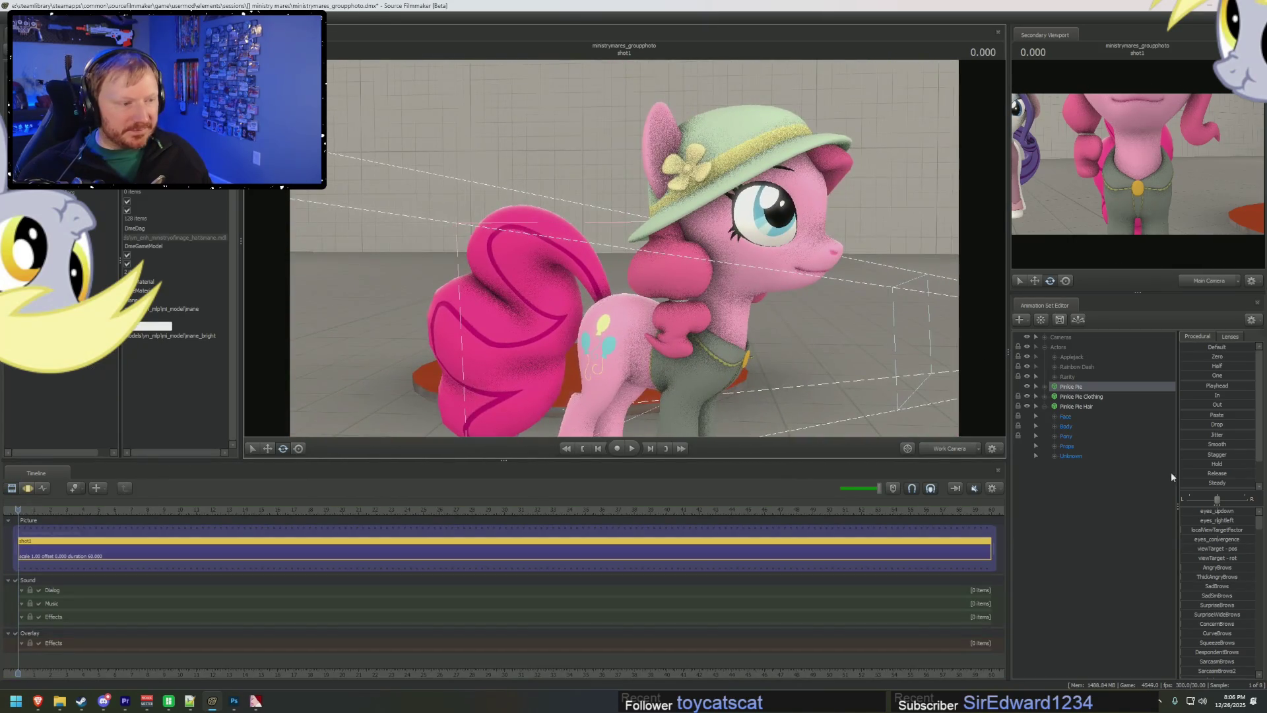
right_click(1090, 408)
mouse_move(1151, 472)
click(1208, 473)
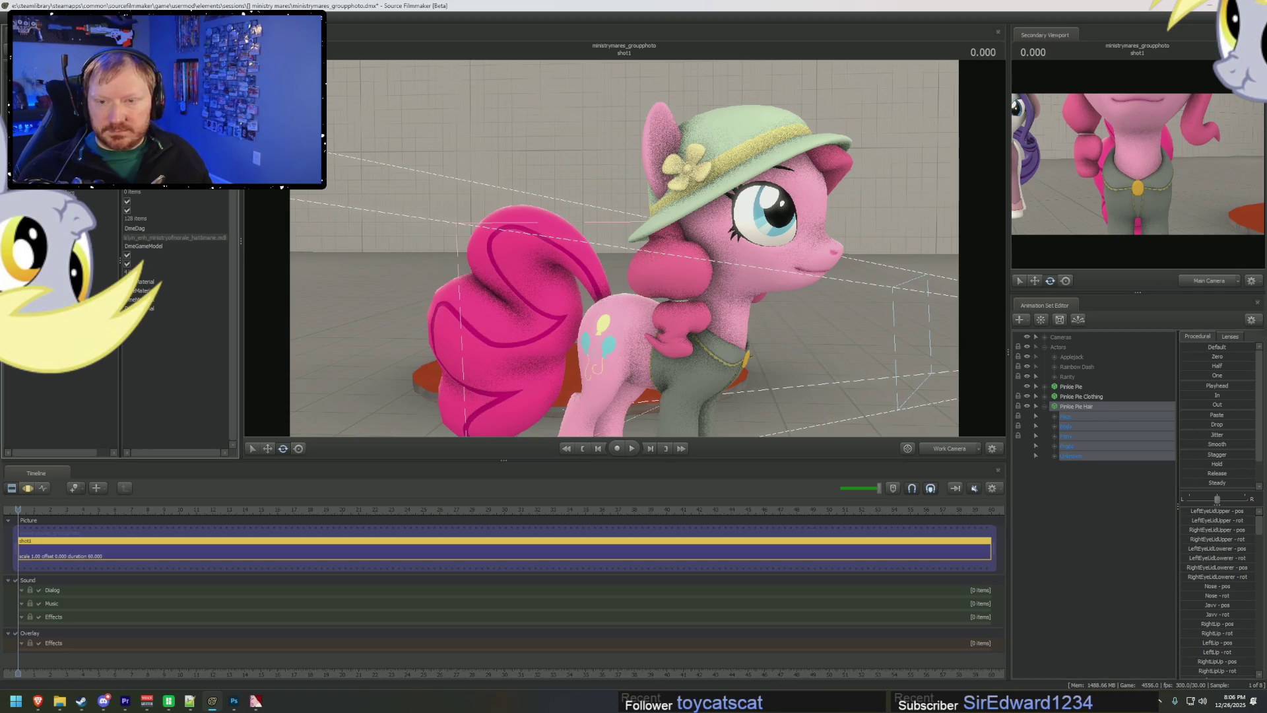
- Add a new string attribute to Pinkie Pie Hair with a hair_bright texture path
right_click(41, 322)
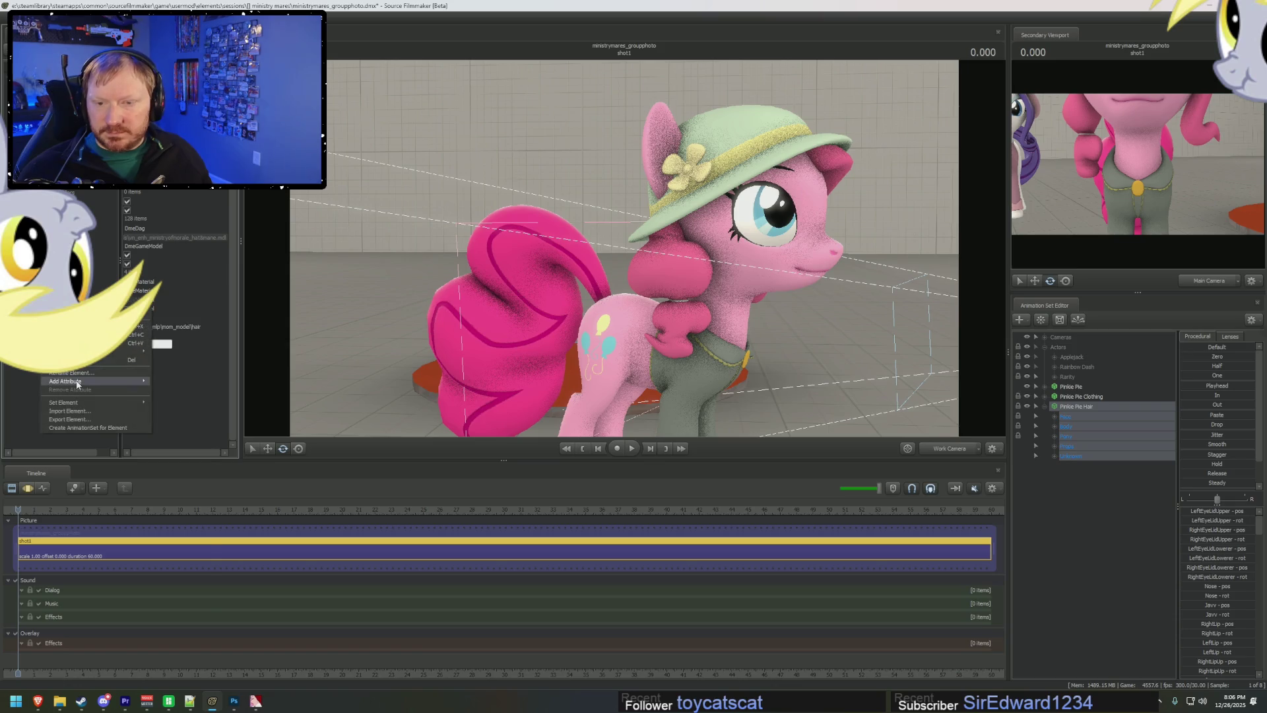
mouse_move(92, 381)
click(175, 417)
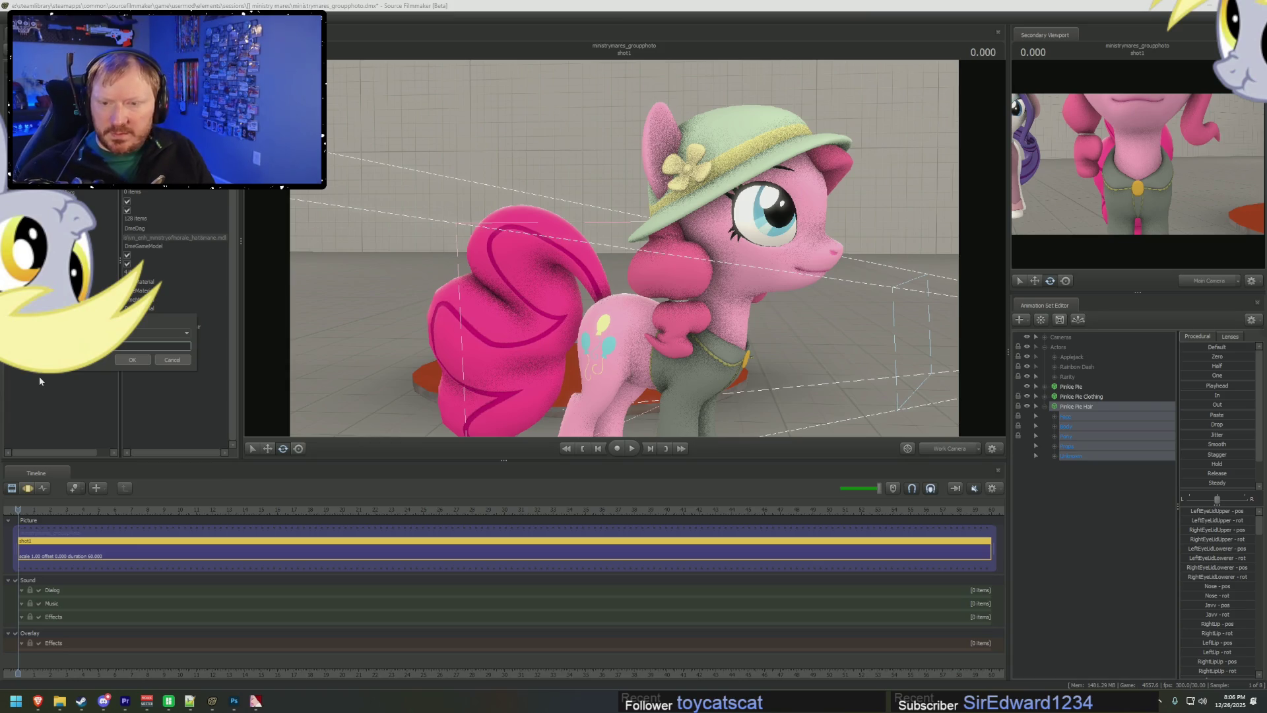
key(Return)
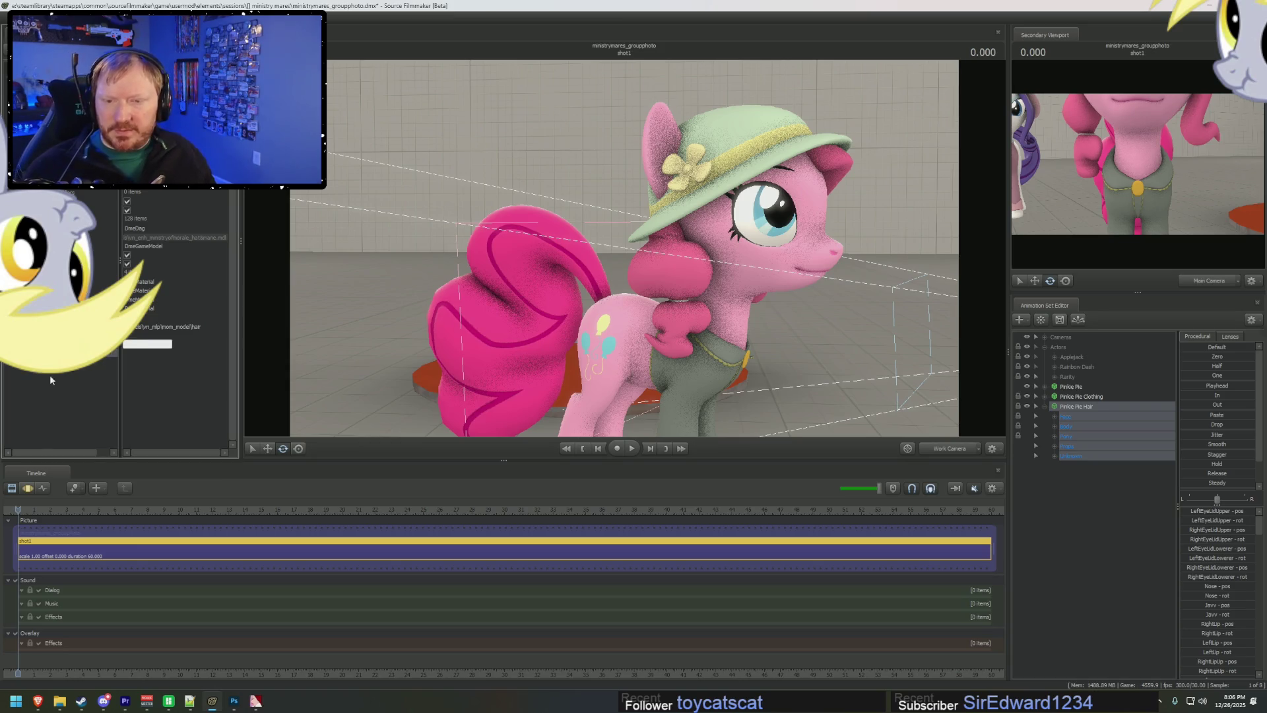
key(ctrl+v)
click(198, 354)
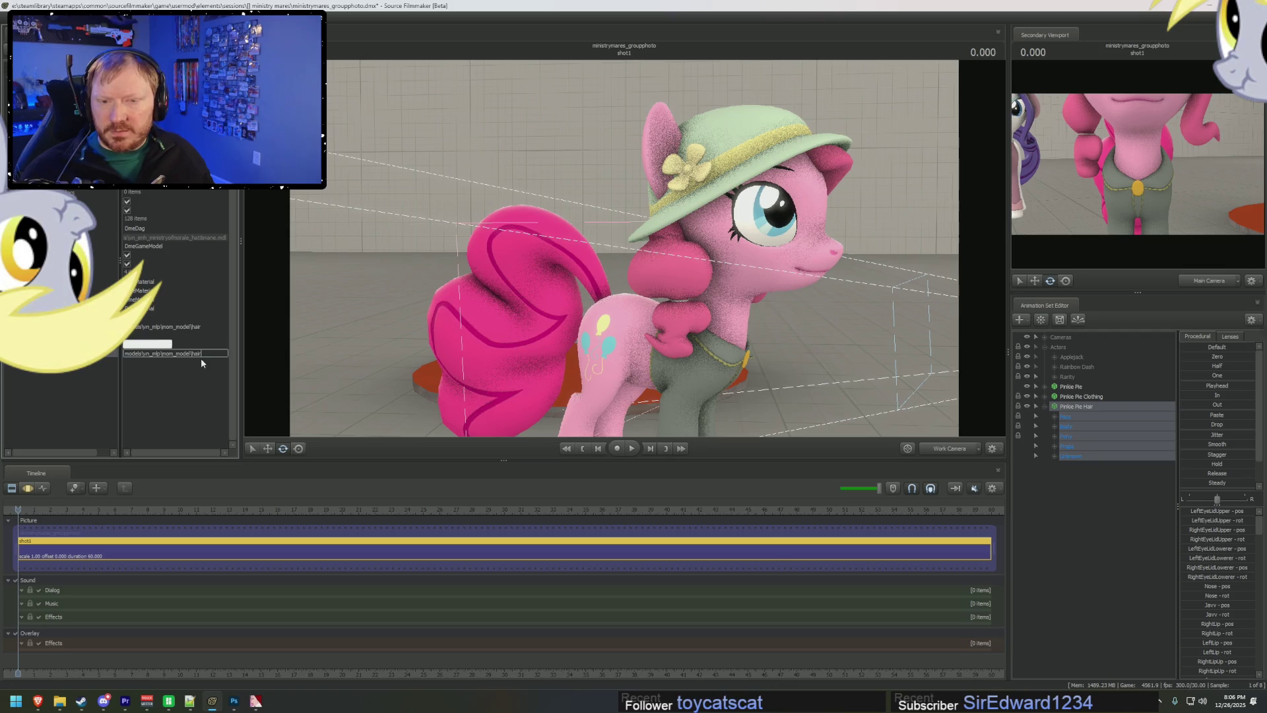
text(ght)
key(Return)
- Correct the attribute value to models\vn_mlp\mom_model\mane_bright
middle_drag(661, 289, 623, 251)
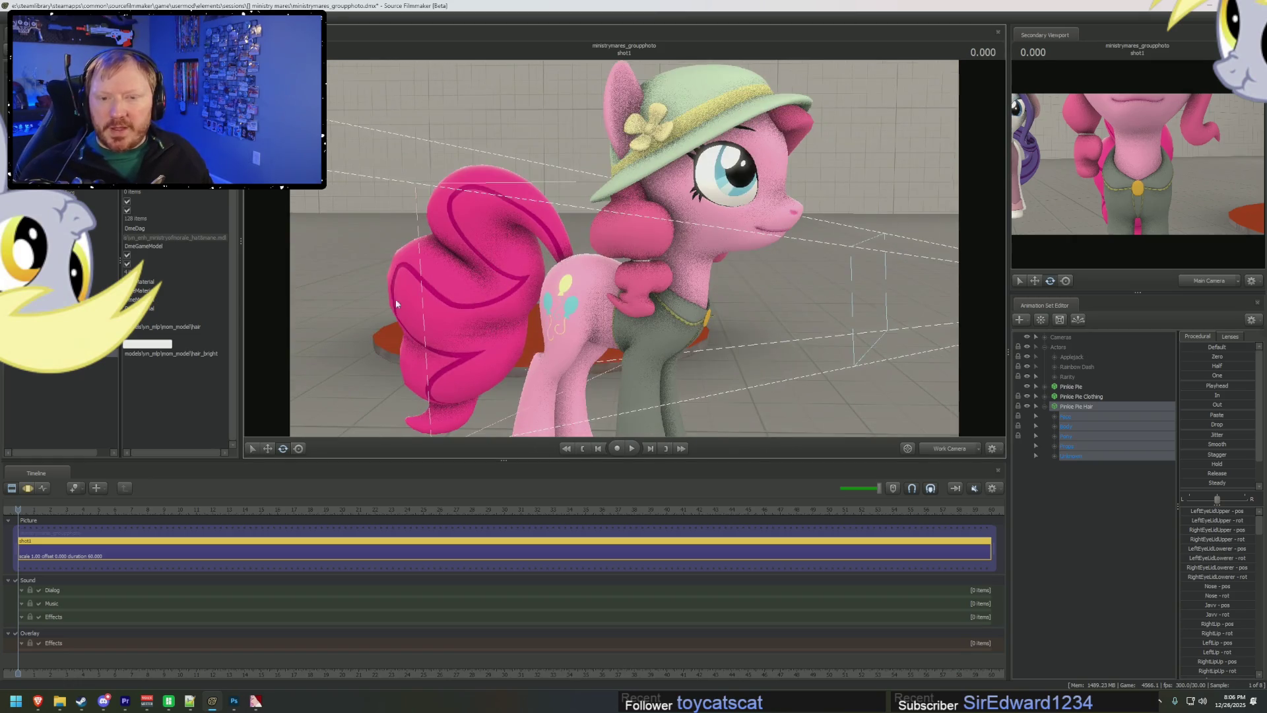
click(202, 352)
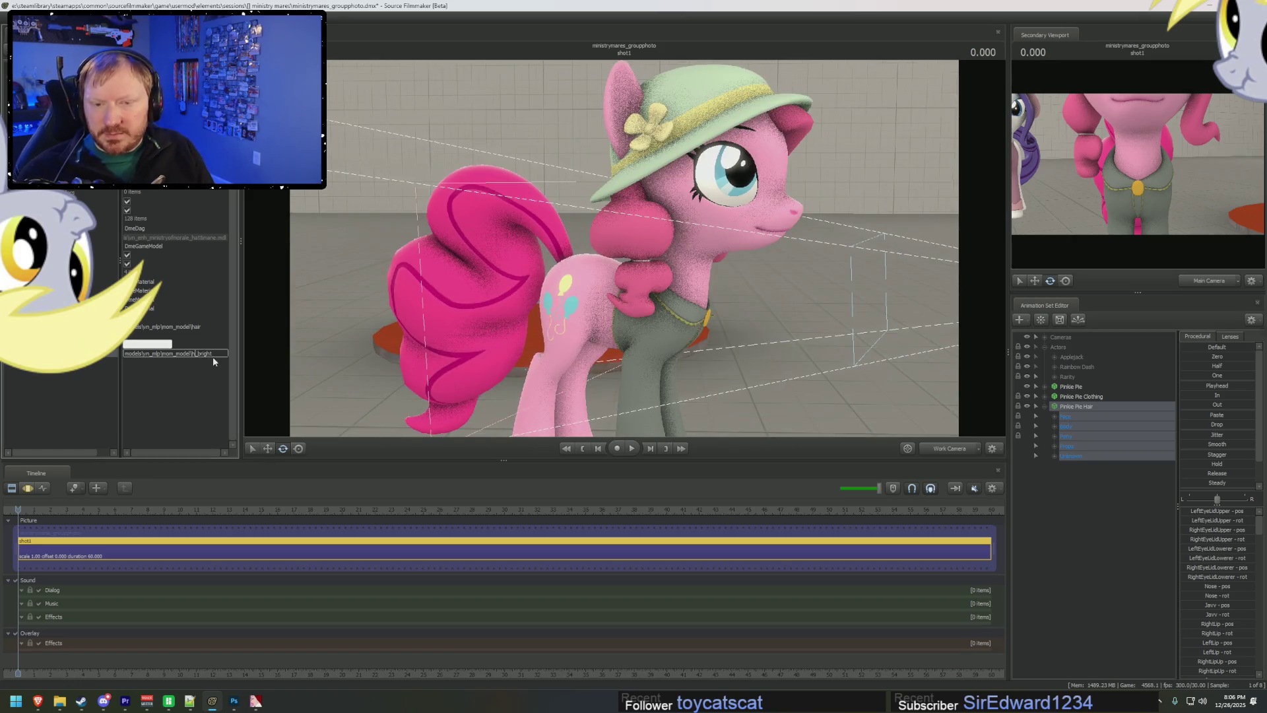
text(ane)
key(Return)
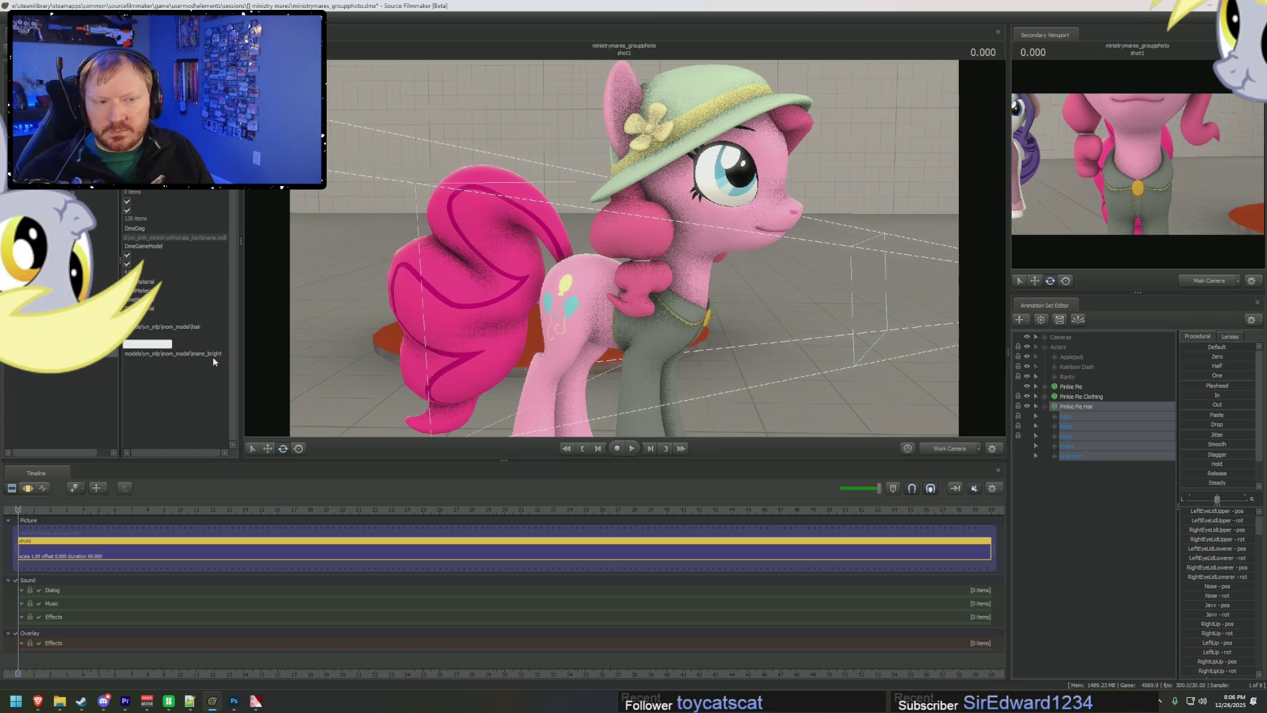
middle_drag(660, 284, 625, 252)
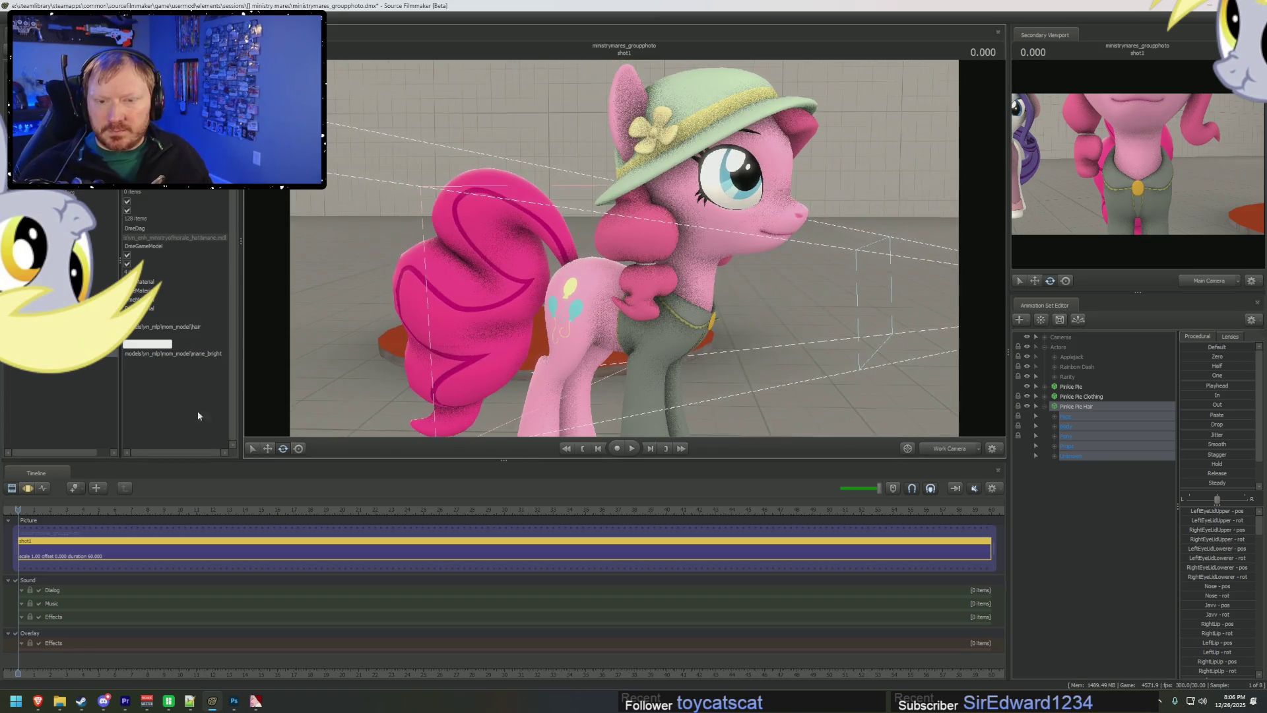
key(alt+Tab)
key(alt+Tab)
key(alt+Tab)
key(alt+Tab)
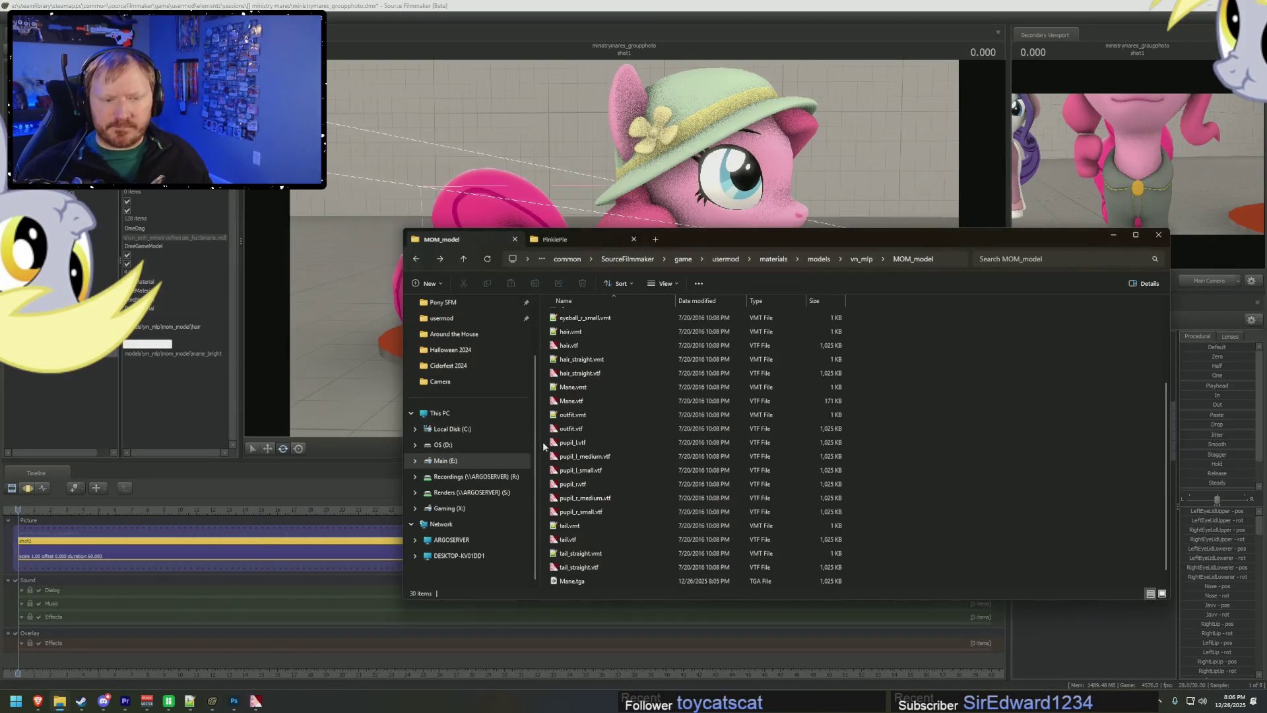
scroll(561, 482, down, 1)
click(591, 583)
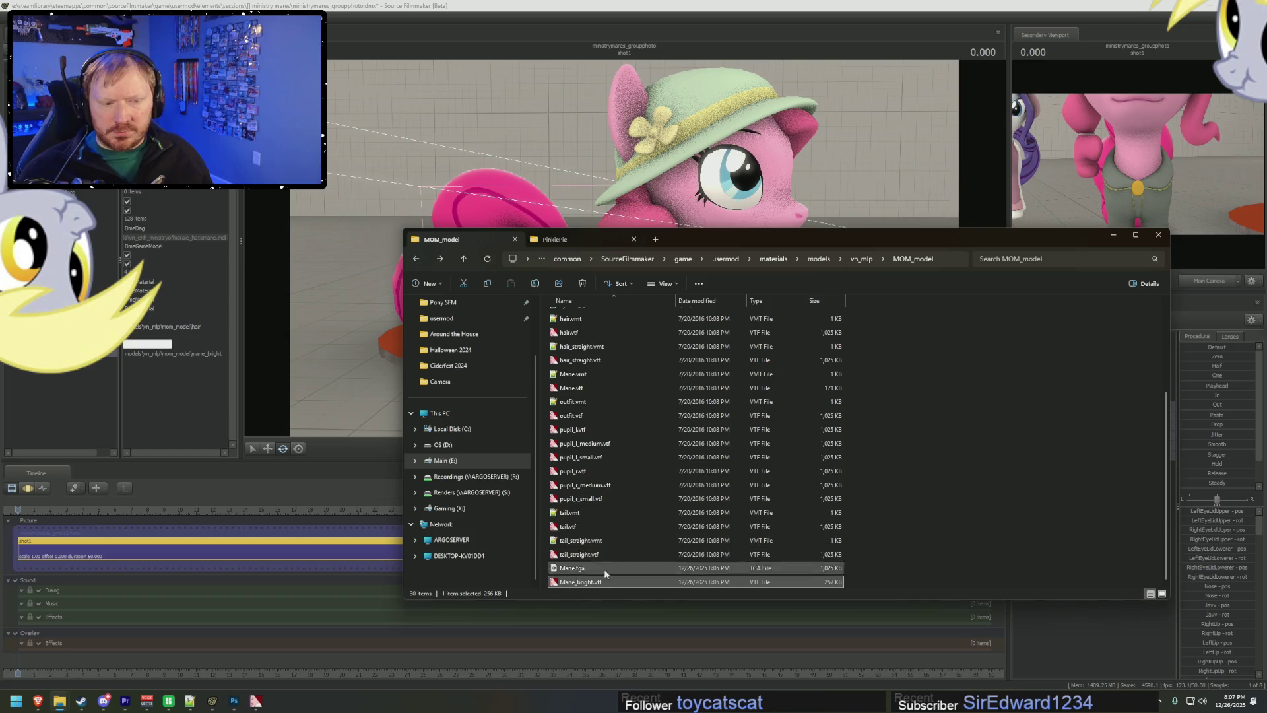
double_click(591, 583)
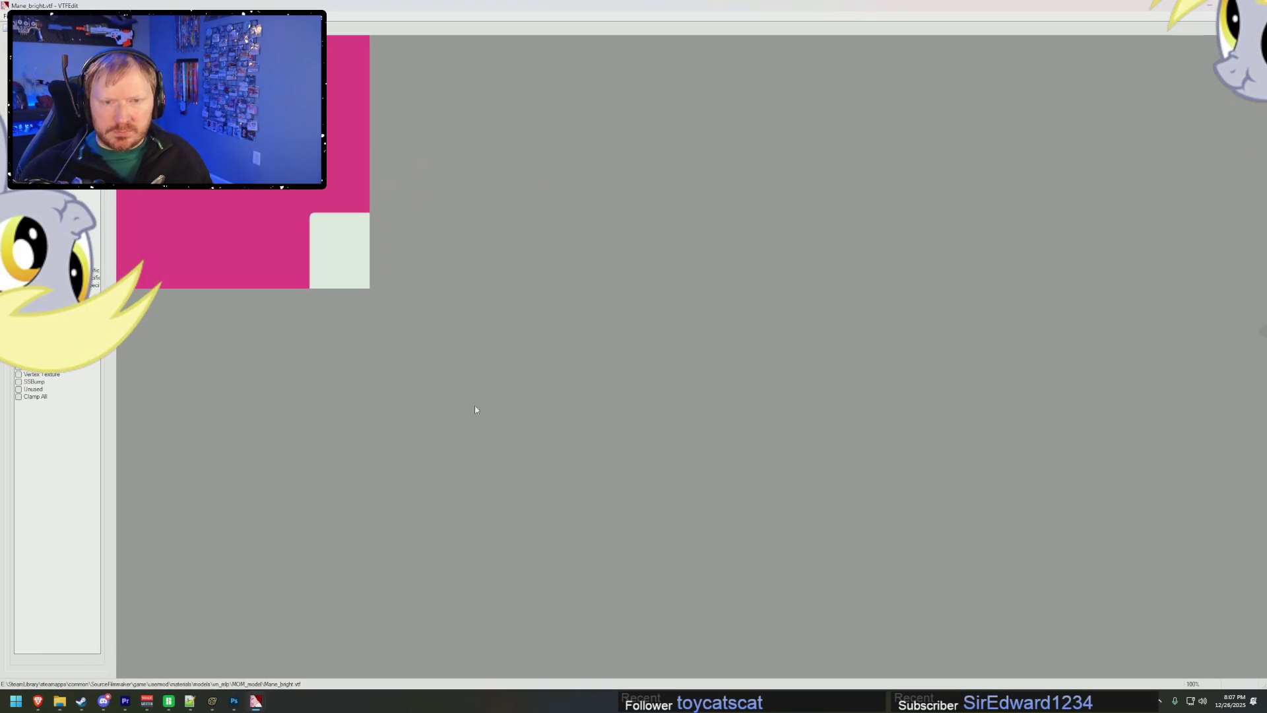
key(alt+F4)
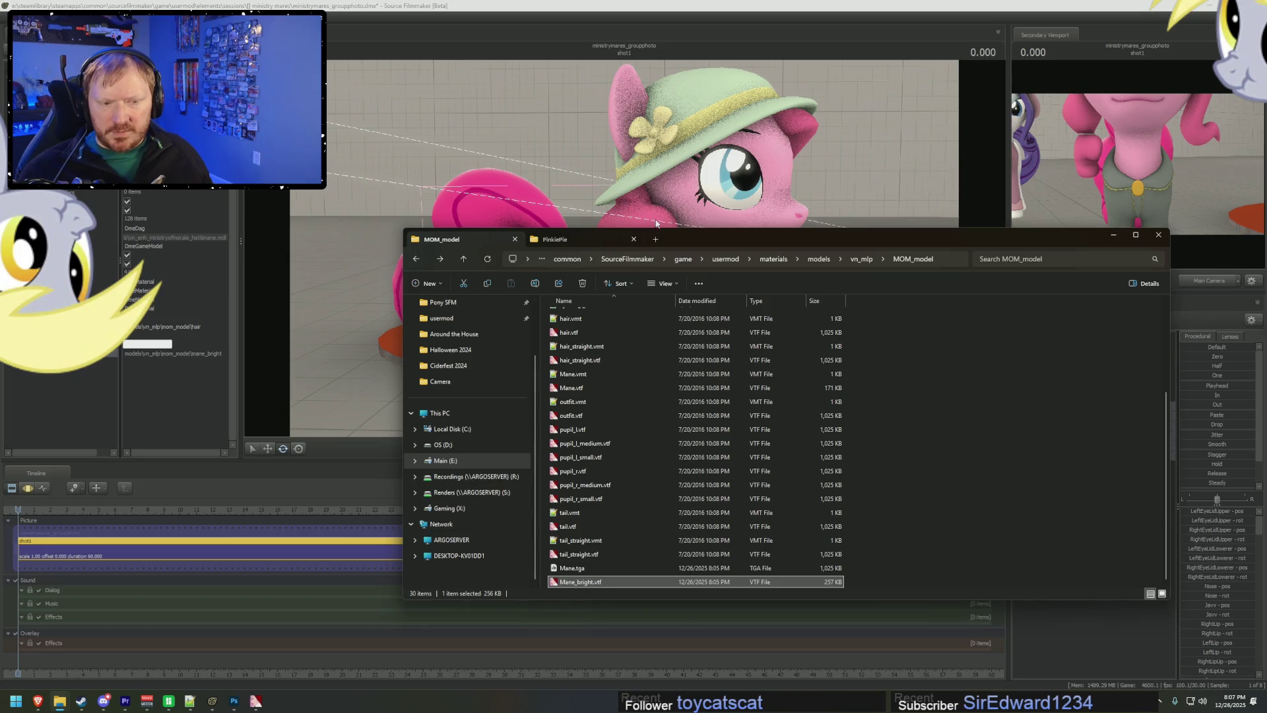
click(54, 389)
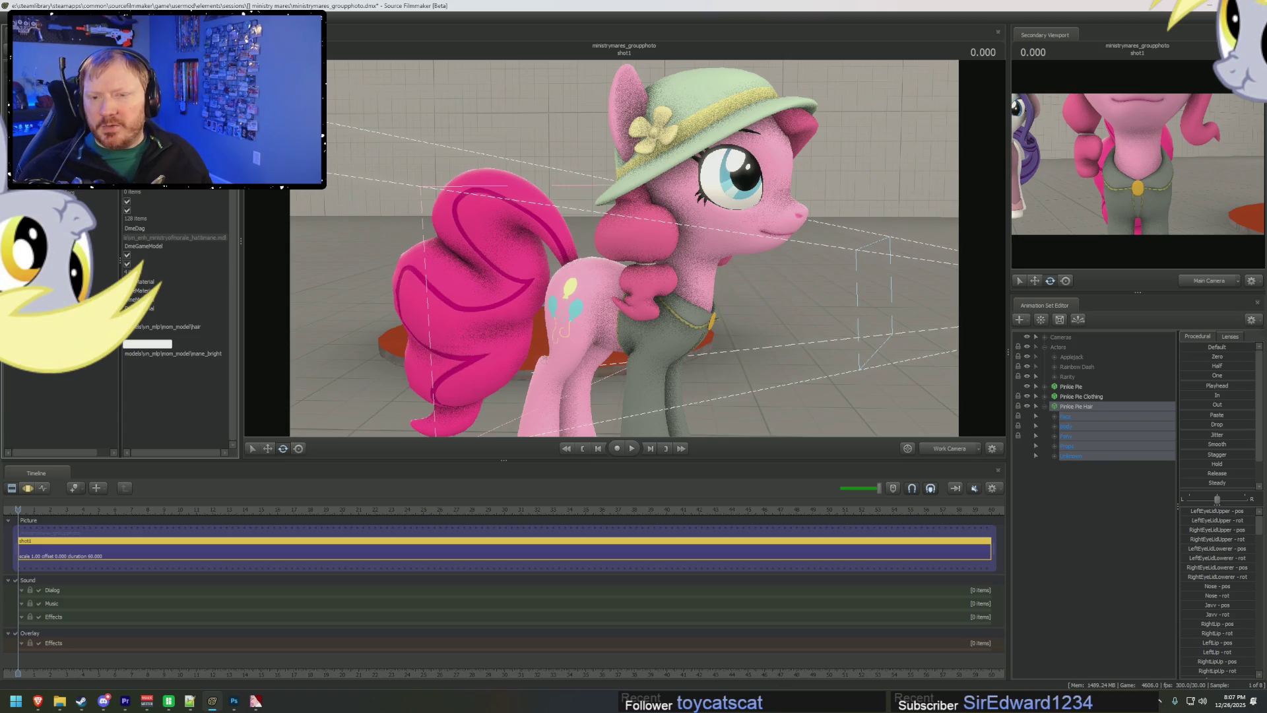
- Delete the existing mane_bright attribute from Pinkie Pie's hair
double_click(157, 357)
drag(157, 358, 118, 354)
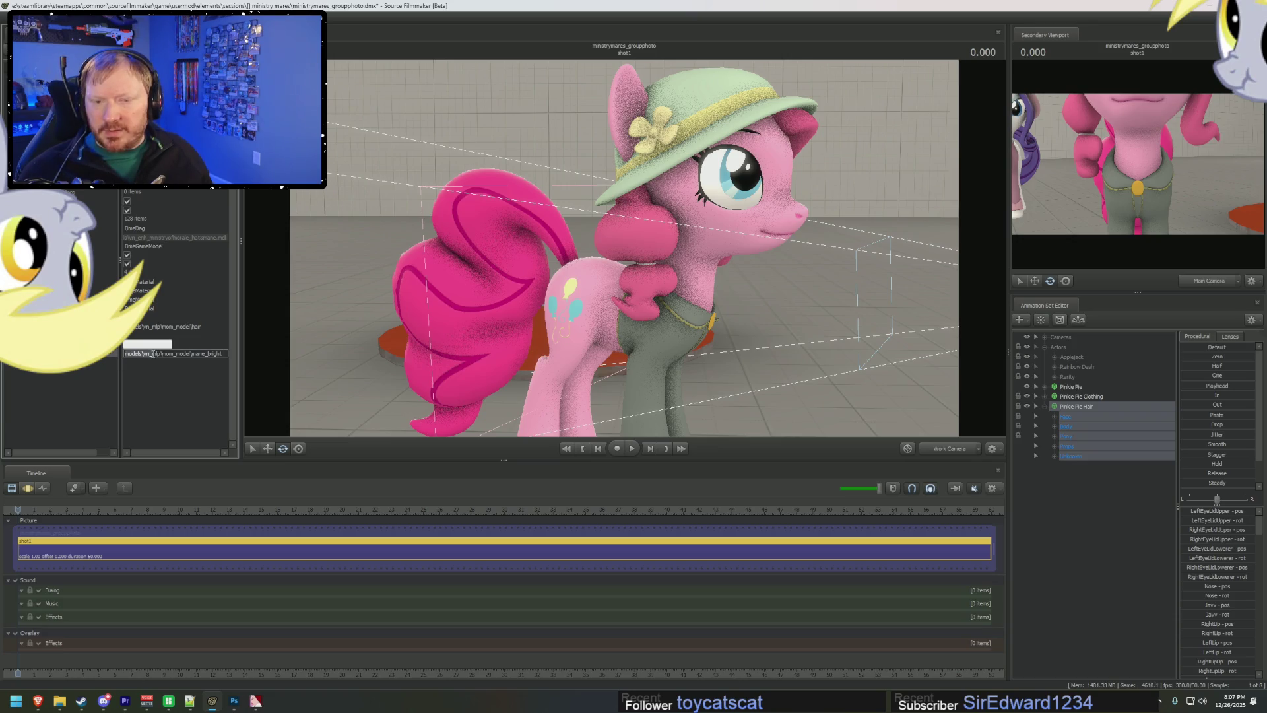
right_click(118, 353)
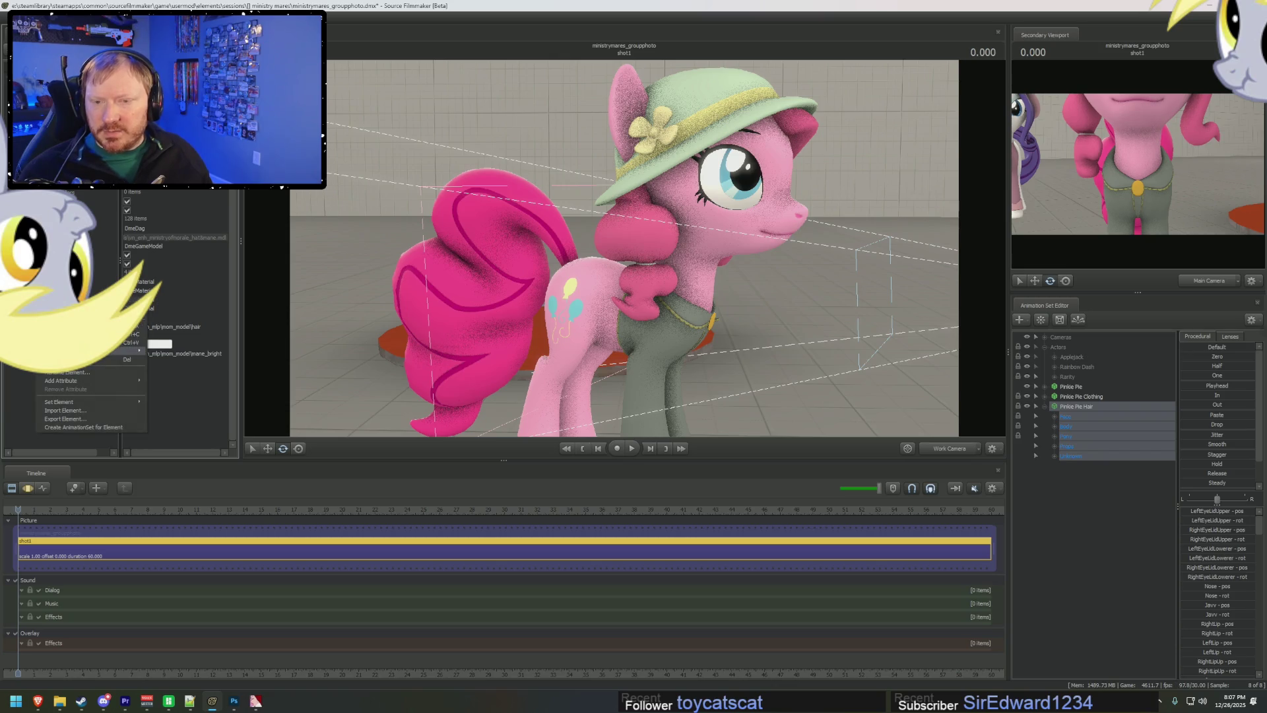
right_click(133, 345)
click(95, 390)
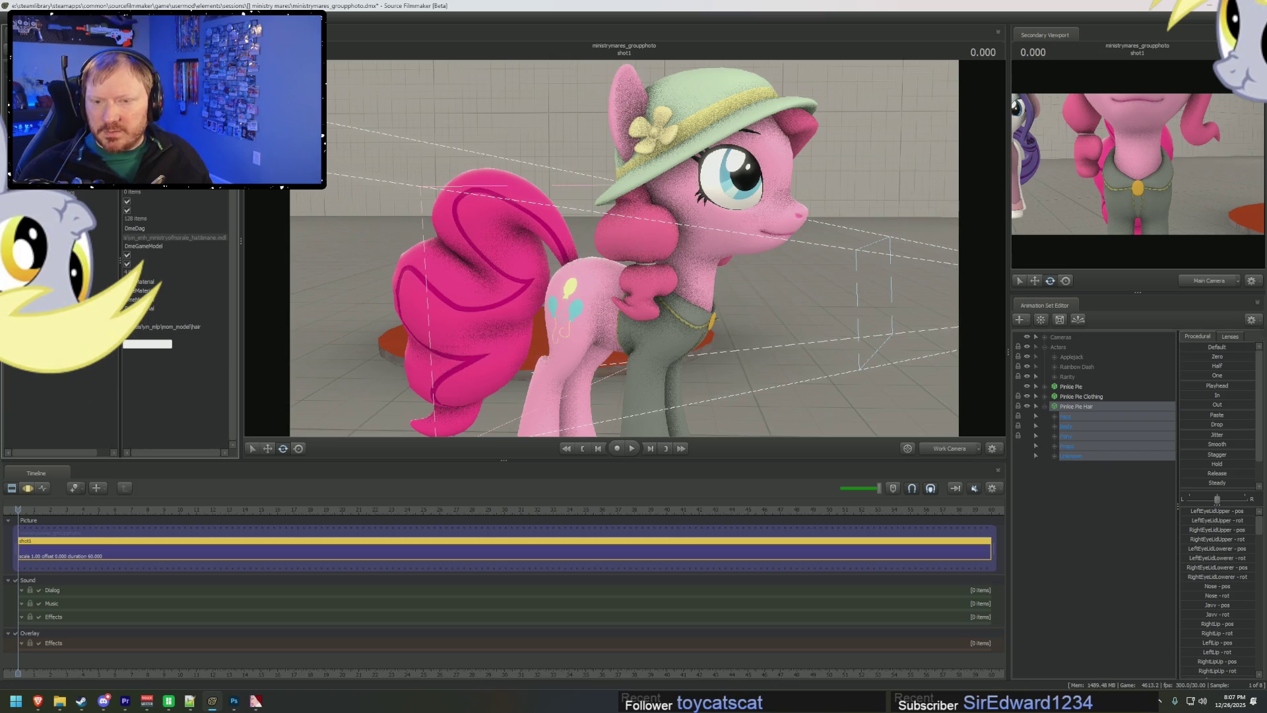
- Add a new element attribute named mane_bright to the hair
right_click(118, 356)
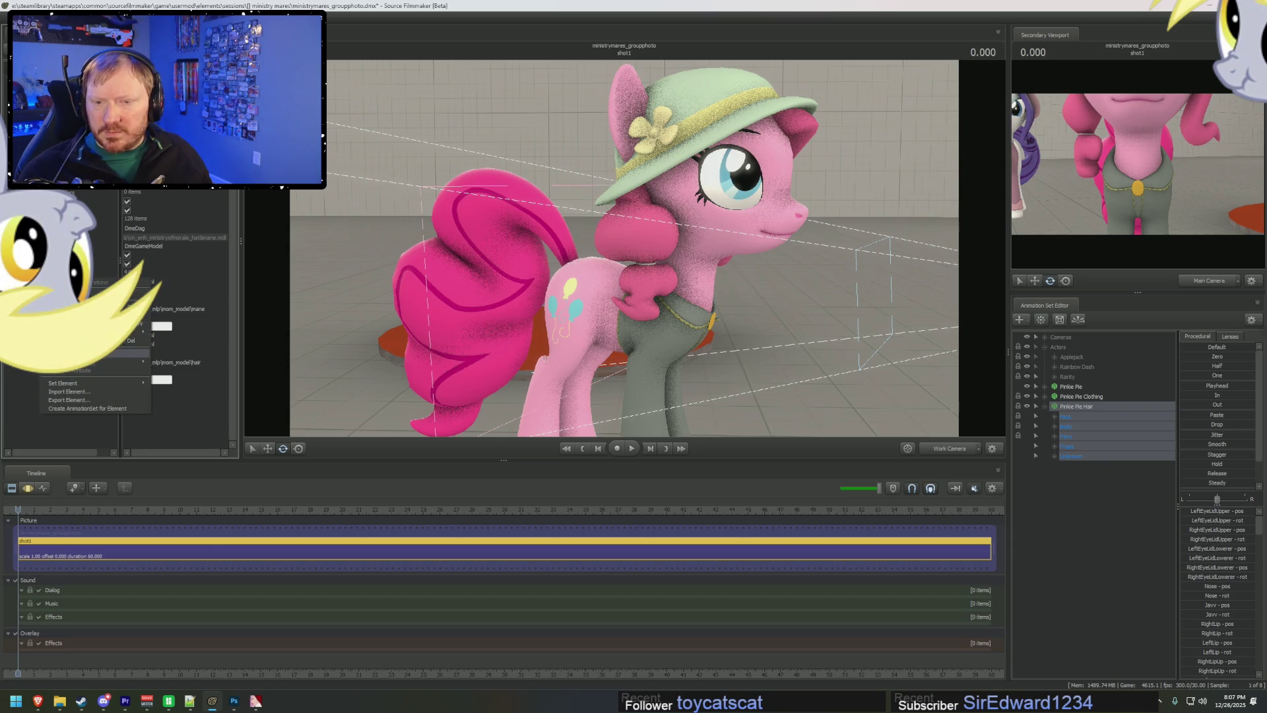
mouse_move(132, 361)
click(170, 422)
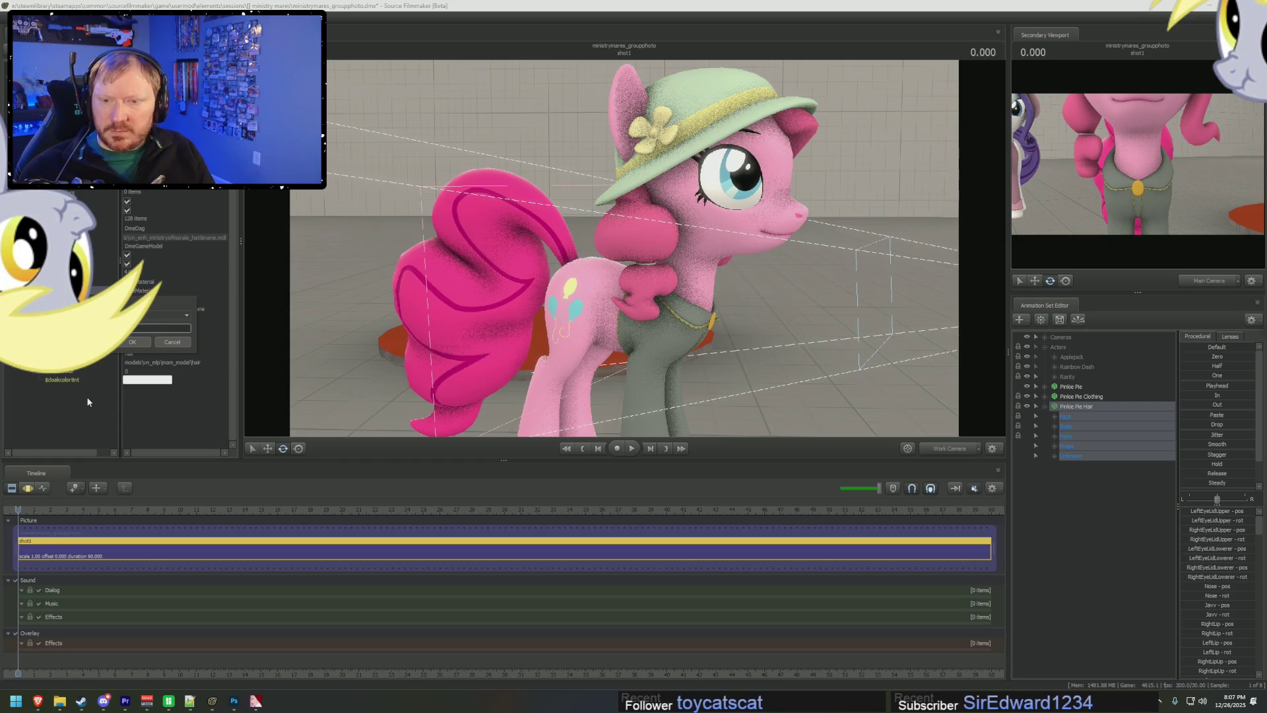
key(Return)
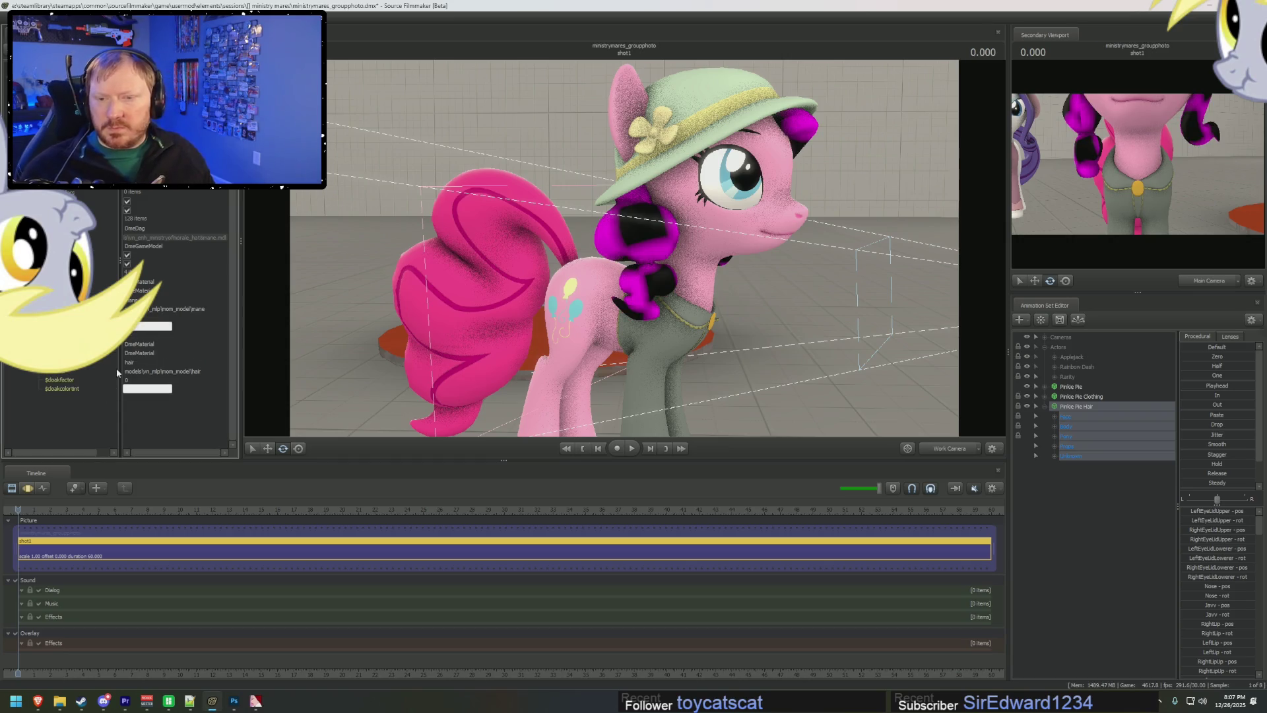
mouse_move(528, 297)
mouse_down()
mouse_move(594, 277)
mouse_move(638, 244)
mouse_up()
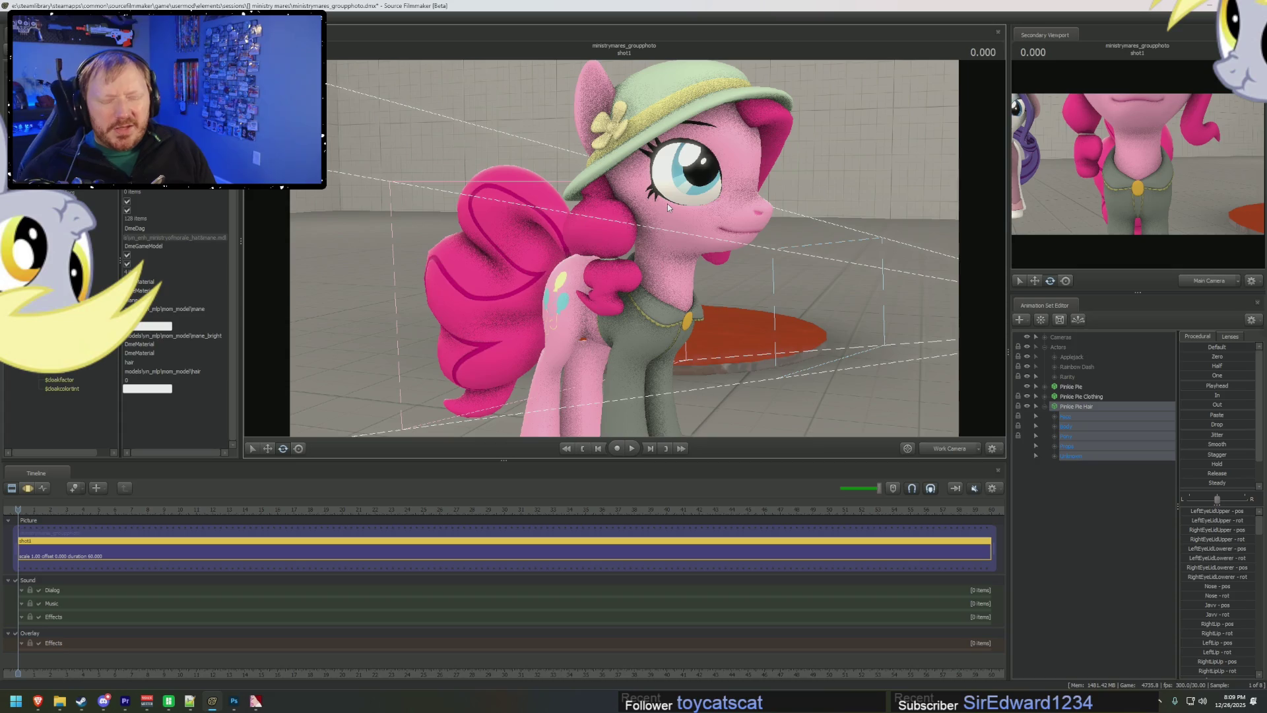
- Switch from Source Filmmaker to the Brave browser showing the Img.Upscaler page
click(38, 701)
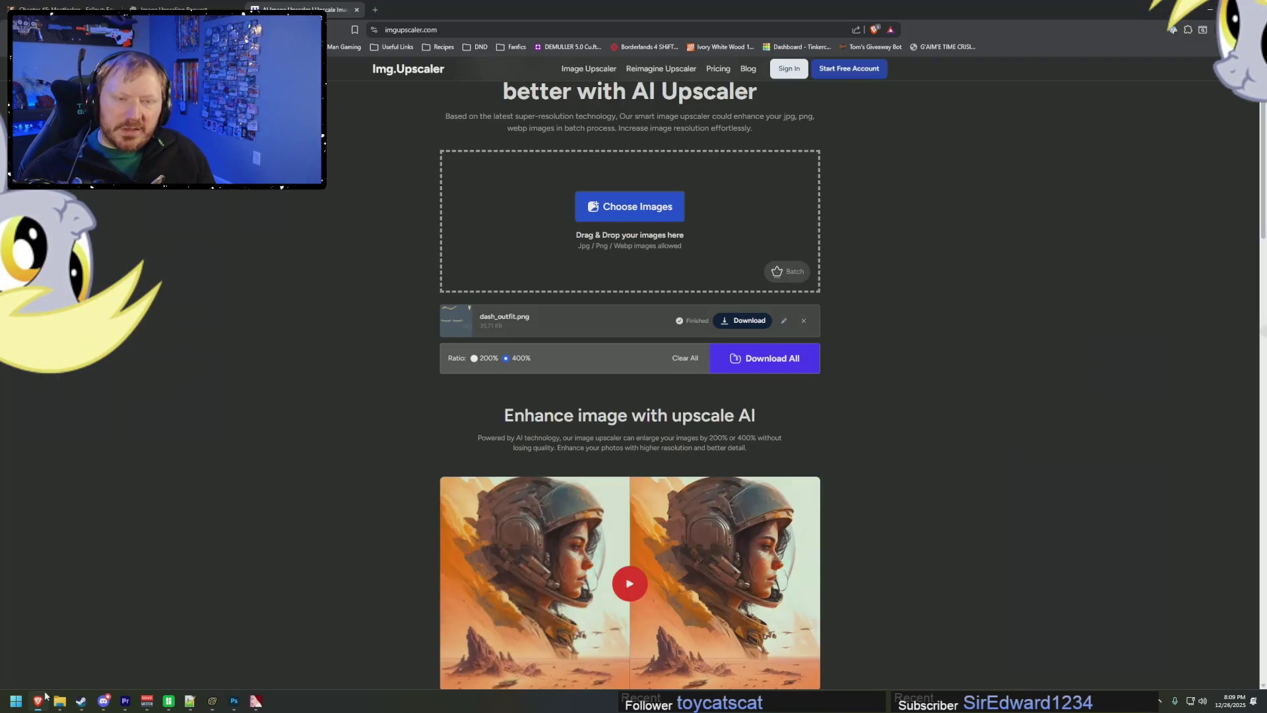
- Search 'alienware dwf' and open Dell's AW3423DWF product page
click(558, 31)
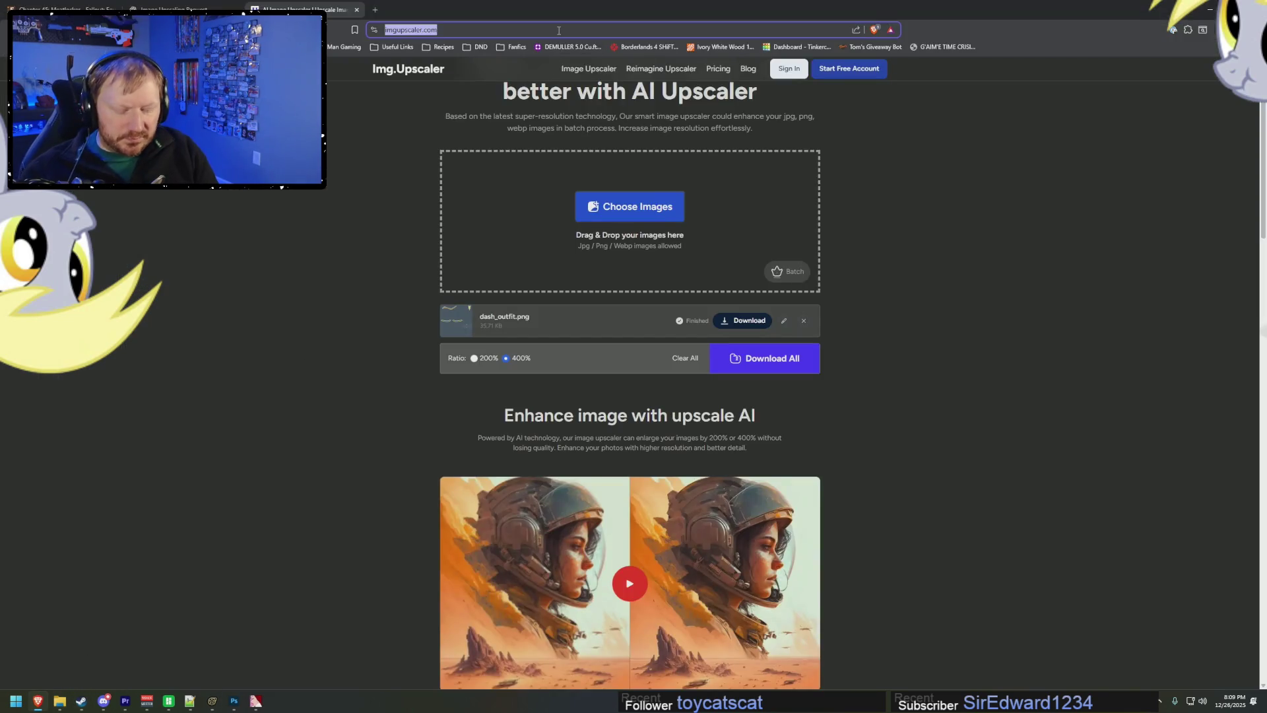
text(alienware dwf)
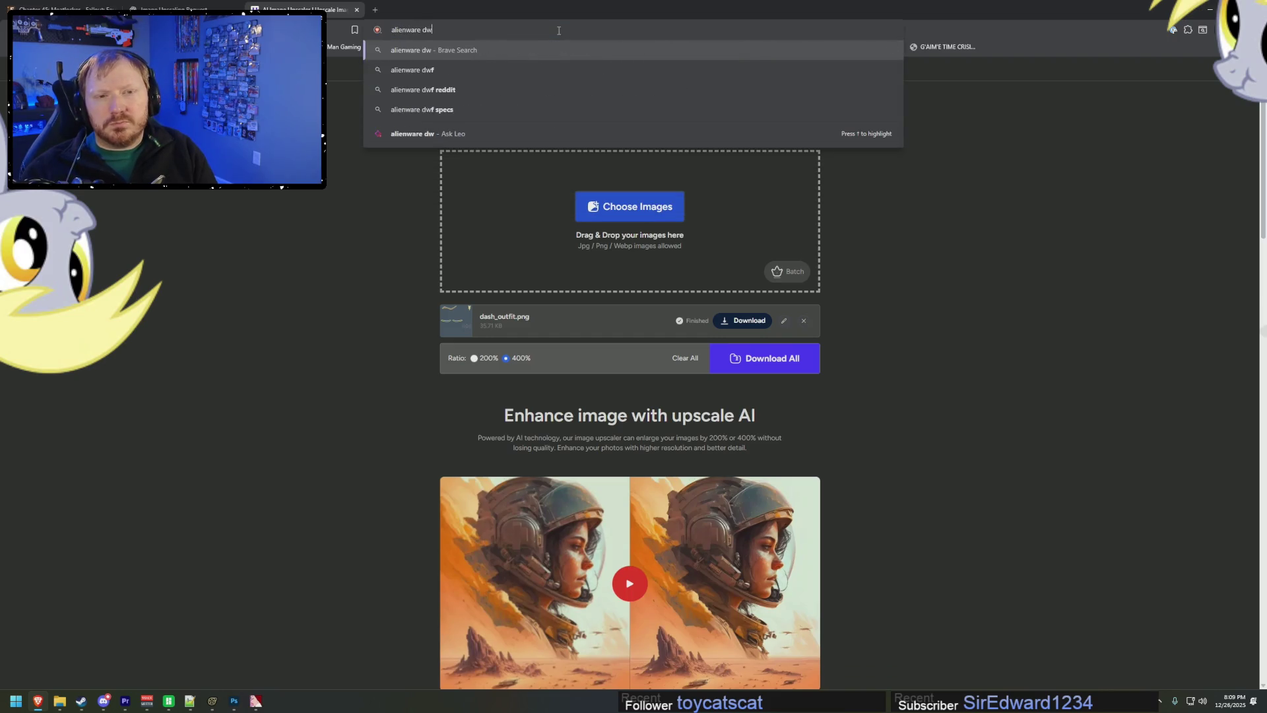
key(Return)
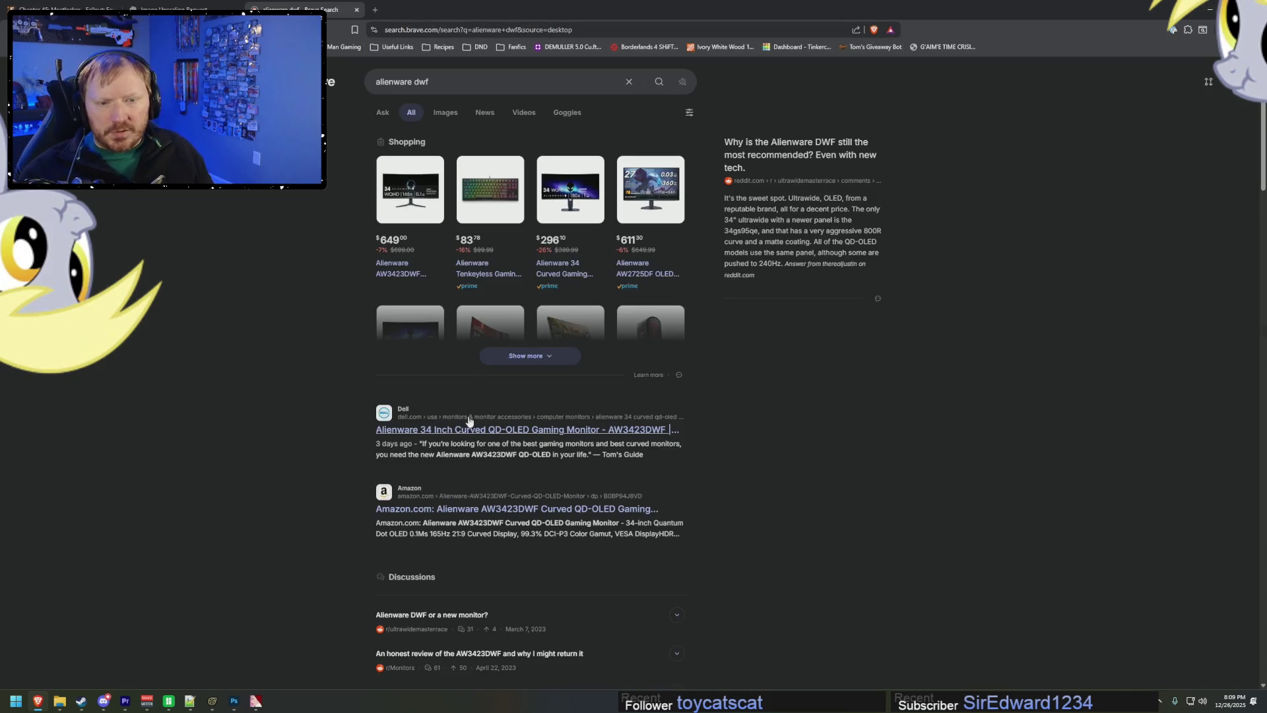
click(512, 438)
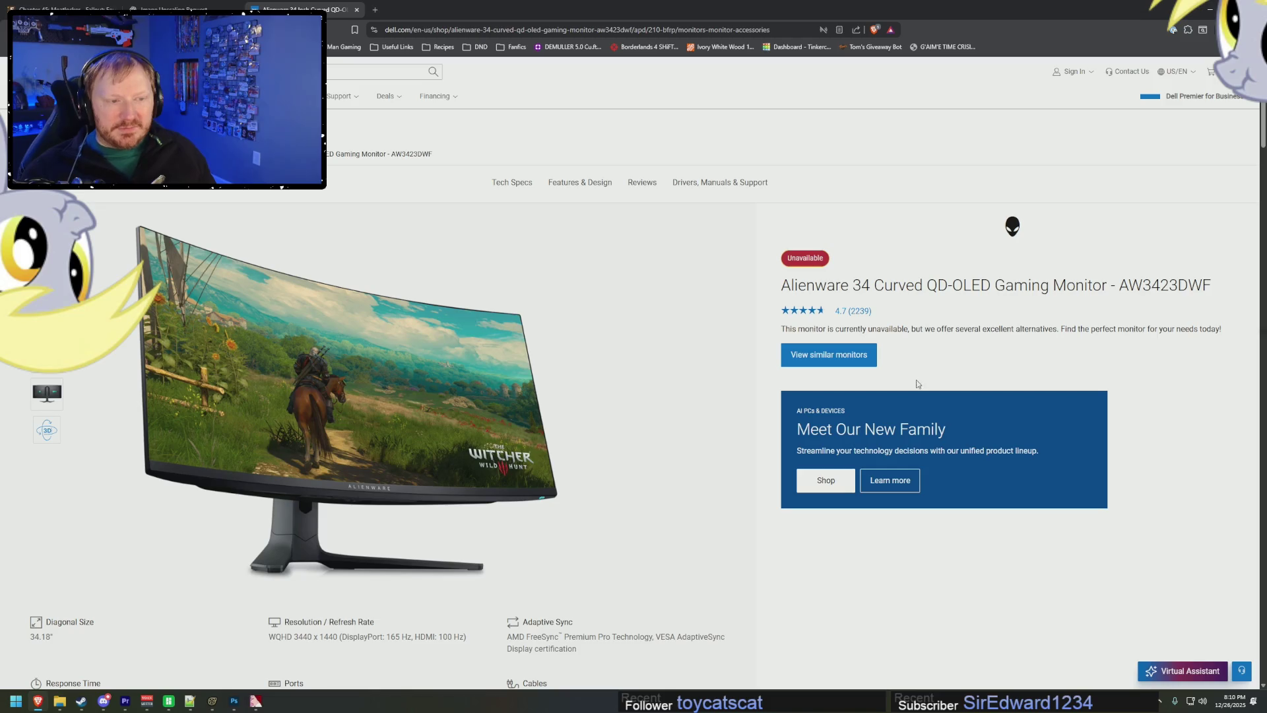
scroll(451, 438, down, 3)
scroll(451, 438, up, 2)
scroll(506, 469, down, 3)
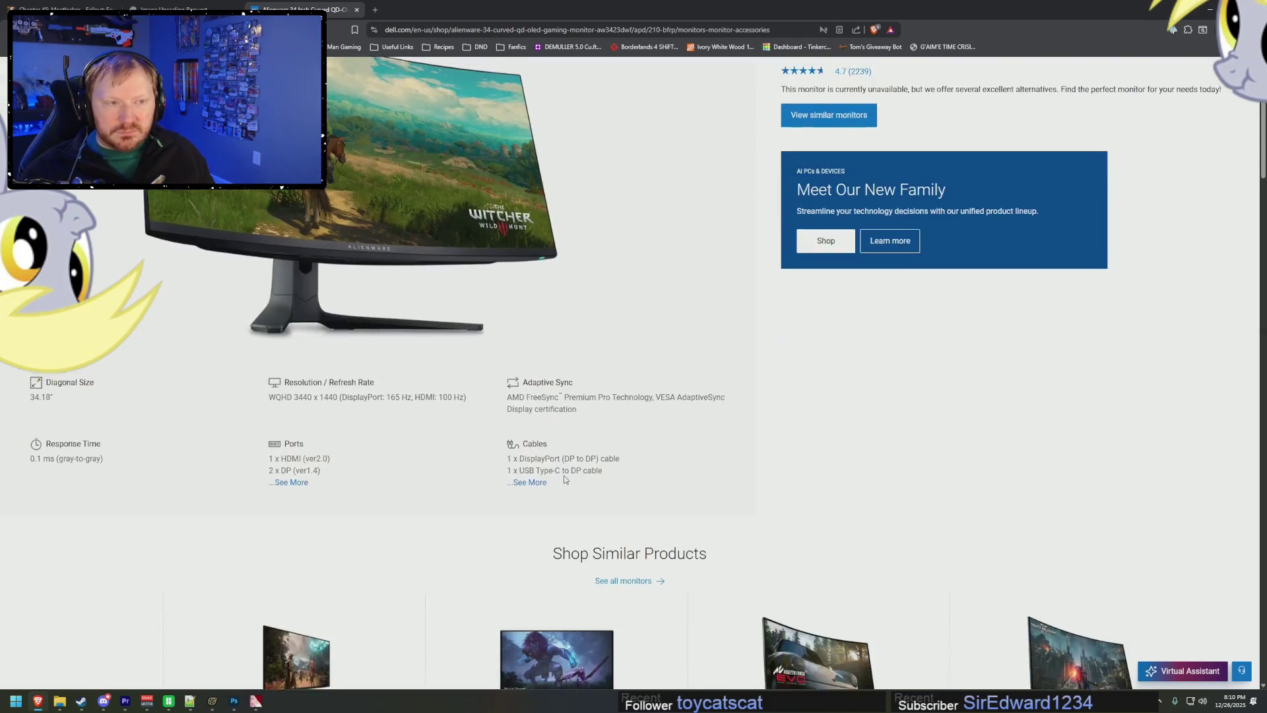
scroll(567, 480, up, 4)
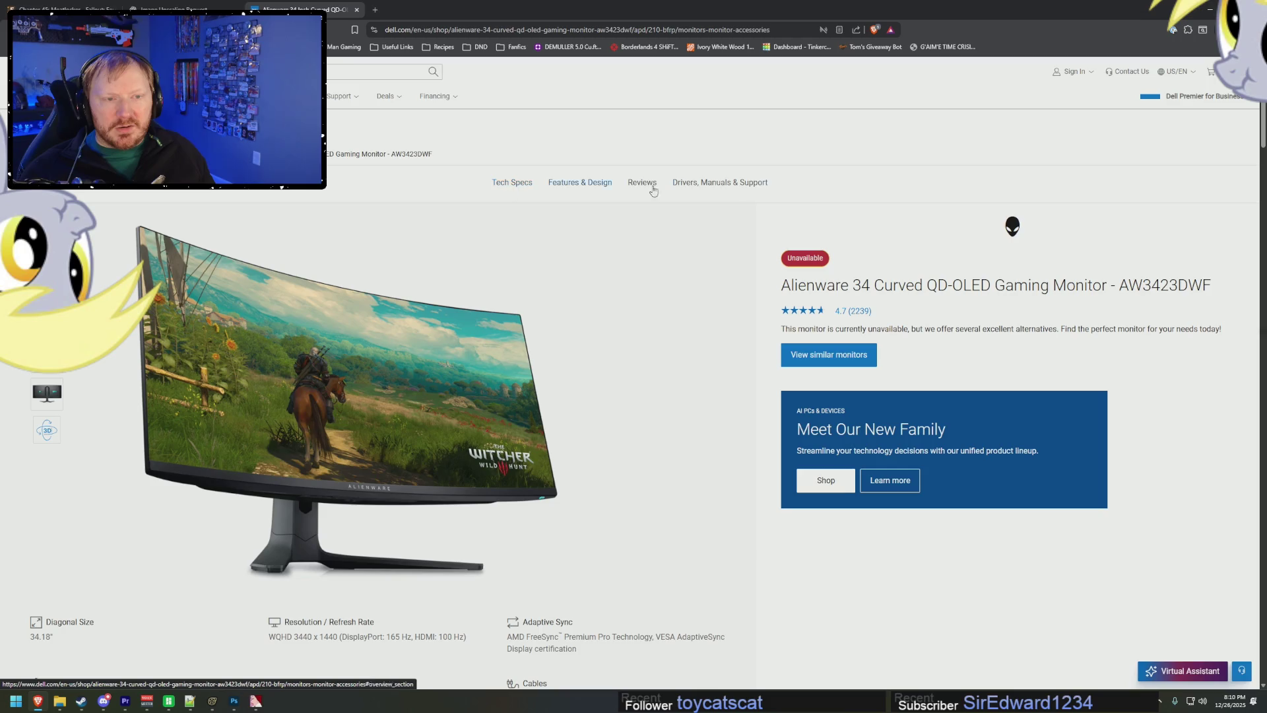
- Go to Drivers, Manuals & Support and open Dell's support overview for the monitor
click(745, 184)
scroll(803, 433, down, 6)
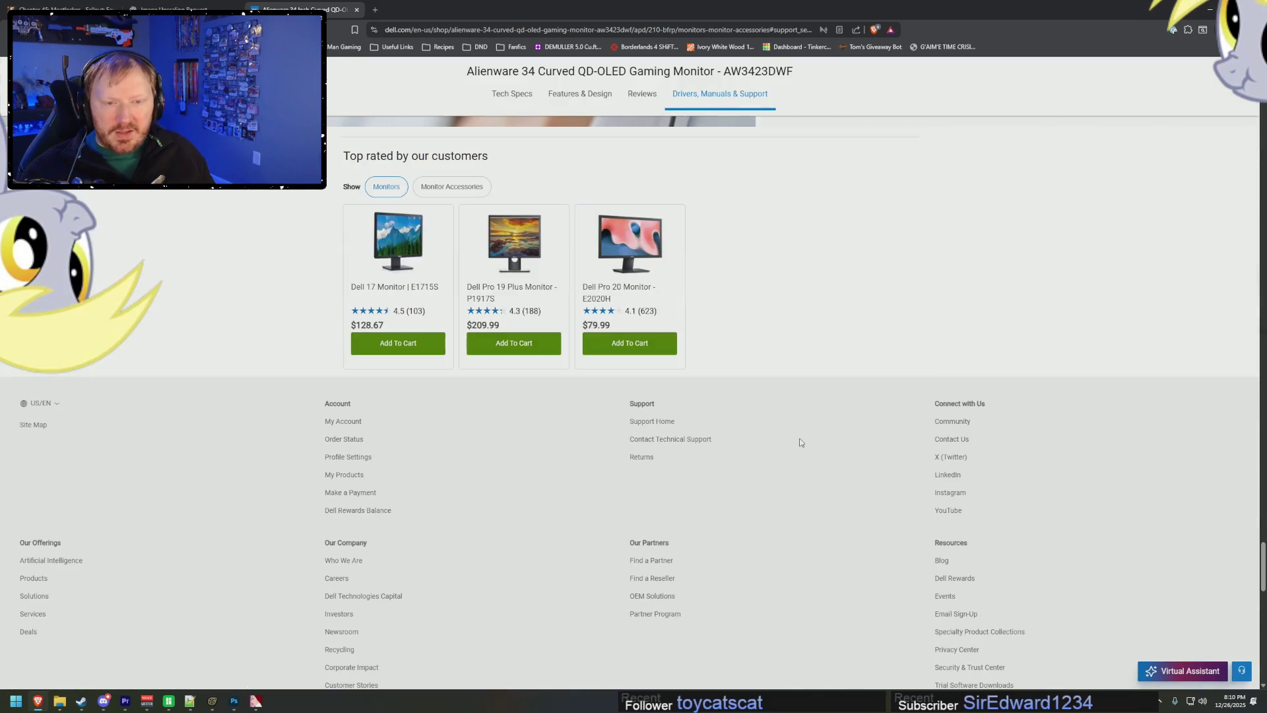
scroll(829, 458, down, 3)
scroll(830, 458, down, 2)
scroll(845, 466, up, 12)
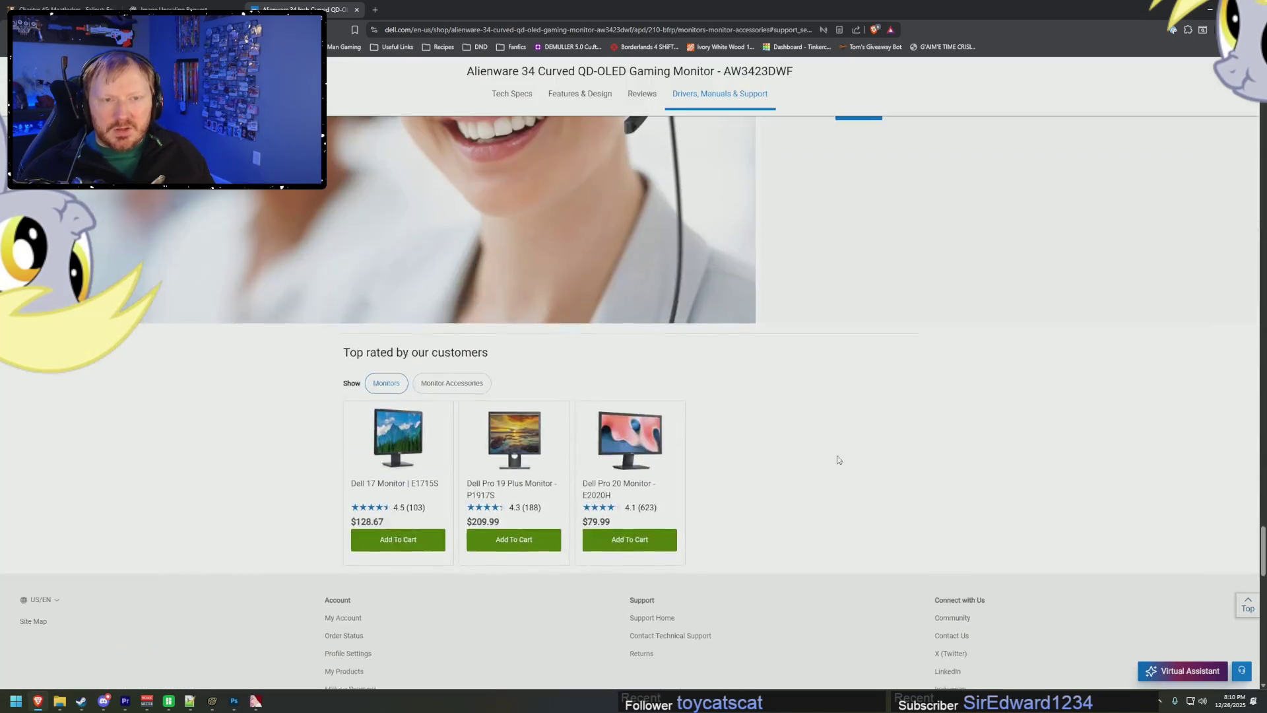
scroll(861, 472, up, 15)
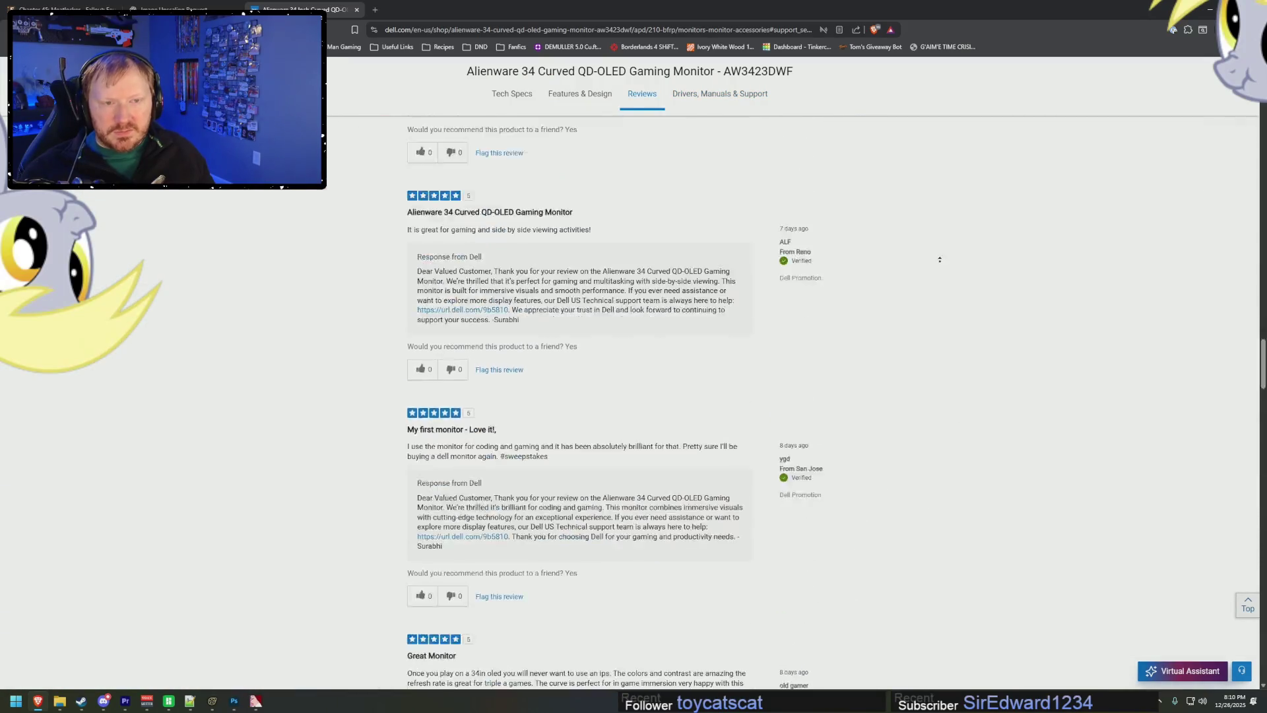
click(720, 182)
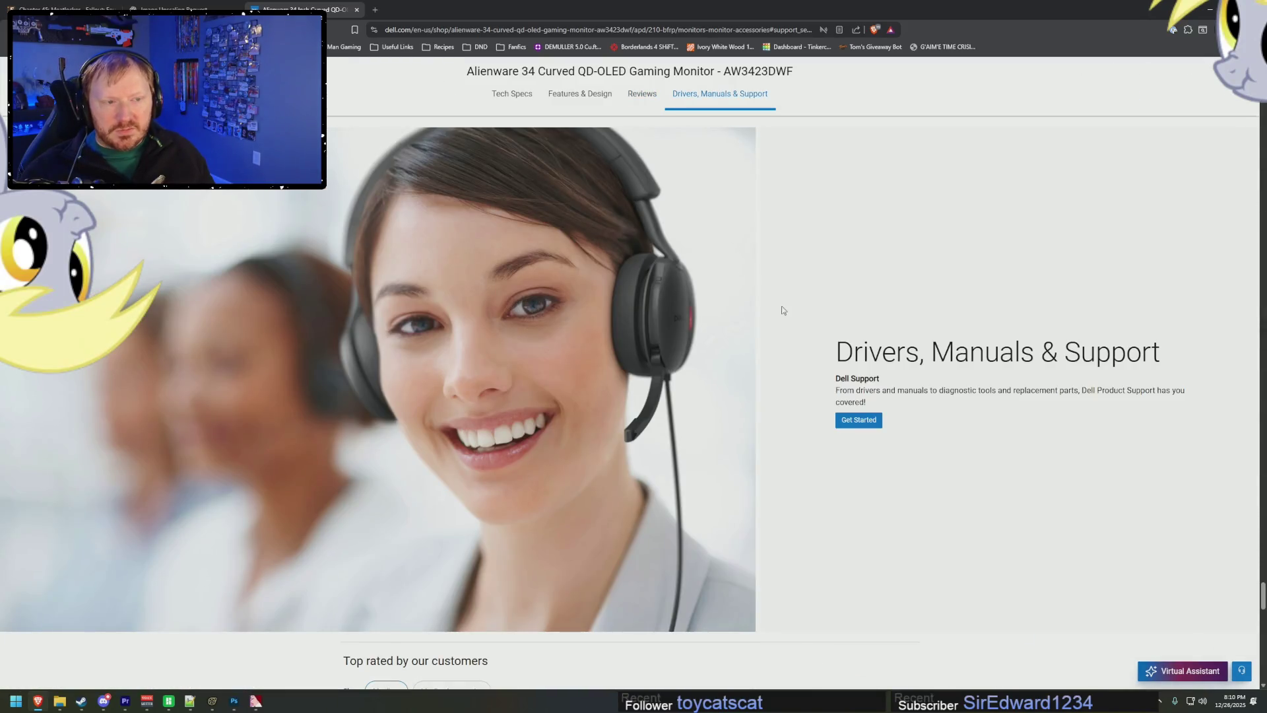
click(874, 421)
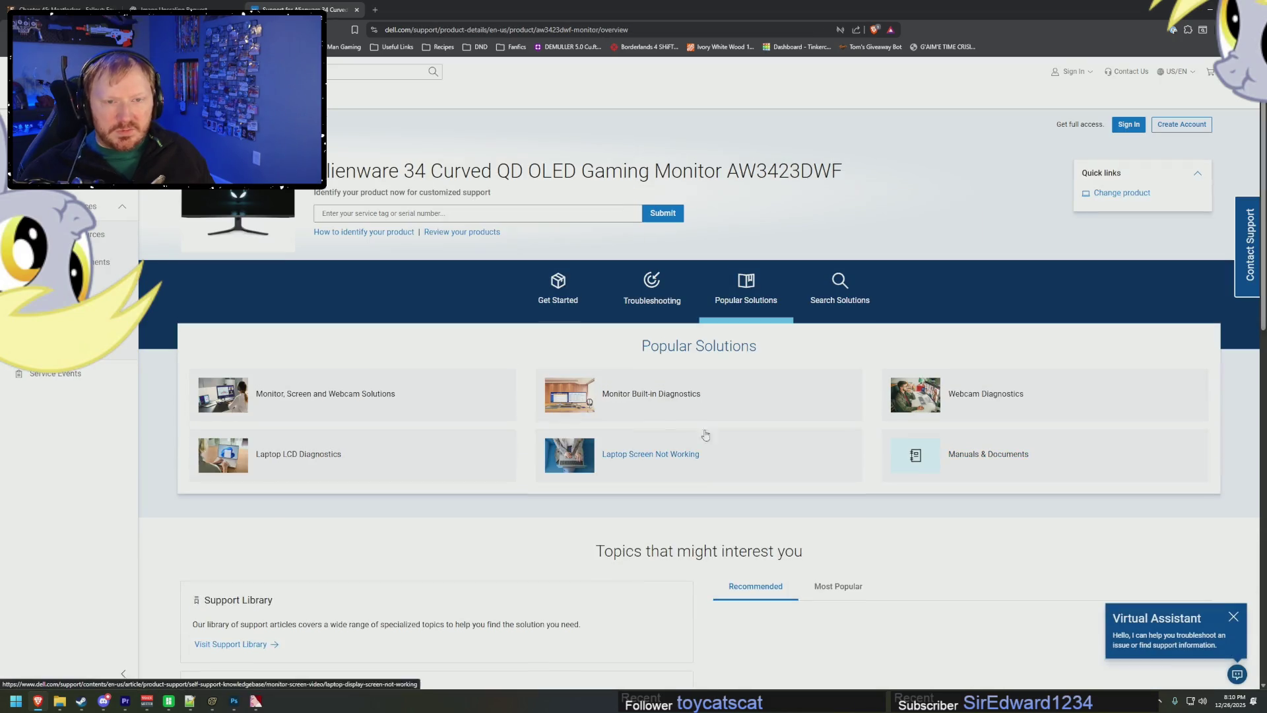
- Read through the support overview page, then return to Source Filmmaker
scroll(448, 460, down, 5)
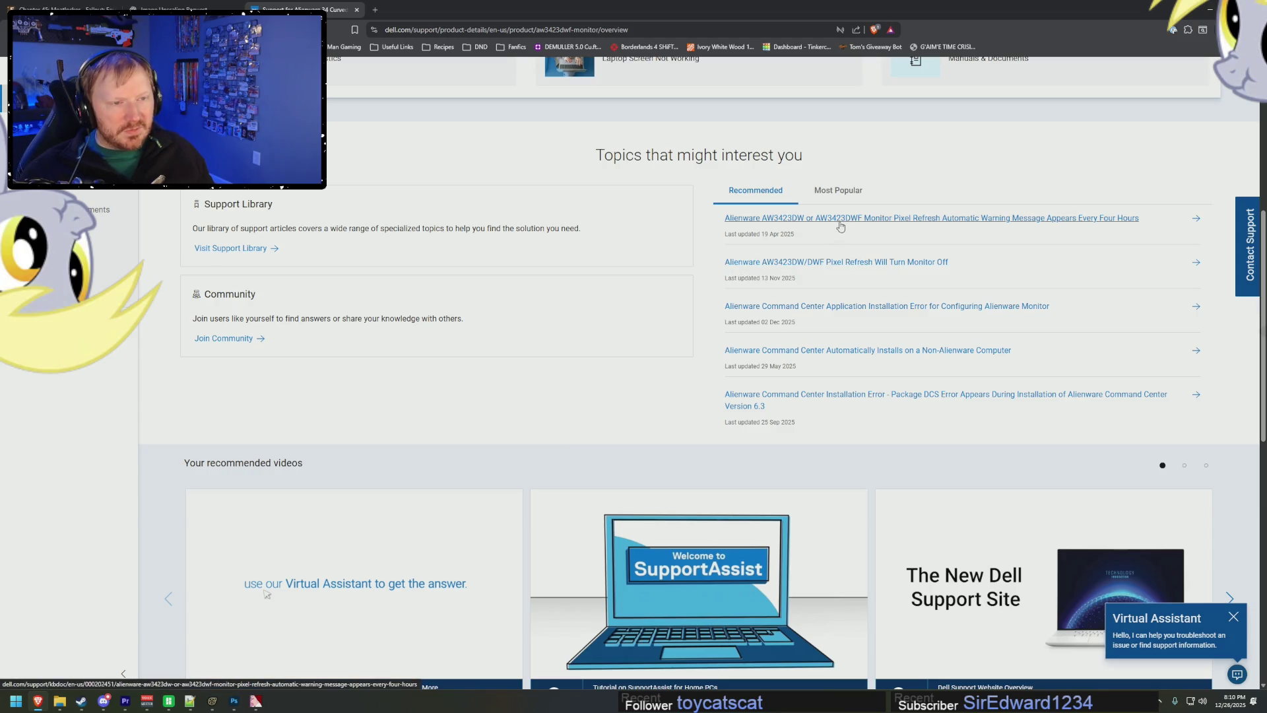
scroll(502, 326, down, 4)
scroll(551, 325, up, 10)
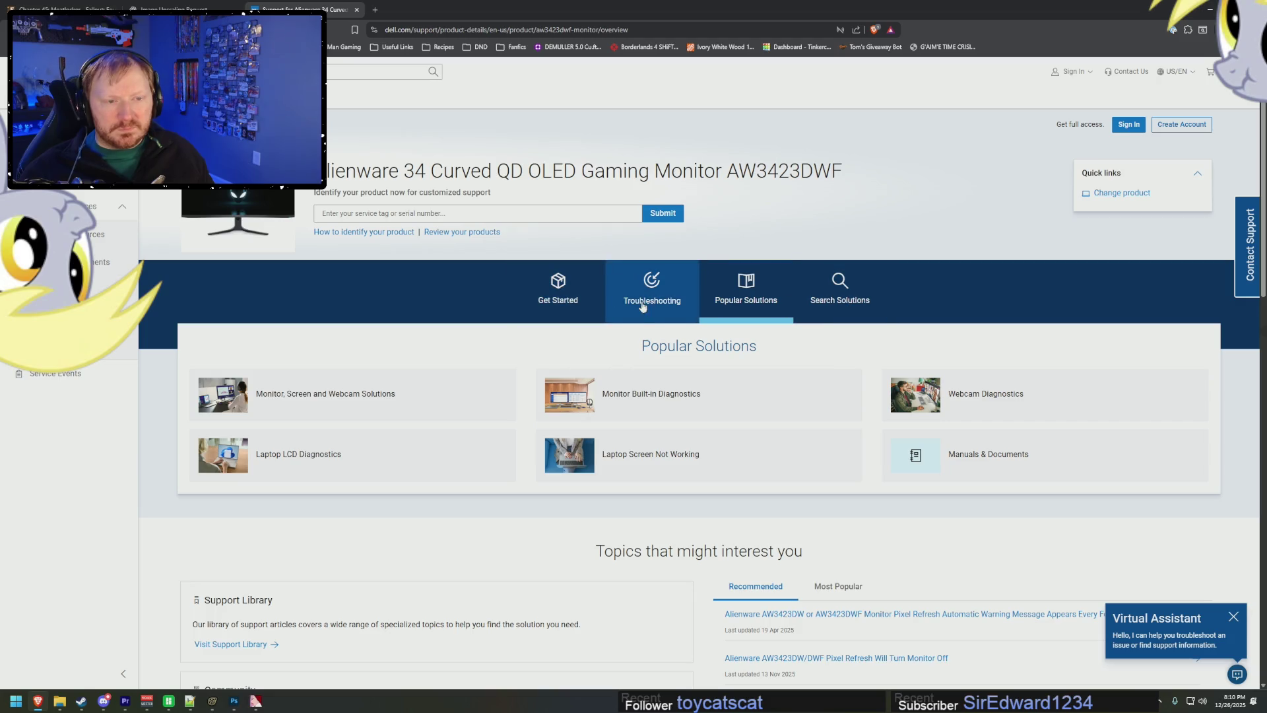
scroll(825, 312, down, 3)
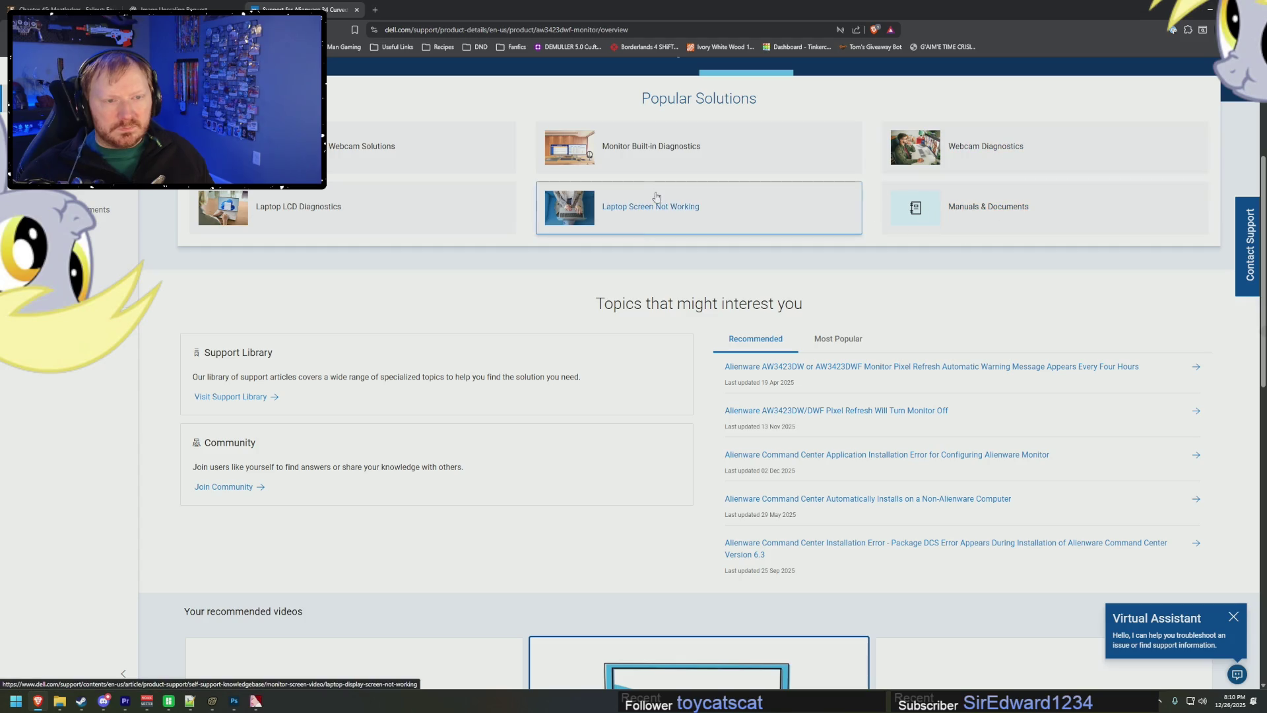
scroll(608, 317, down, 2)
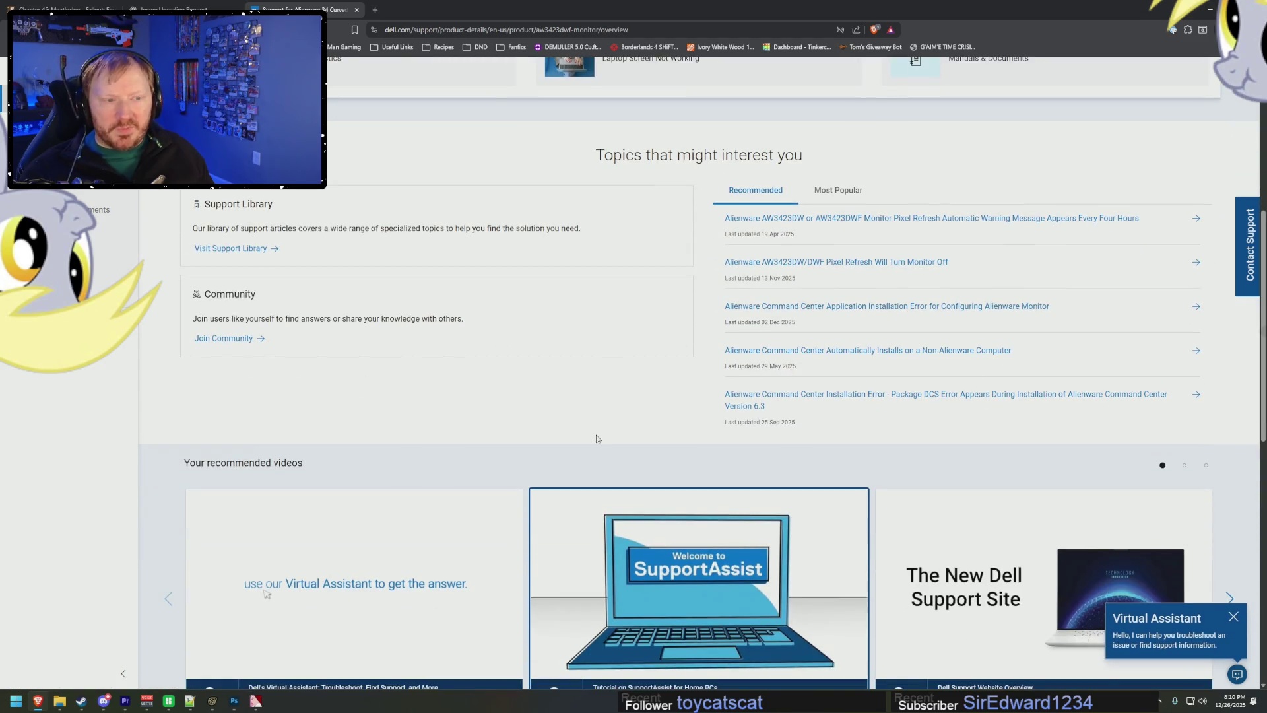
scroll(597, 438, down, 9)
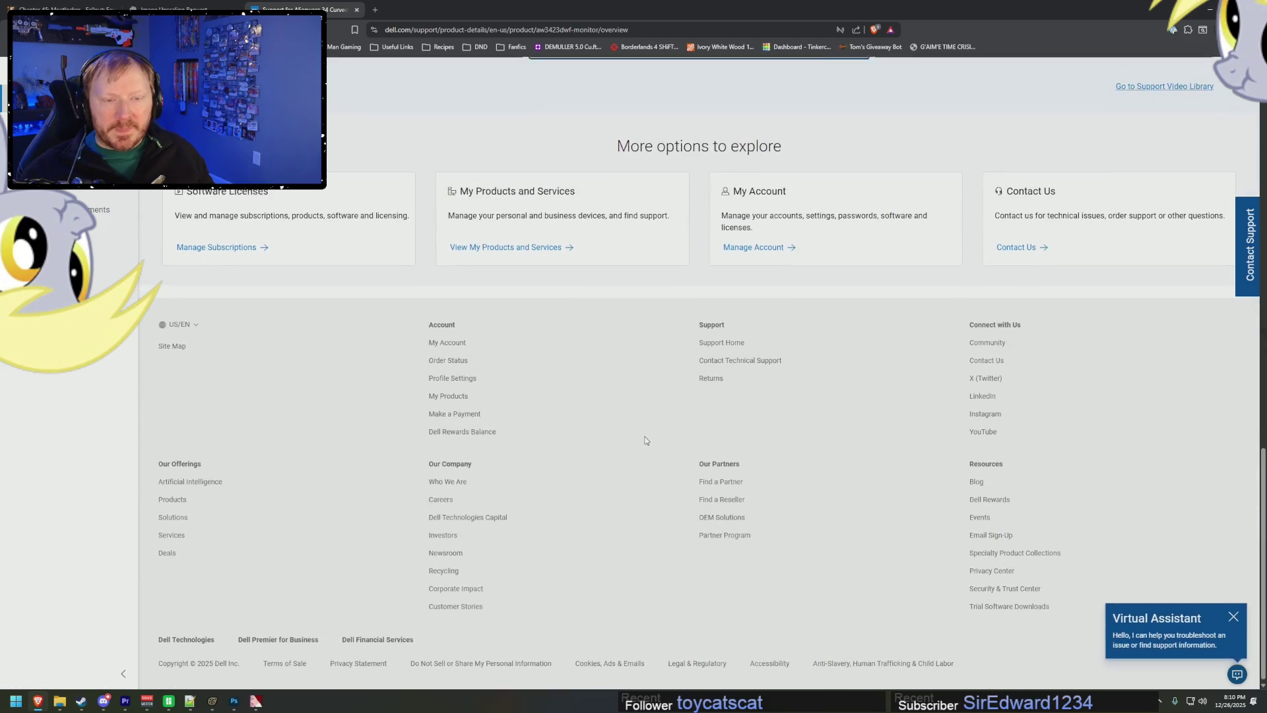
scroll(646, 440, up, 15)
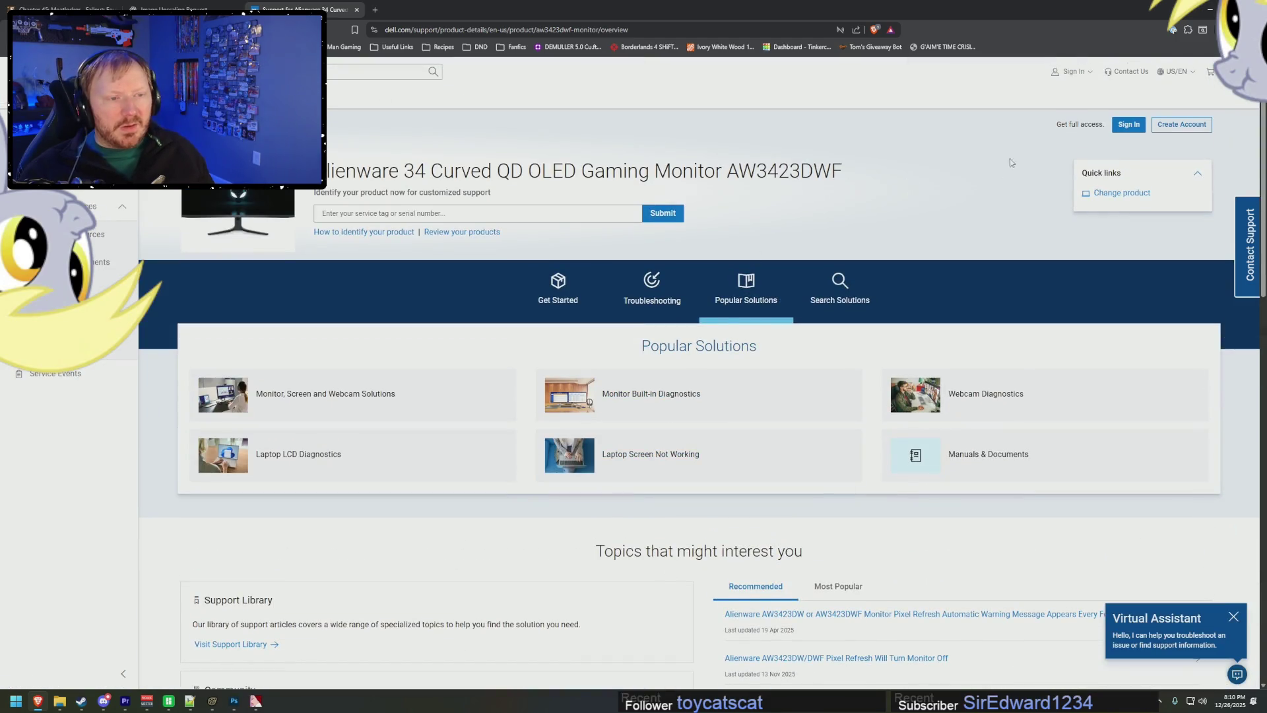
key(alt+Tab)
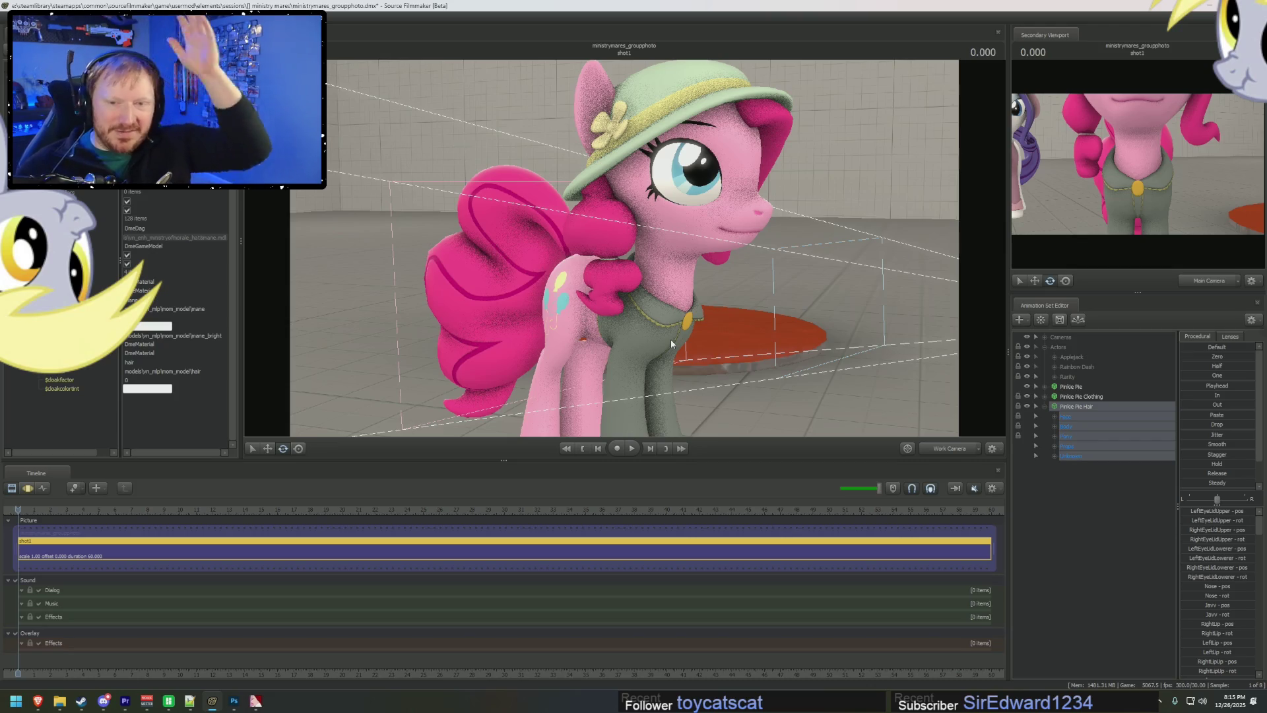
drag(831, 200, 831, 222)
mouse_move(624, 250)
mouse_down()
mouse_move(594, 258)
mouse_move(623, 250)
mouse_up()
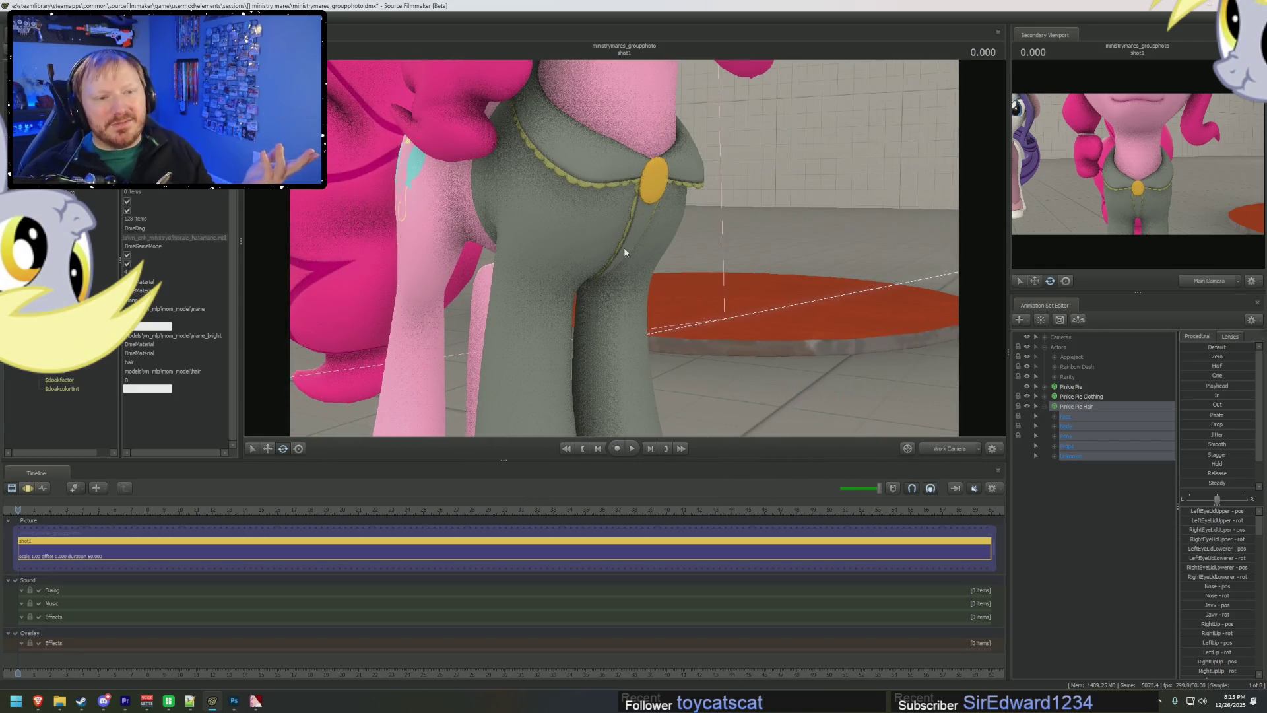
mouse_move(620, 259)
mouse_down()
mouse_move(587, 260)
mouse_move(623, 251)
mouse_up()
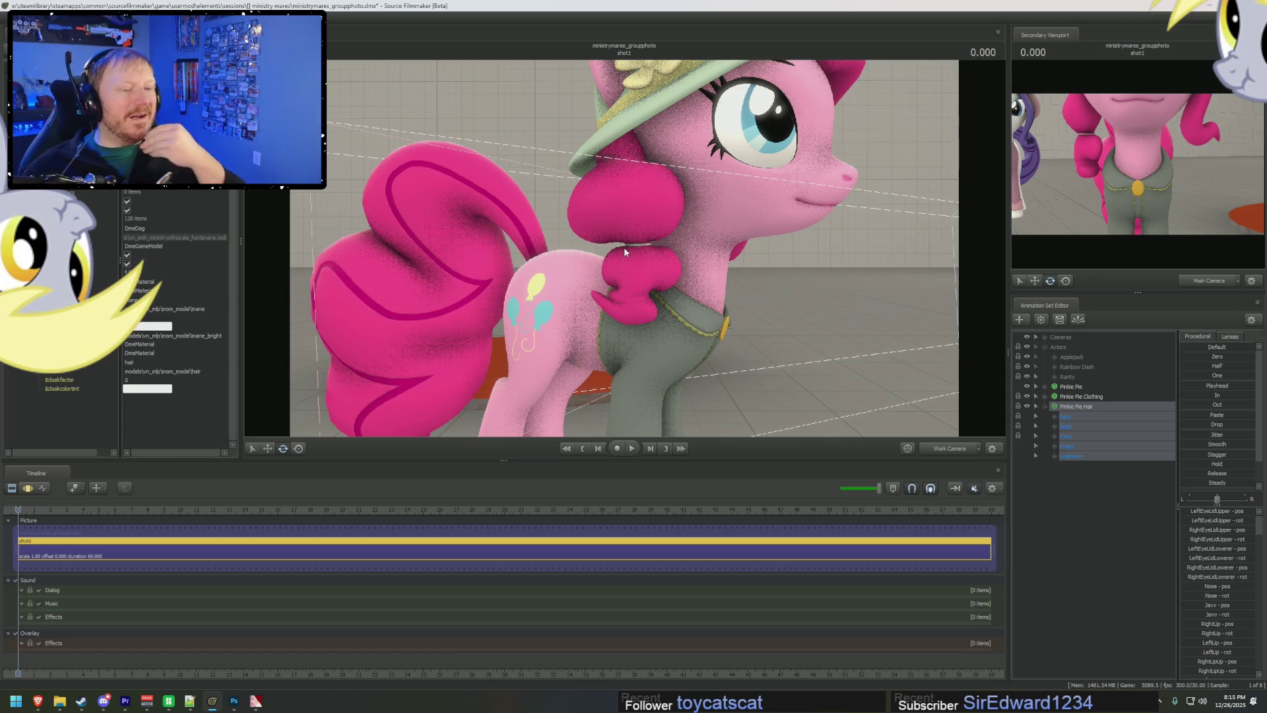
drag(624, 247, 637, 302)
- Group Pinkie Pie with her clothing and hair and name the group Pinkie
click(1076, 405)
shift+click(1070, 386)
right_click(1070, 386)
click(1080, 410)
double_click(1082, 390)
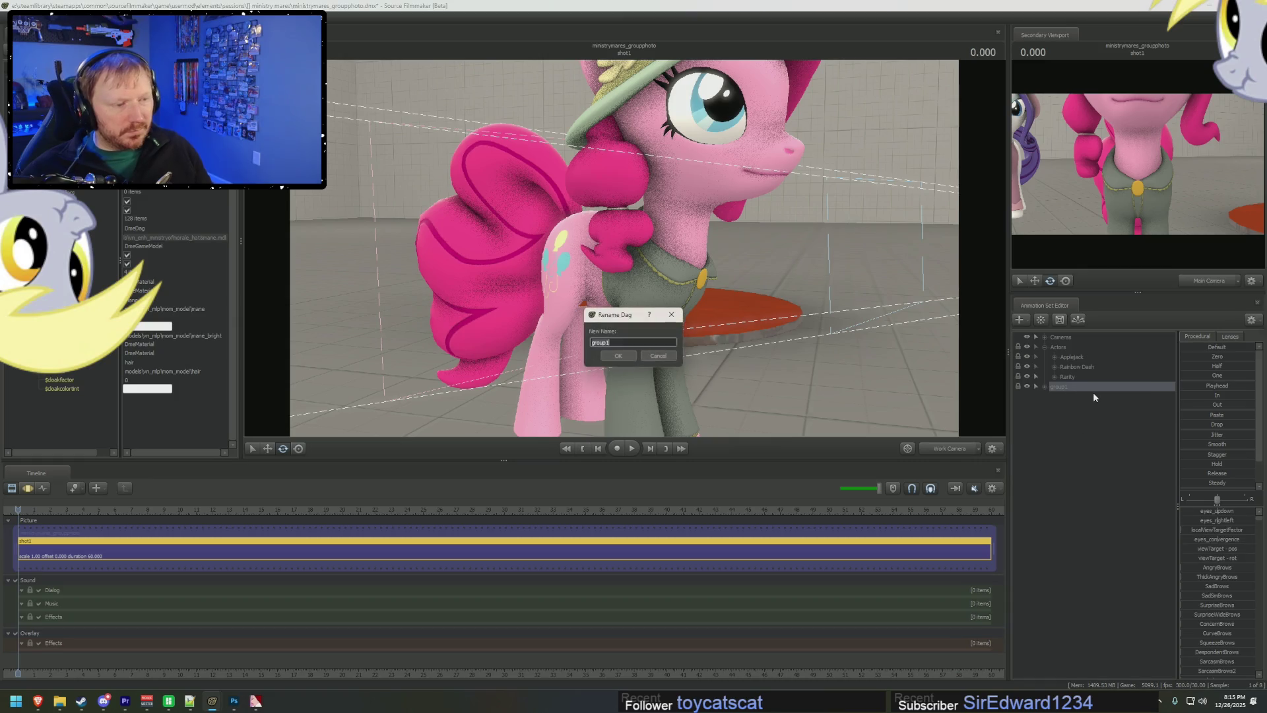
text(Pink)
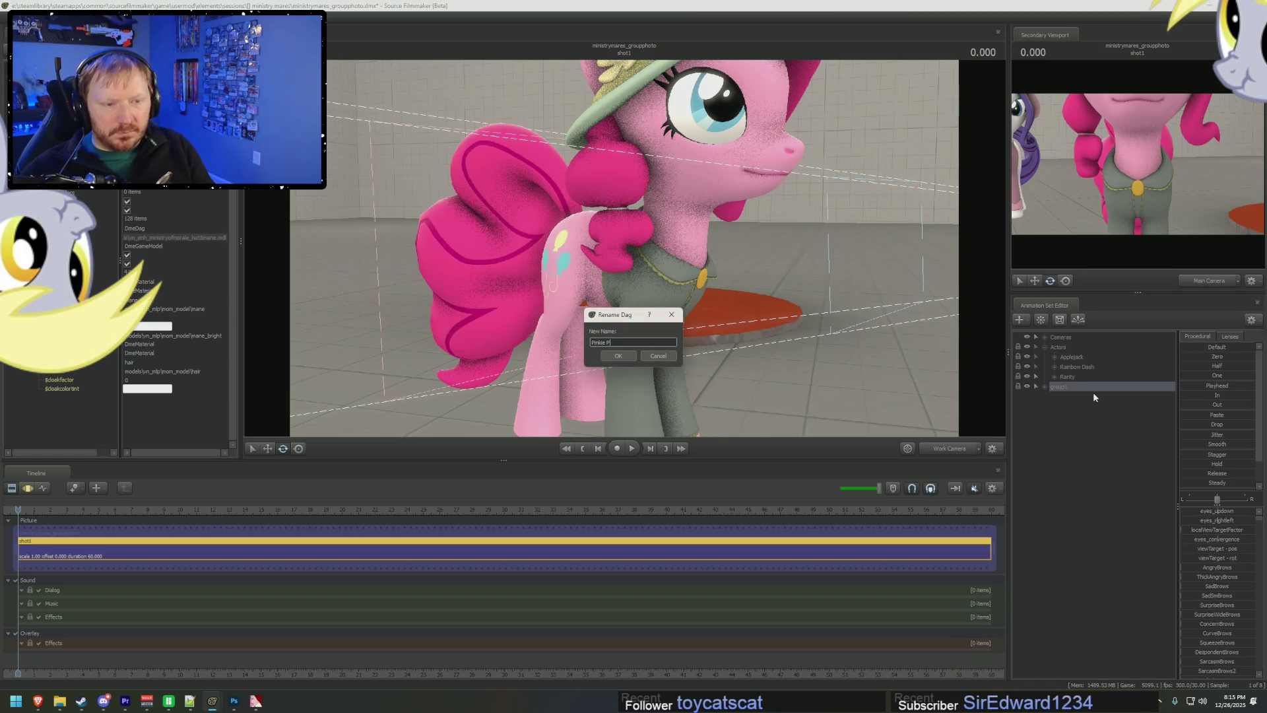
text(ie)
key(Return)
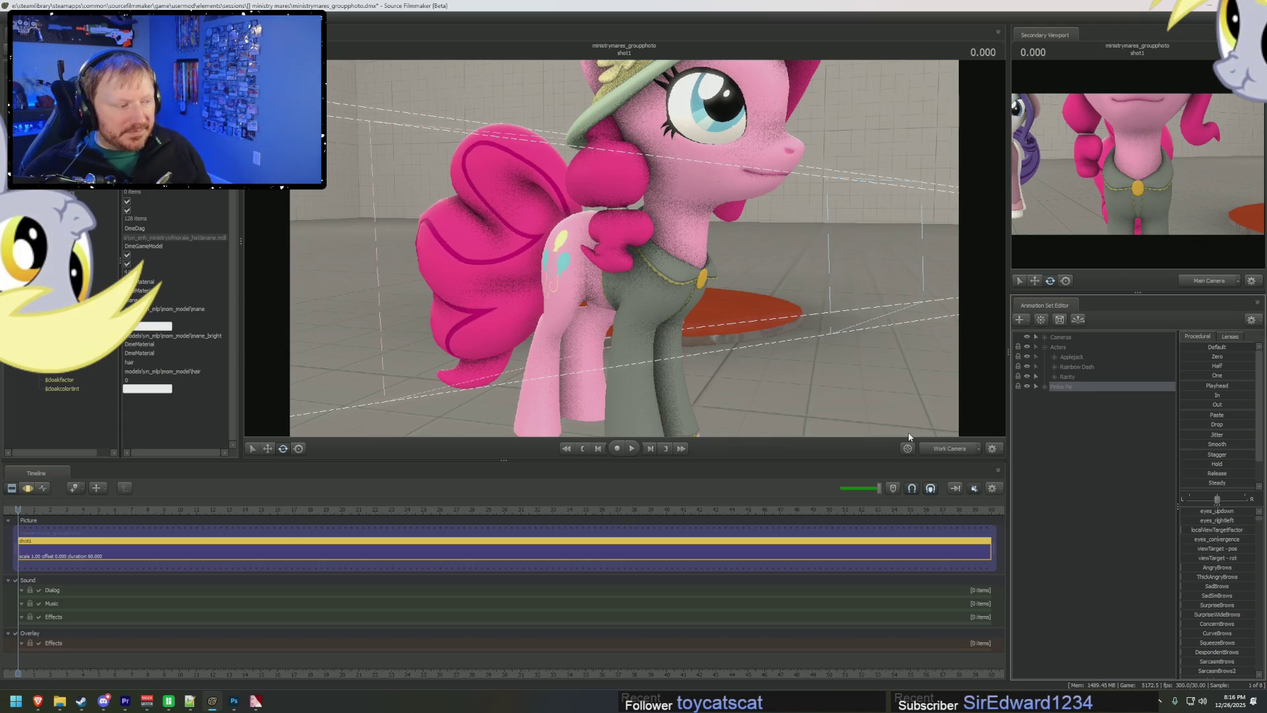
- Enlarge the 3D view, deselect Pinkie Pie and collapse the Actors group
key(F4)
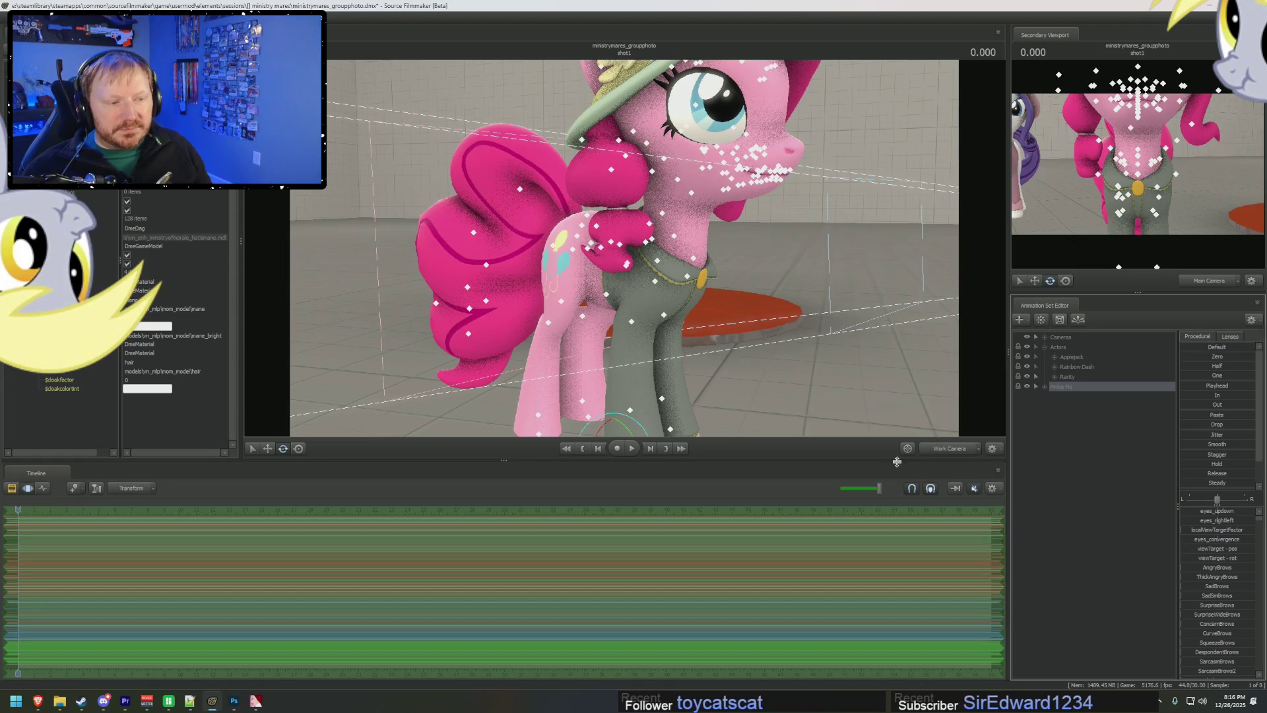
drag(897, 462, 897, 517)
ctrl+click(1061, 390)
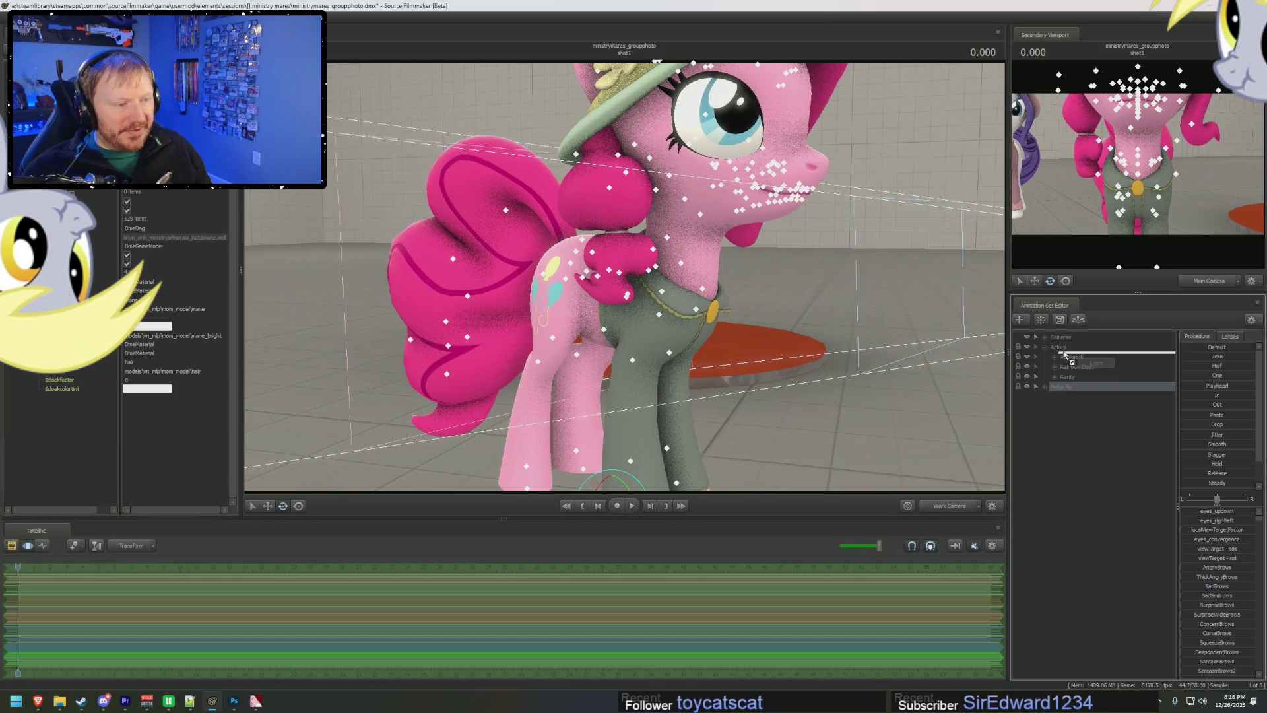
click(1045, 346)
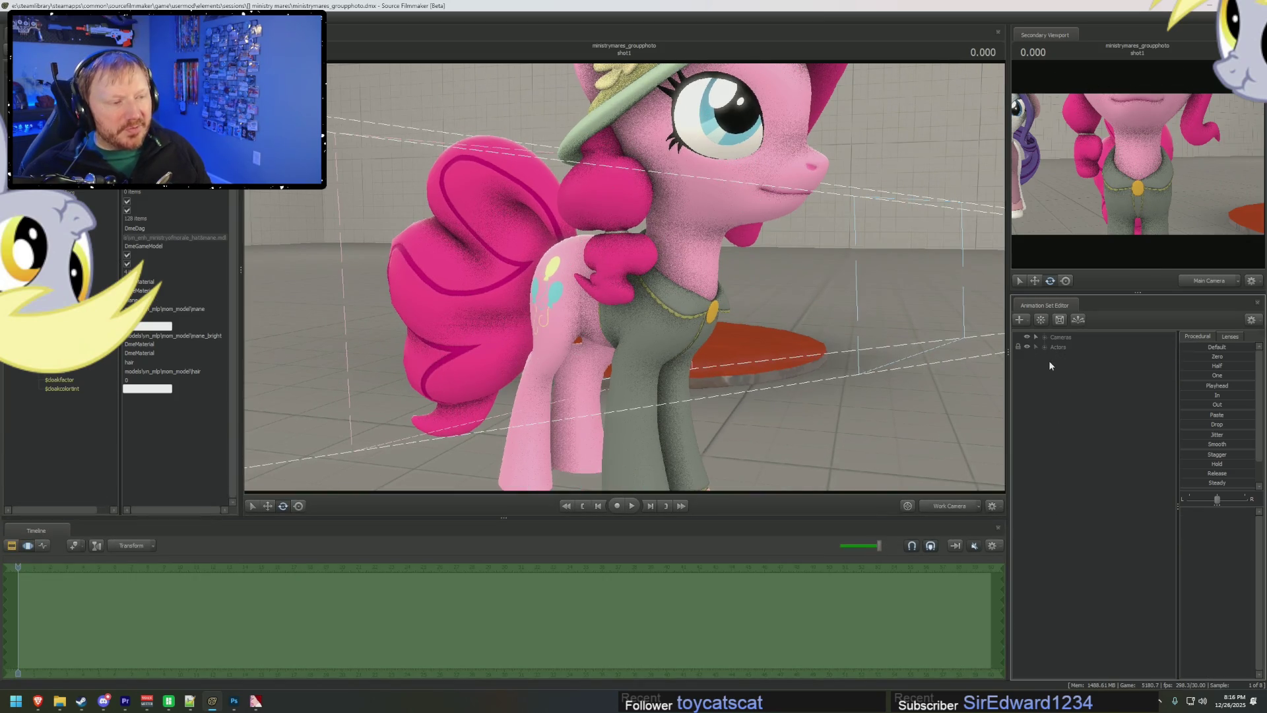
- Filter models by 'ministry' and load the Ministry of Peace shoes into the scene
right_click(1052, 365)
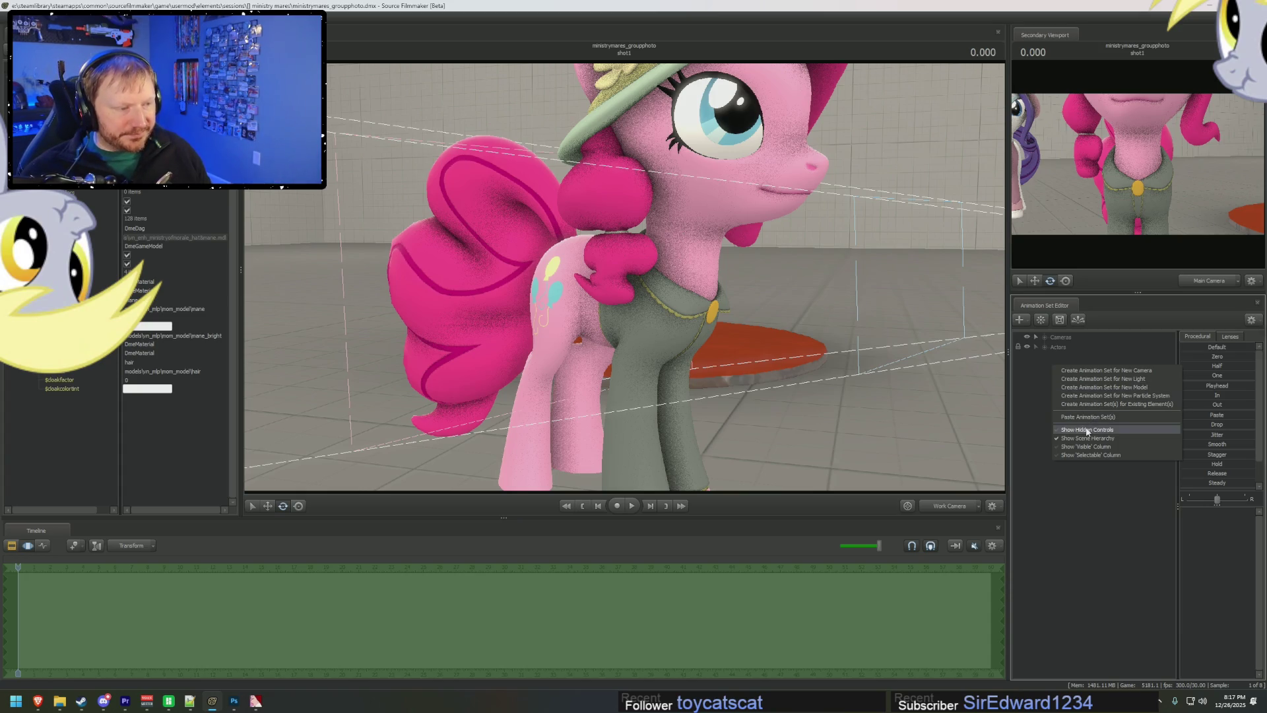
click(1101, 416)
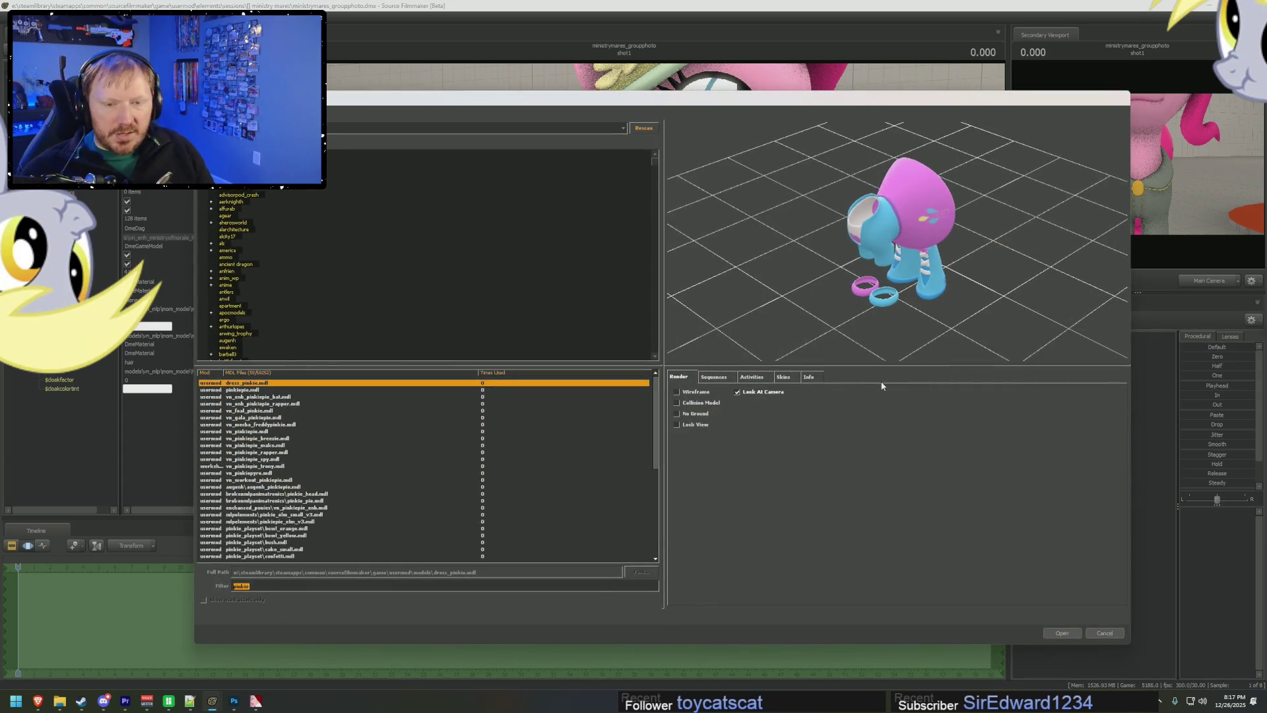
text(ministry)
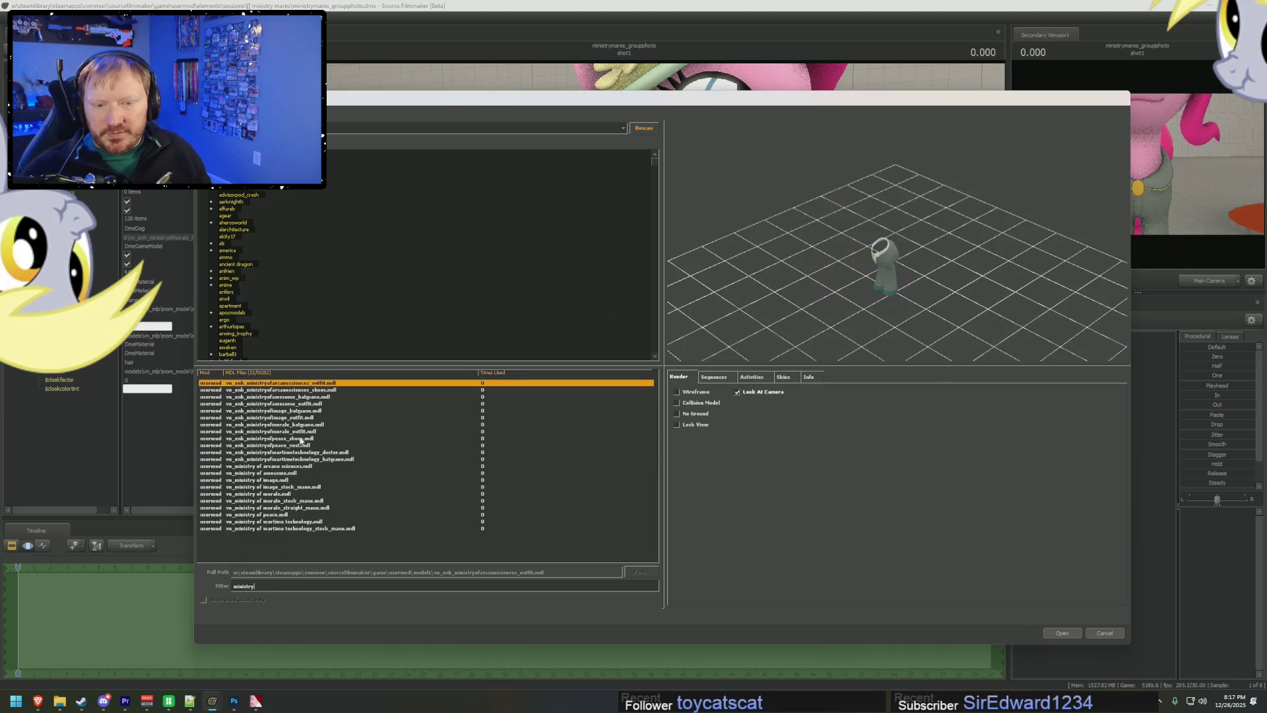
click(300, 439)
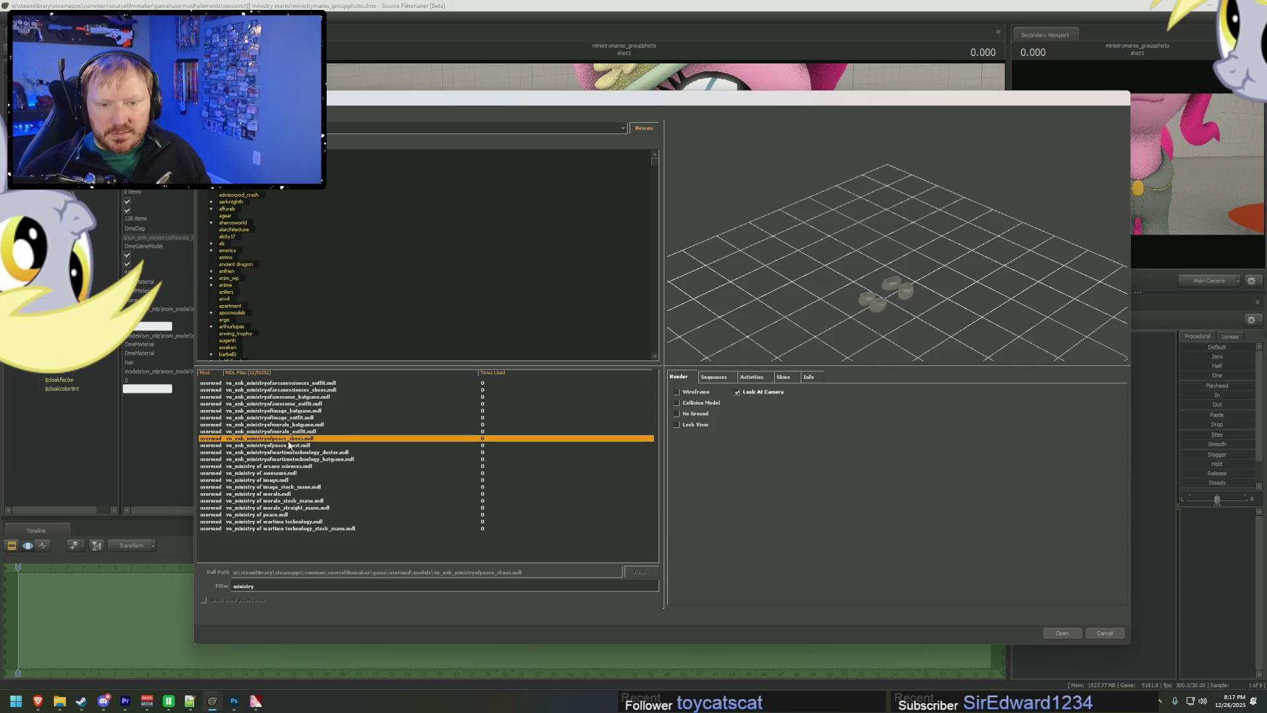
click(287, 446)
click(296, 439)
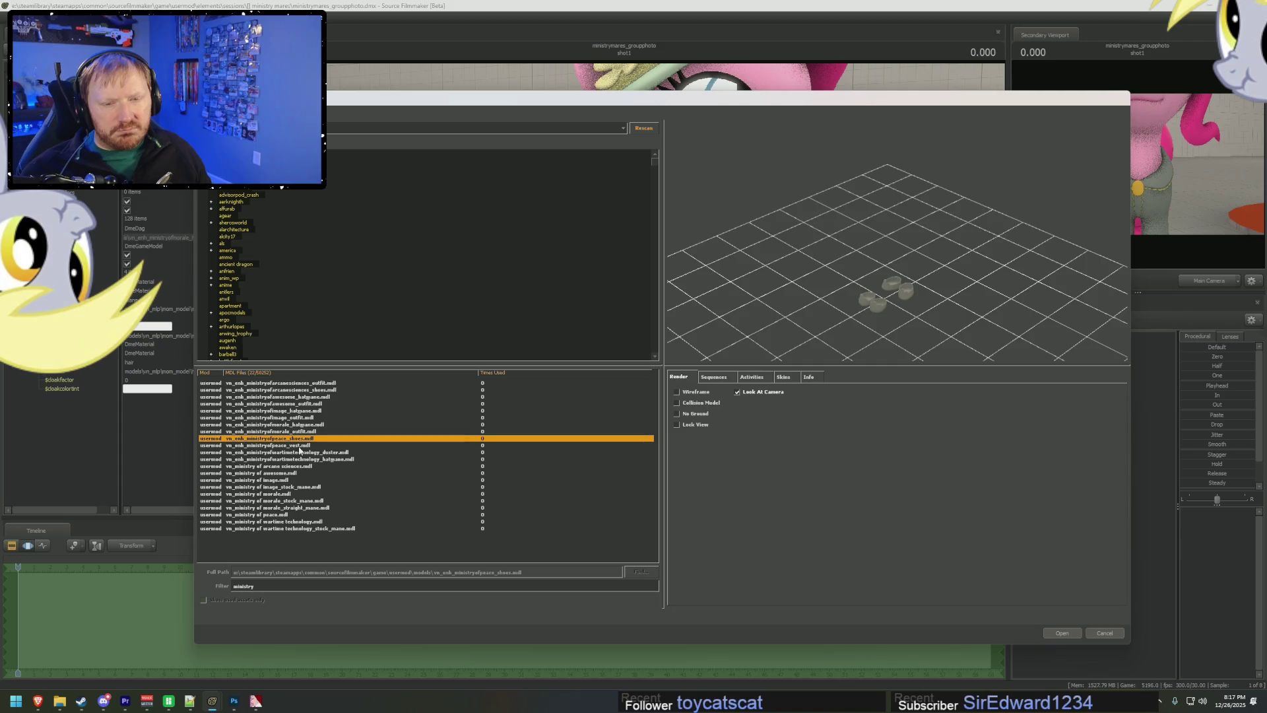
click(301, 446)
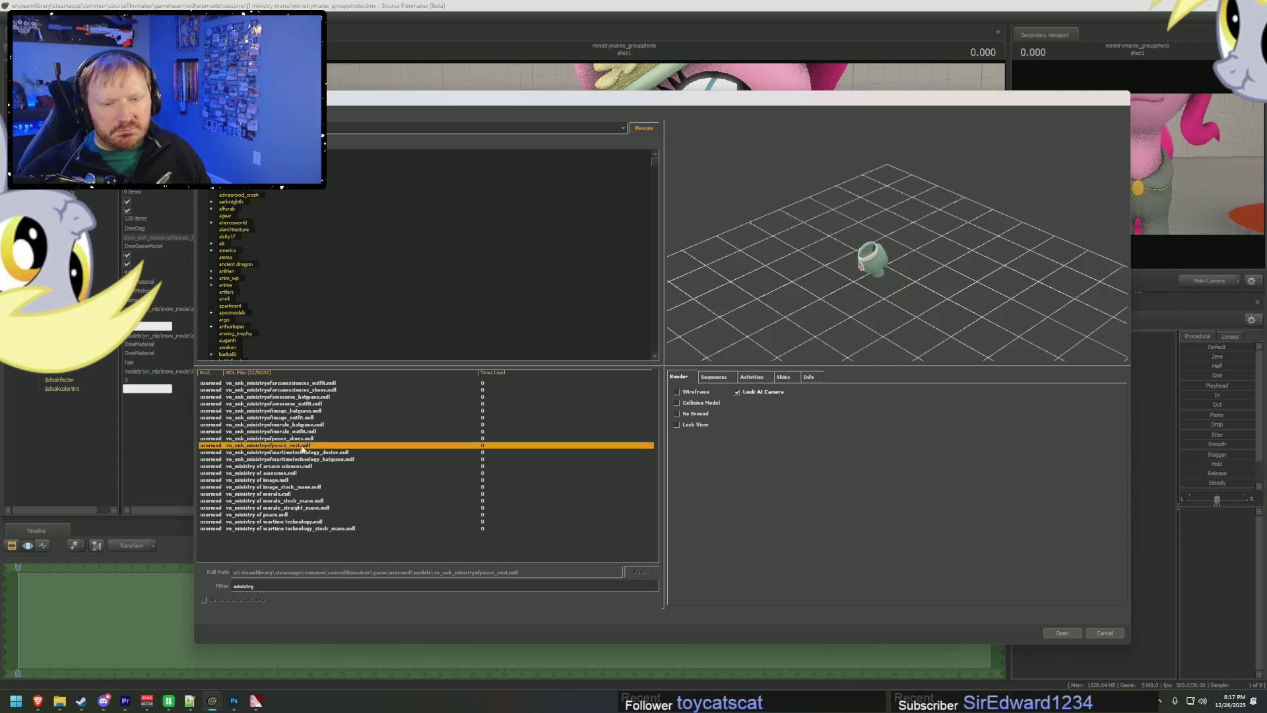
drag(858, 303, 897, 264)
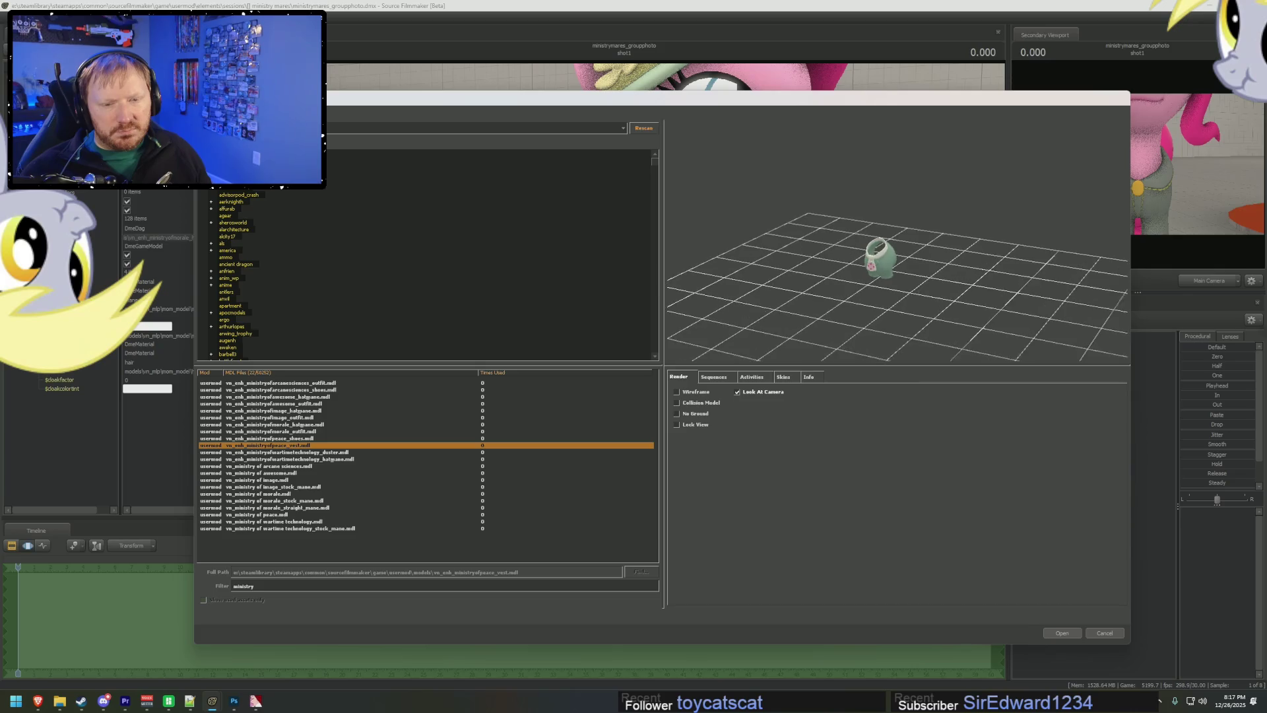
click(294, 439)
click(295, 446)
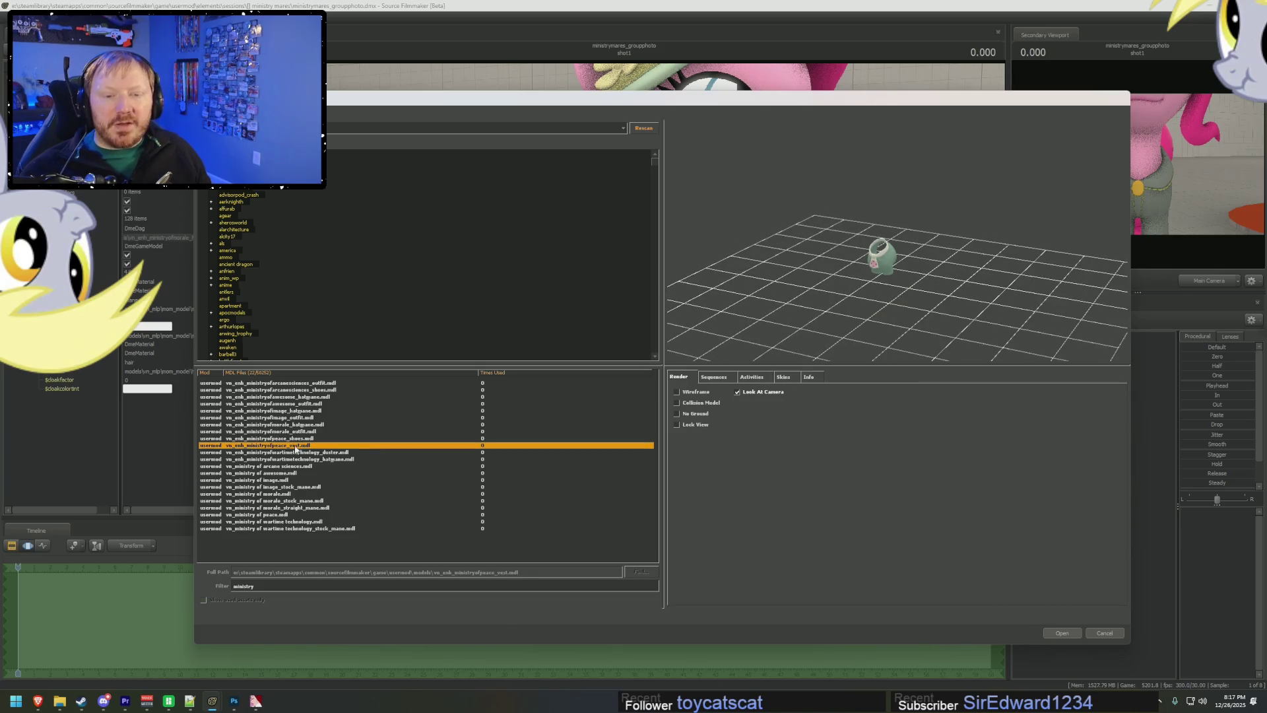
click(302, 439)
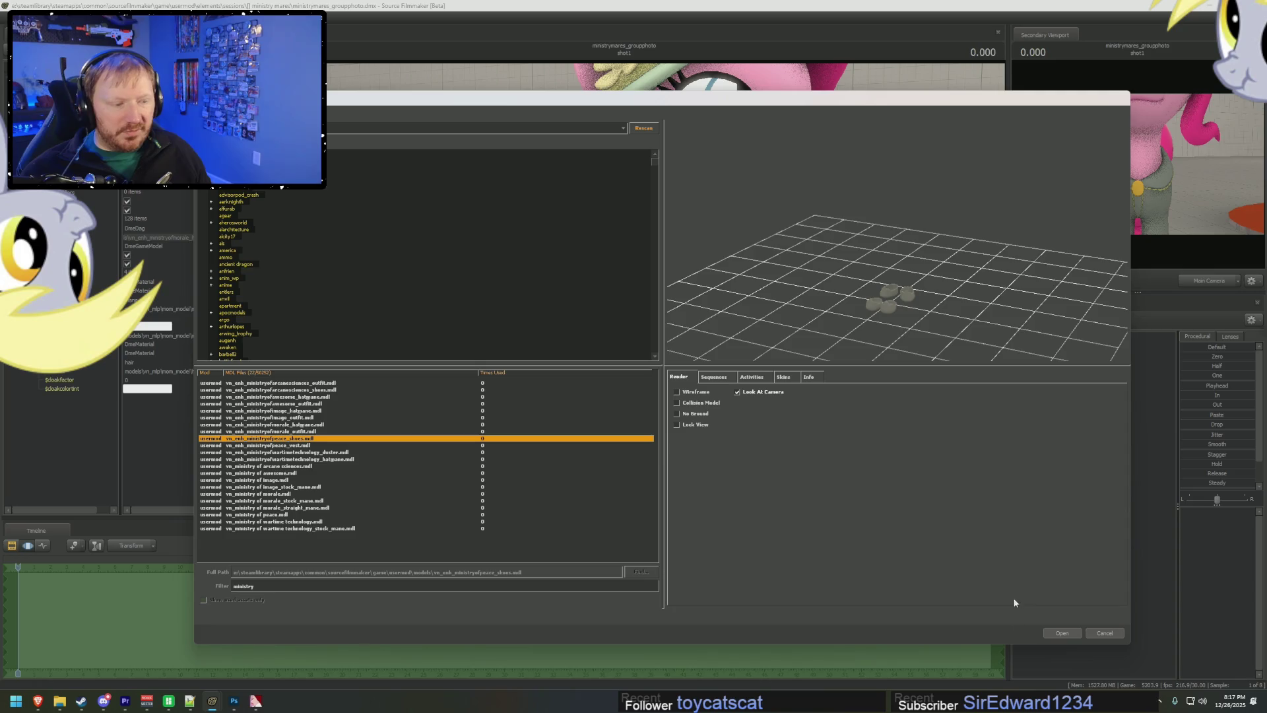
click(1063, 633)
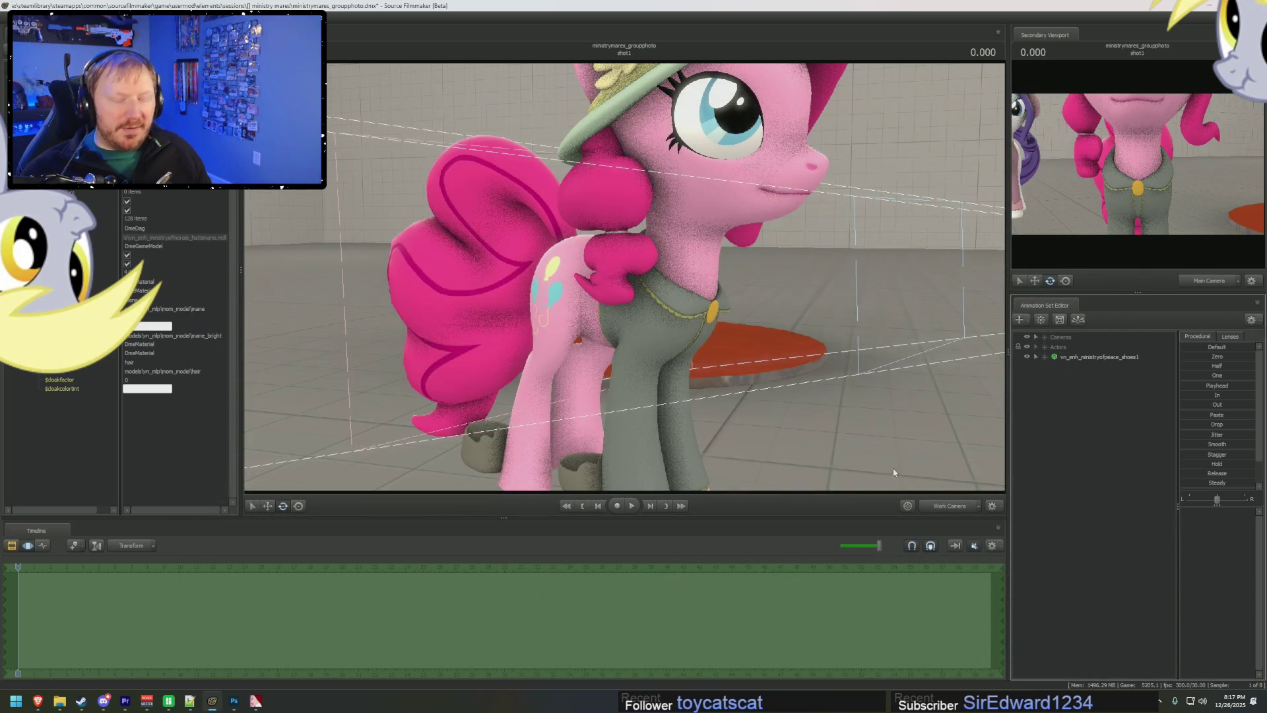
- Add the Ministry of Peace vest and the revamped Fluttershy model, then select Fluttershy
right_click(1058, 440)
click(1089, 448)
double_click(295, 444)
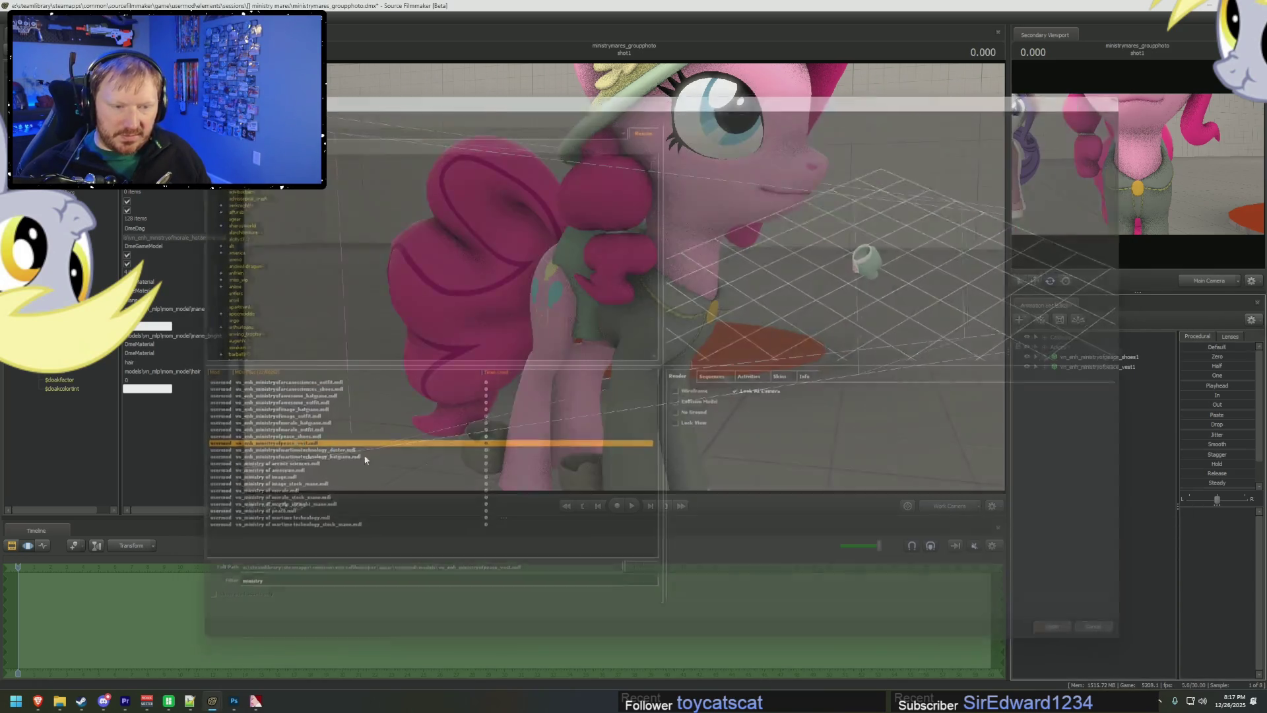
right_click(1058, 440)
click(1100, 458)
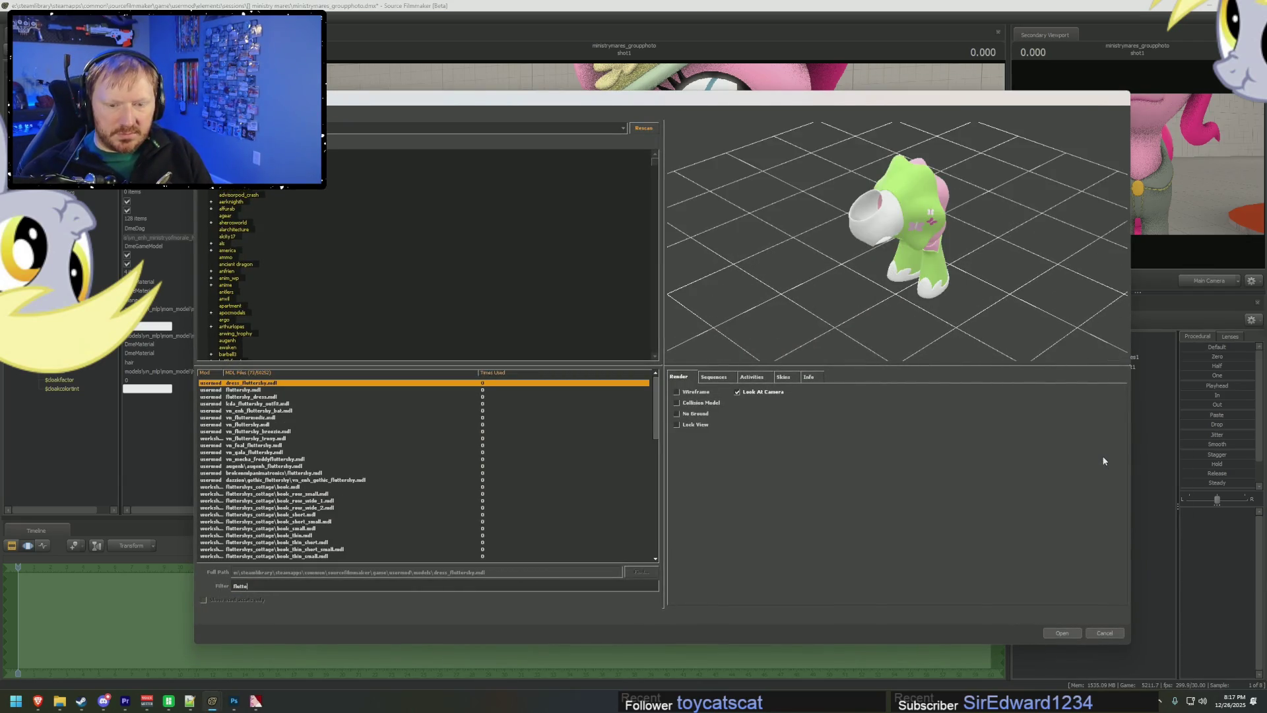
text(rshy)
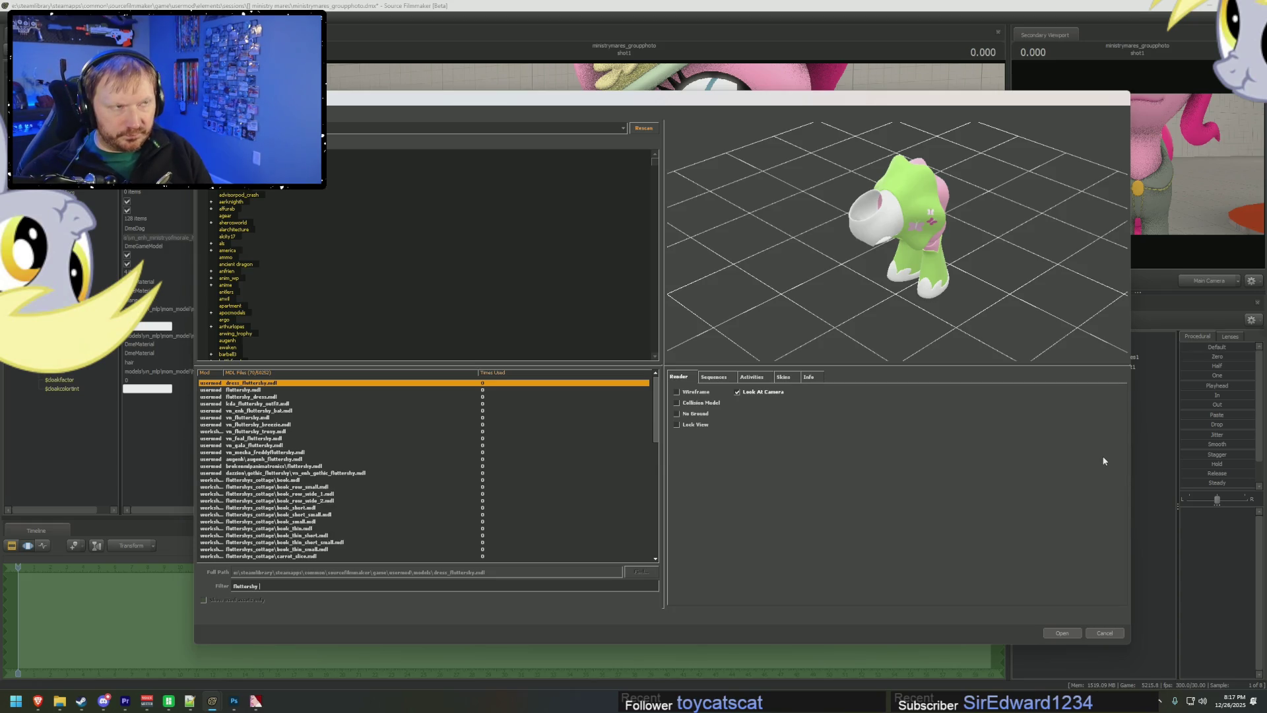
text( revamped)
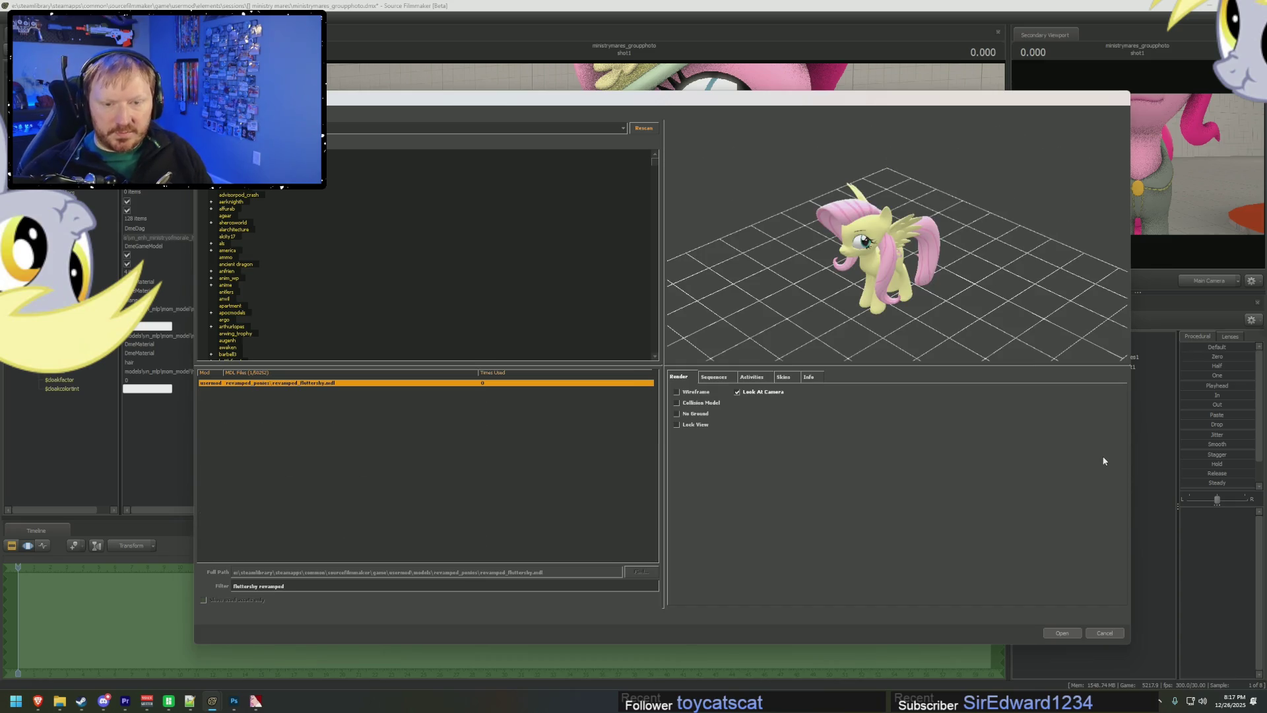
key(Return)
click(1080, 379)
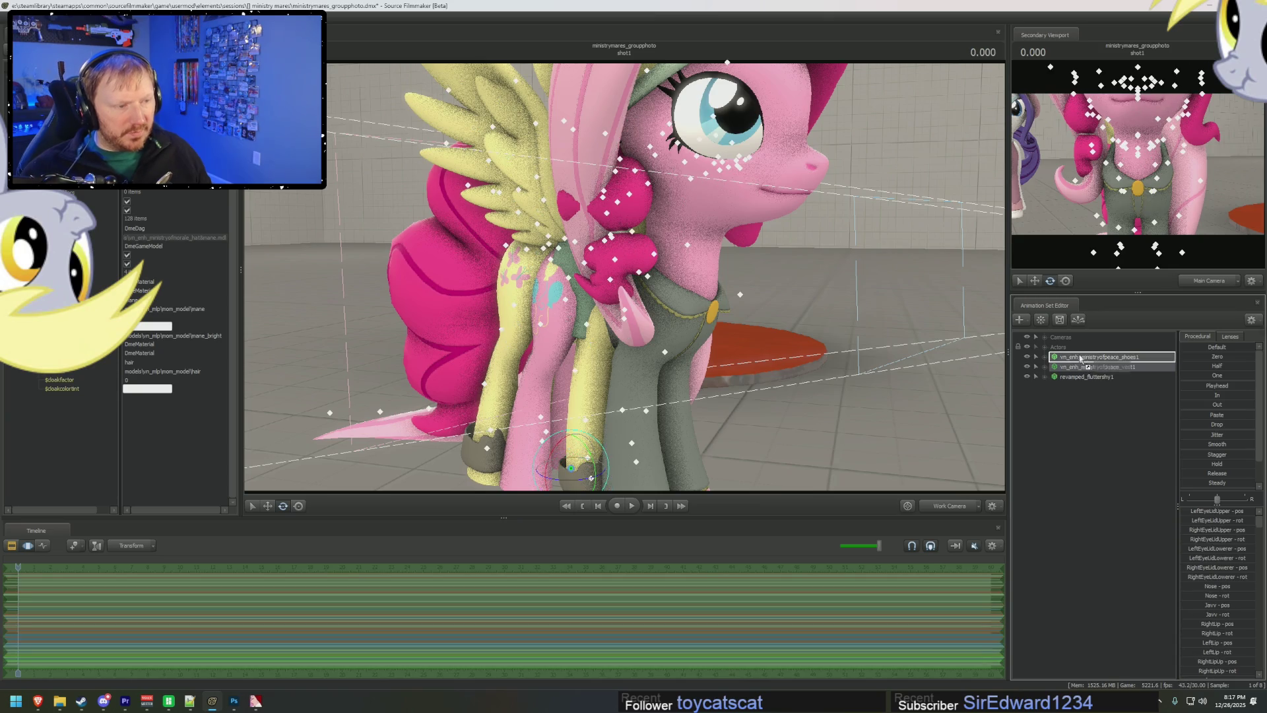
- Move the vest set above the shoes set and frame Pinkie Pie in the 3D view
drag(1079, 374, 1081, 354)
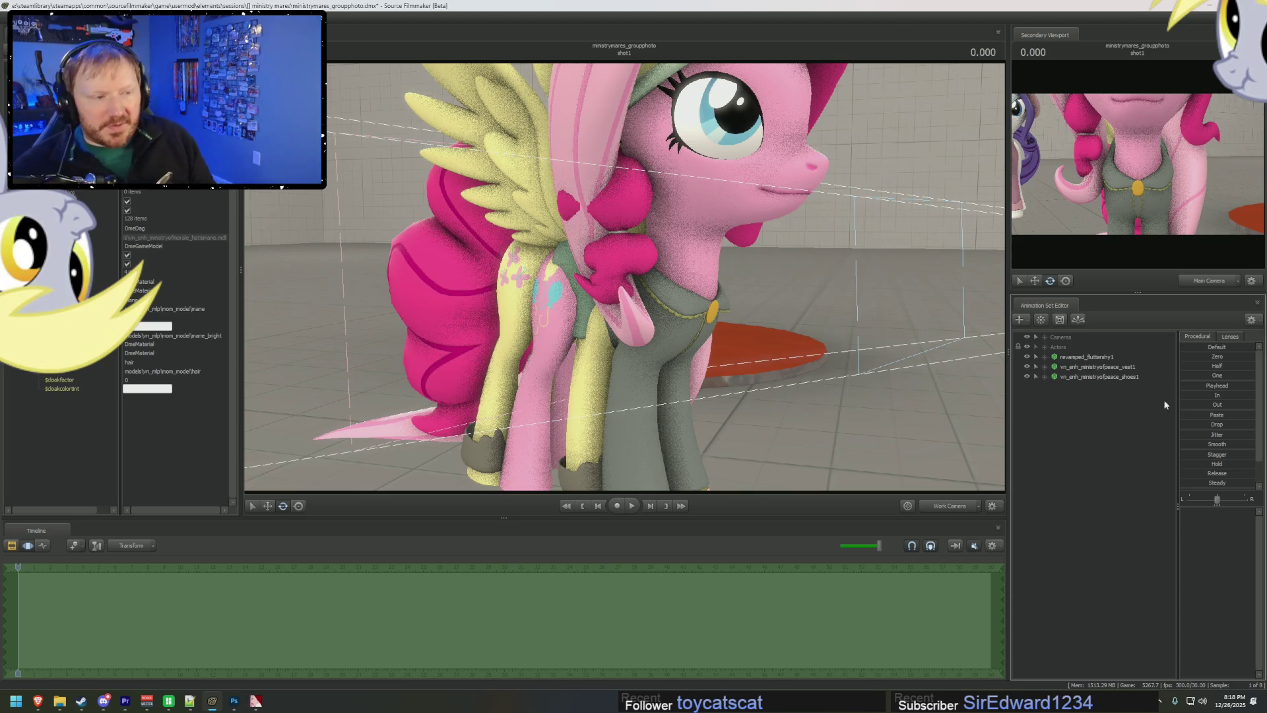
click(1041, 346)
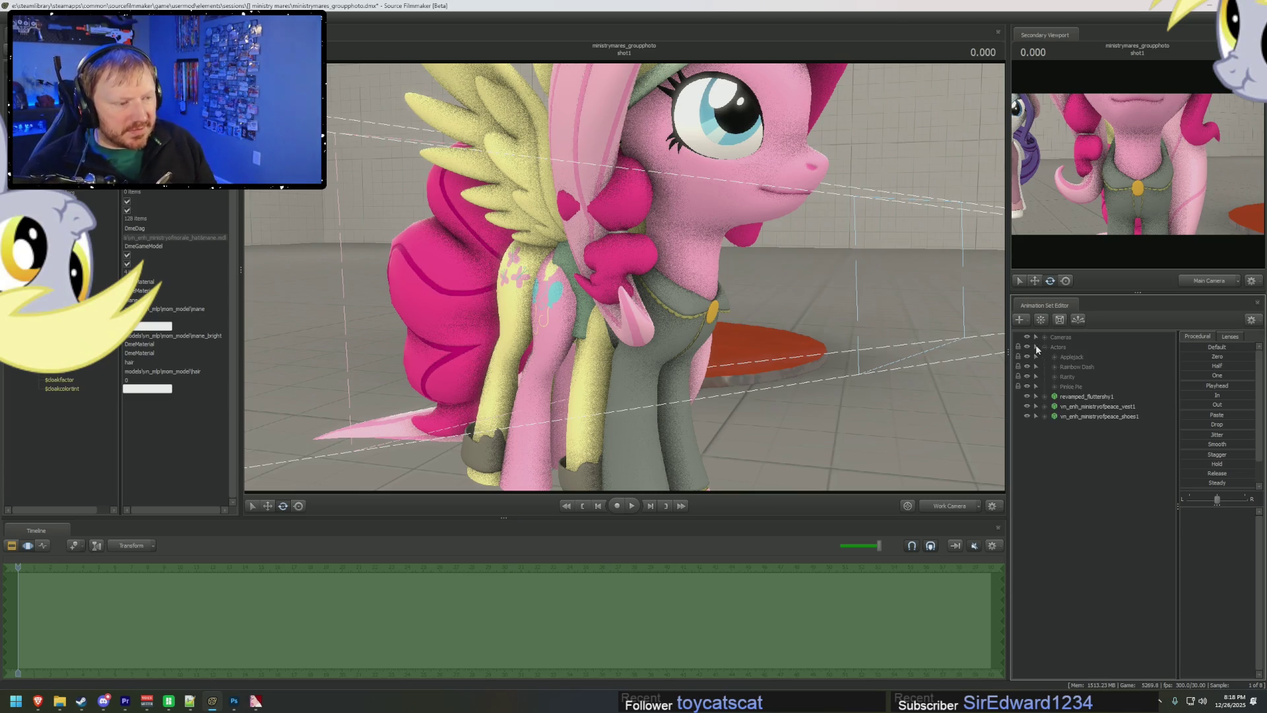
click(1070, 386)
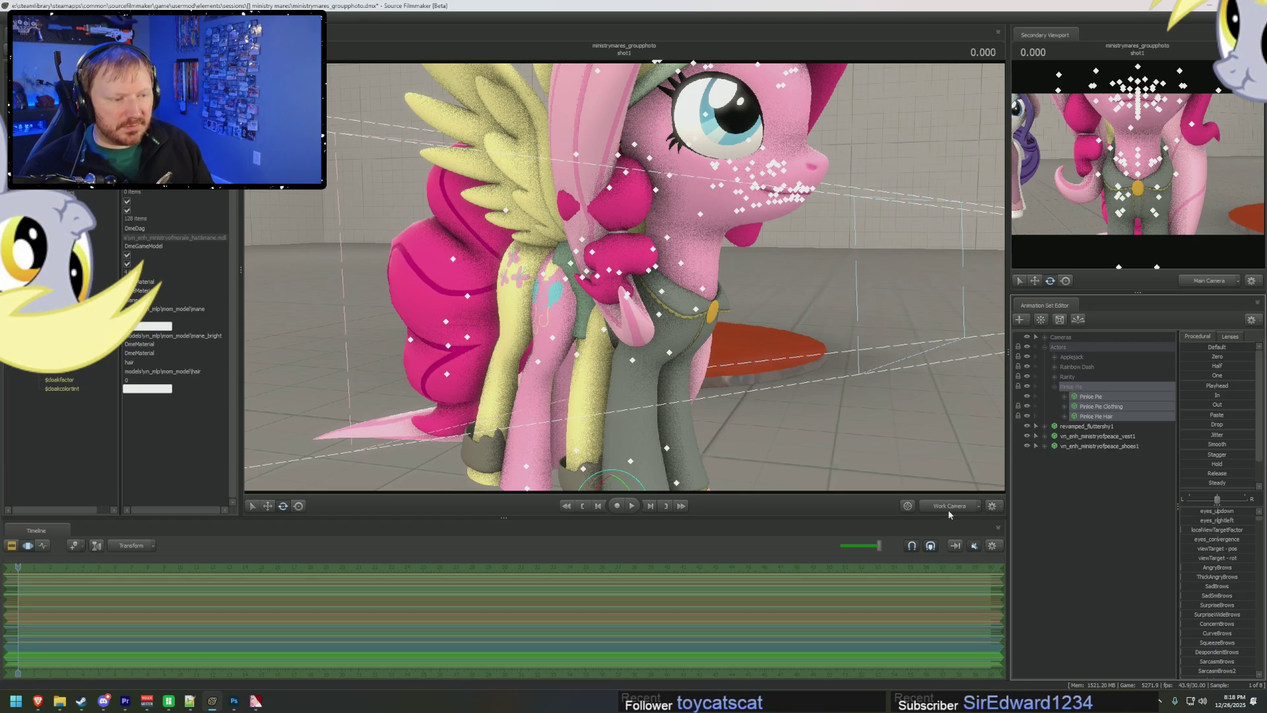
key(f)
scroll(946, 470, down, 10)
mouse_move(794, 288)
mouse_down()
mouse_move(753, 462)
mouse_move(700, 396)
mouse_move(660, 305)
mouse_up()
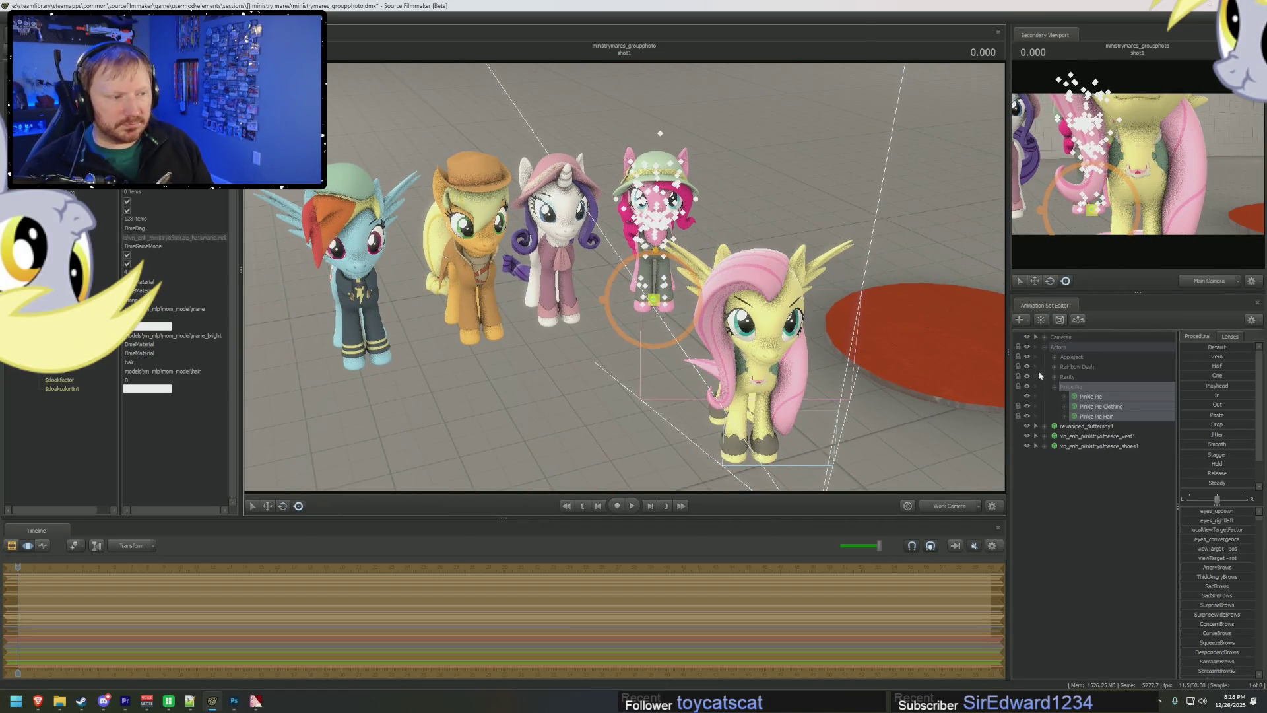
- Select Pinkie Pie's eye controls and drag the look-at target to re-aim her gaze
click(1065, 396)
click(1074, 406)
click(1095, 416)
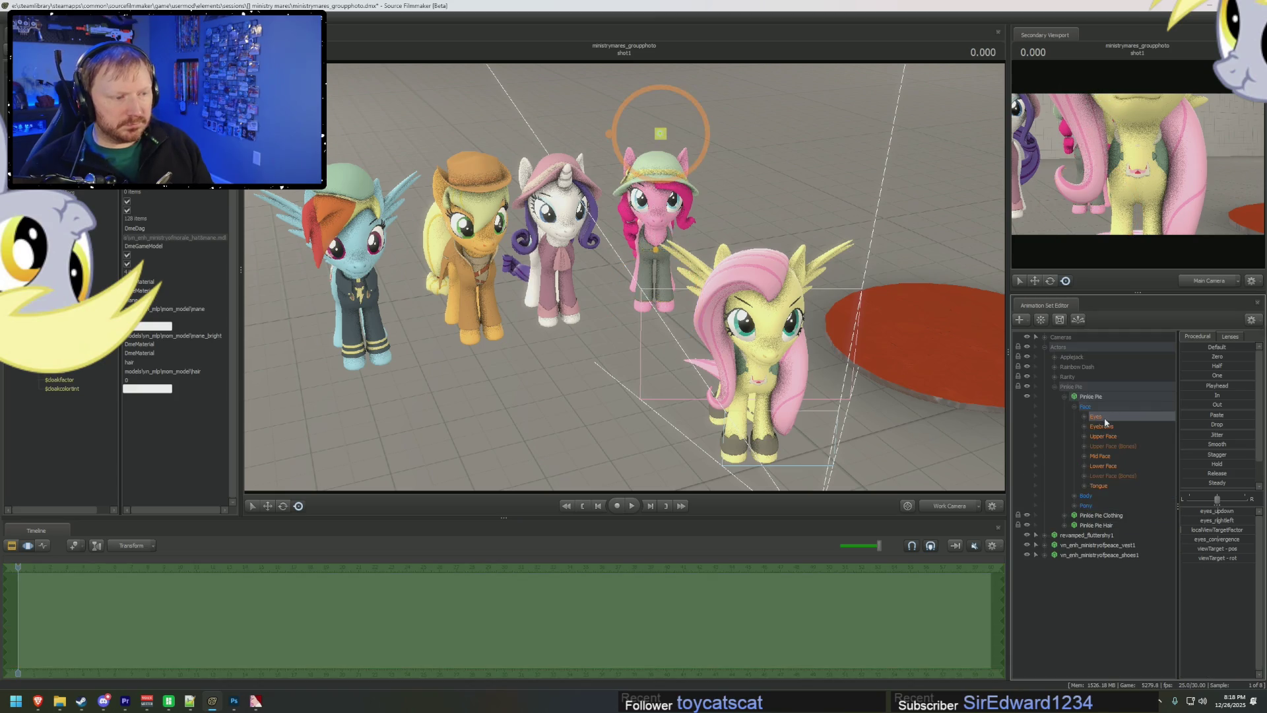
drag(806, 333, 626, 281)
click(617, 130)
mouse_move(616, 130)
mouse_down()
mouse_move(670, 210)
mouse_move(568, 290)
mouse_up()
key(F2)
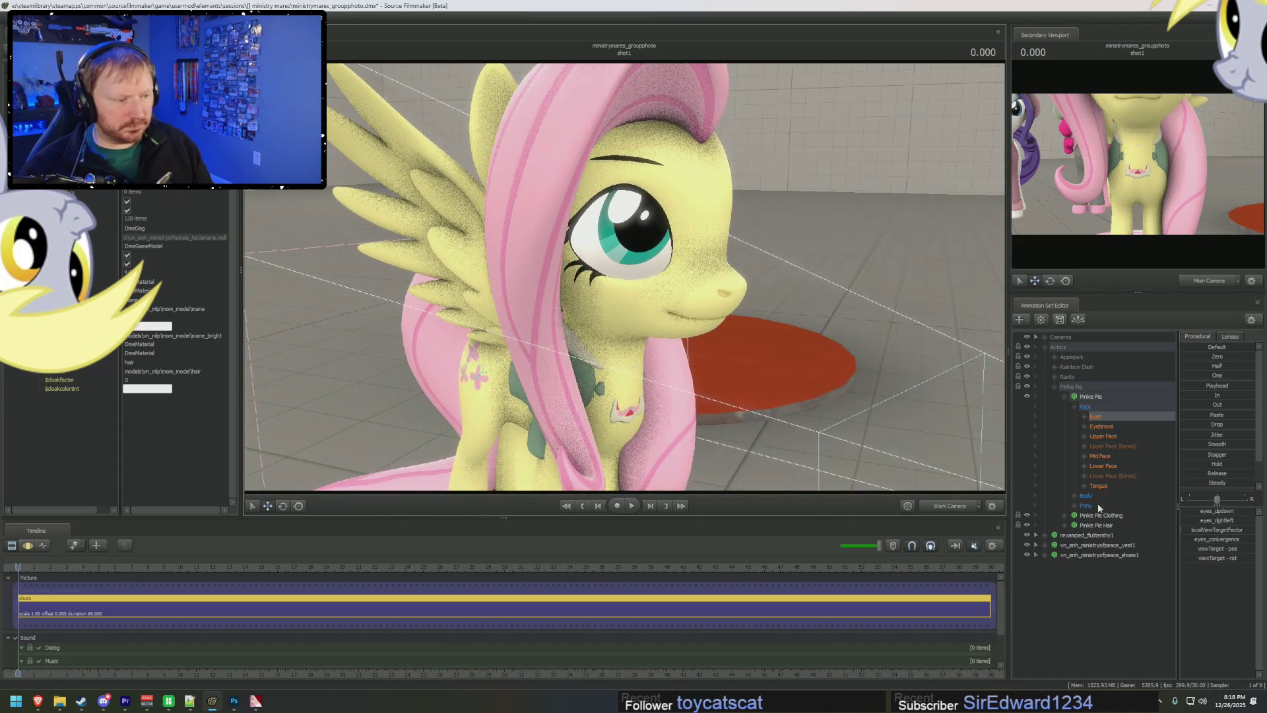
- Rename the revamped body set to Fluttershy and the vest set to Fluttershy Clothing
click(1054, 387)
right_click(1082, 397)
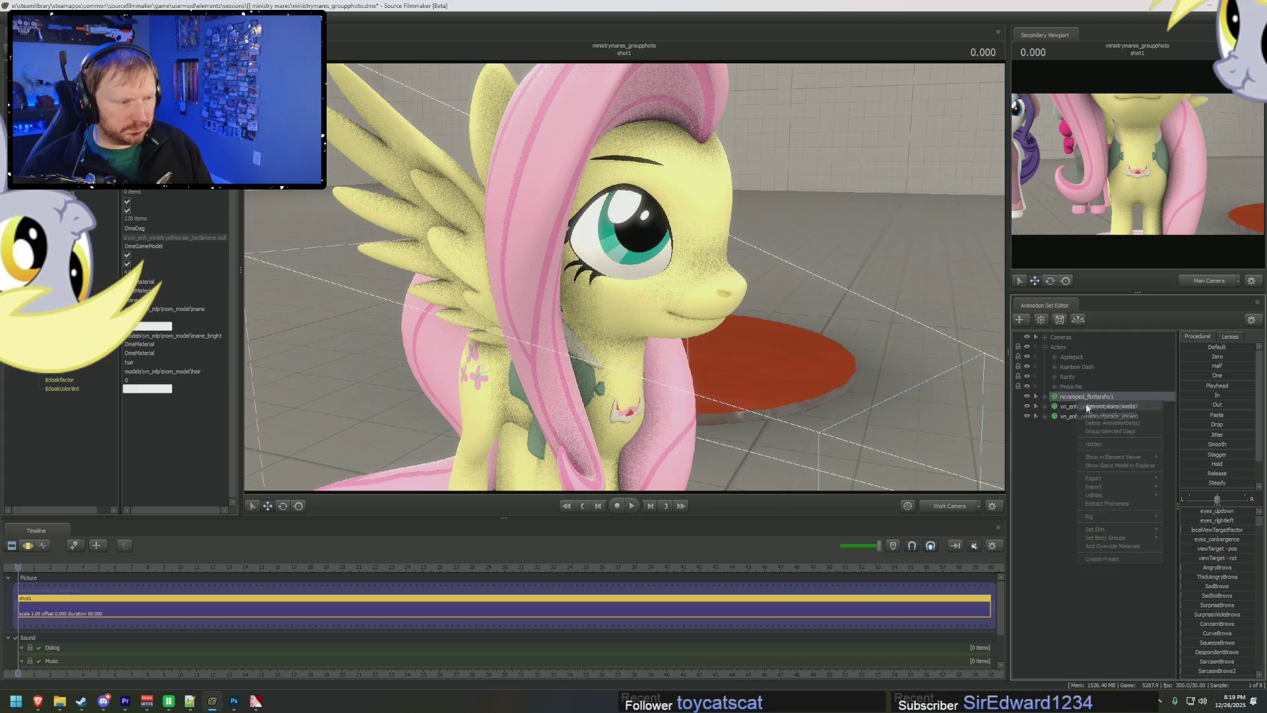
click(1102, 406)
text(Fluttershy)
key(Return)
right_click(1108, 407)
click(1124, 414)
text(Fluttershy Clothing)
key(Return)
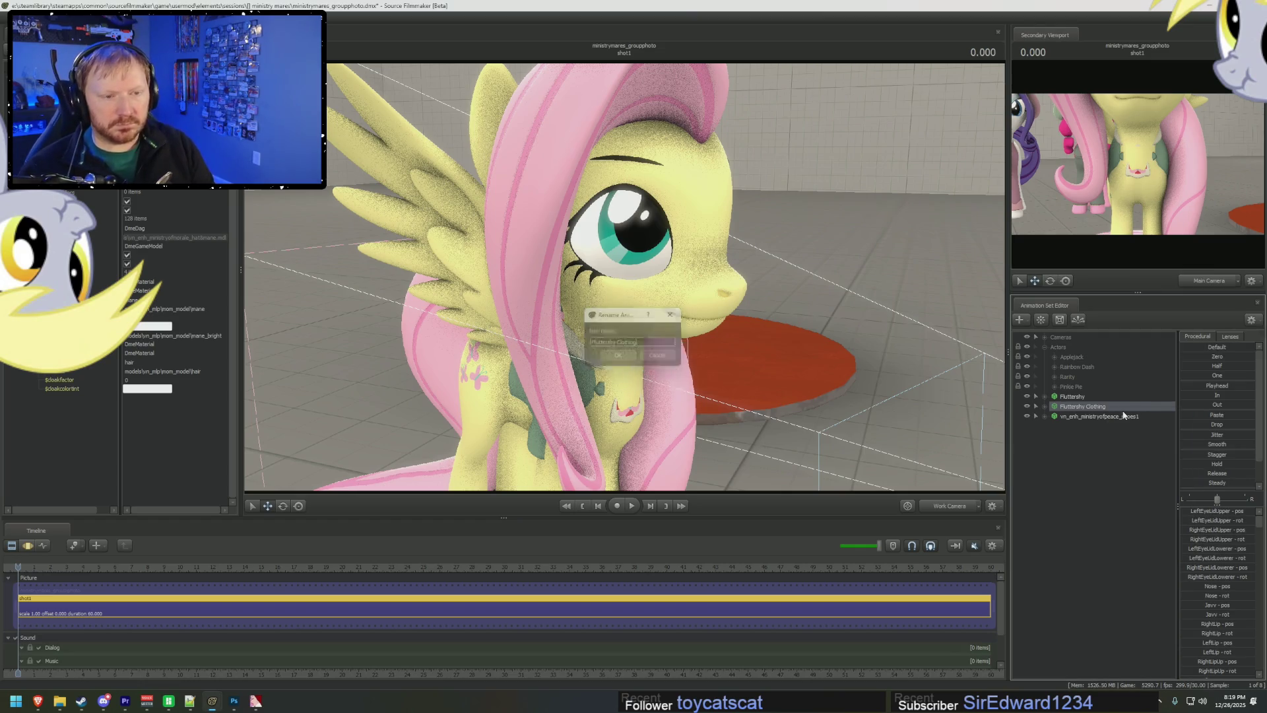
- Rename the shoes set to Fluttershy Shoes, then expand the Shoes and Clothing sets
right_click(1115, 416)
click(1137, 425)
text(Fluttershy Sho)
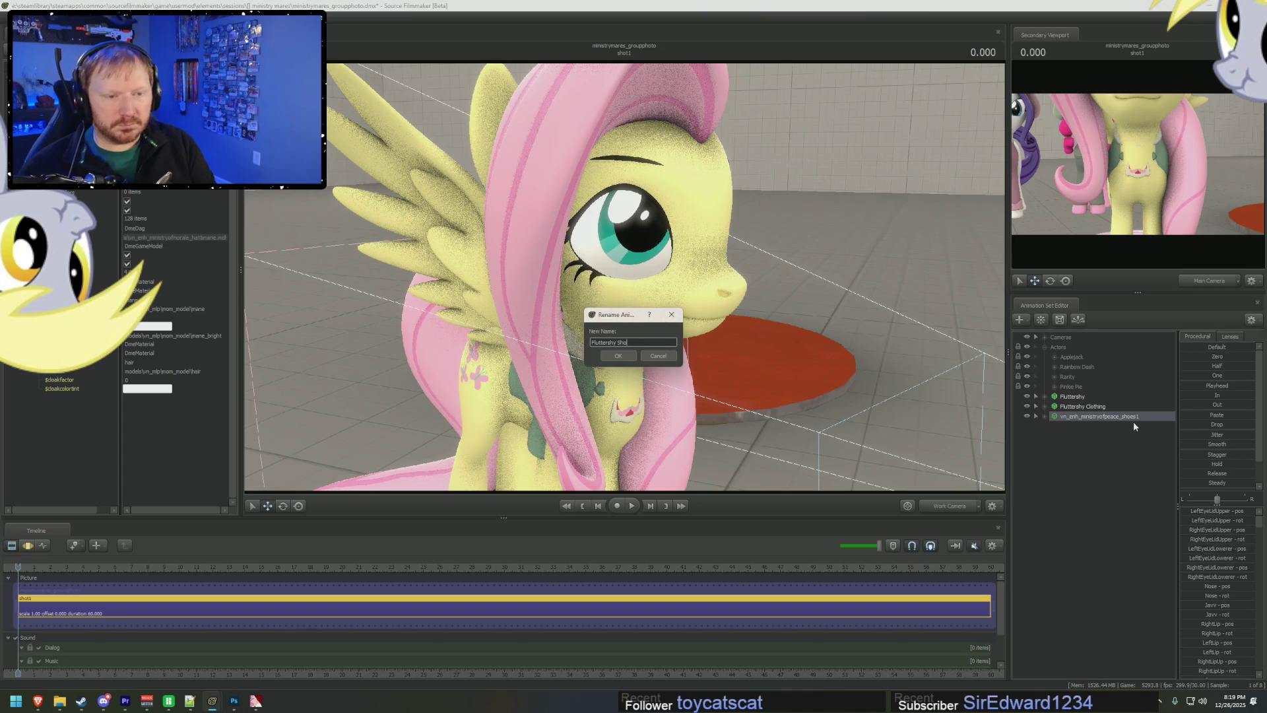
text(es)
key(Return)
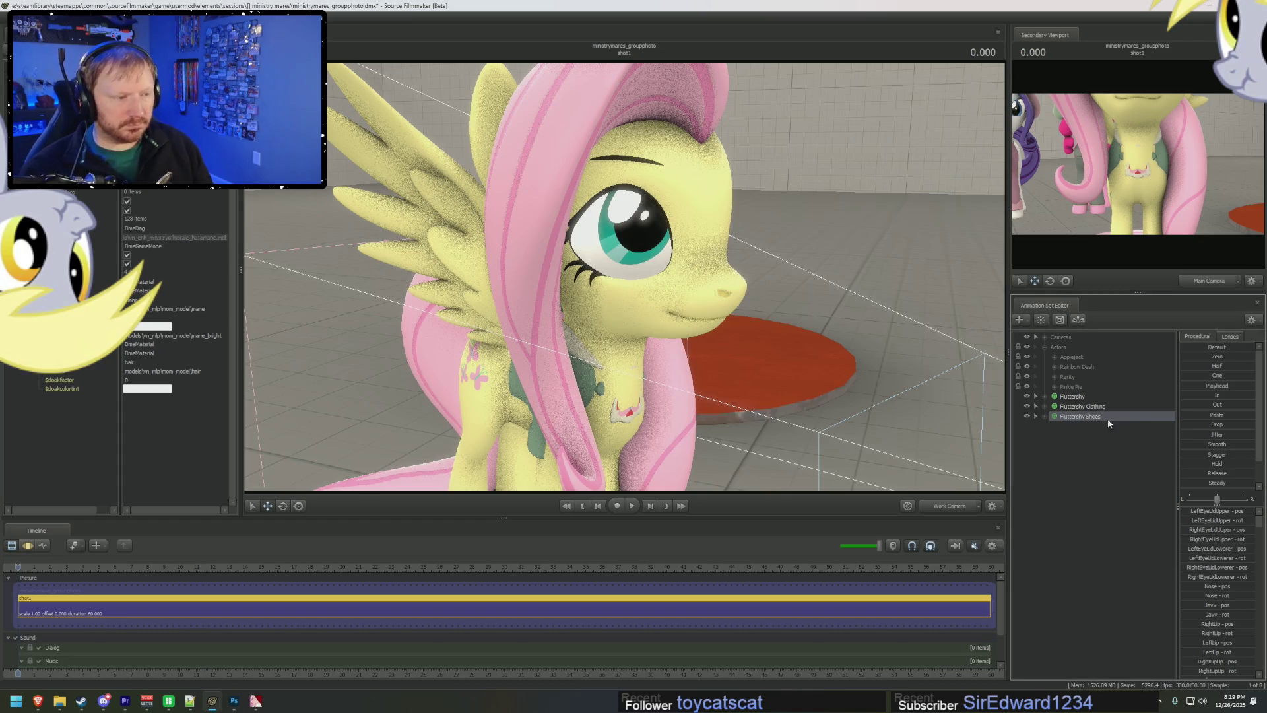
click(1046, 414)
click(1045, 407)
- In Fluttershy Clothing's Pony Body bones, deselect the ear and tail bones
mouse_move(1071, 409)
mouse_down()
mouse_move(1068, 449)
mouse_move(1058, 411)
mouse_up()
click(1055, 436)
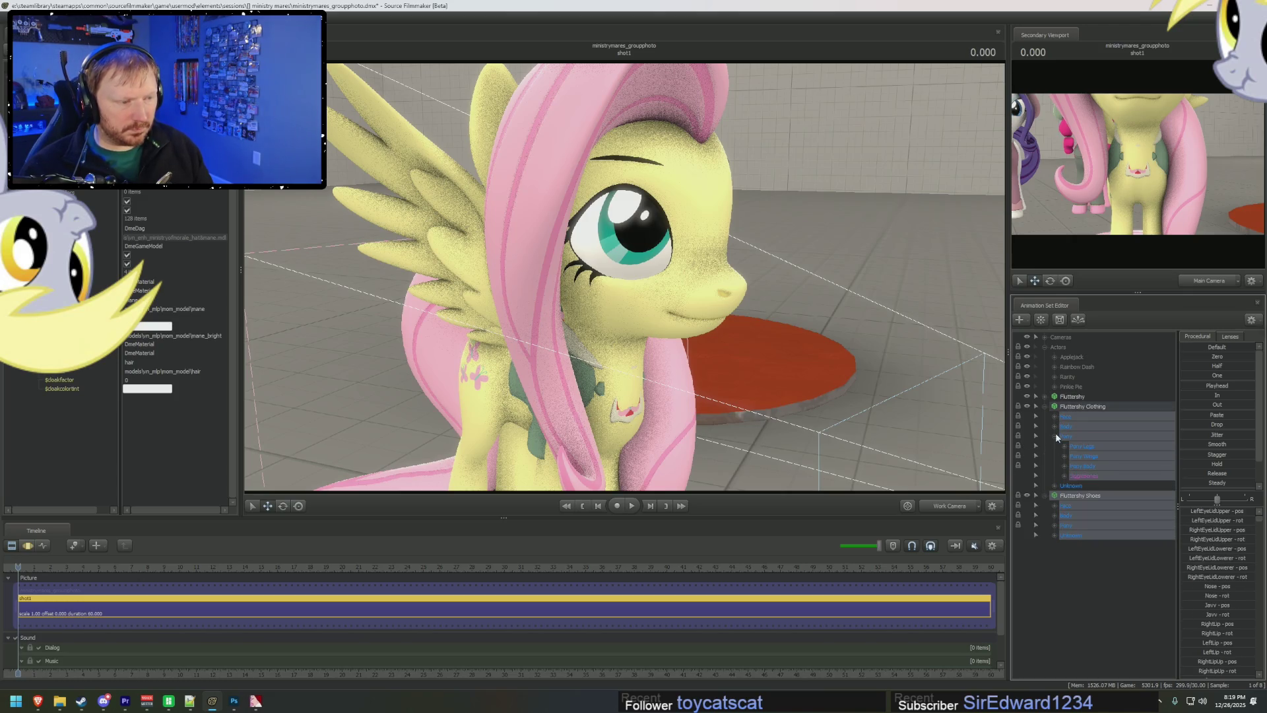
click(1065, 466)
ctrl+click(1086, 515)
ctrl+click(1087, 526)
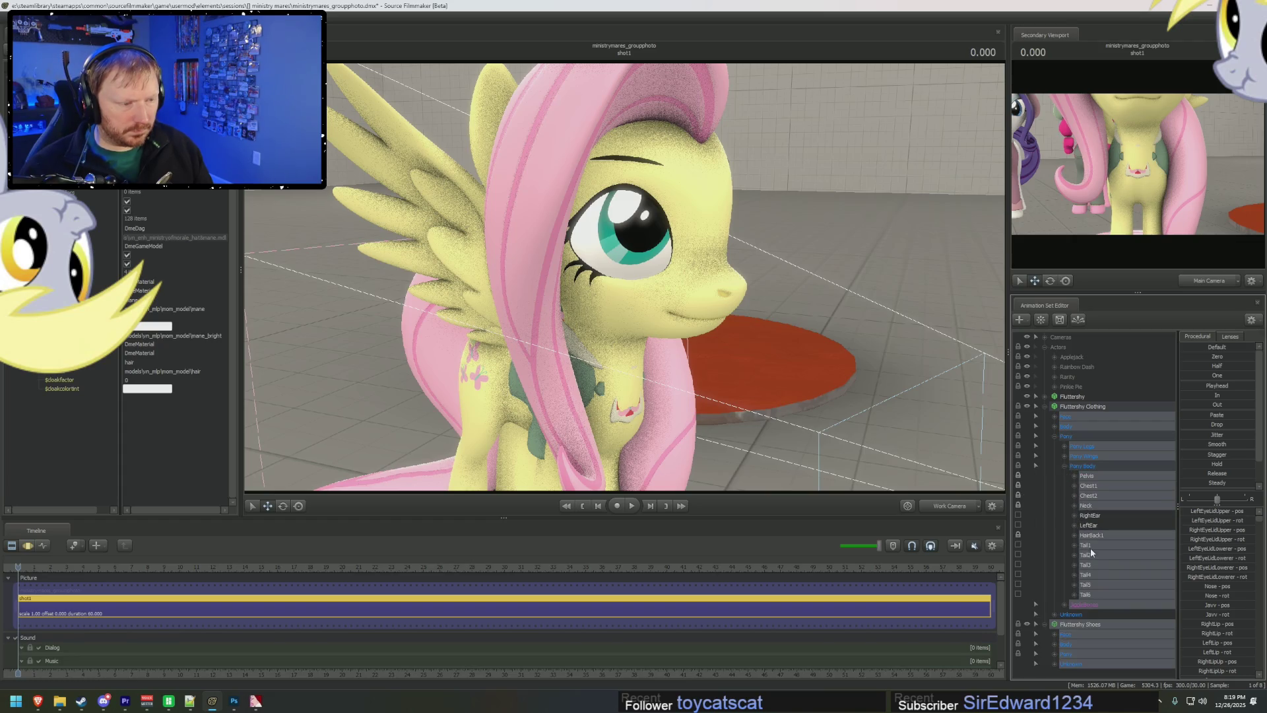
ctrl+click(1087, 545)
ctrl+click(1089, 555)
ctrl+click(1090, 565)
ctrl+click(1092, 575)
ctrl+click(1093, 584)
ctrl+click(1093, 595)
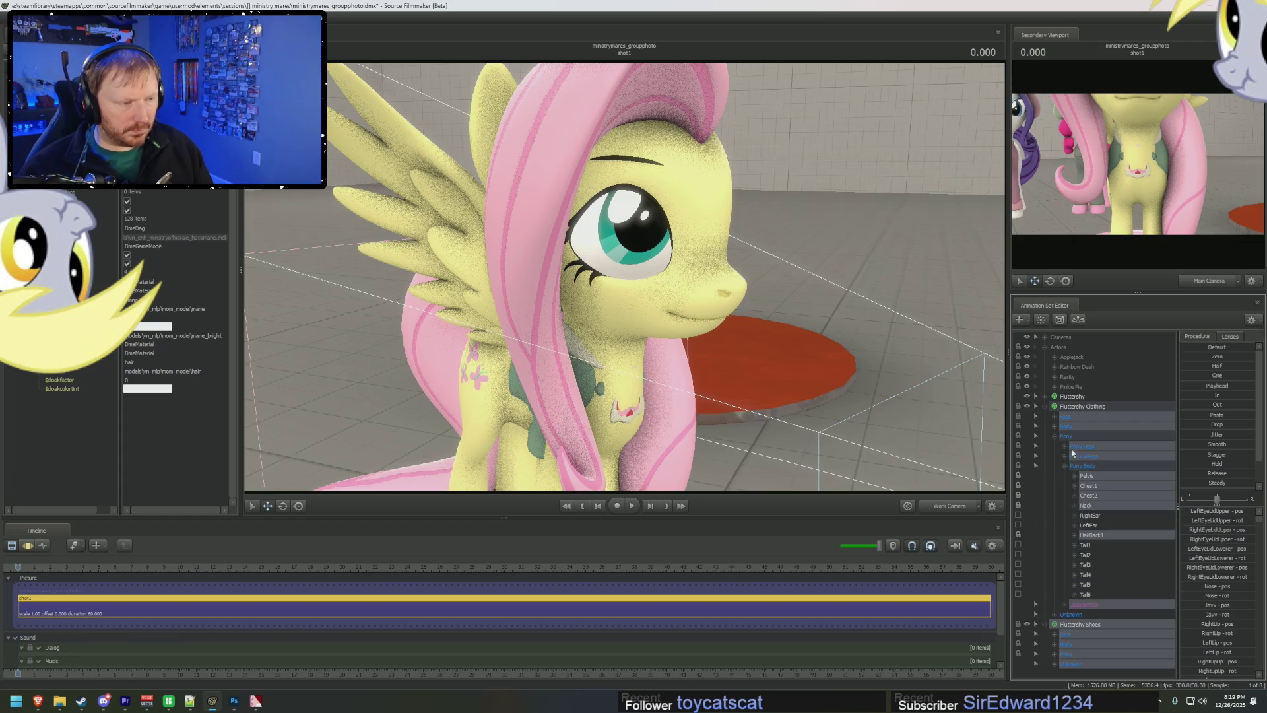
click(1064, 466)
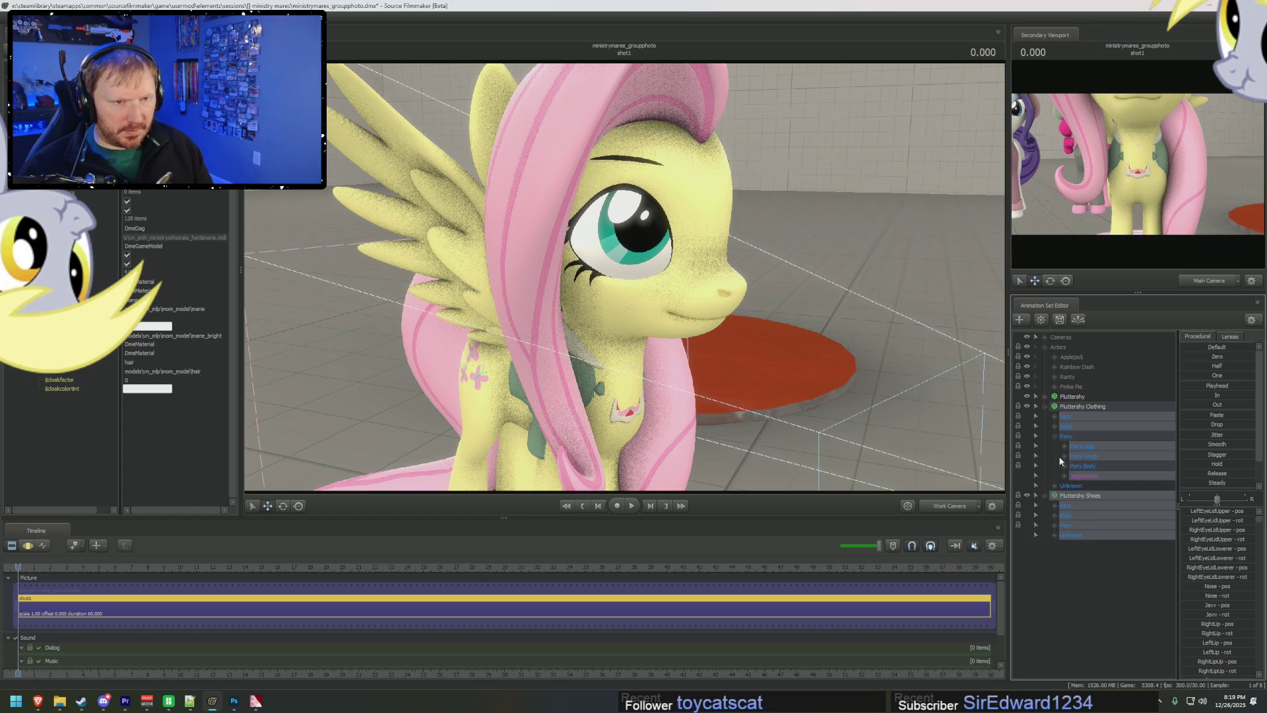
- Deselect the clothing's JiggleBones, then snap the outfit and shoes onto Fluttershy with F5 and F3
click(1055, 525)
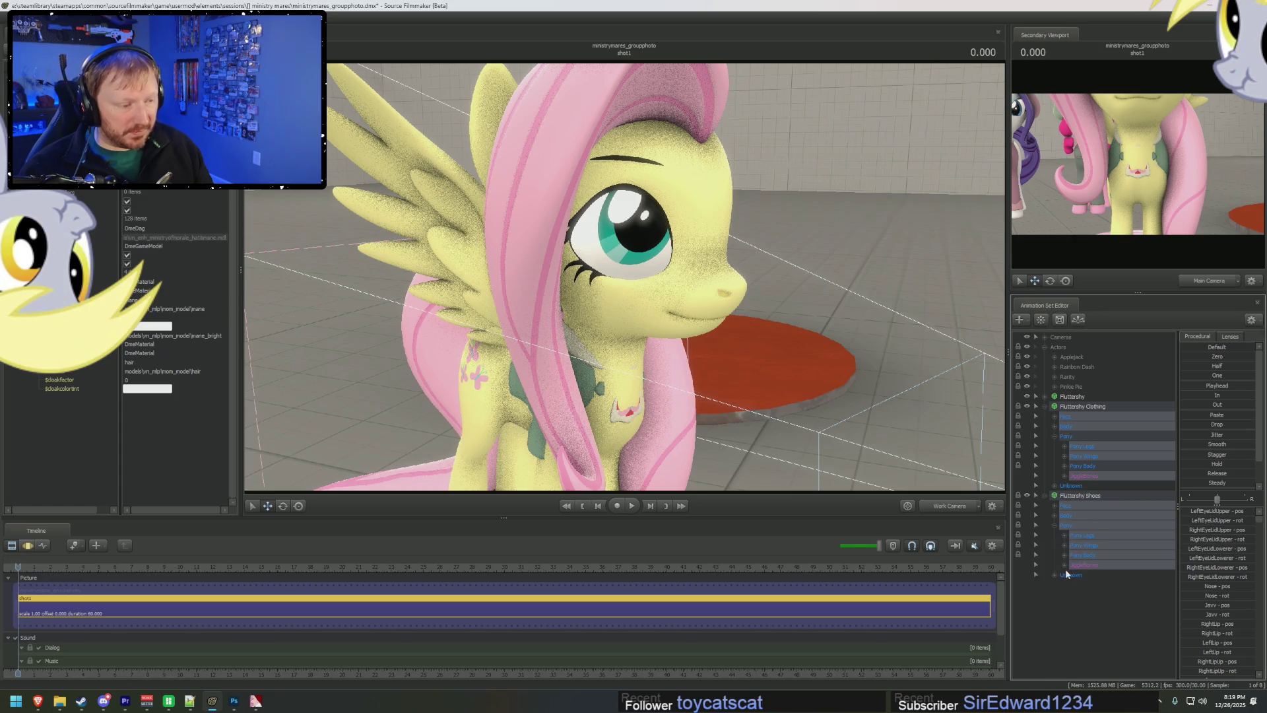
click(1064, 558)
click(1064, 558)
click(1064, 558)
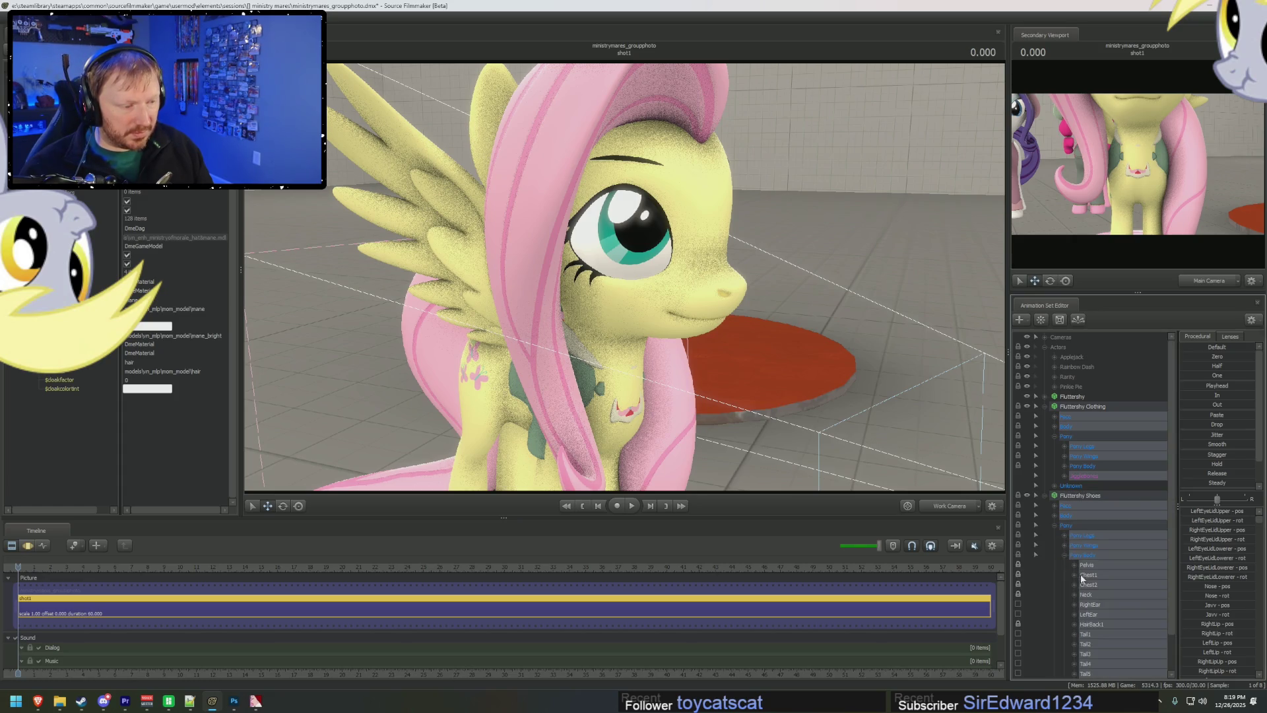
scroll(1088, 602, down, 2)
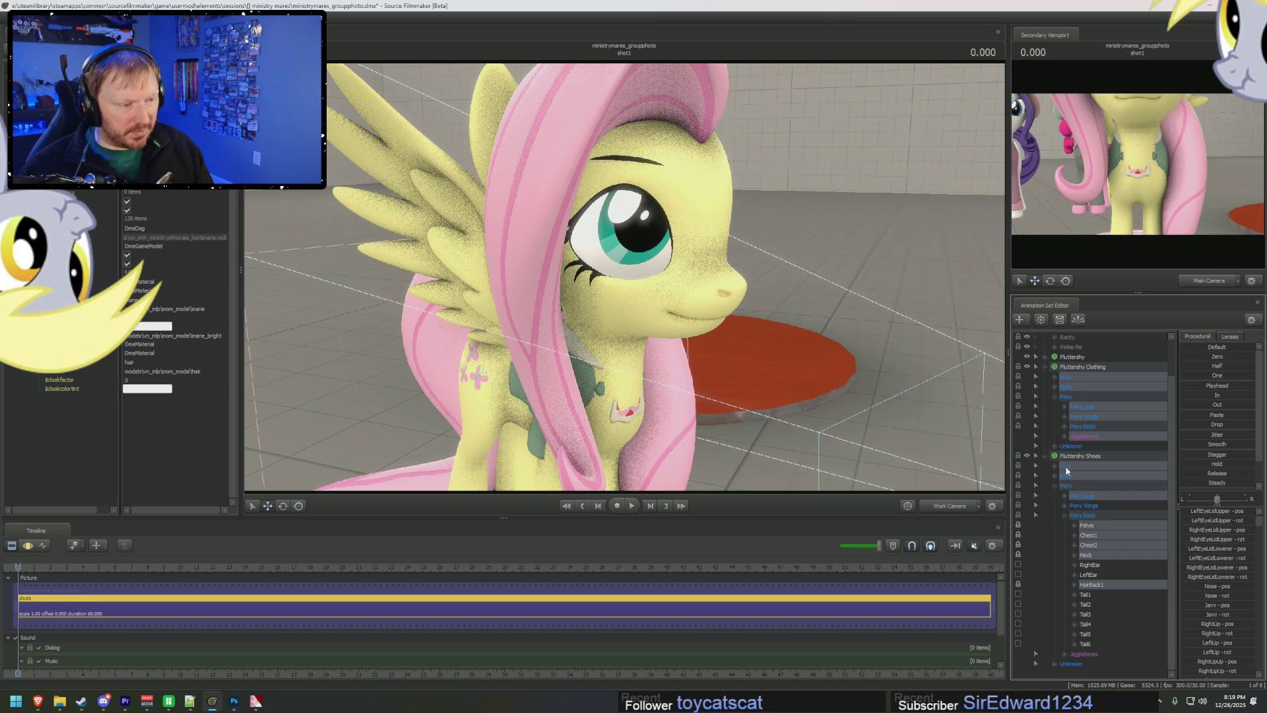
scroll(1069, 449, up, 1)
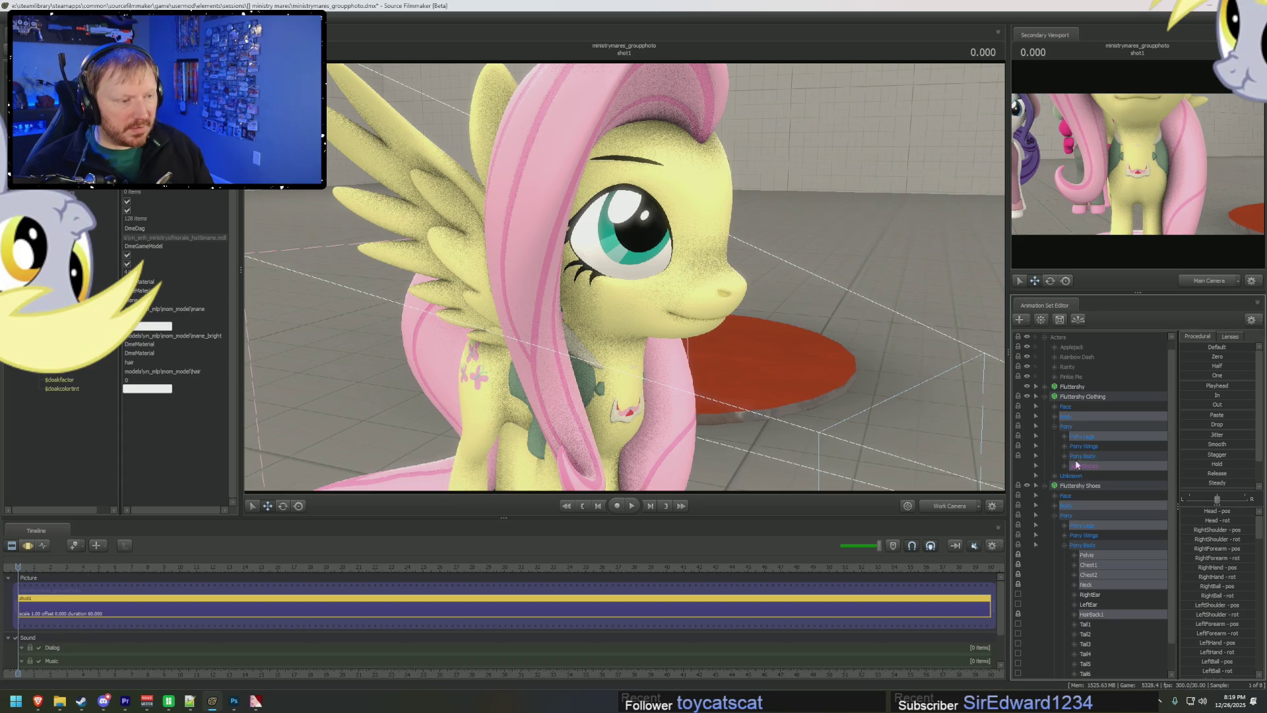
ctrl+click(1083, 467)
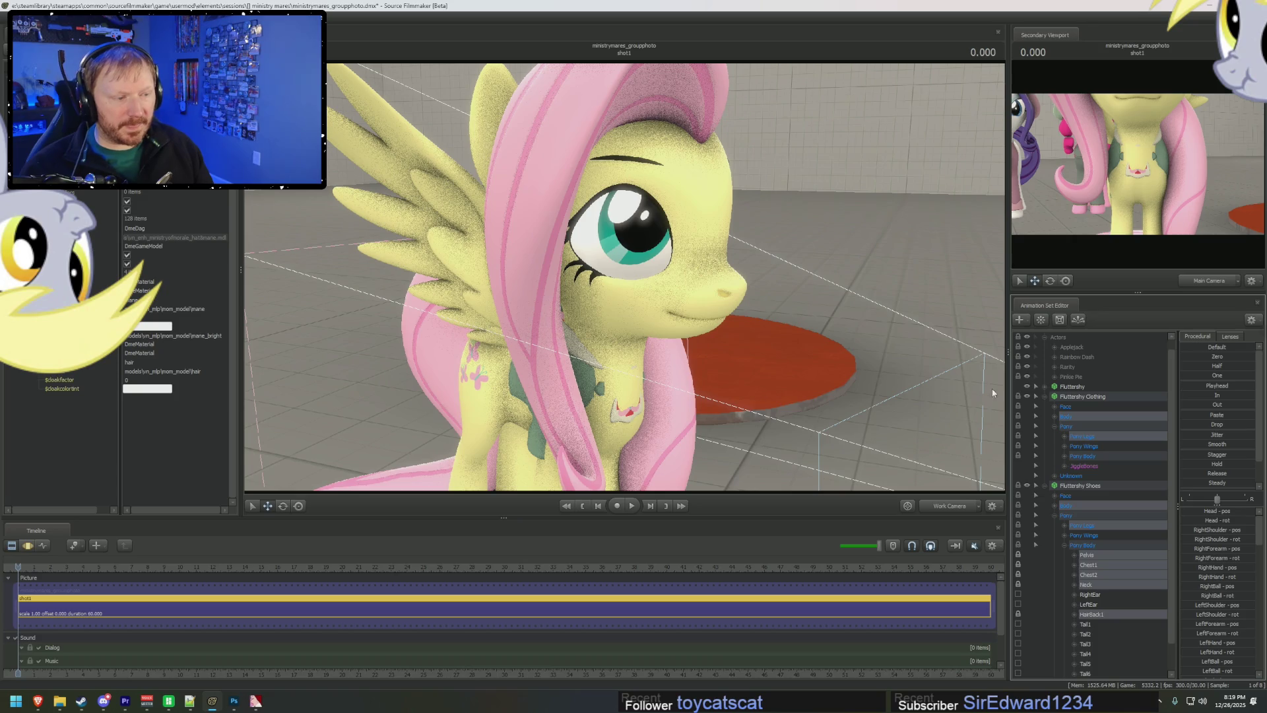
key(F5)
key(F3)
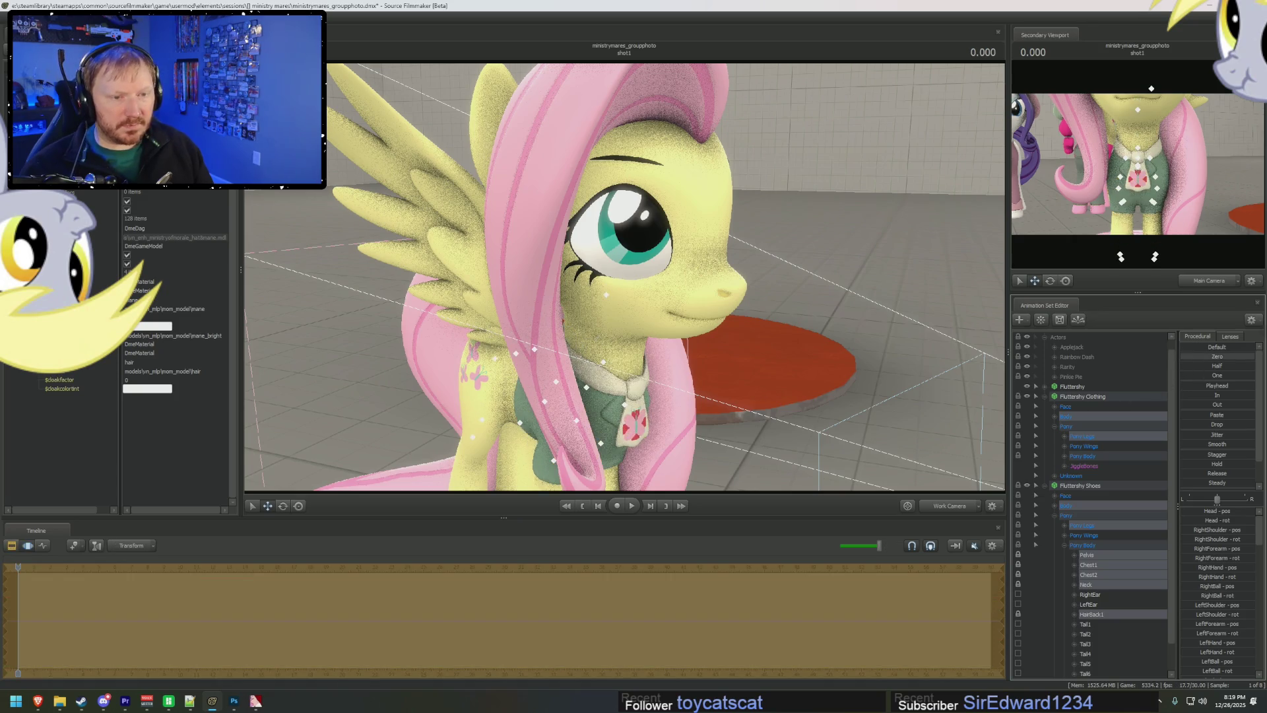
mouse_move(759, 277)
mouse_down()
mouse_move(822, 267)
mouse_move(719, 277)
mouse_move(699, 297)
mouse_move(687, 271)
mouse_up()
key(F5)
mouse_move(686, 270)
right_down()
mouse_move(687, 234)
mouse_move(624, 282)
right_up()
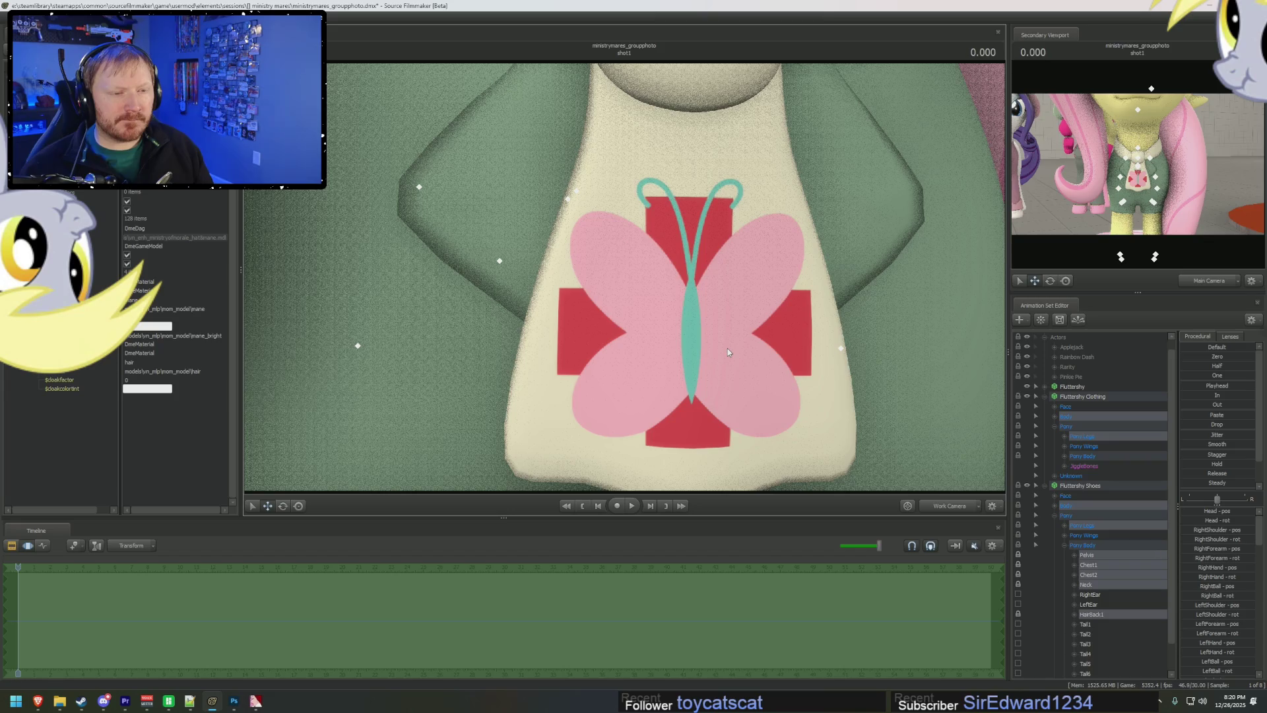
right_drag(727, 348, 733, 392)
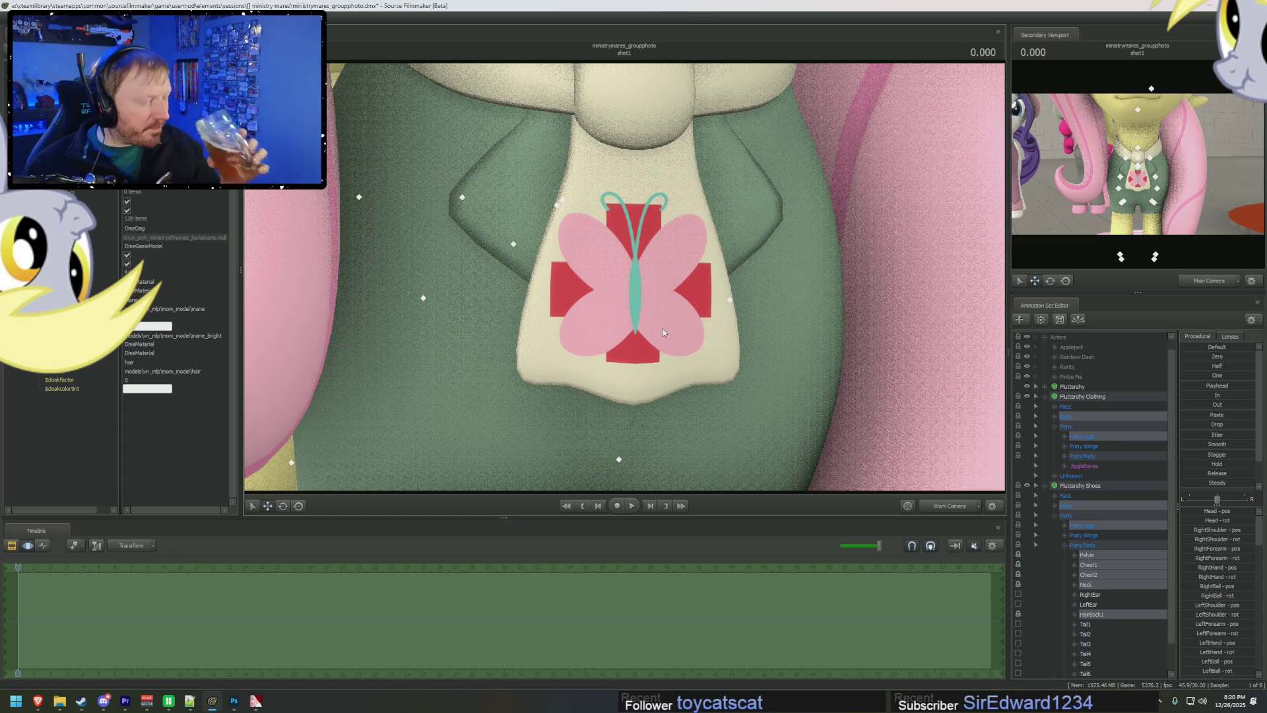
right_drag(671, 305, 671, 462)
drag(624, 278, 601, 284)
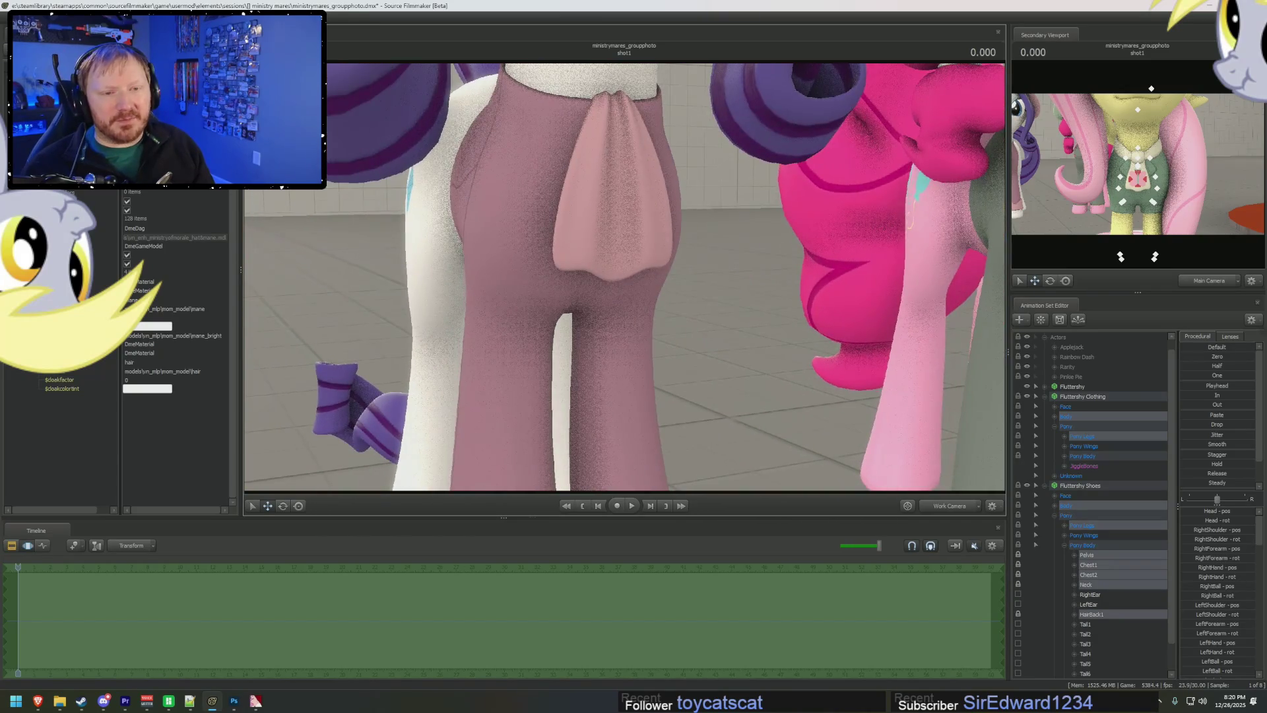
mouse_move(632, 278)
right_down()
mouse_move(632, 254)
mouse_move(623, 279)
right_up()
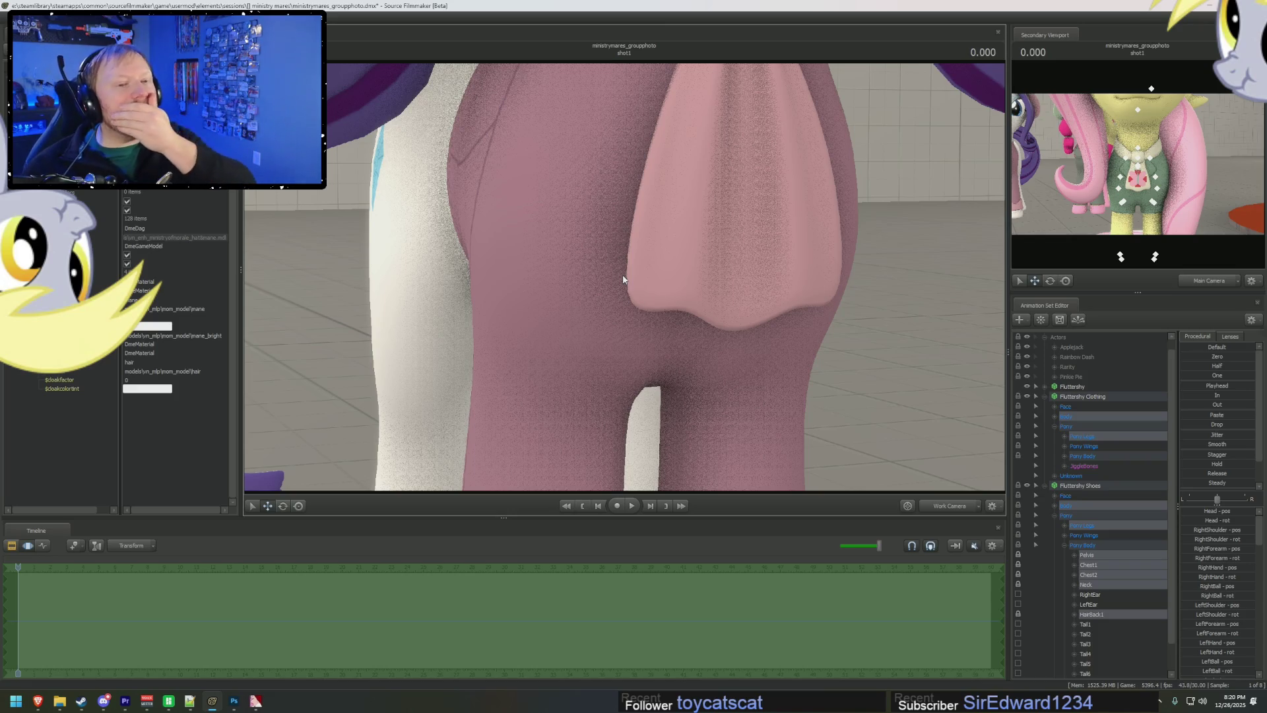
mouse_move(624, 279)
mouse_down()
mouse_move(597, 297)
mouse_move(740, 301)
mouse_move(626, 277)
mouse_up()
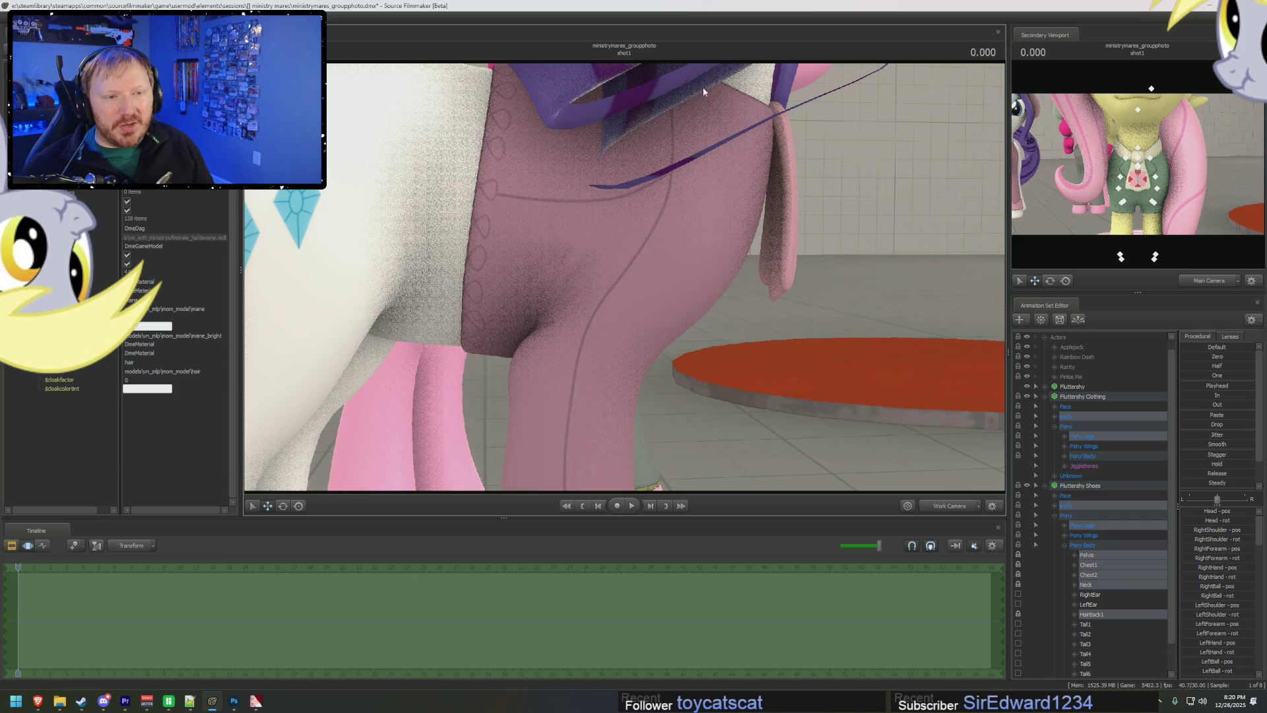
drag(563, 415, 563, 415)
drag(720, 132, 720, 132)
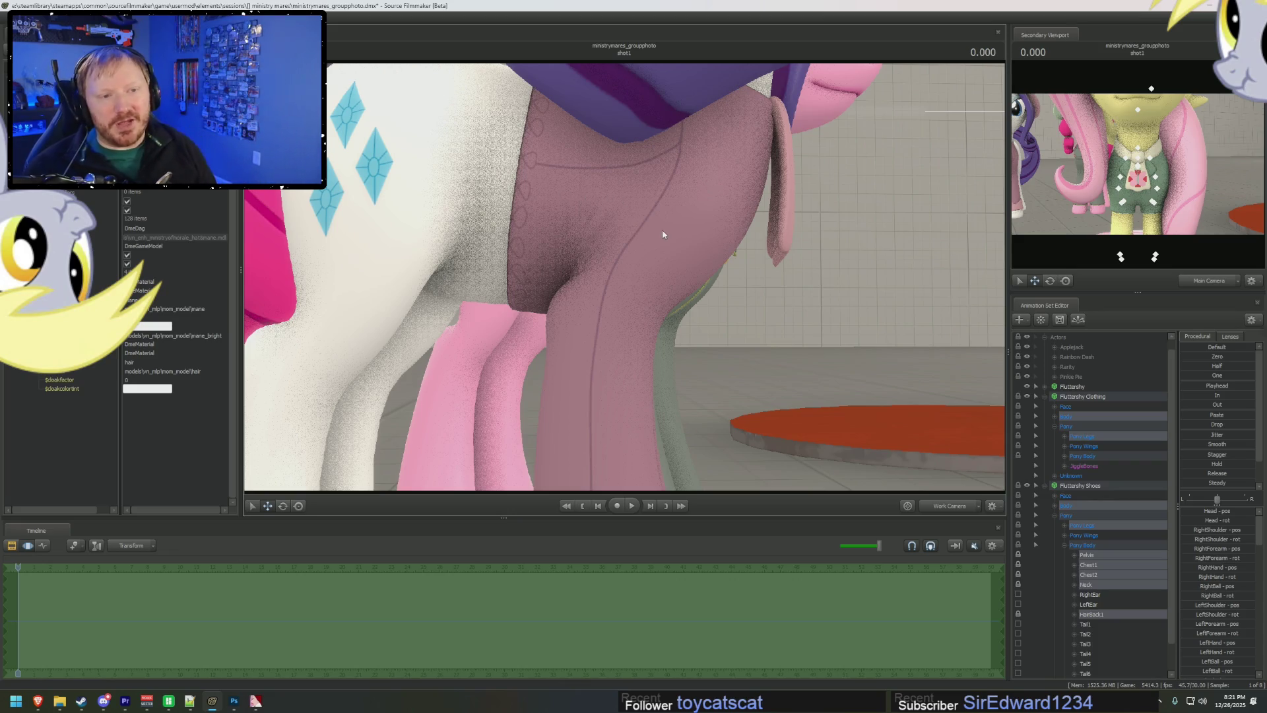
mouse_move(877, 350)
middle_down()
mouse_move(703, 351)
mouse_move(686, 356)
mouse_move(686, 409)
mouse_move(666, 423)
mouse_move(617, 276)
mouse_move(976, 391)
middle_up()
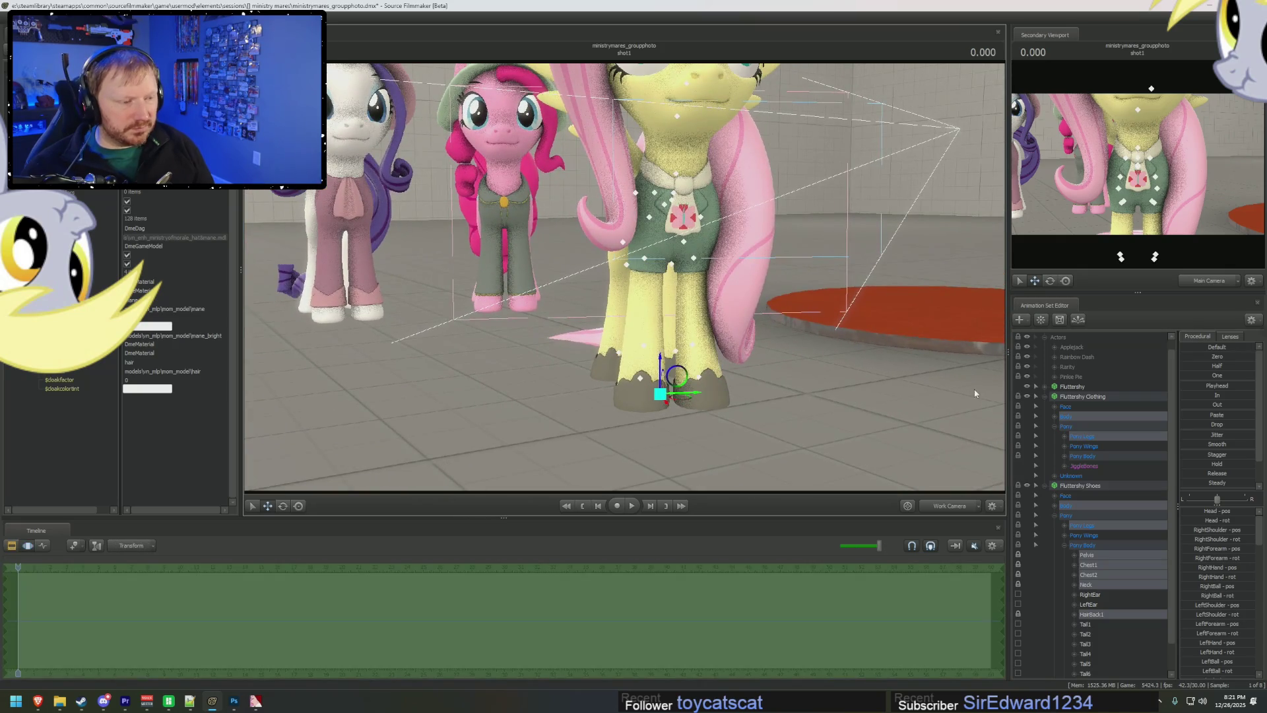
click(1047, 487)
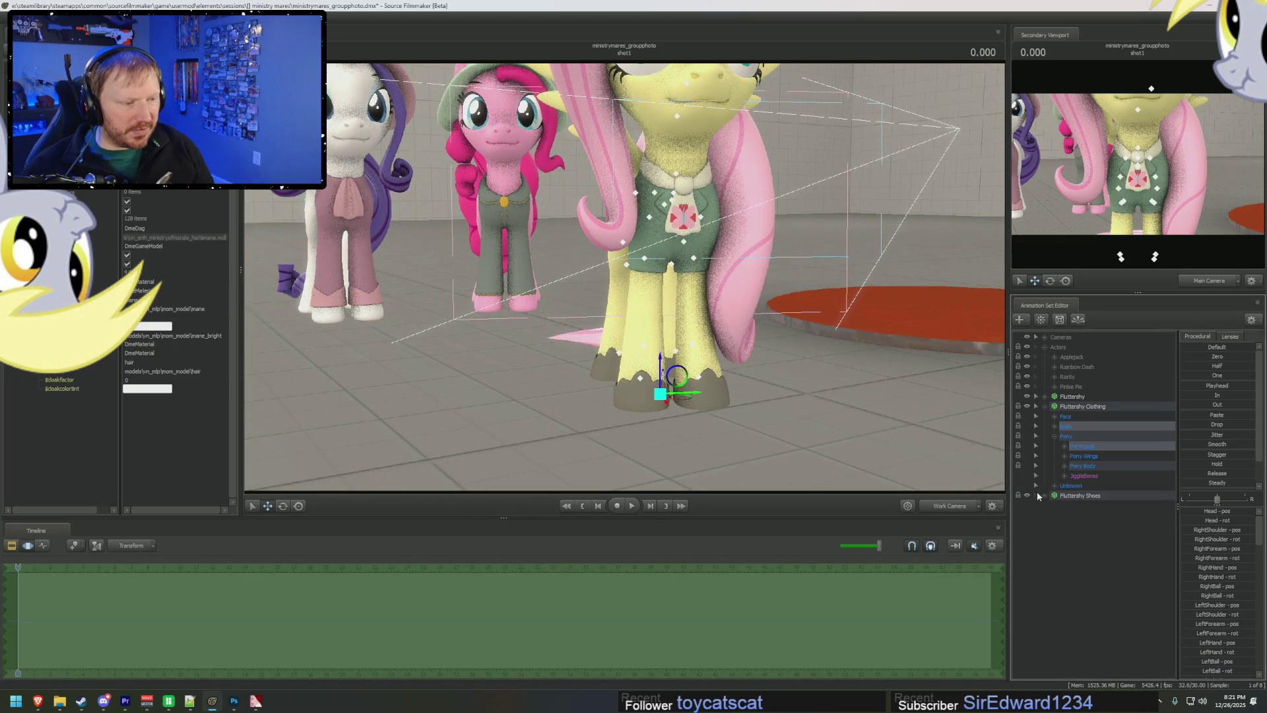
click(1048, 387)
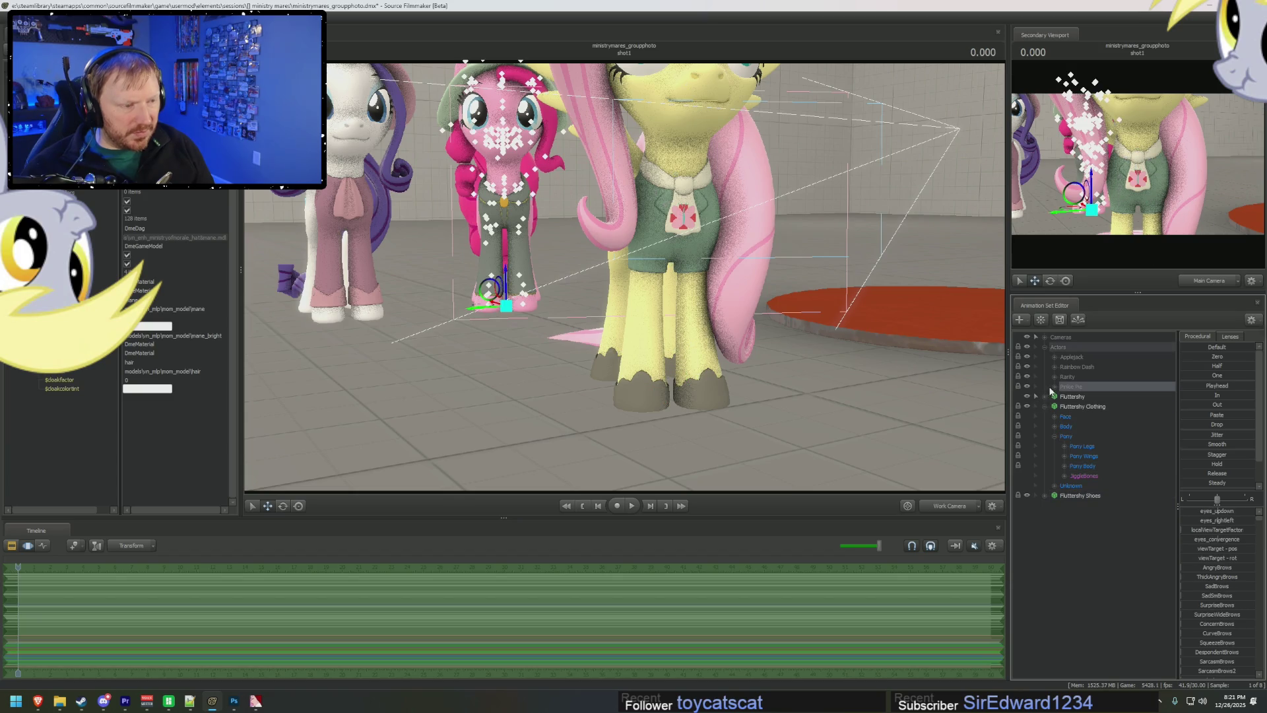
click(1060, 396)
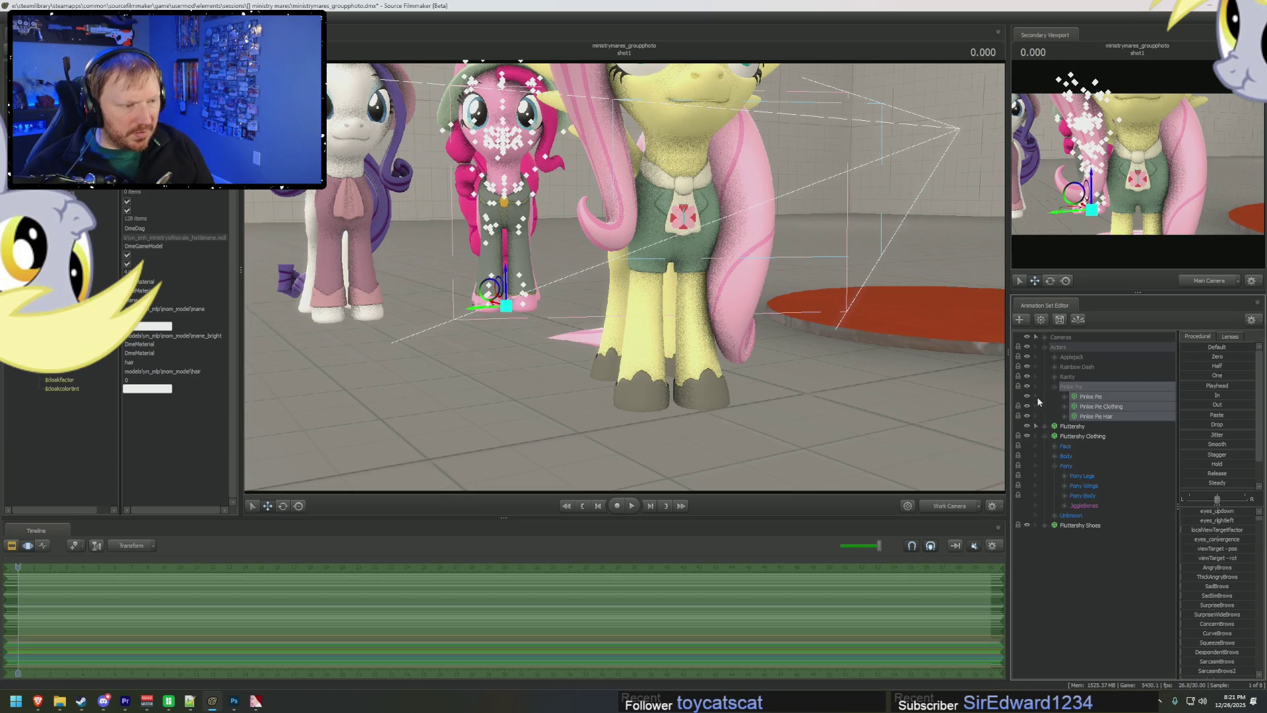
click(1054, 387)
click(1054, 377)
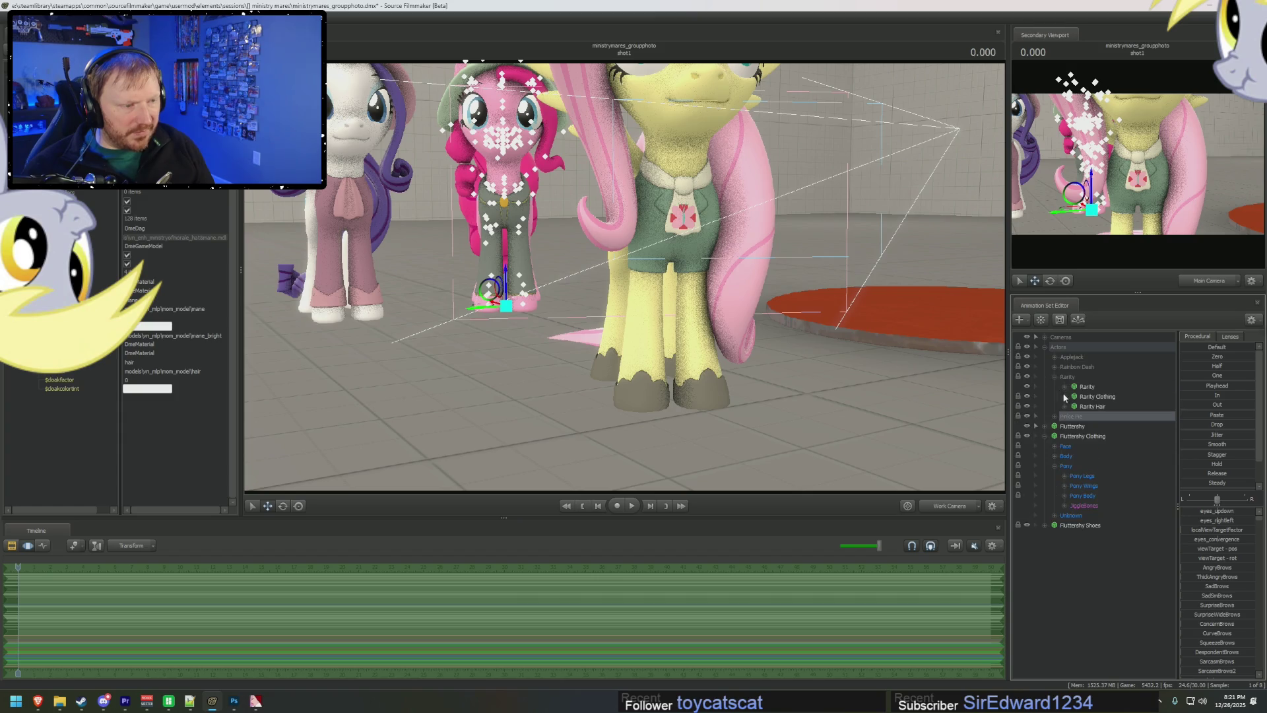
click(1054, 377)
click(1054, 367)
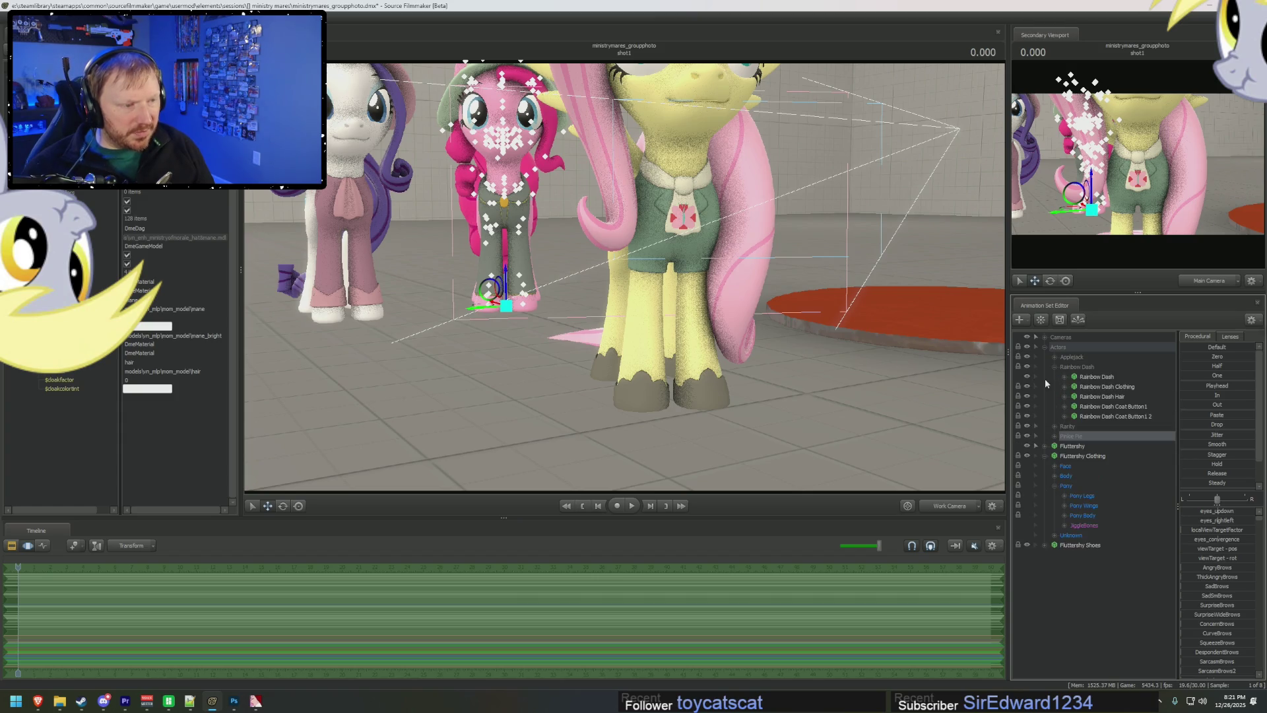
click(1054, 366)
click(1055, 357)
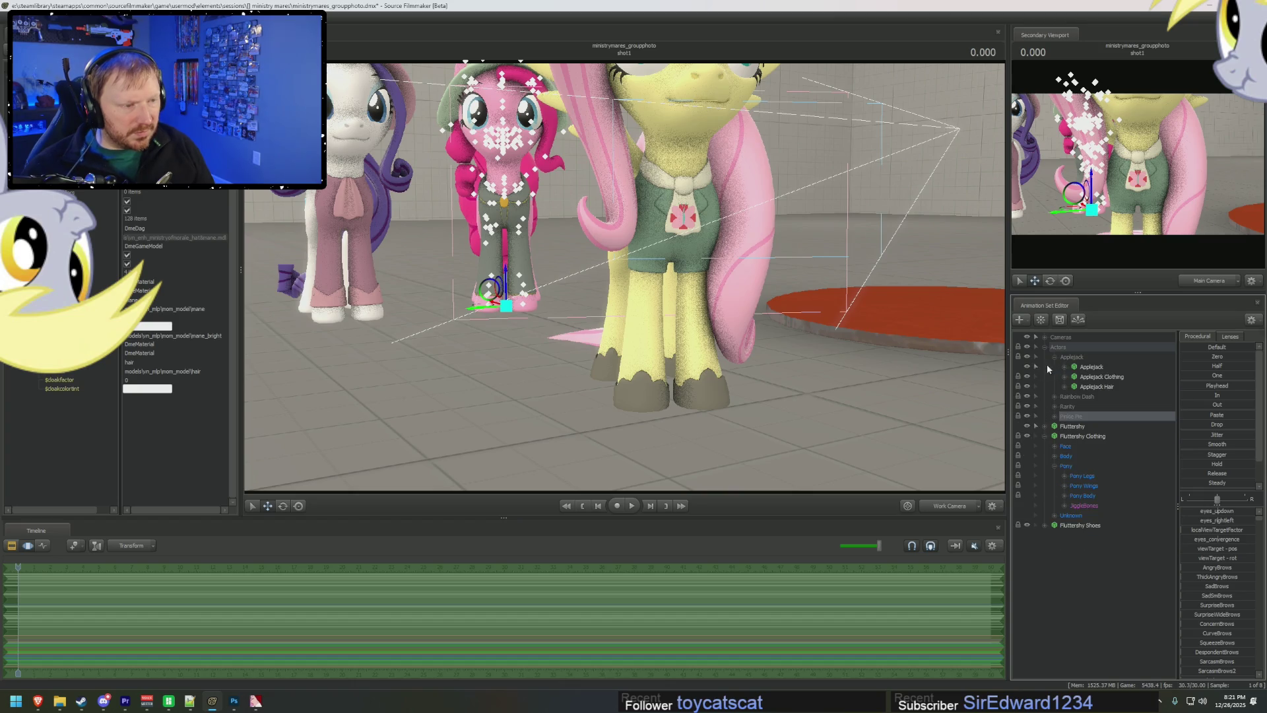
click(1054, 357)
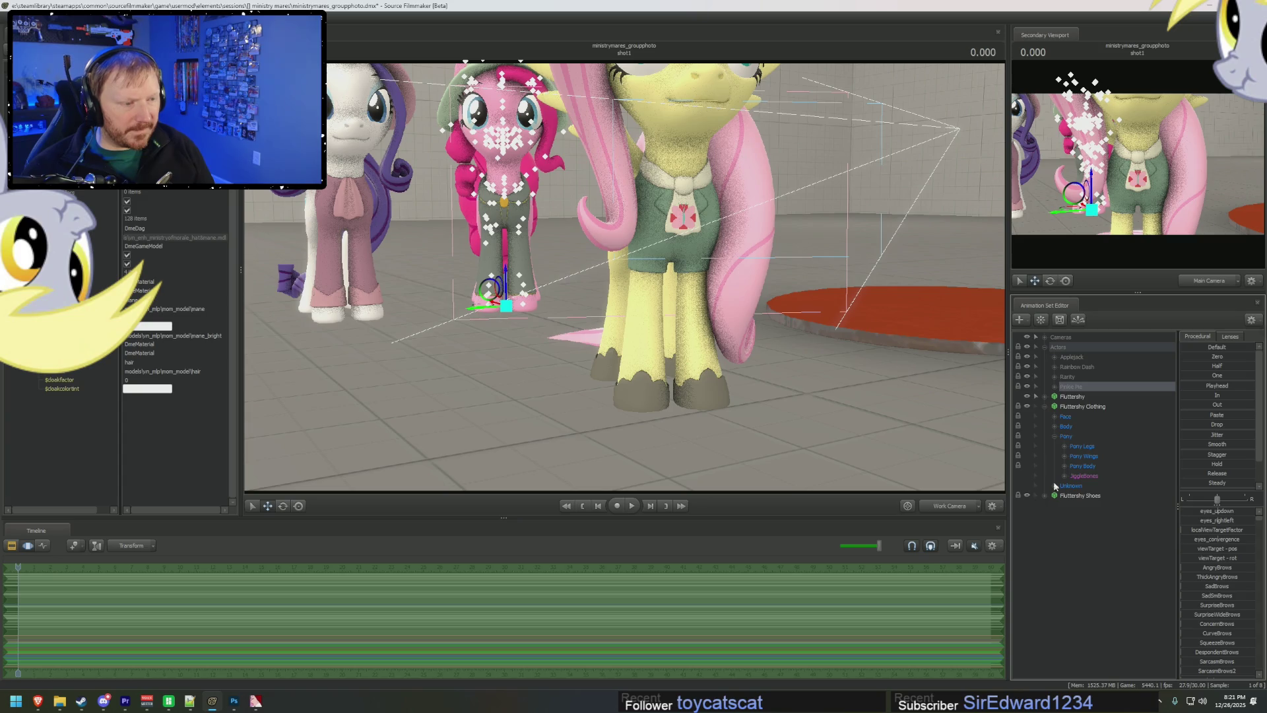
click(1045, 406)
click(1074, 399)
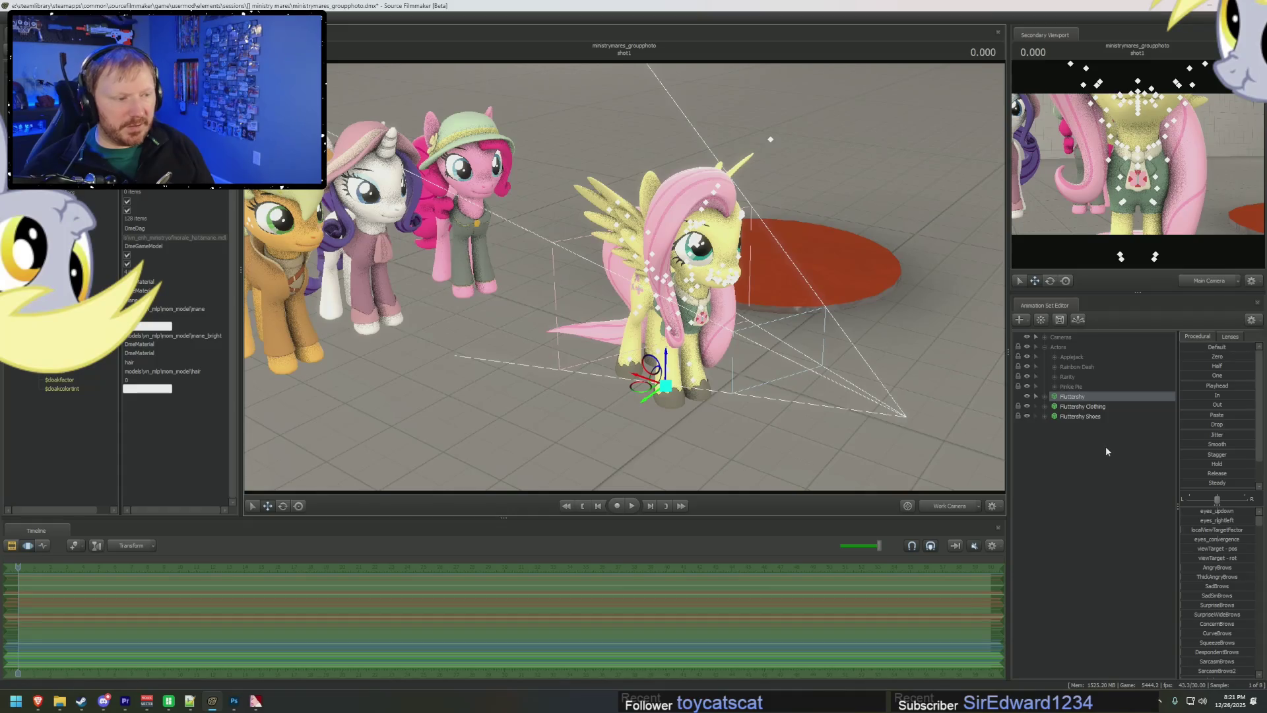
- Drag Fluttershy's Eyes view target to change where she looks
click(1045, 397)
click(1075, 416)
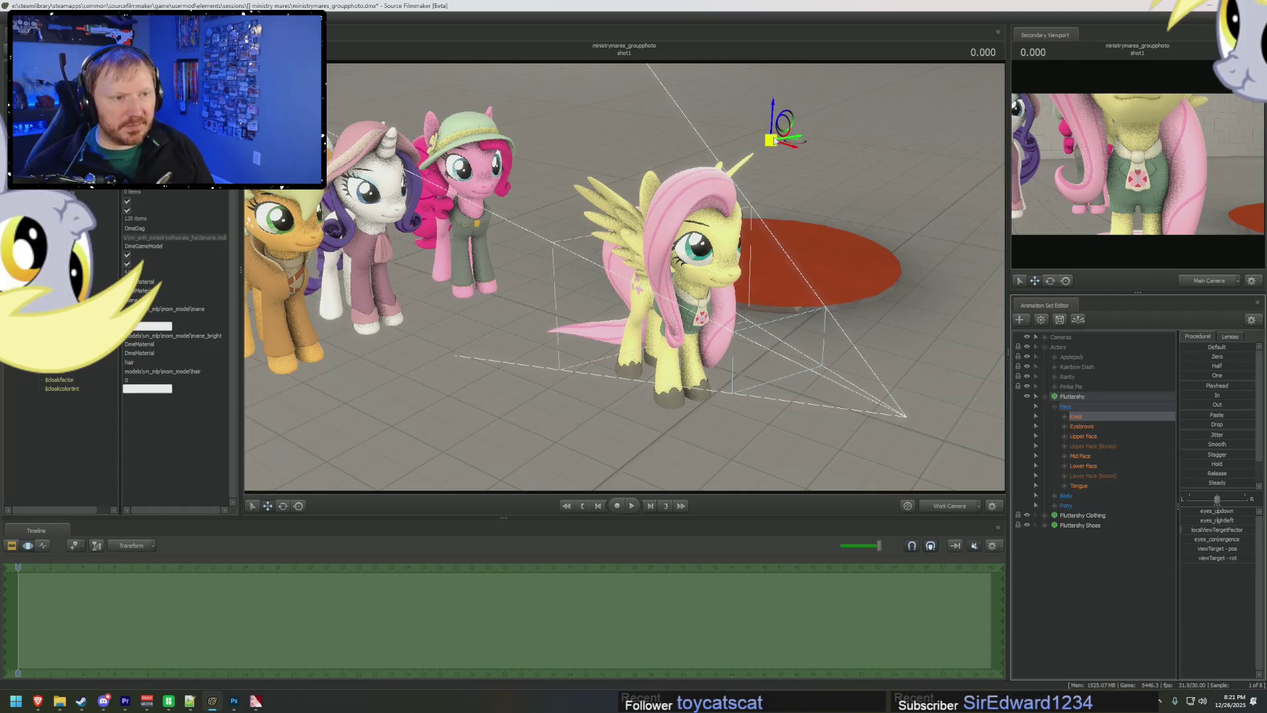
mouse_move(786, 139)
mouse_down()
mouse_move(893, 284)
mouse_move(892, 320)
mouse_up()
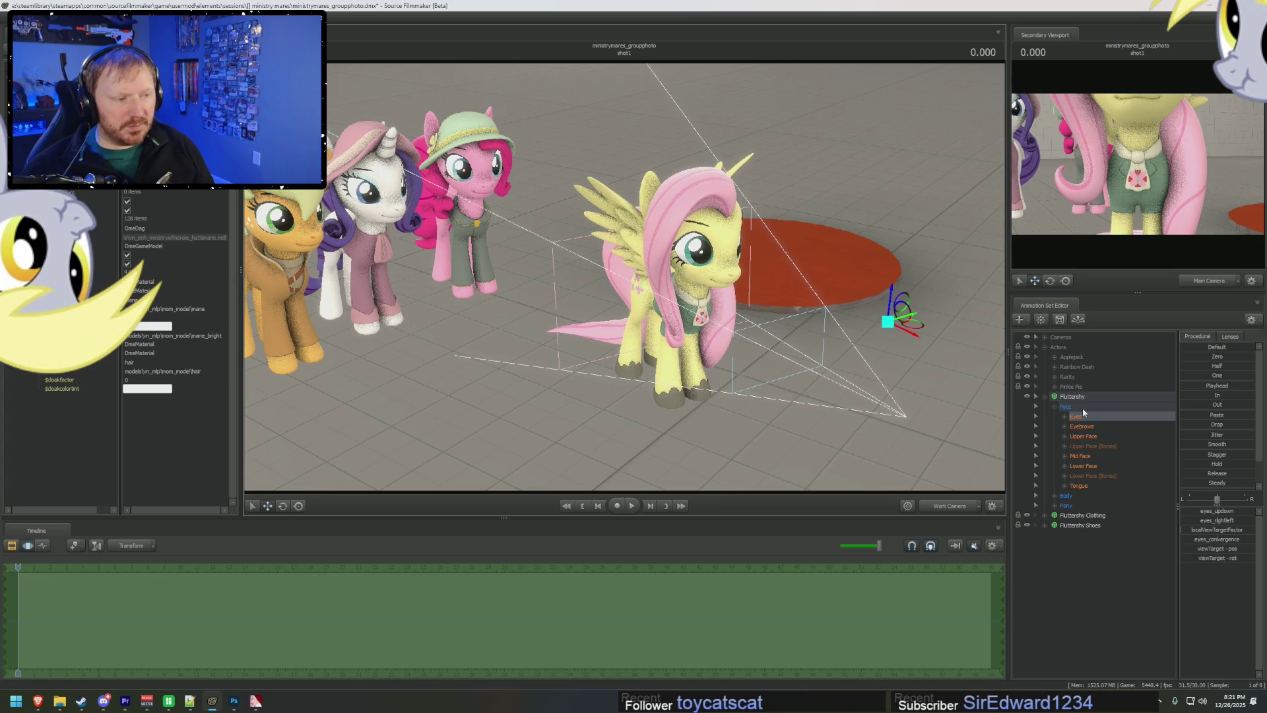
click(1066, 406)
- Group Fluttershy, Fluttershy Clothing and Fluttershy Shoes into one group named Fluttershy
click(1045, 397)
shift+click(1069, 415)
right_click(1072, 417)
click(1101, 444)
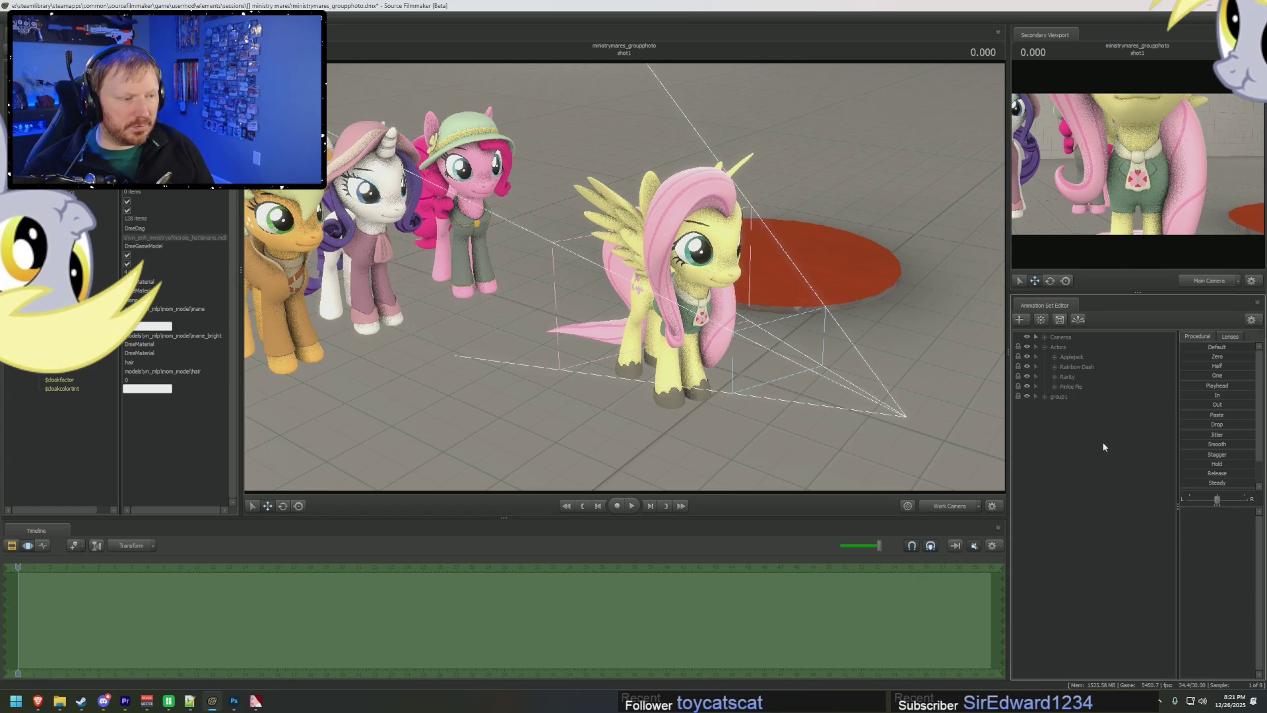
double_click(1082, 397)
text(F)
text(y)
key(Return)
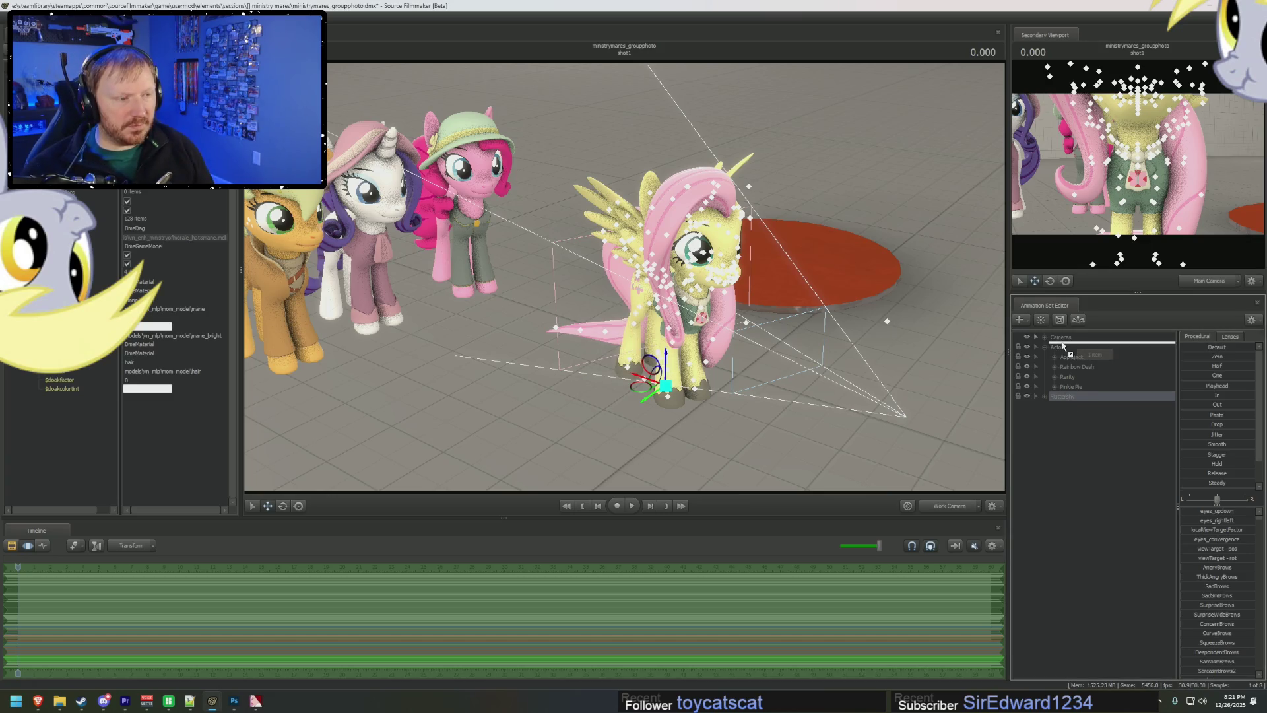
click(1080, 447)
right_click(1081, 449)
- Filter the model browser by 'ministry' and load the Ministry of Arcane Sciences outfit1 model
click(1117, 469)
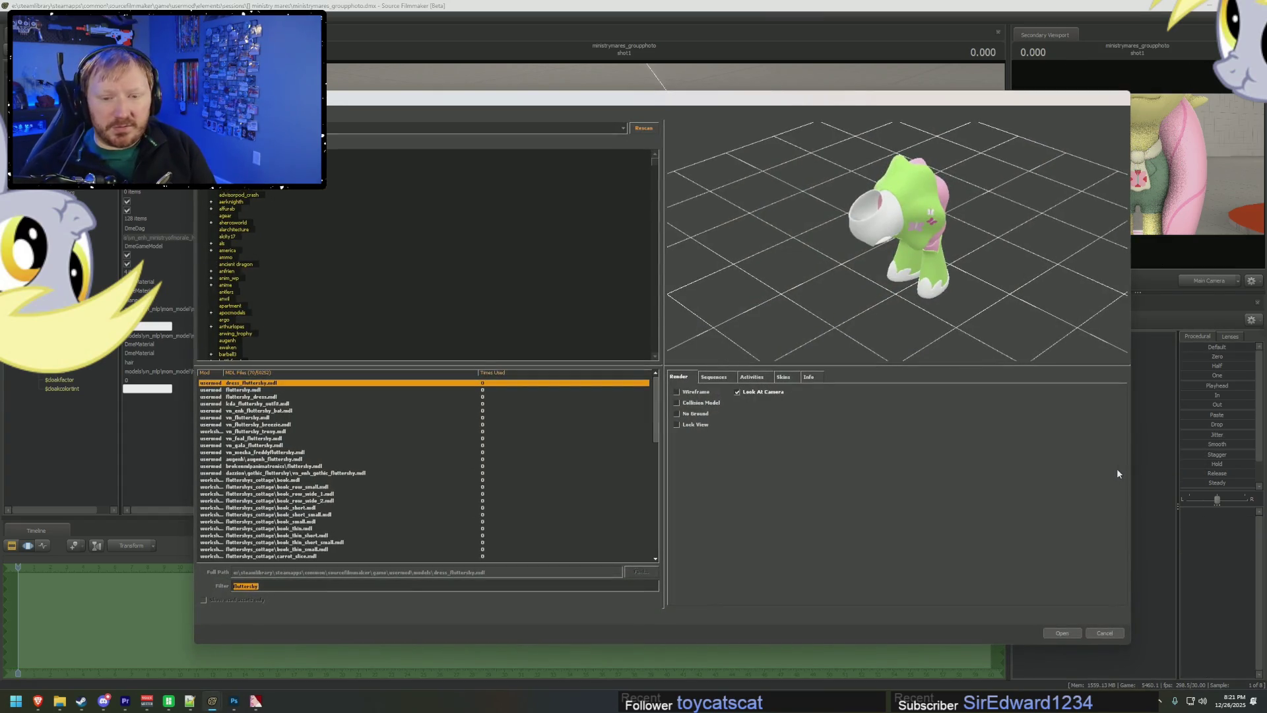
text(ministry)
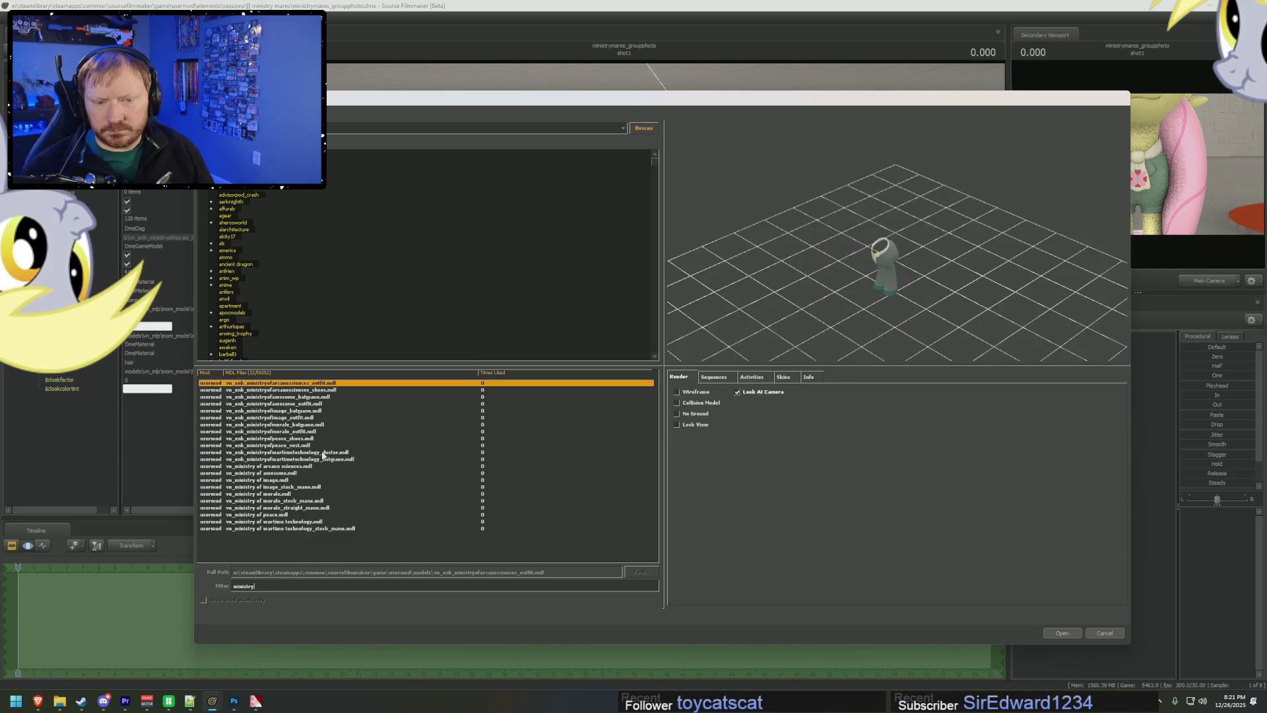
click(314, 390)
click(326, 384)
click(1062, 633)
- Add the Ministry shoes1 model to the scene as another animation set
right_click(1092, 461)
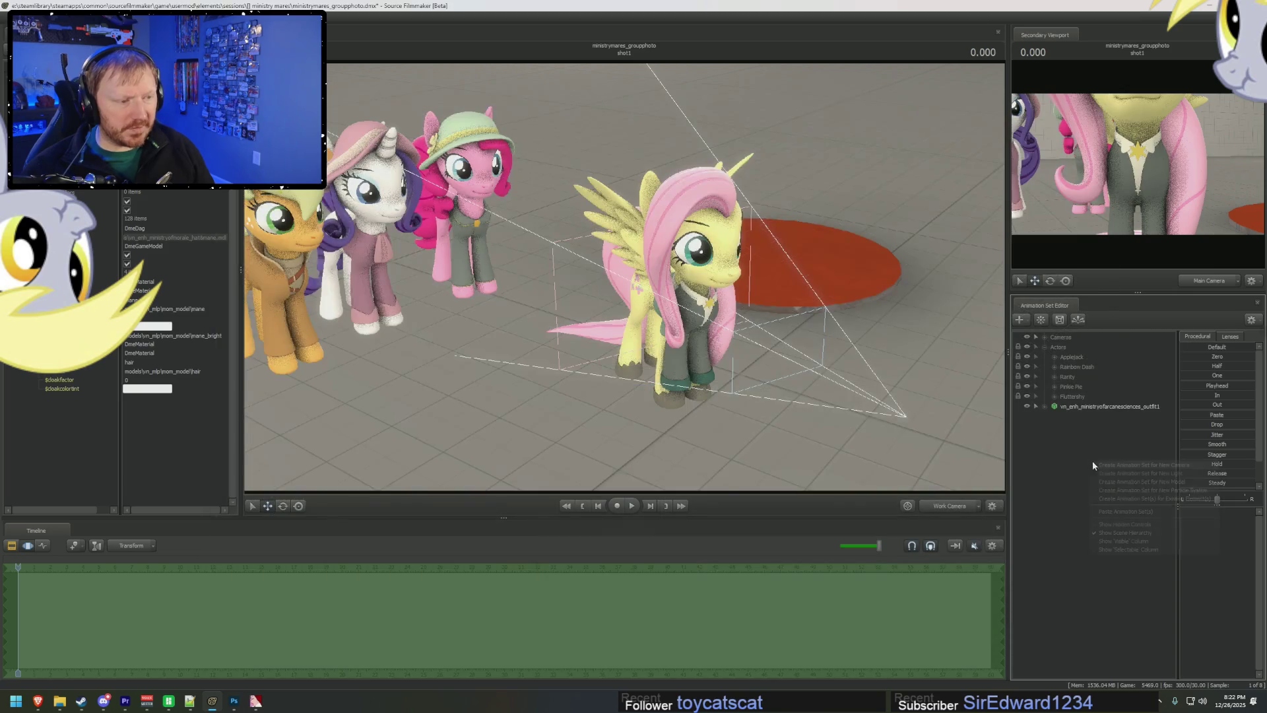
click(1138, 483)
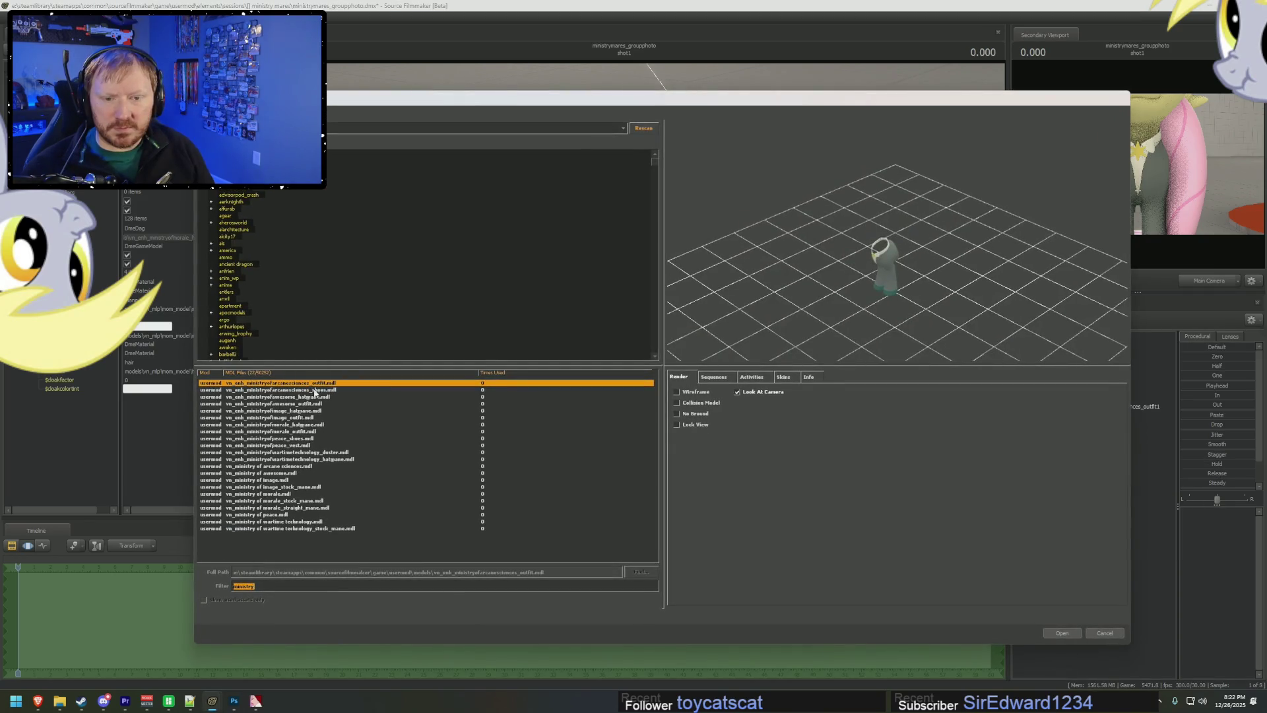
double_click(317, 393)
right_click(1130, 446)
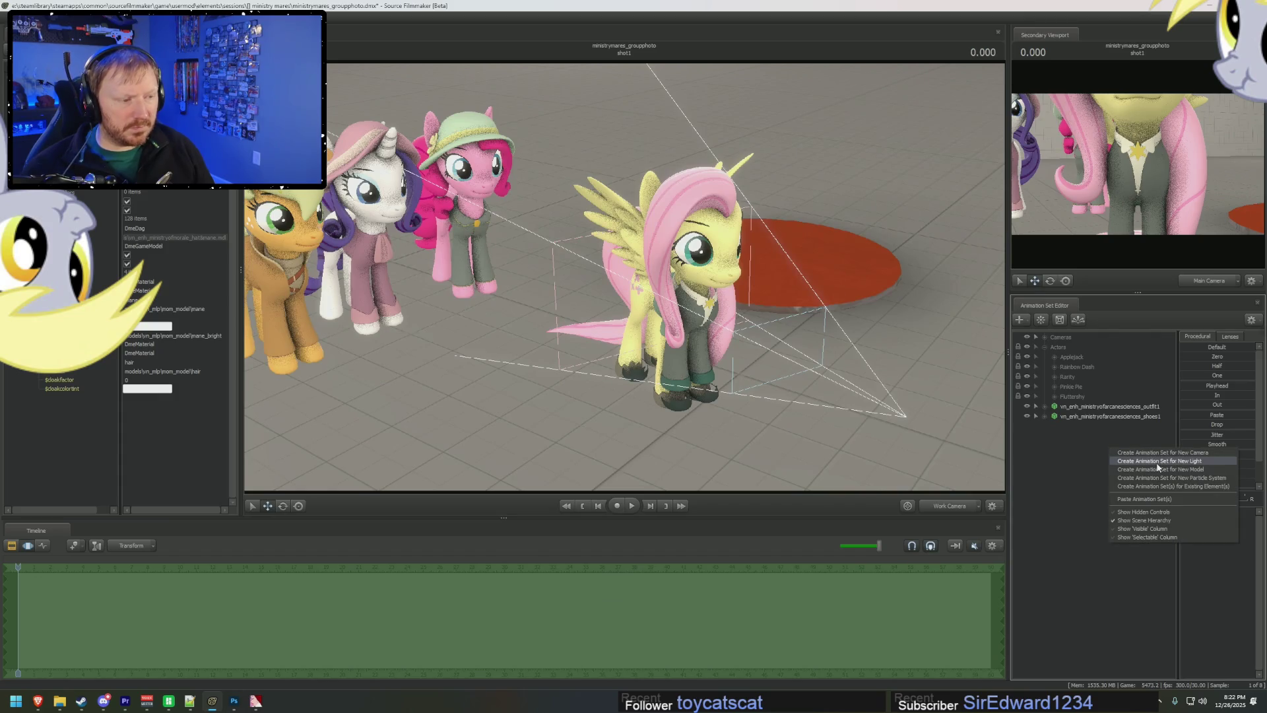
click(1158, 466)
text(Twilight)
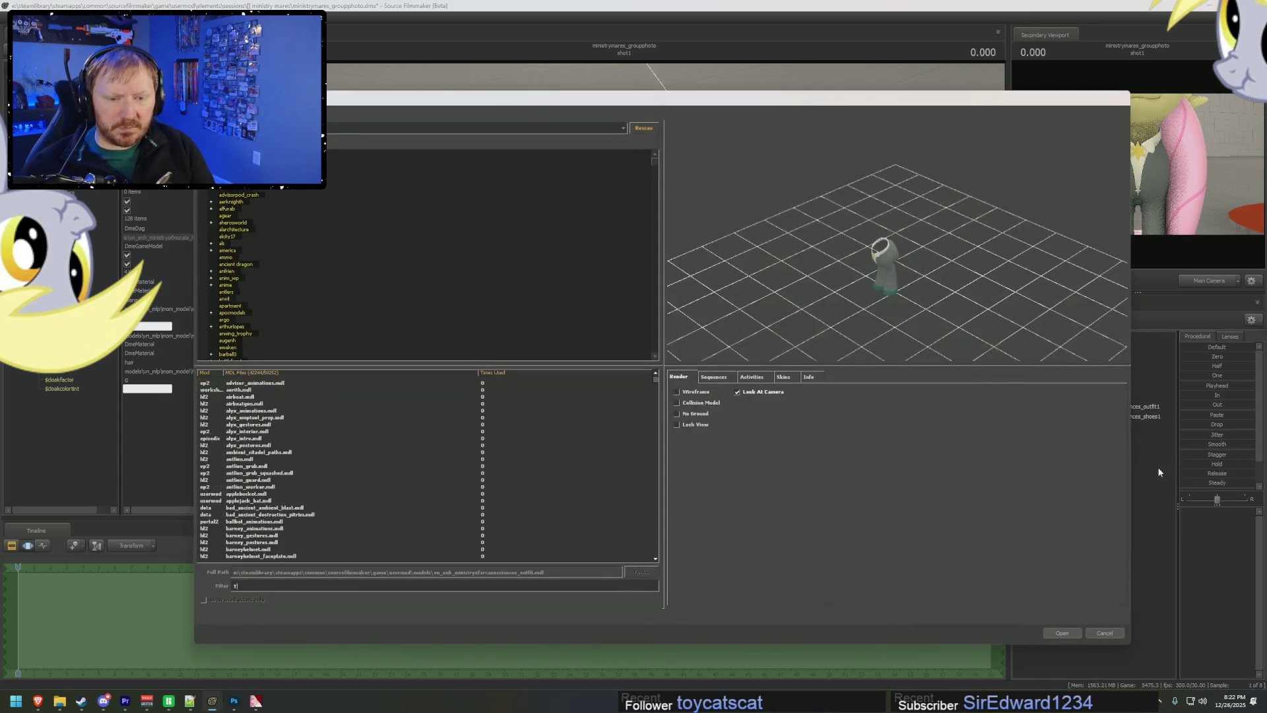
- Filter for 'revamped', compare the science and coronation Twilight variants, and load plain twilightsparkle.mdl
text(revamped)
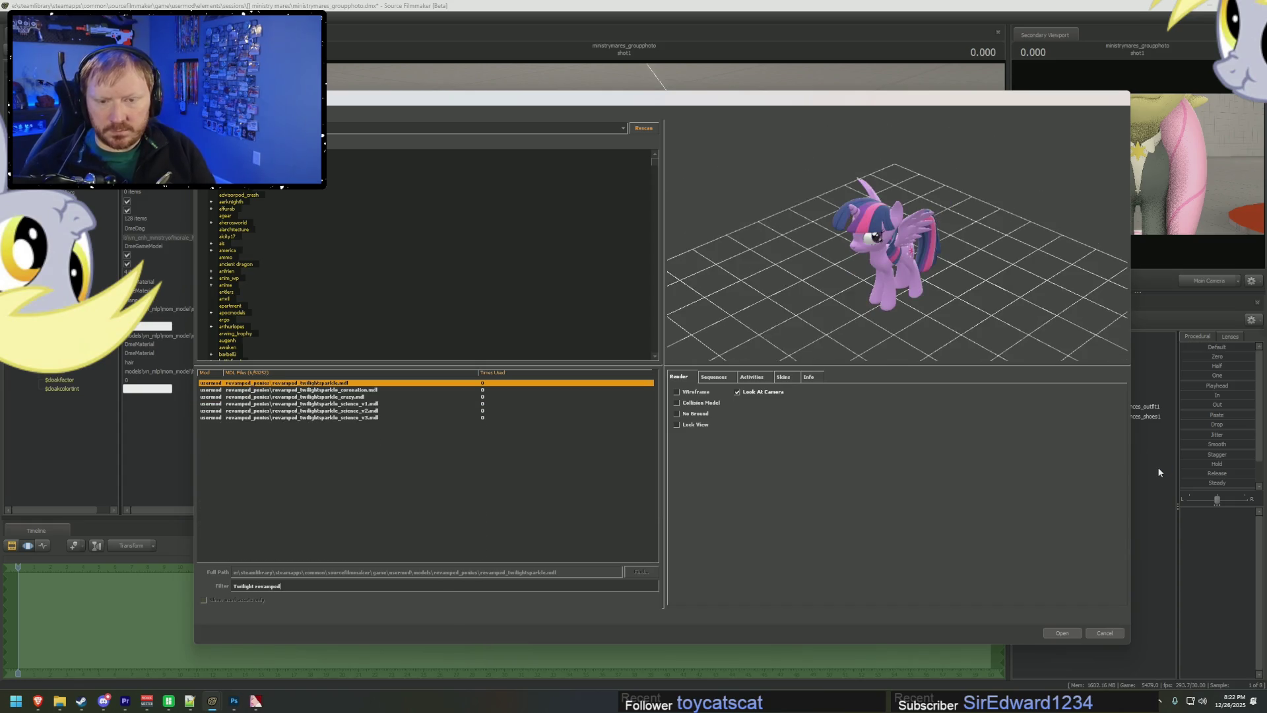
key(Down)
key(Down)
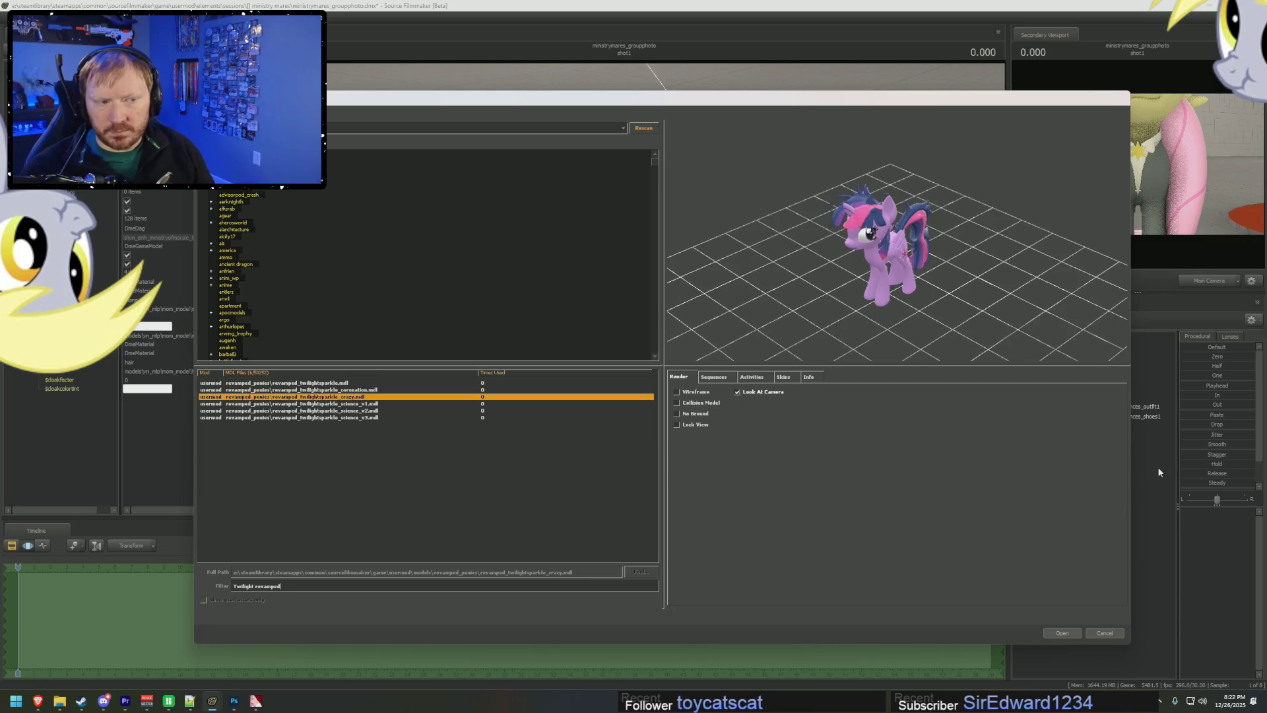
key(Up)
key(Up)
key(Down)
key(Down)
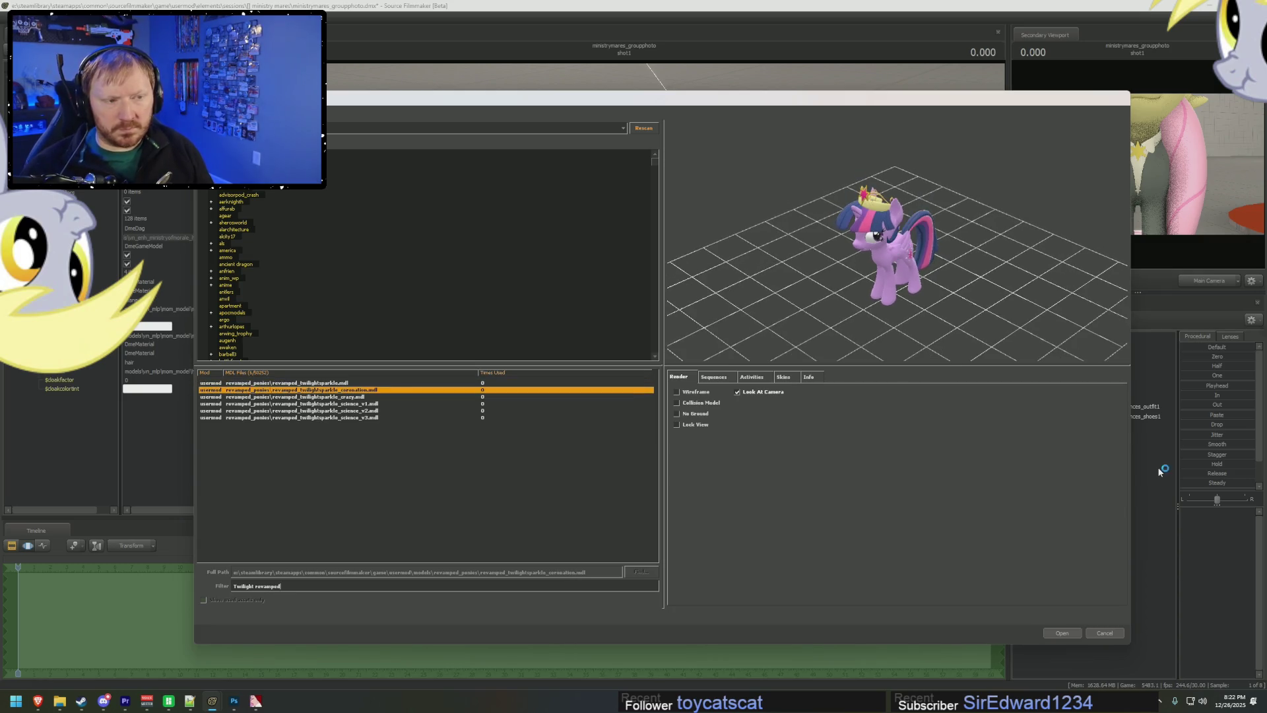
scroll(962, 240, up, 5)
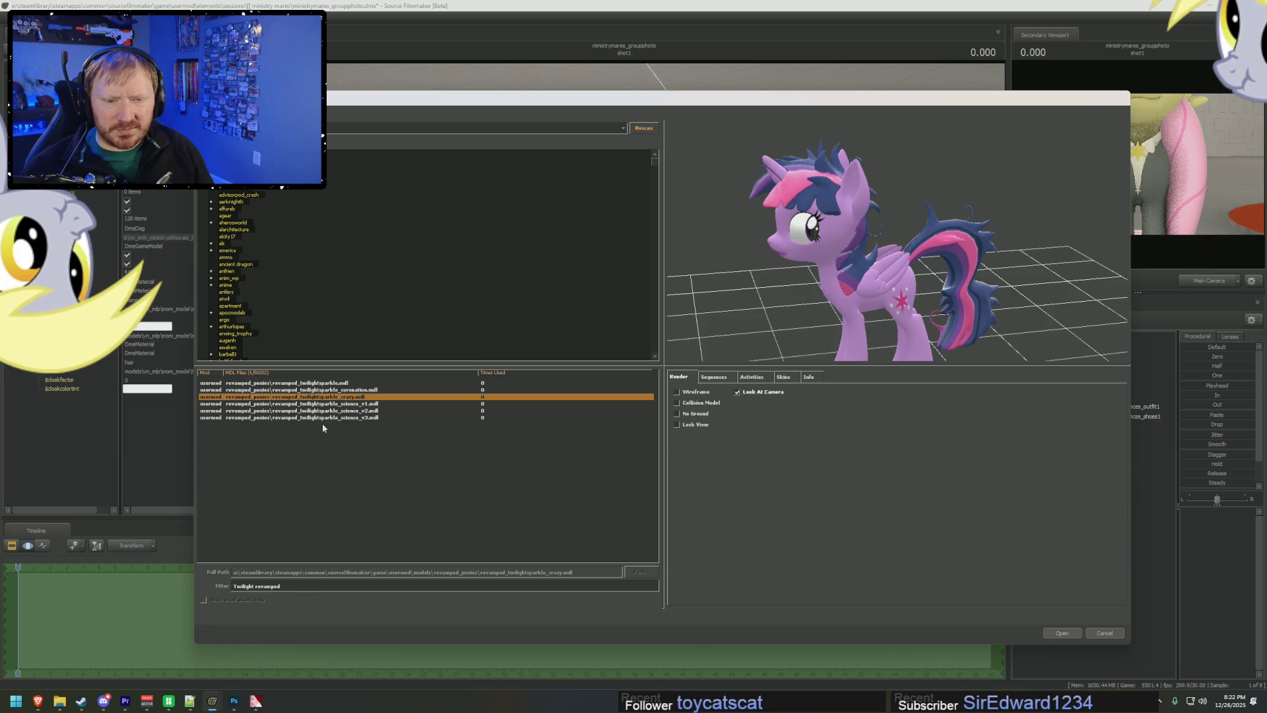
click(351, 404)
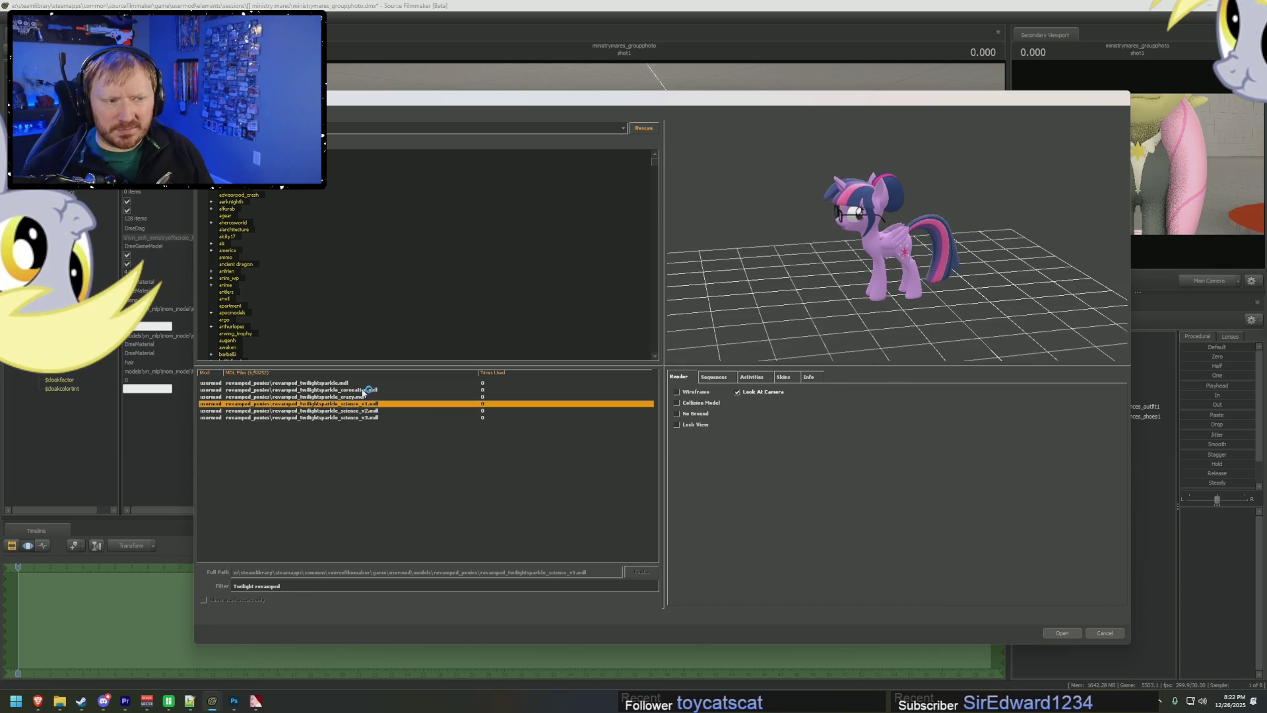
click(363, 390)
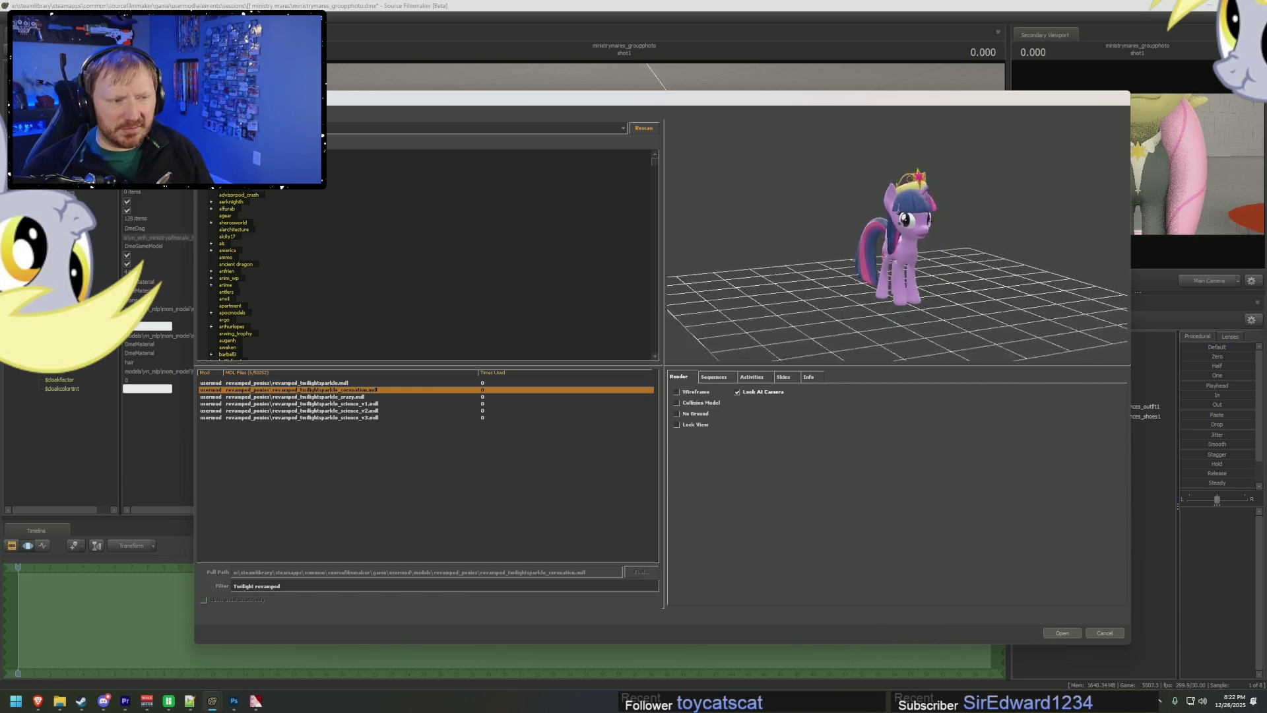
click(324, 384)
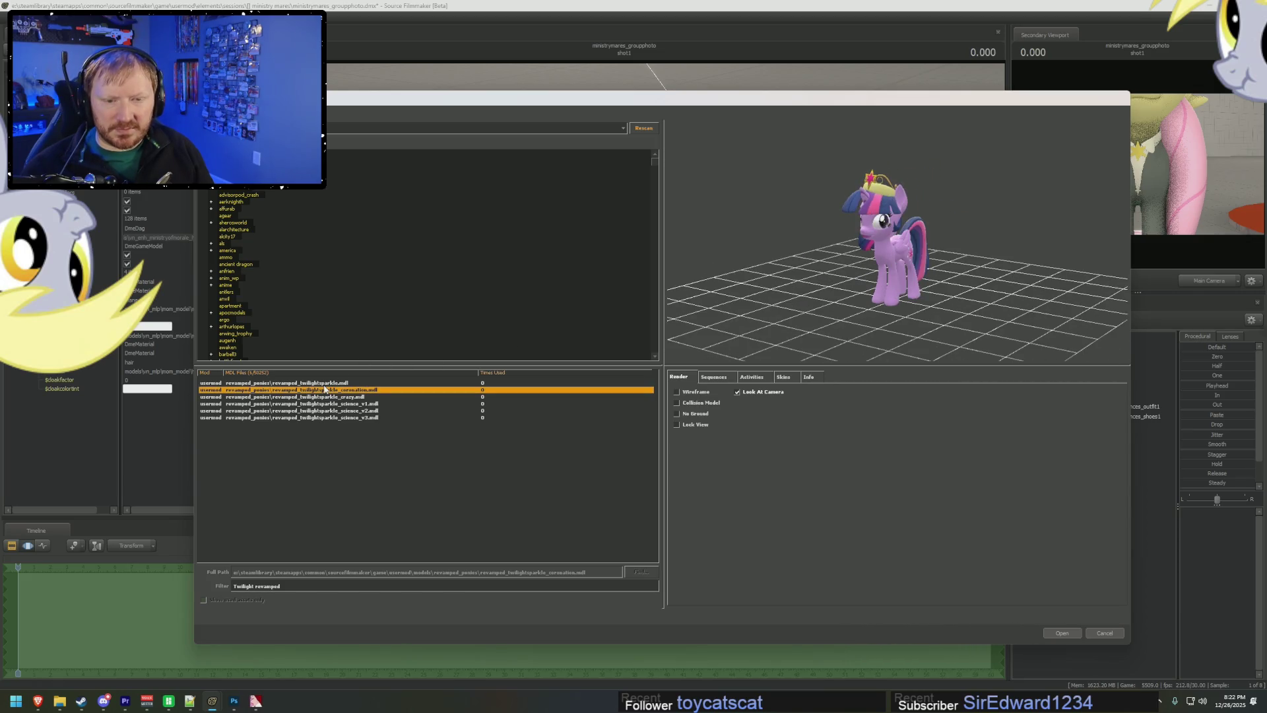
drag(802, 338, 1127, 526)
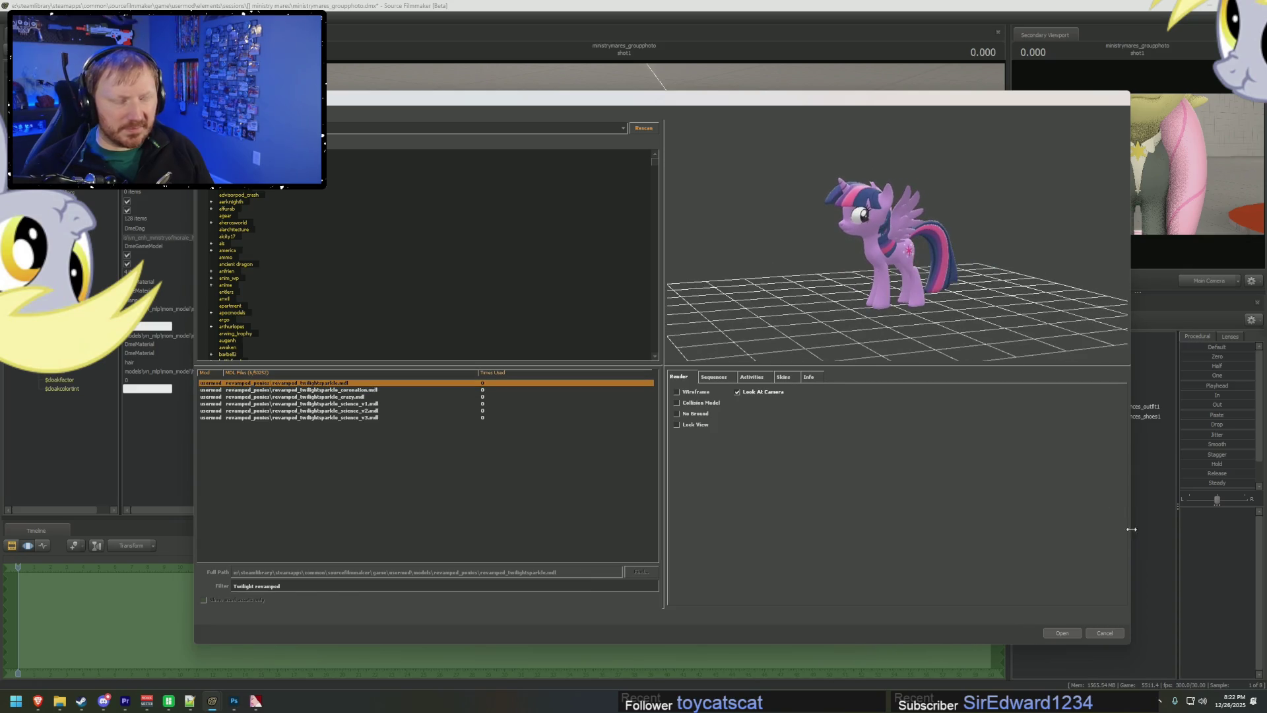
click(1074, 631)
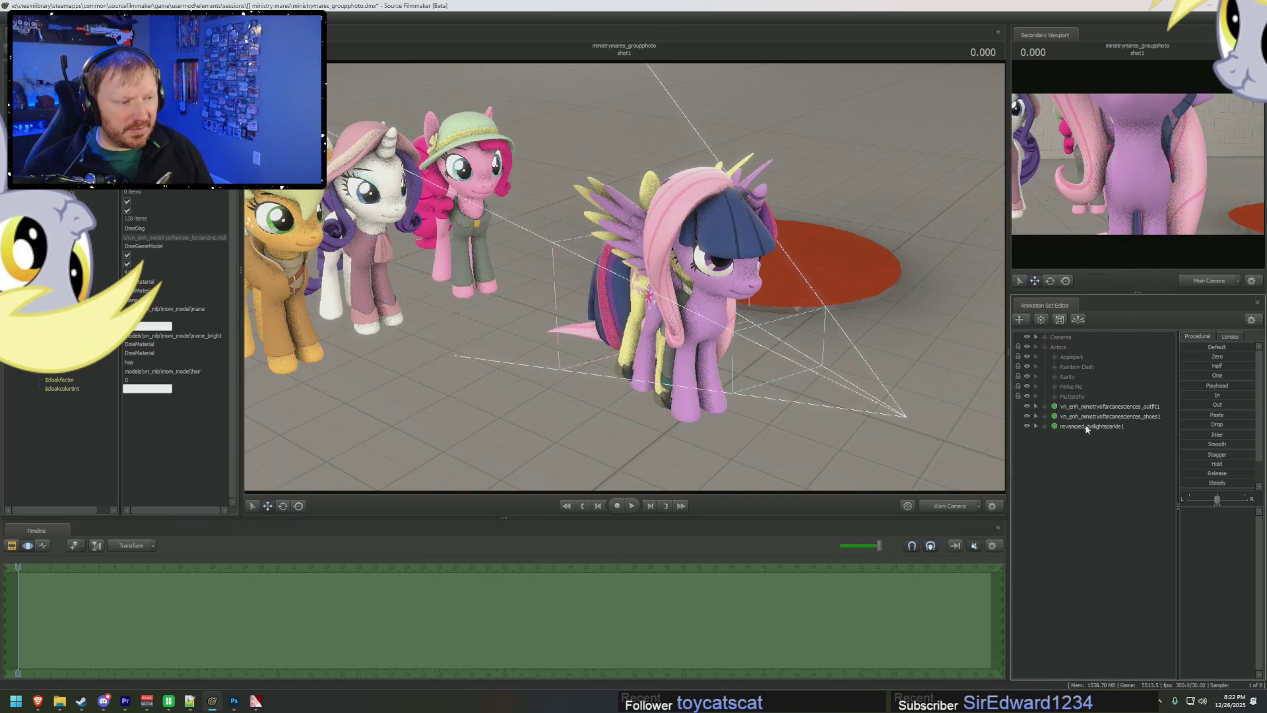
- Move Twilight's set to the top of the list and name it Twilight Sparkle
click(1087, 427)
click(1082, 406)
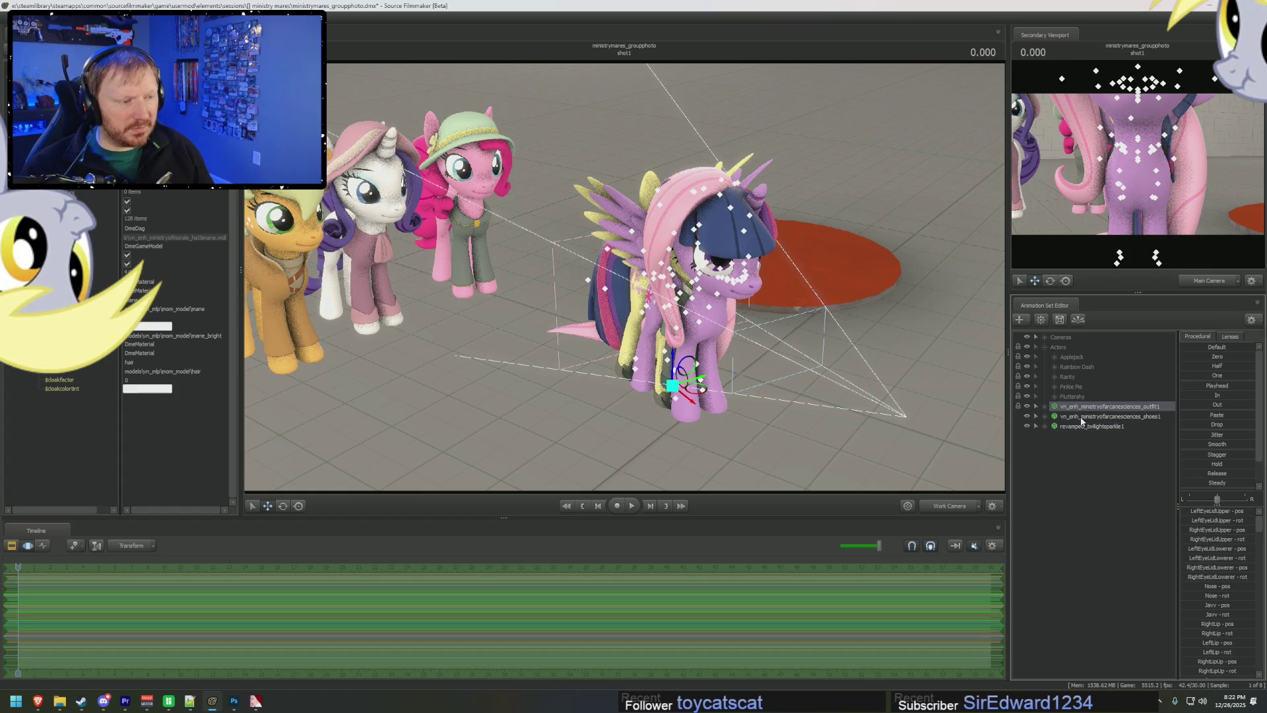
drag(1081, 418, 1089, 452)
click(1112, 407)
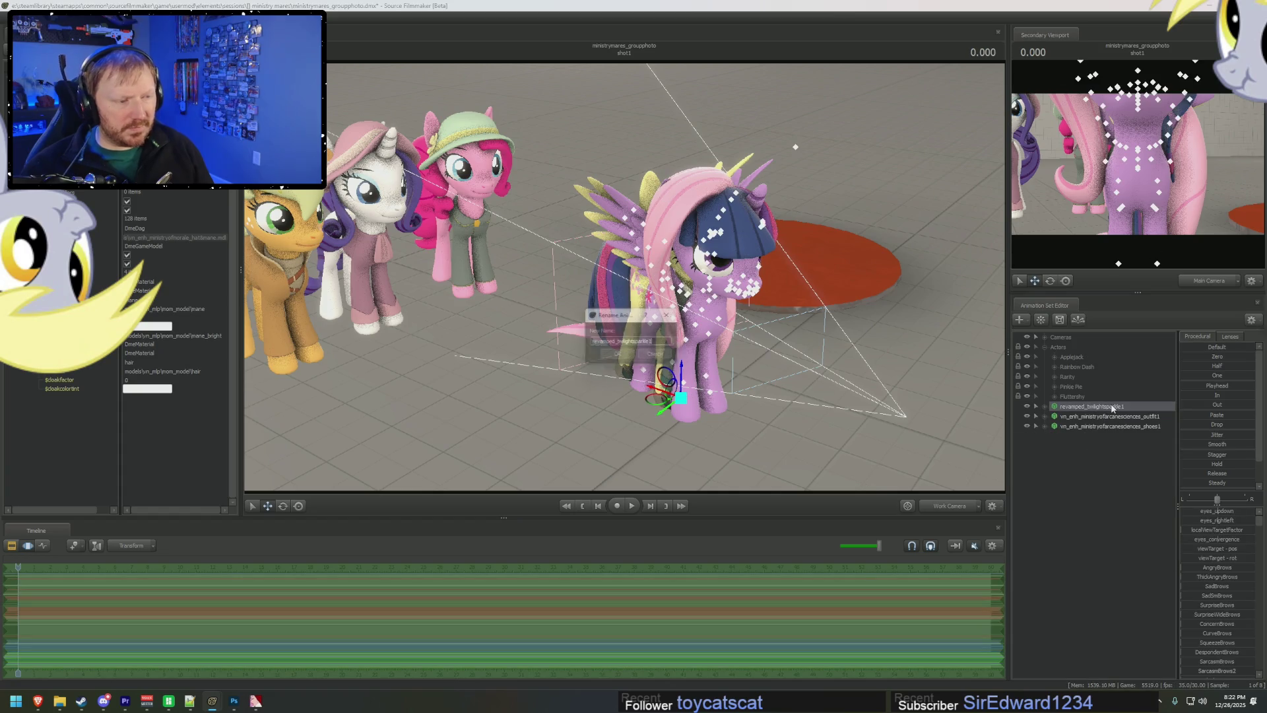
text(Tw)
key(Return)
- Rename the outfit and shoes sets to Twilight Sparkle Clothing and Twilight Sparkle Shoes
right_click(1122, 416)
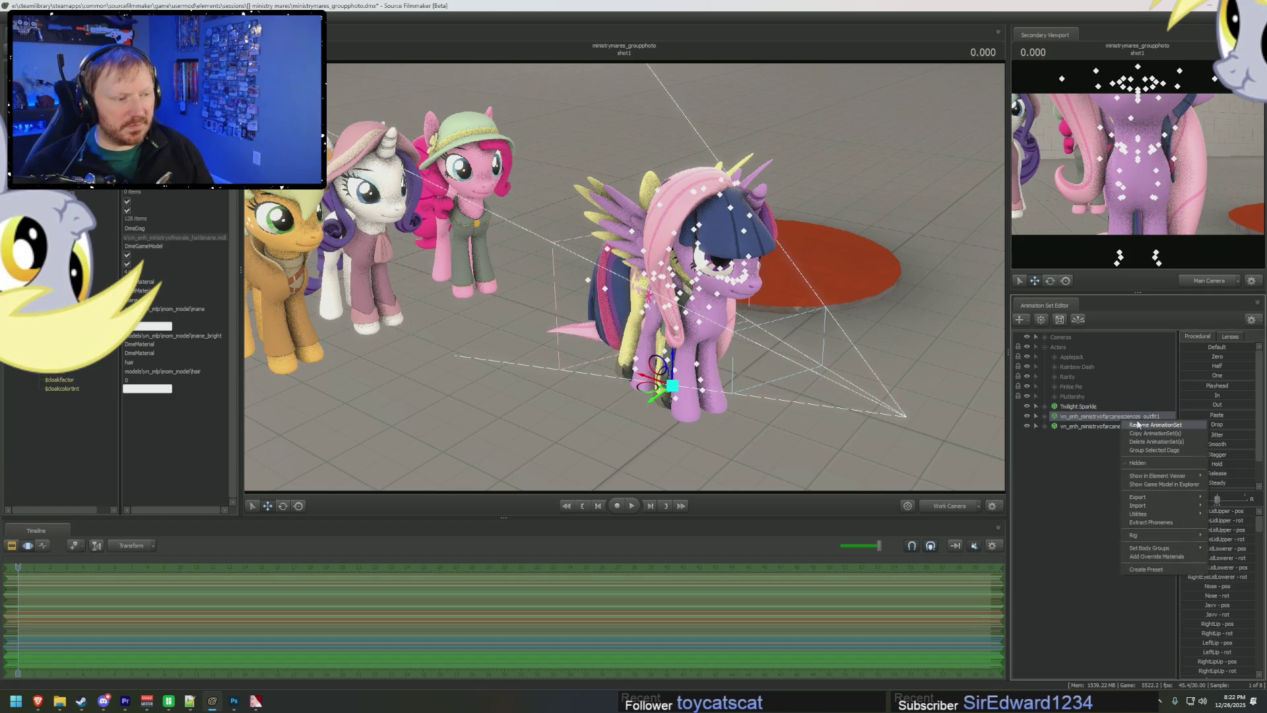
click(1139, 425)
text(thing)
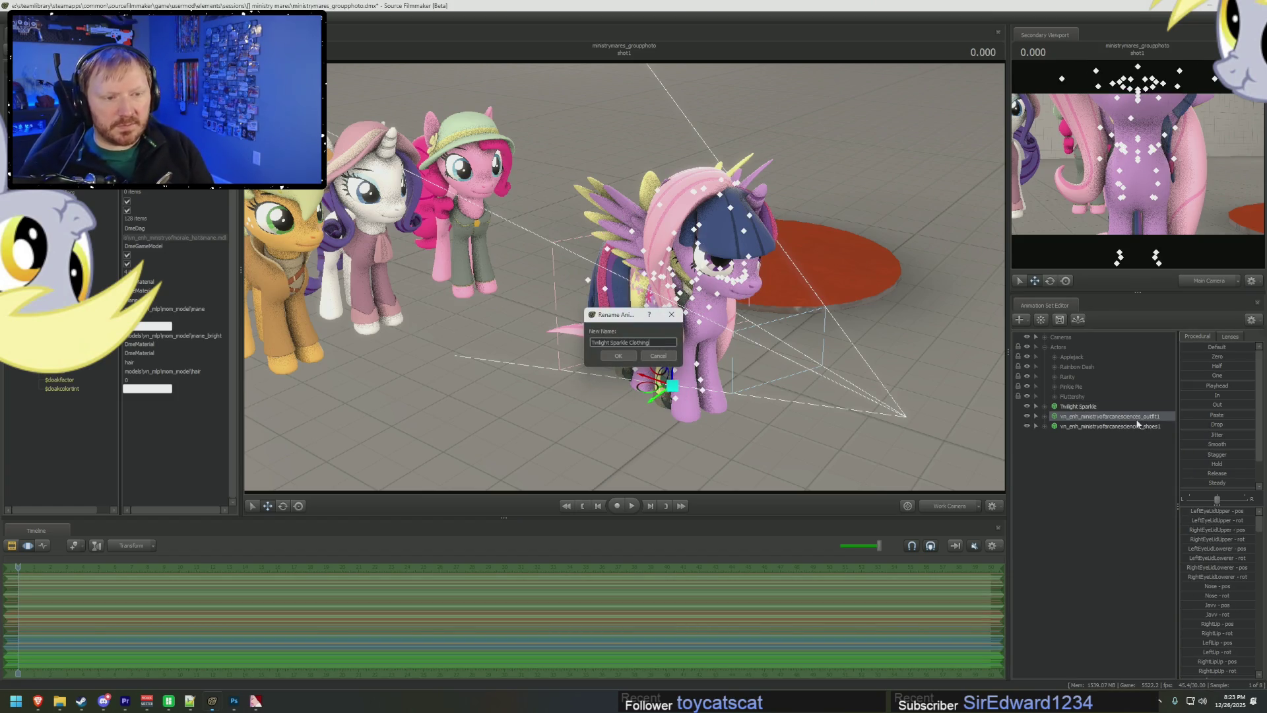
key(Return)
right_click(1142, 426)
click(1158, 434)
text(Twilight Sparkle)
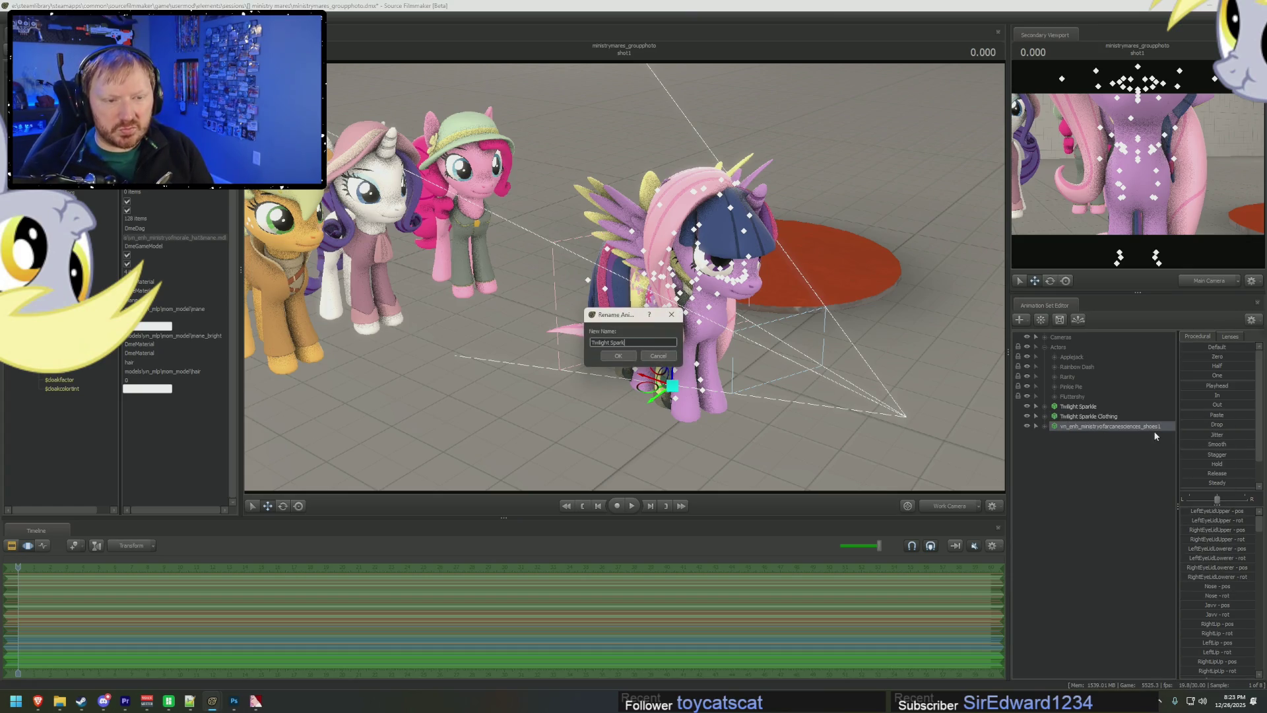
text(Shoes)
key(Return)
- Move Fluttershy beside Pinkie Pie in the lineup
mouse_move(854, 425)
mouse_down()
mouse_move(825, 422)
mouse_move(930, 360)
mouse_up()
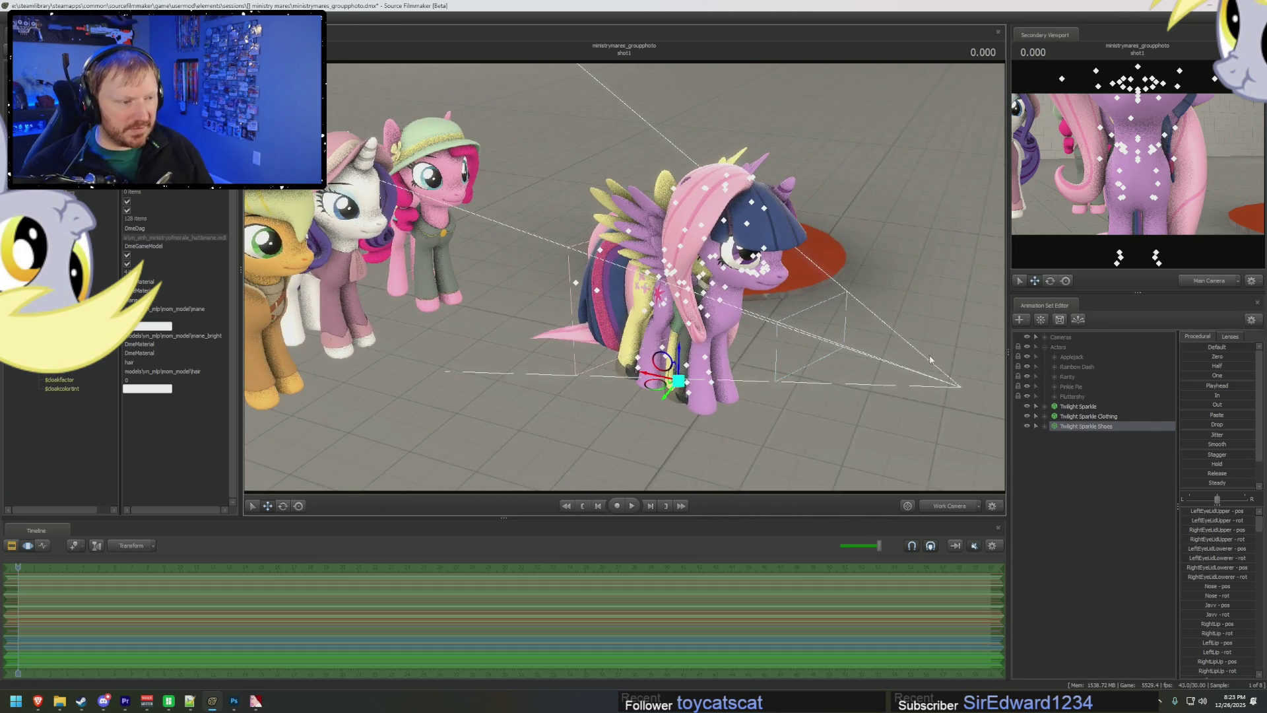
click(1072, 398)
mouse_move(650, 386)
mouse_down()
mouse_move(521, 270)
mouse_move(490, 267)
mouse_up()
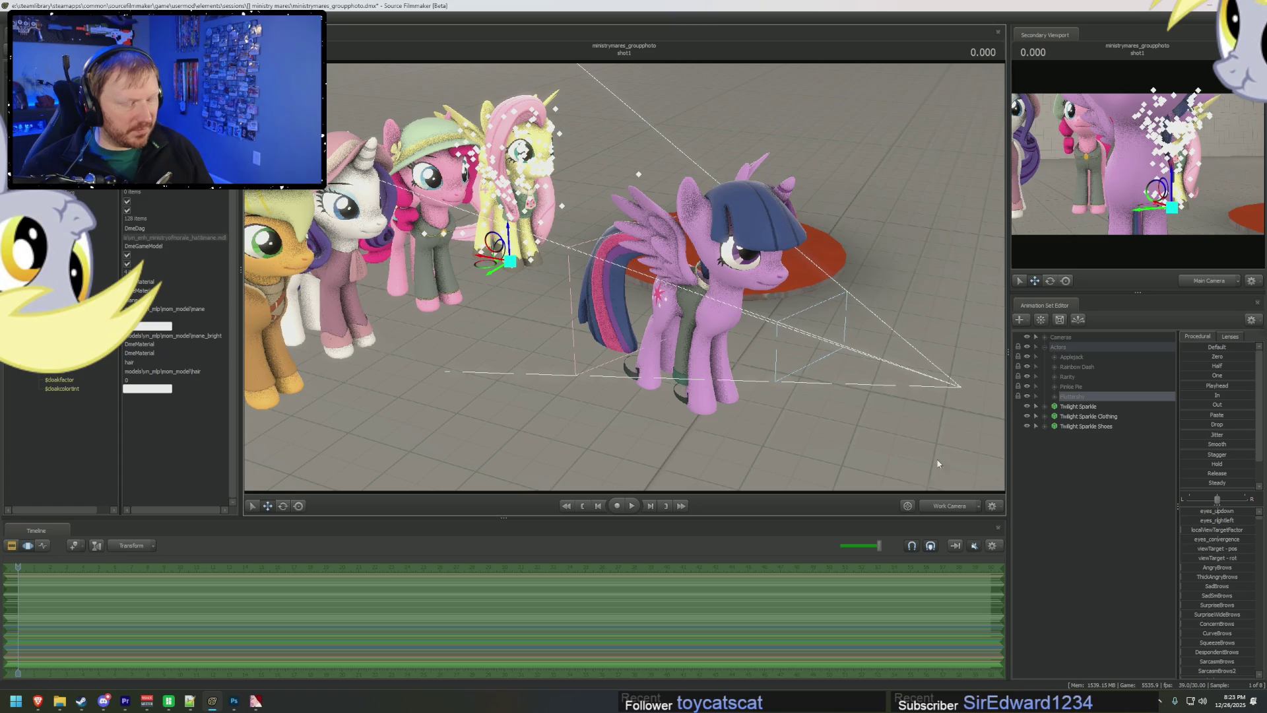
- Select Twilight Sparkle Clothing's ear through tail bones under Pony Body
scroll(684, 295, up, 8)
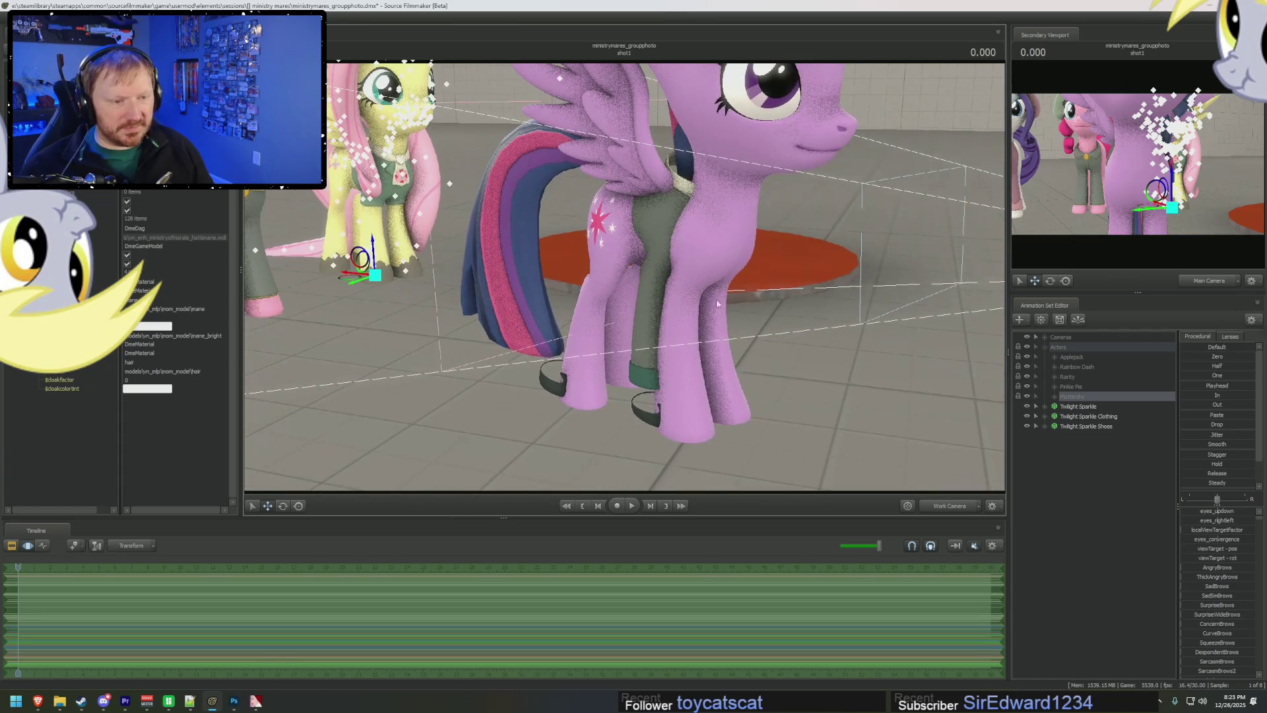
click(1073, 407)
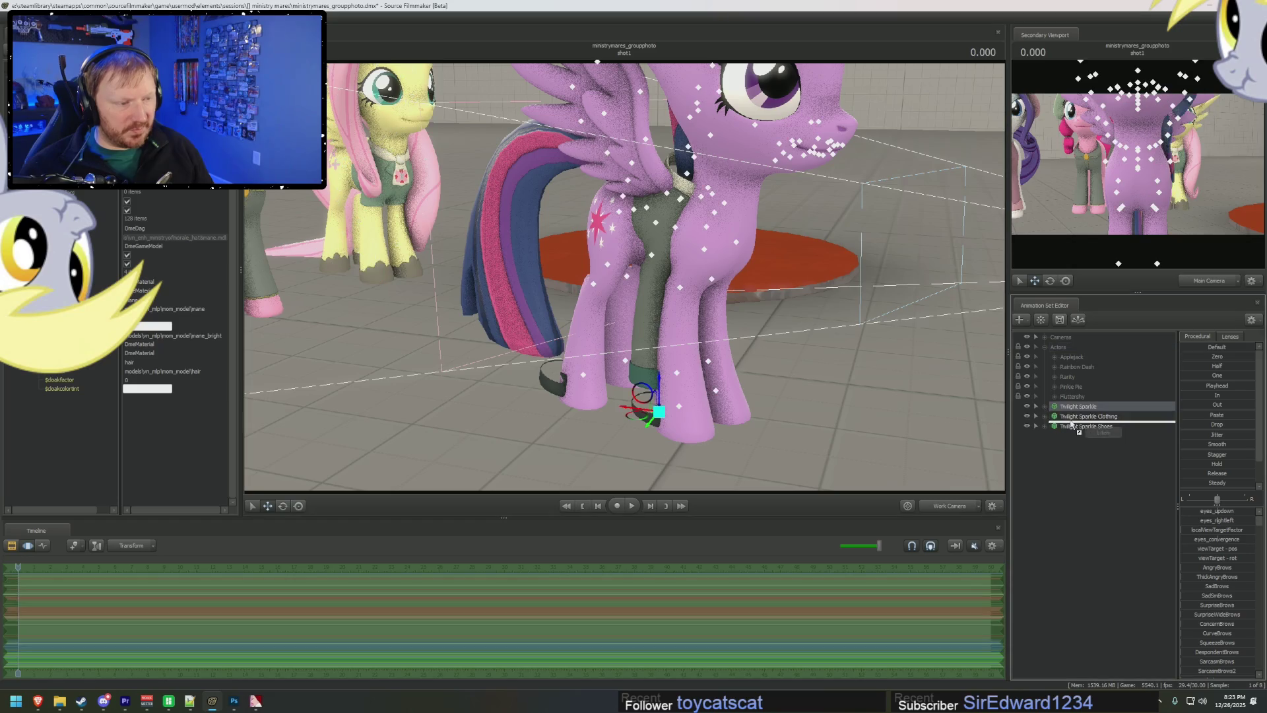
click(1044, 426)
click(1045, 416)
ctrl+click(1074, 416)
ctrl+click(1086, 465)
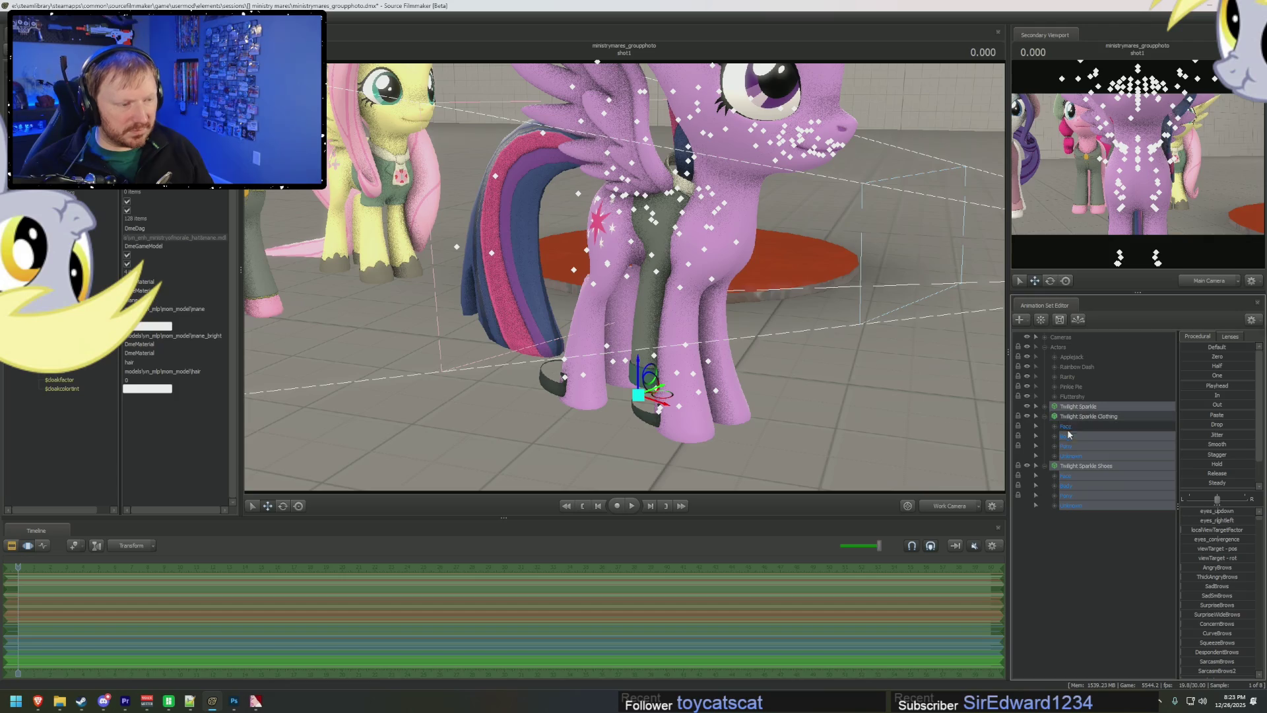
click(1054, 445)
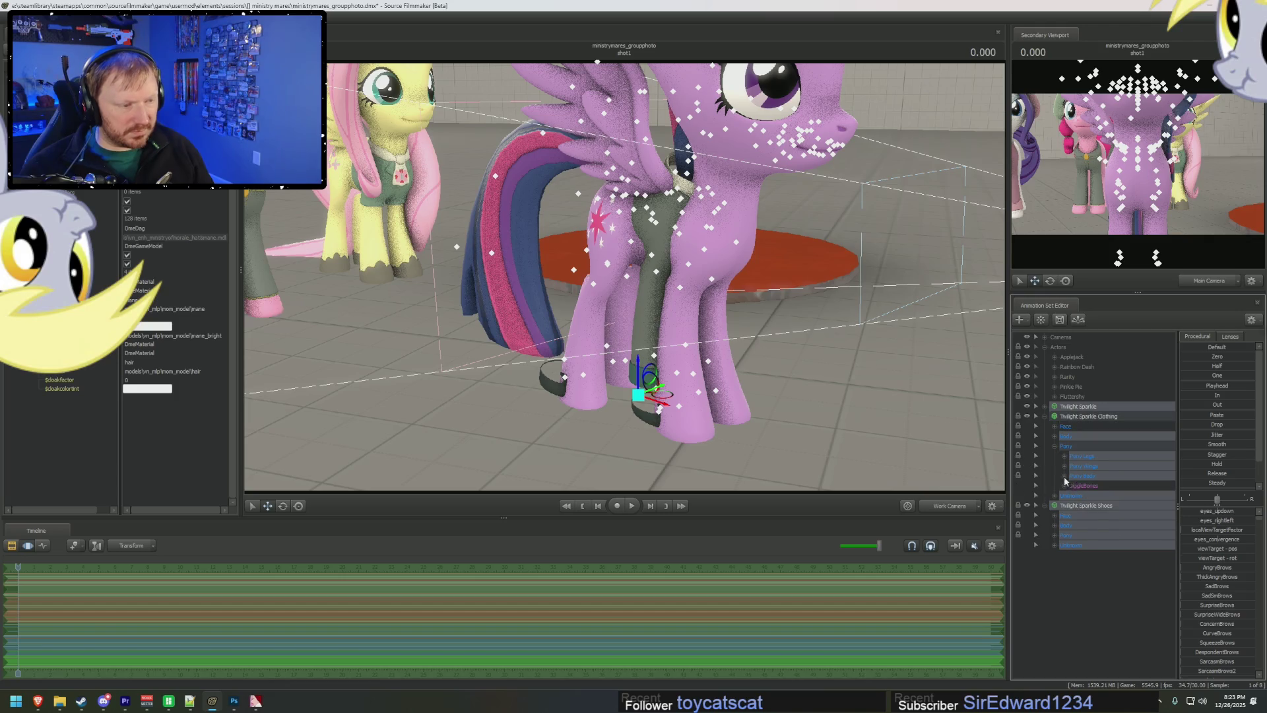
click(1065, 476)
drag(1081, 468, 1089, 581)
click(1065, 476)
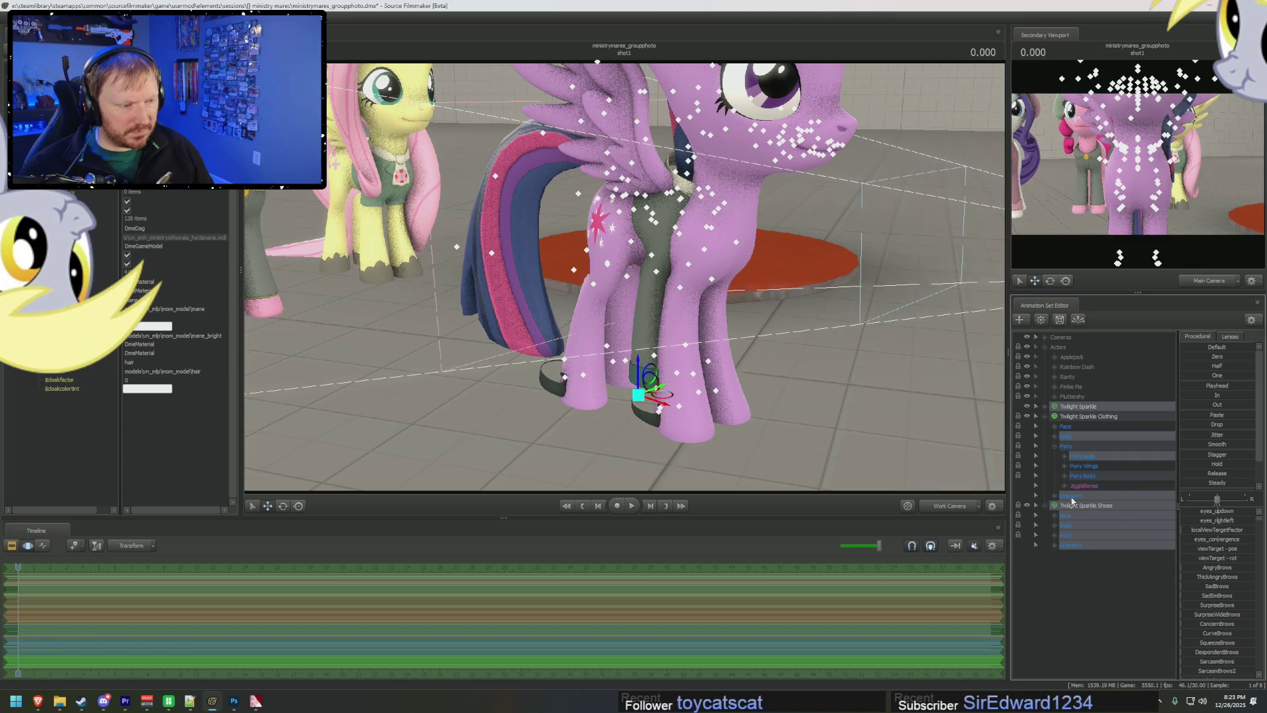
- Expand the shoes' Pony Body bones, clear their selection, and reveal the extra shoe bones
click(1055, 526)
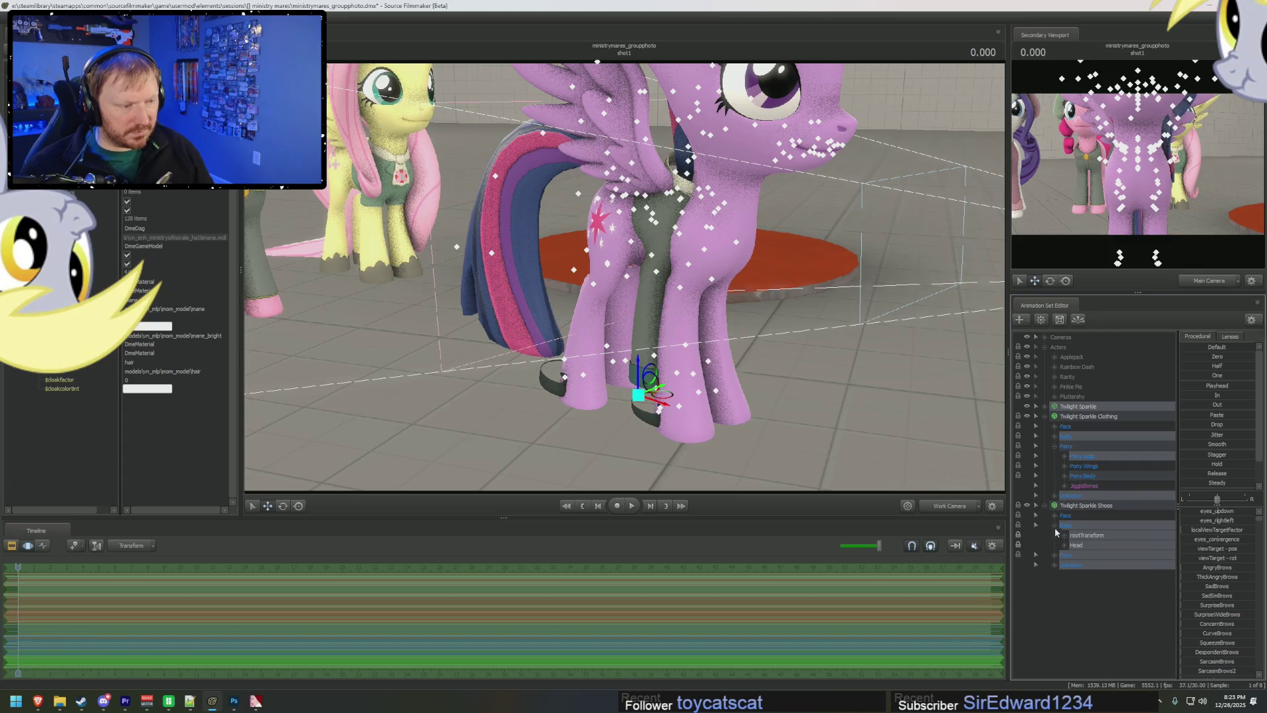
click(1054, 526)
click(1055, 535)
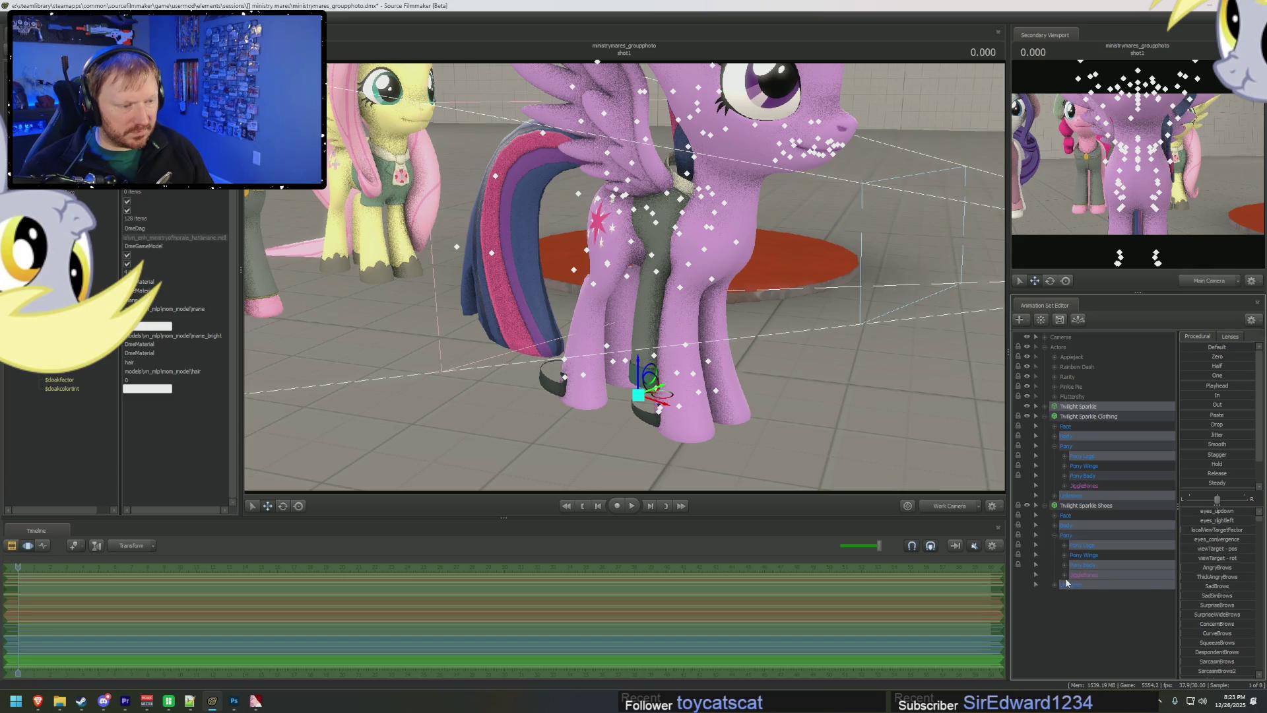
click(1065, 565)
click(1093, 633)
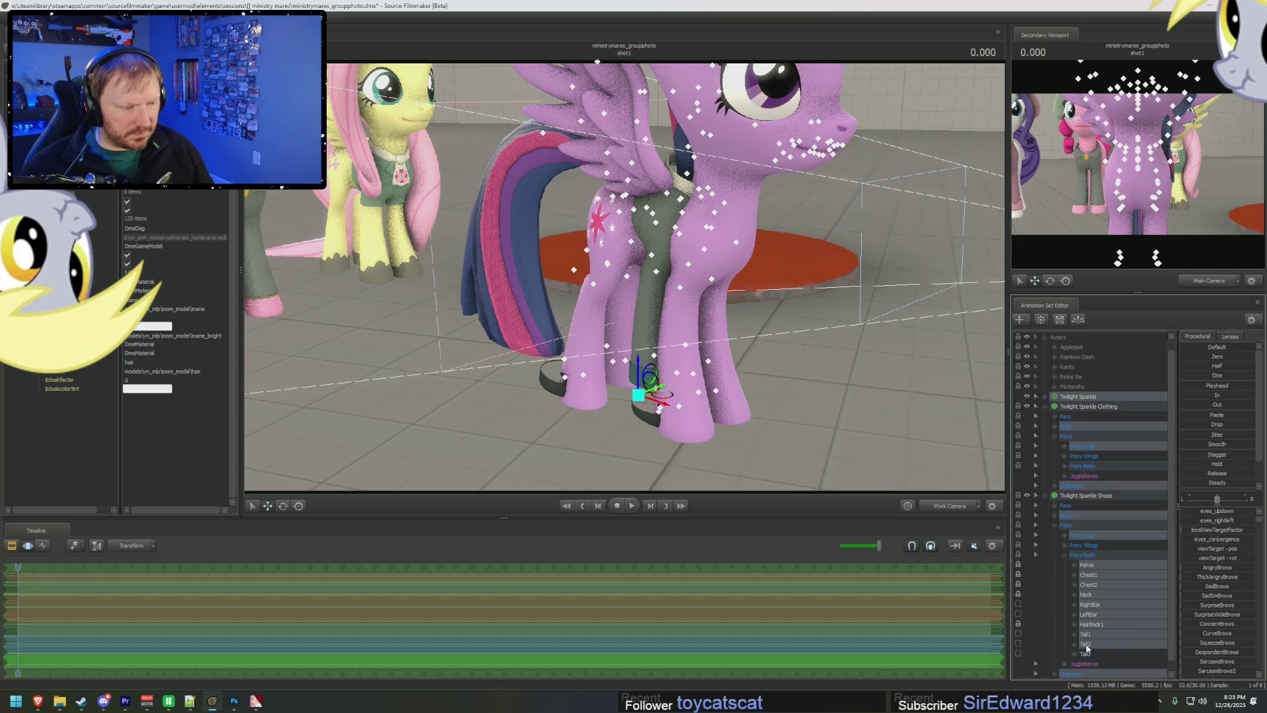
click(1065, 557)
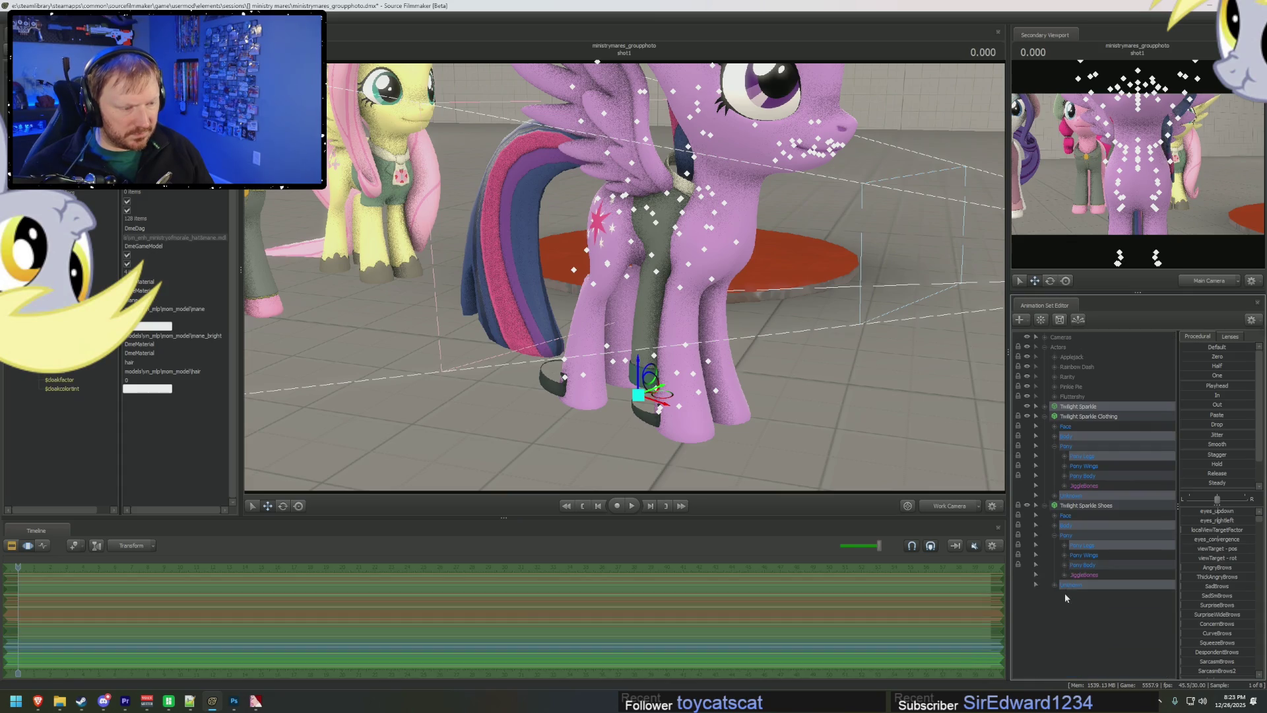
click(1055, 586)
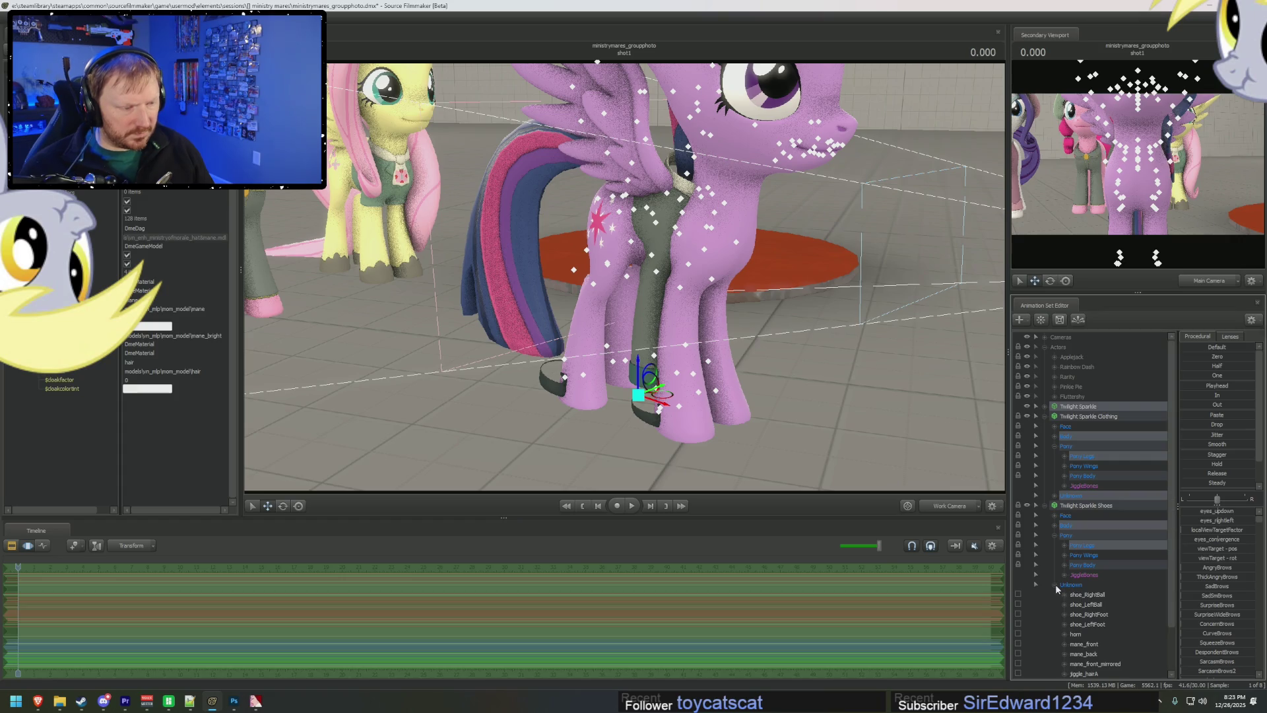
scroll(1092, 612, down, 1)
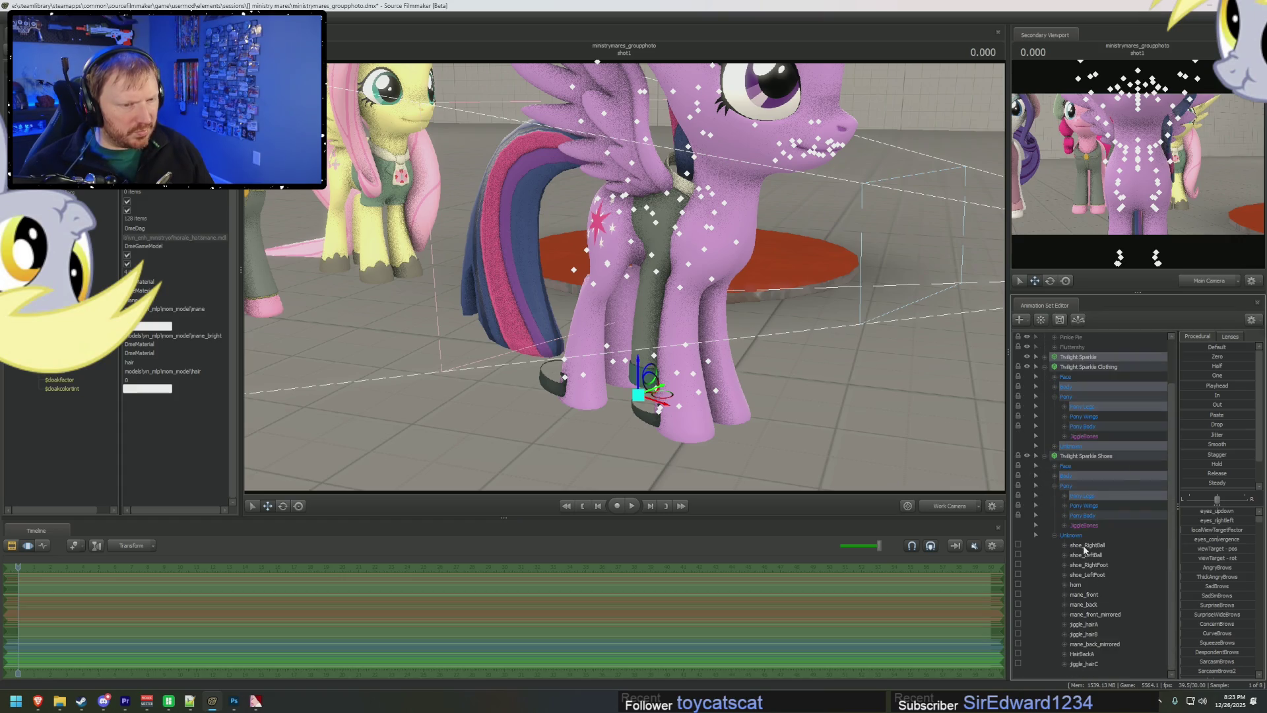
- Rotate the shoe_RightBall bone and orbit the camera to inspect Twilight's hooves up close
mouse_move(1185, 355)
mouse_down()
mouse_move(1215, 357)
mouse_move(1133, 366)
mouse_move(1221, 357)
mouse_up()
click(1103, 362)
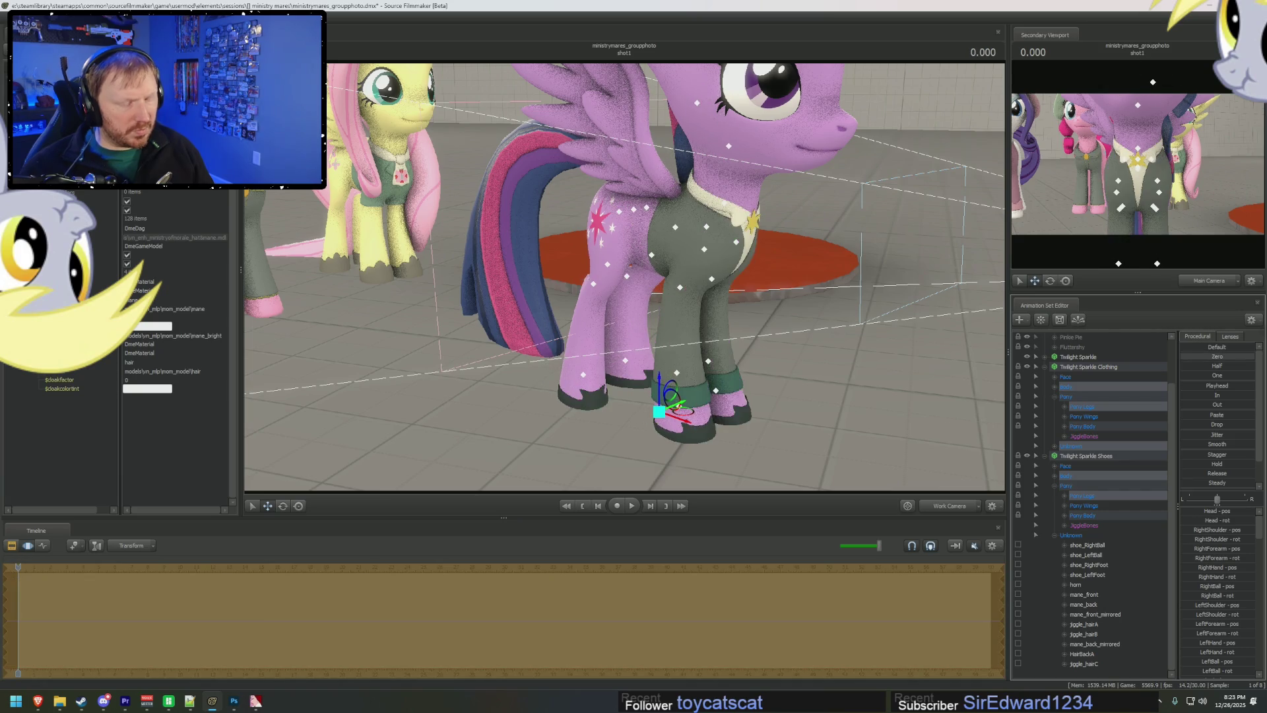
click(1088, 545)
key(e)
mouse_move(718, 432)
mouse_down()
mouse_move(699, 369)
mouse_move(666, 409)
mouse_move(693, 287)
mouse_move(706, 310)
mouse_move(748, 275)
mouse_move(673, 297)
mouse_move(515, 294)
mouse_move(581, 290)
mouse_up()
drag(673, 290, 758, 345)
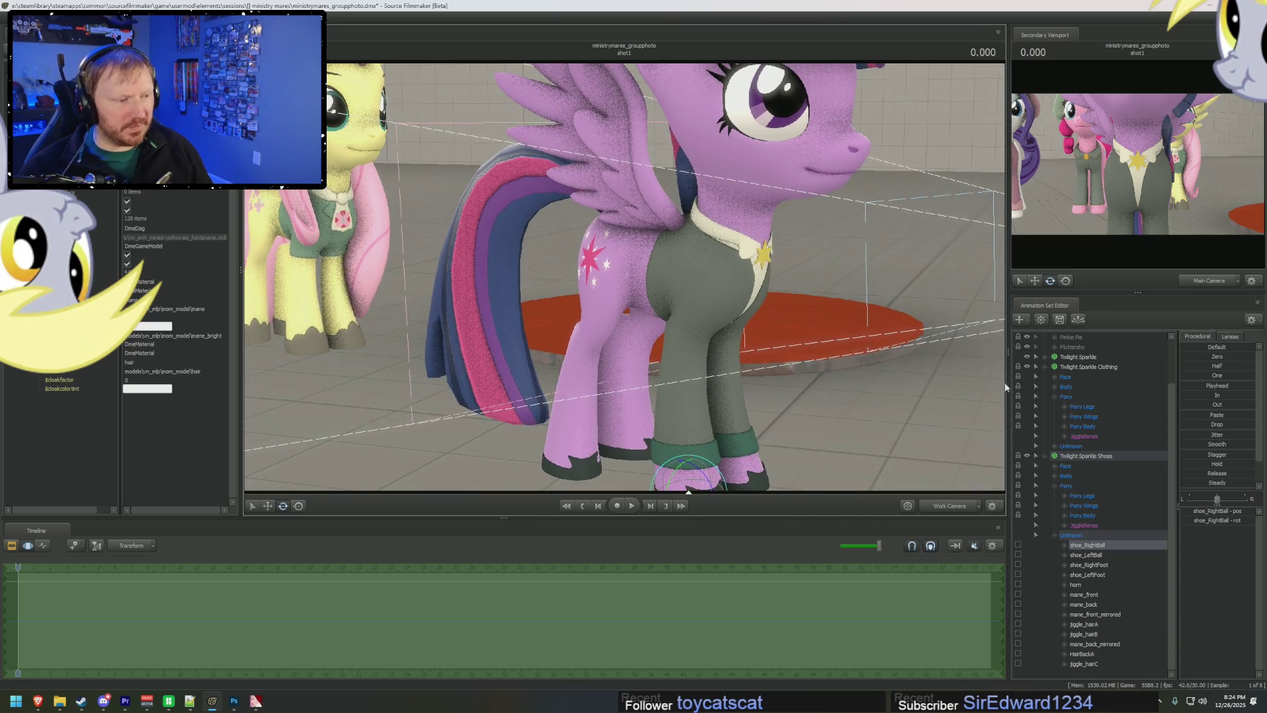
click(1044, 367)
click(1041, 426)
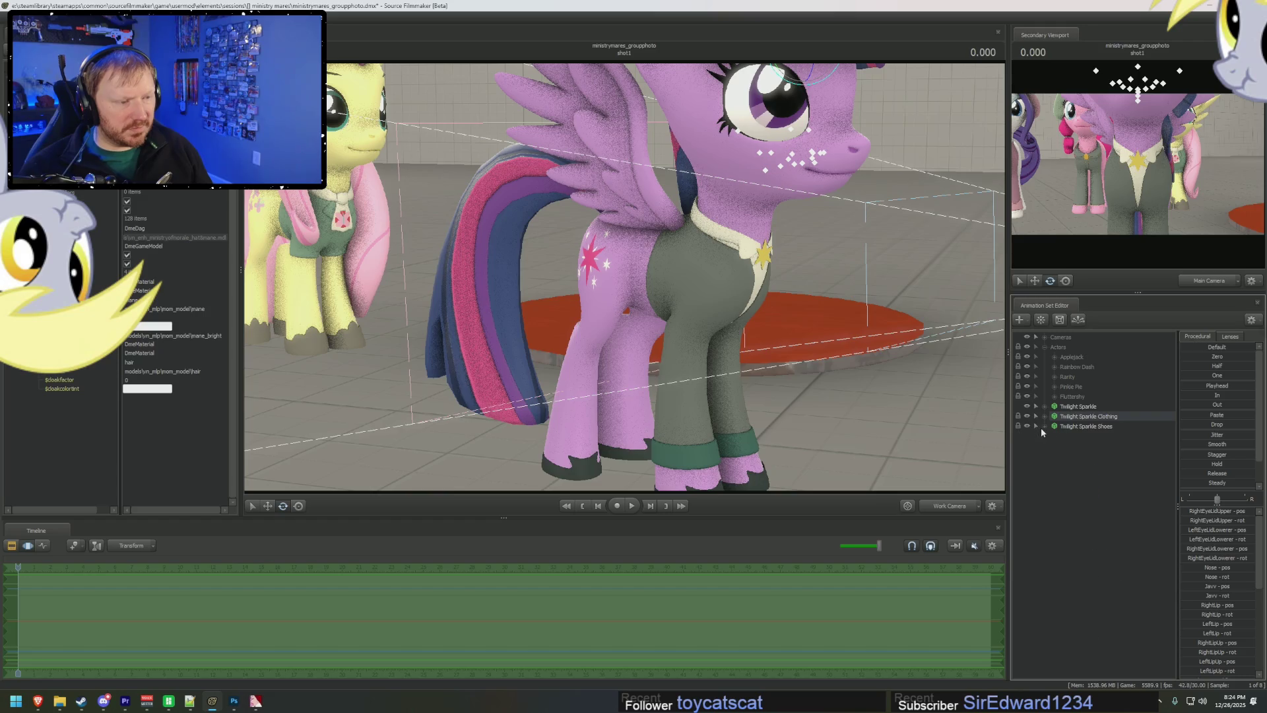
- Group Twilight's body, clothing and shoes sets into one group named Twilight Sparkle
click(1078, 406)
shift+click(1091, 426)
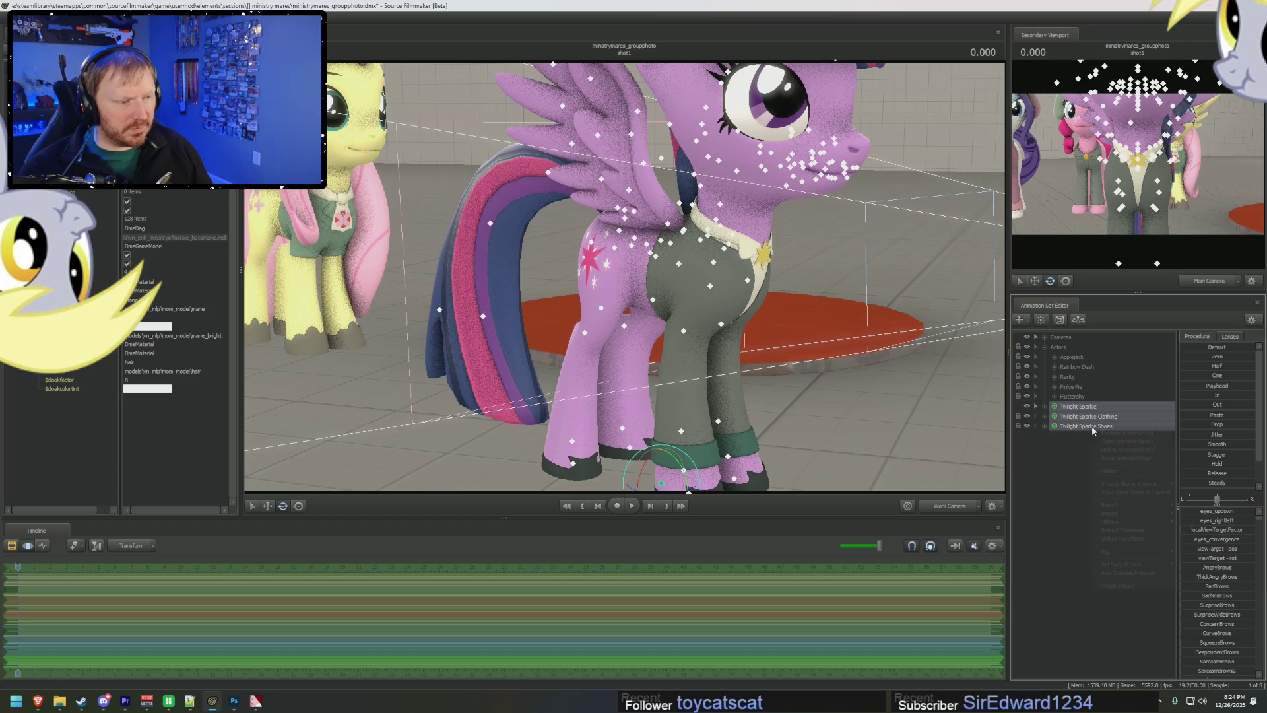
right_click(1092, 426)
mouse_move(1129, 485)
click(1126, 458)
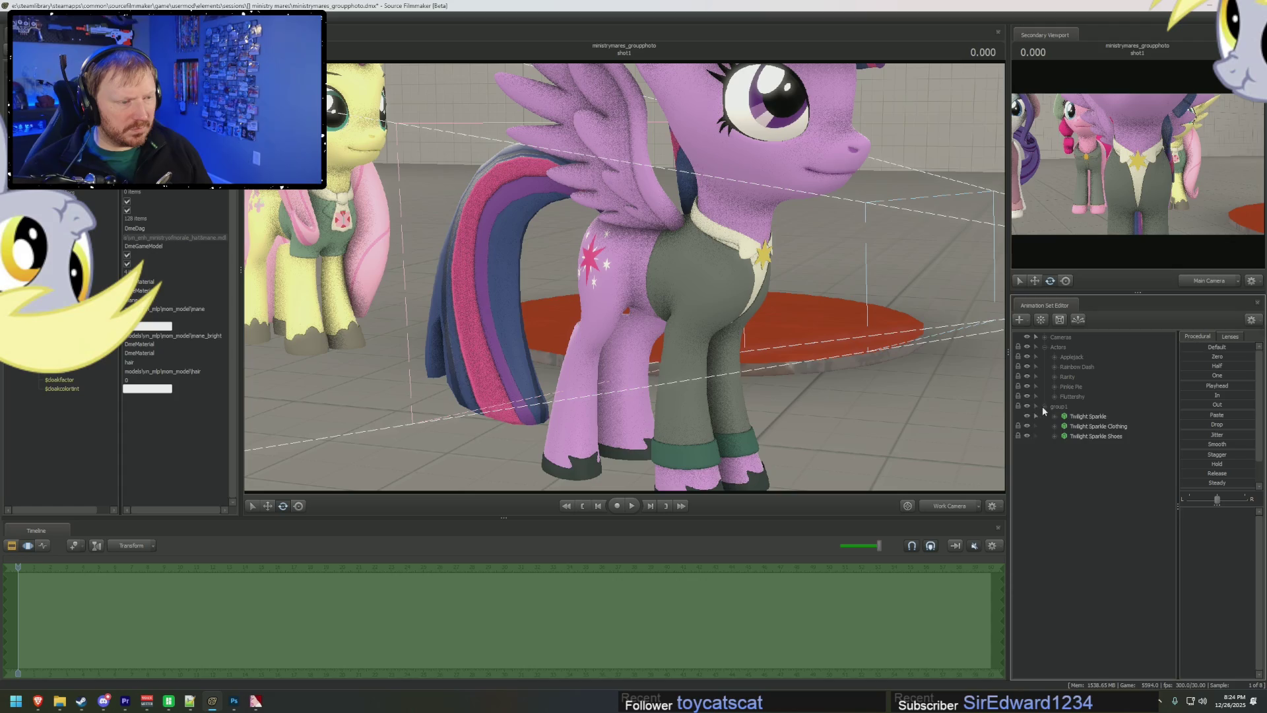
double_click(1059, 407)
text(Twilight Sparkle)
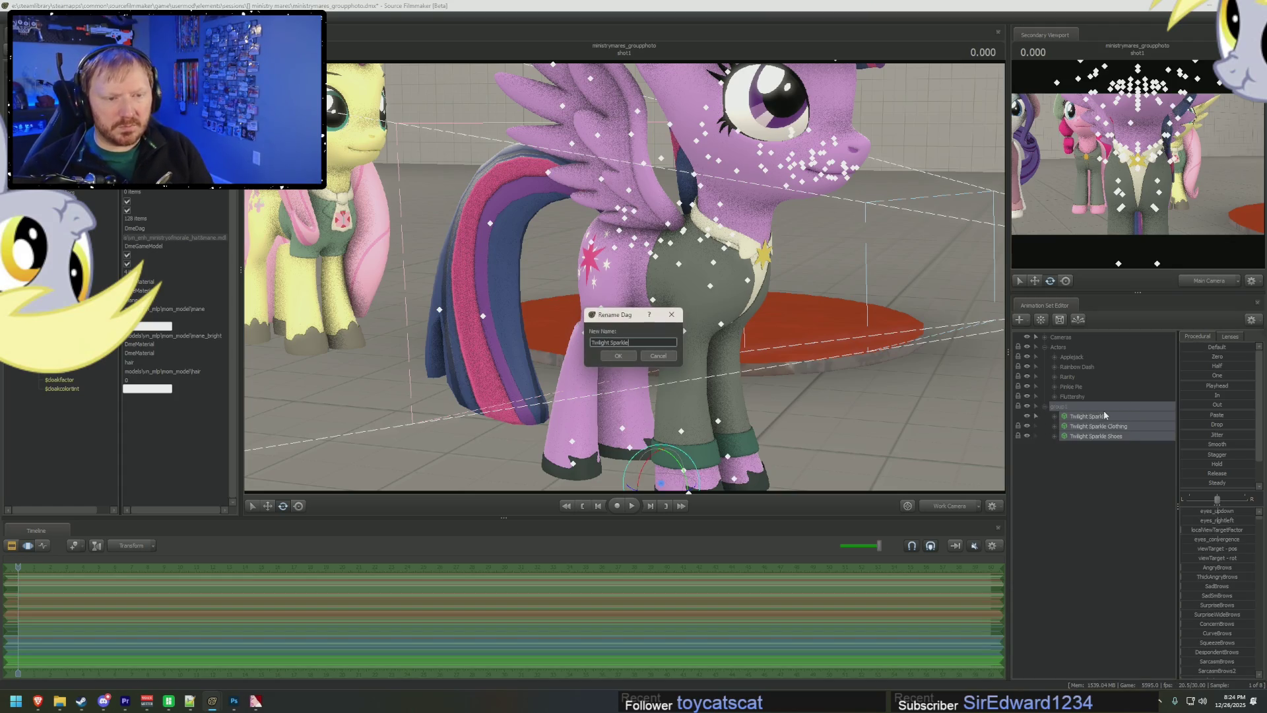
key(Return)
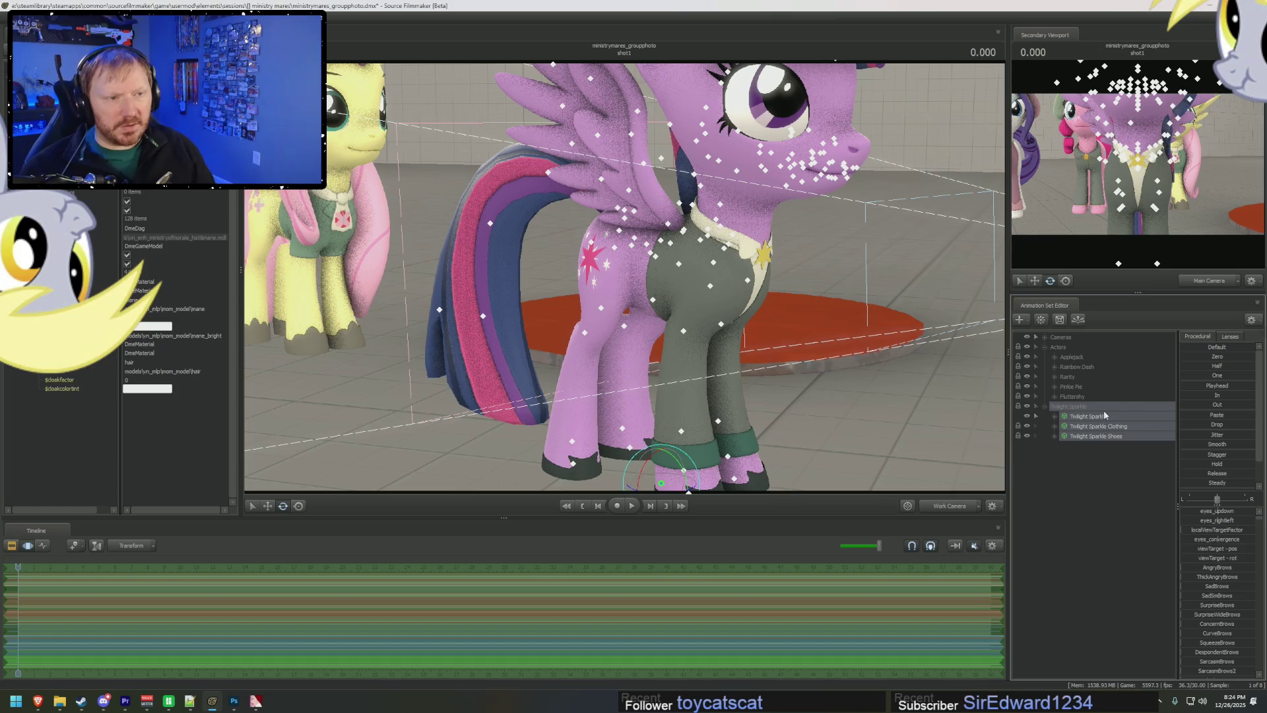
- Drag Twilight's Eyes target to change where she looks
click(1054, 417)
click(1064, 427)
click(1086, 436)
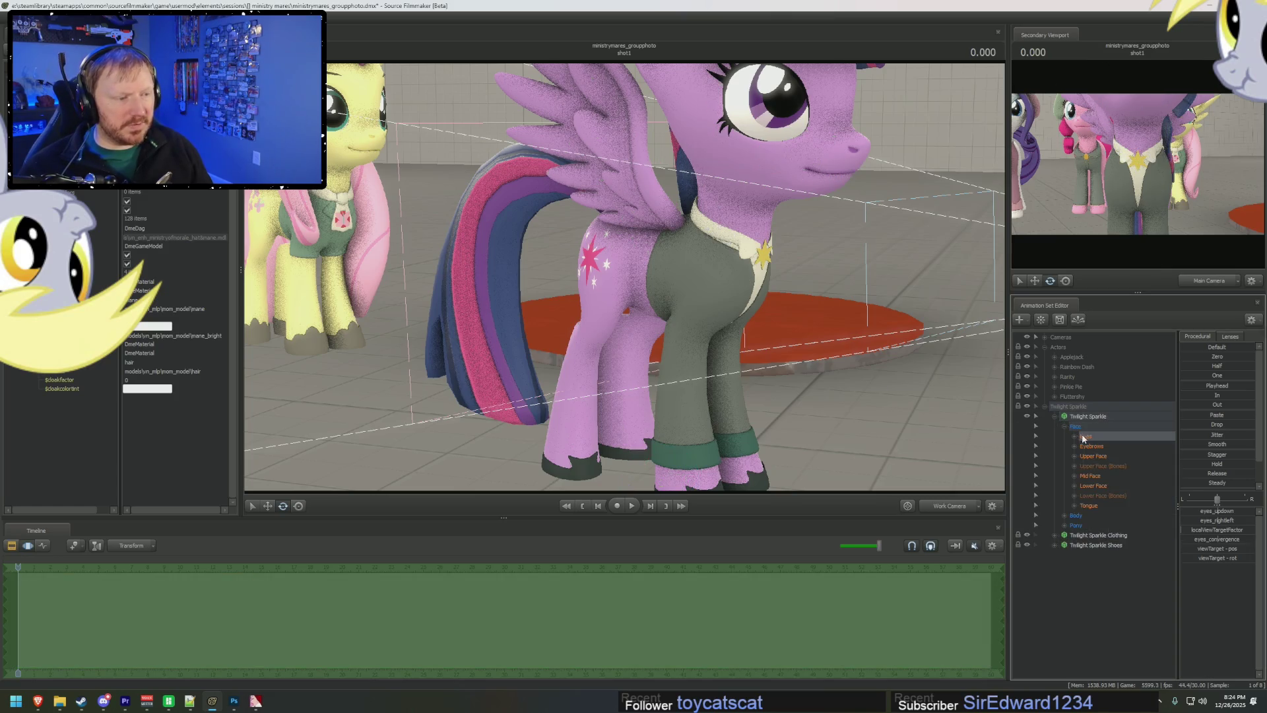
scroll(665, 238, down, 5)
drag(727, 161, 811, 271)
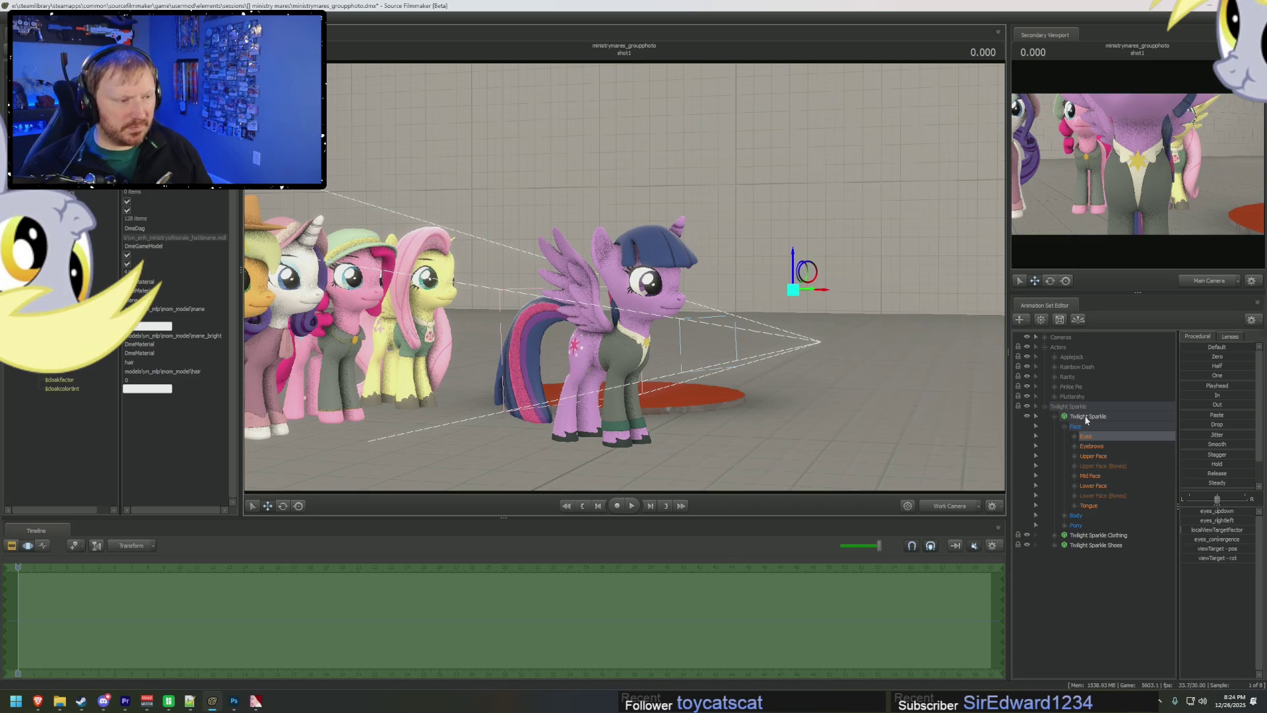
- Set Twilight's right_wing body group to <none>
right_click(1087, 418)
mouse_move(1122, 555)
mouse_move(1193, 615)
click(1148, 634)
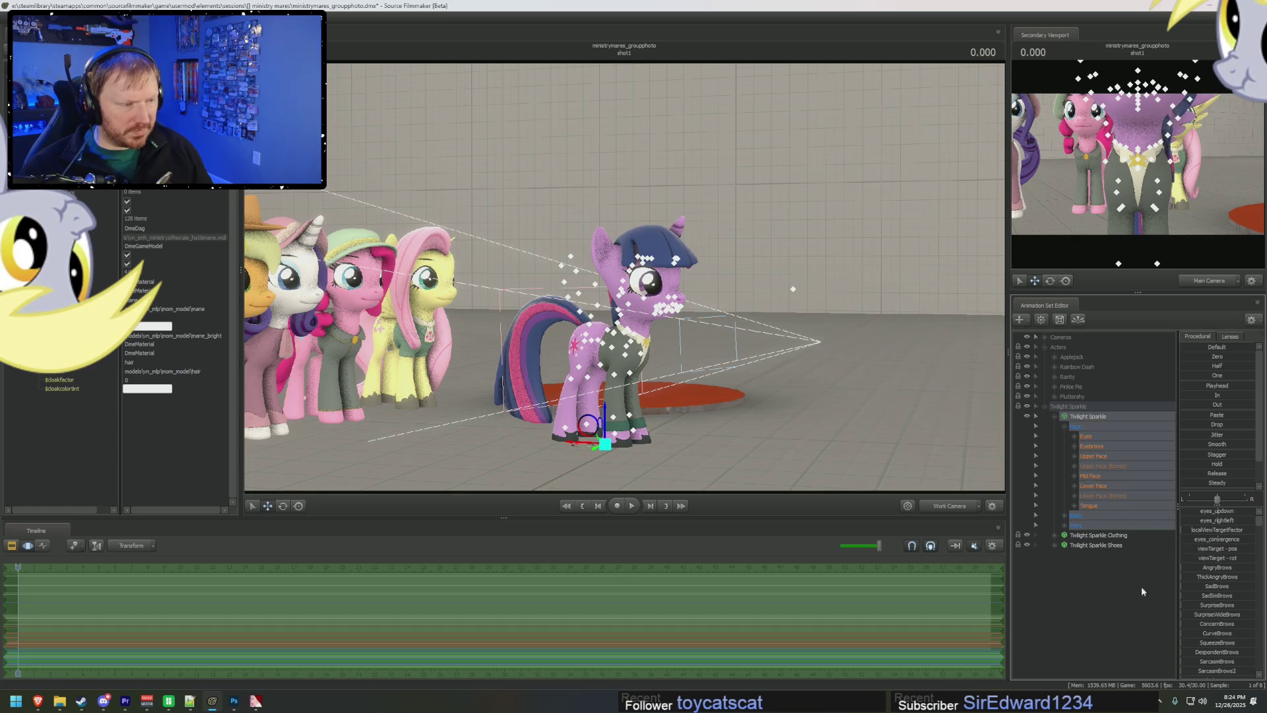
- Set Twilight Sparkle's left_wing body group to <none> to remove her left wing
right_click(1094, 423)
mouse_move(1122, 555)
mouse_move(1207, 626)
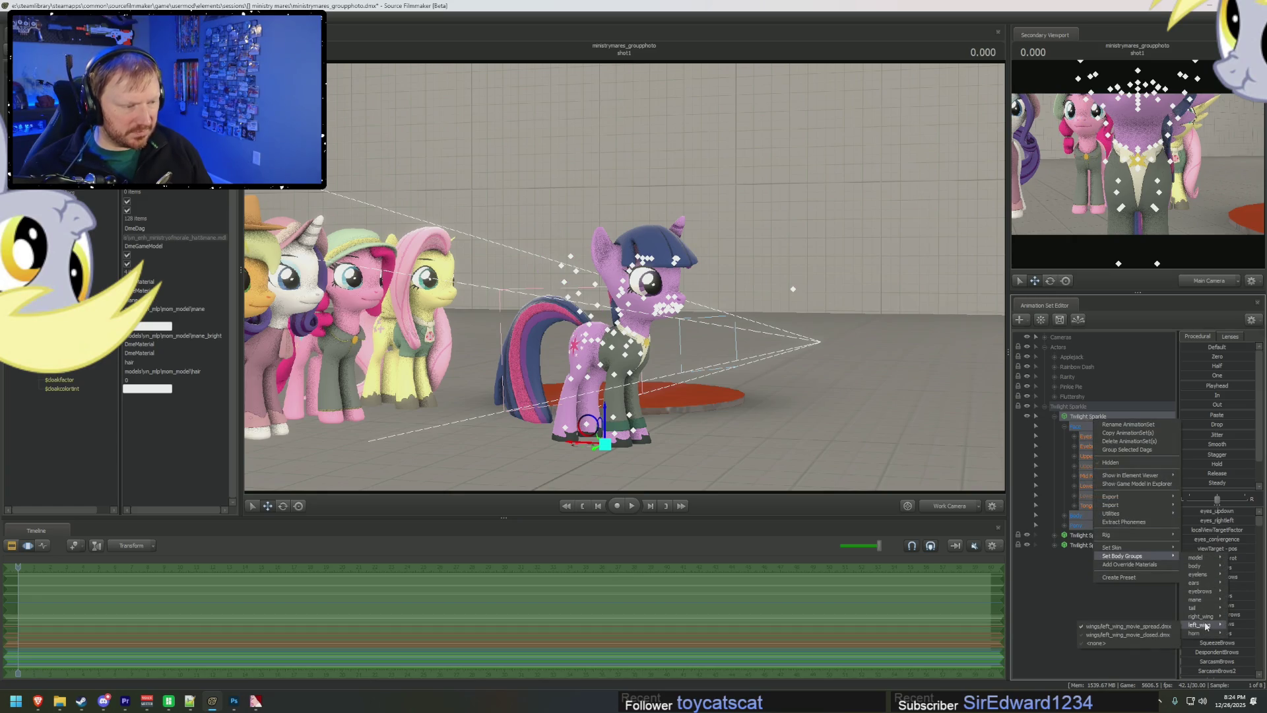
click(1096, 643)
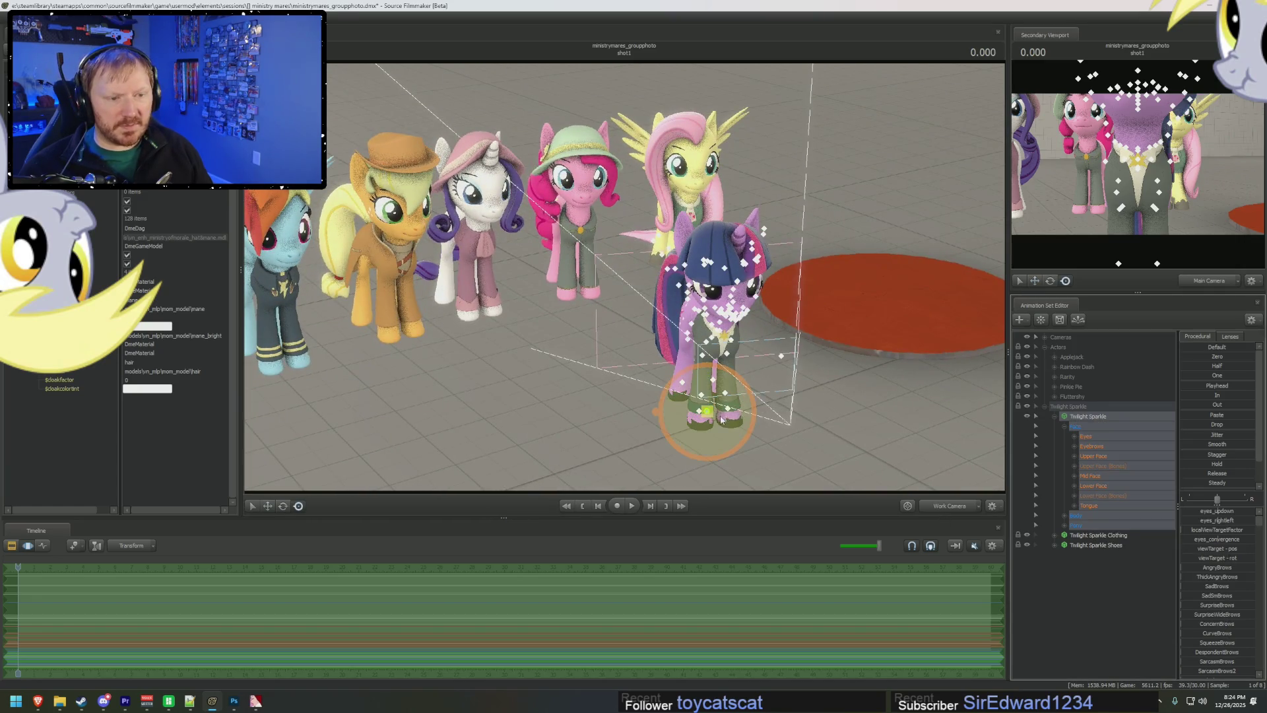
- Drag Twilight into the lineup beside Fluttershy, check the group up close, then collapse her animation set
drag(722, 419, 786, 254)
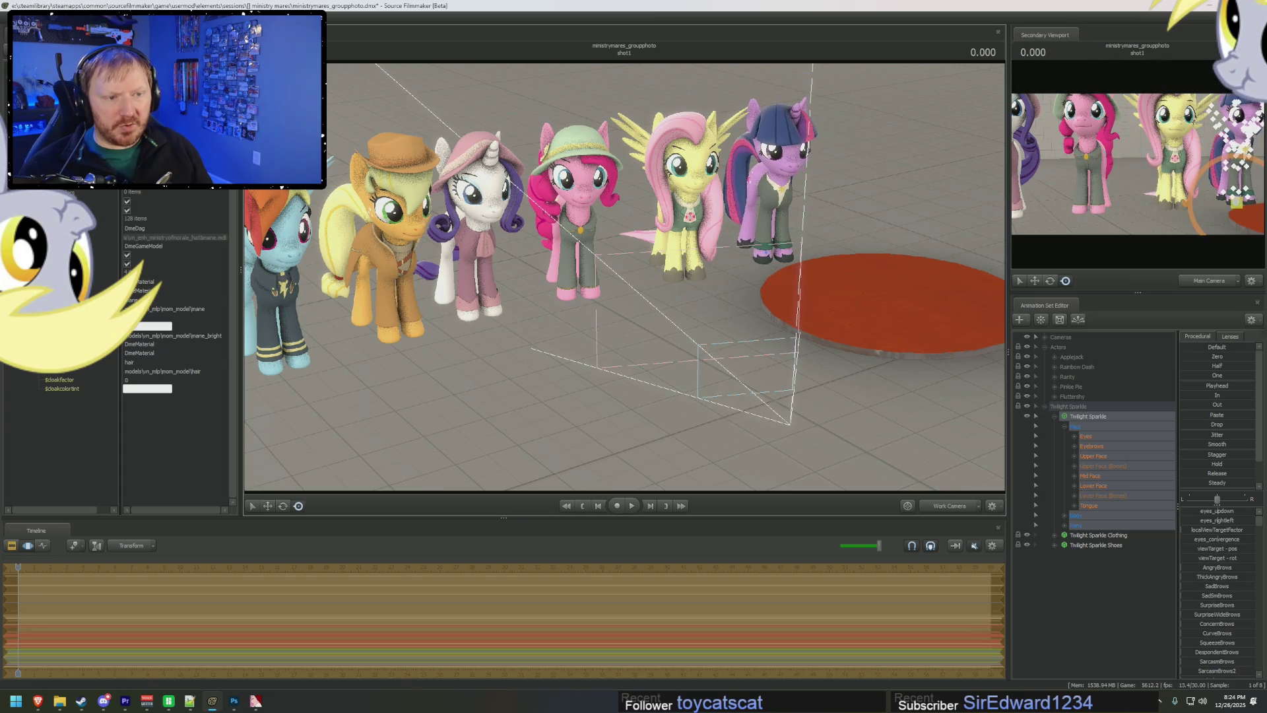
middle_drag(770, 238, 821, 264)
right_drag(822, 264, 817, 227)
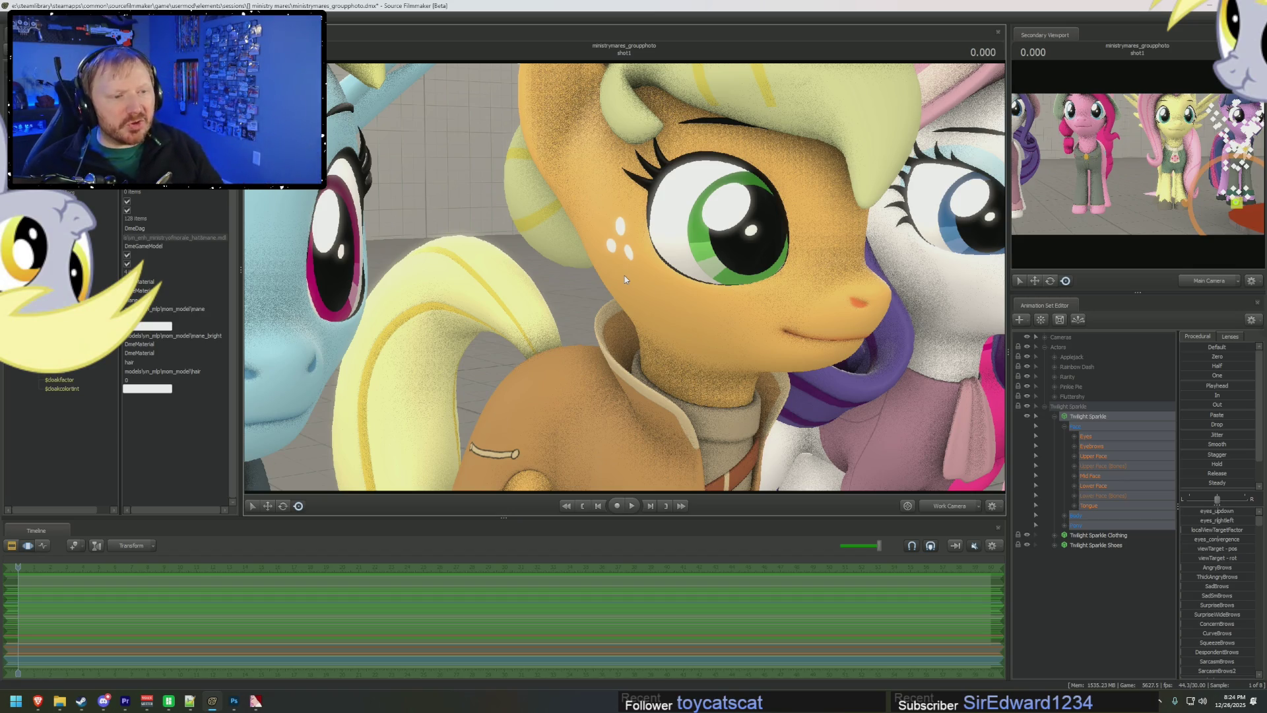
drag(624, 275, 766, 187)
drag(666, 239, 666, 239)
drag(418, 319, 418, 319)
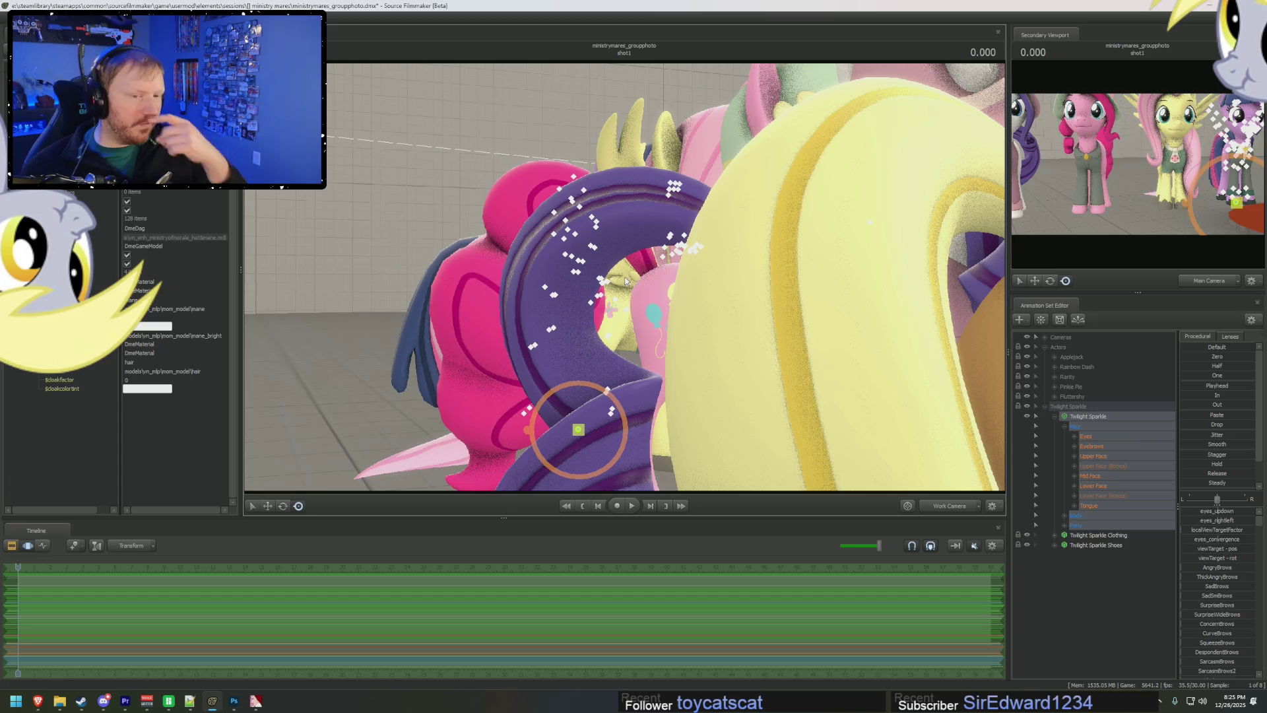
drag(721, 272, 721, 272)
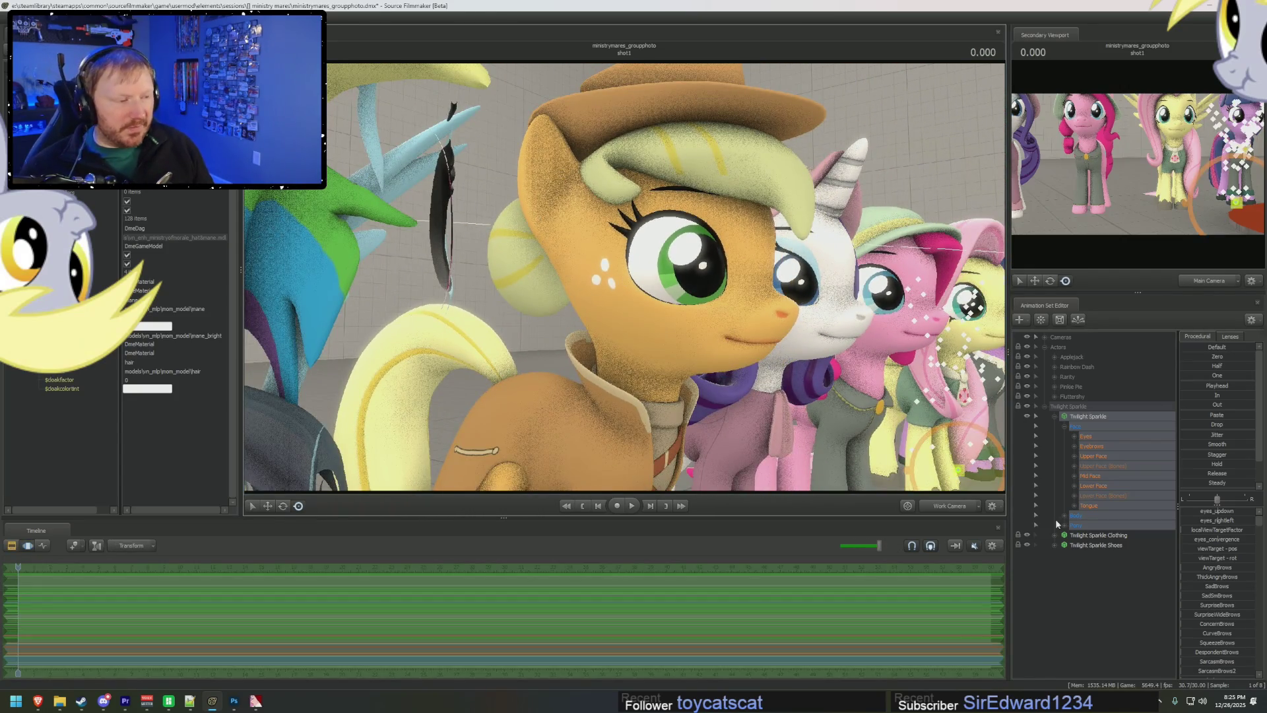
click(1051, 414)
click(1037, 406)
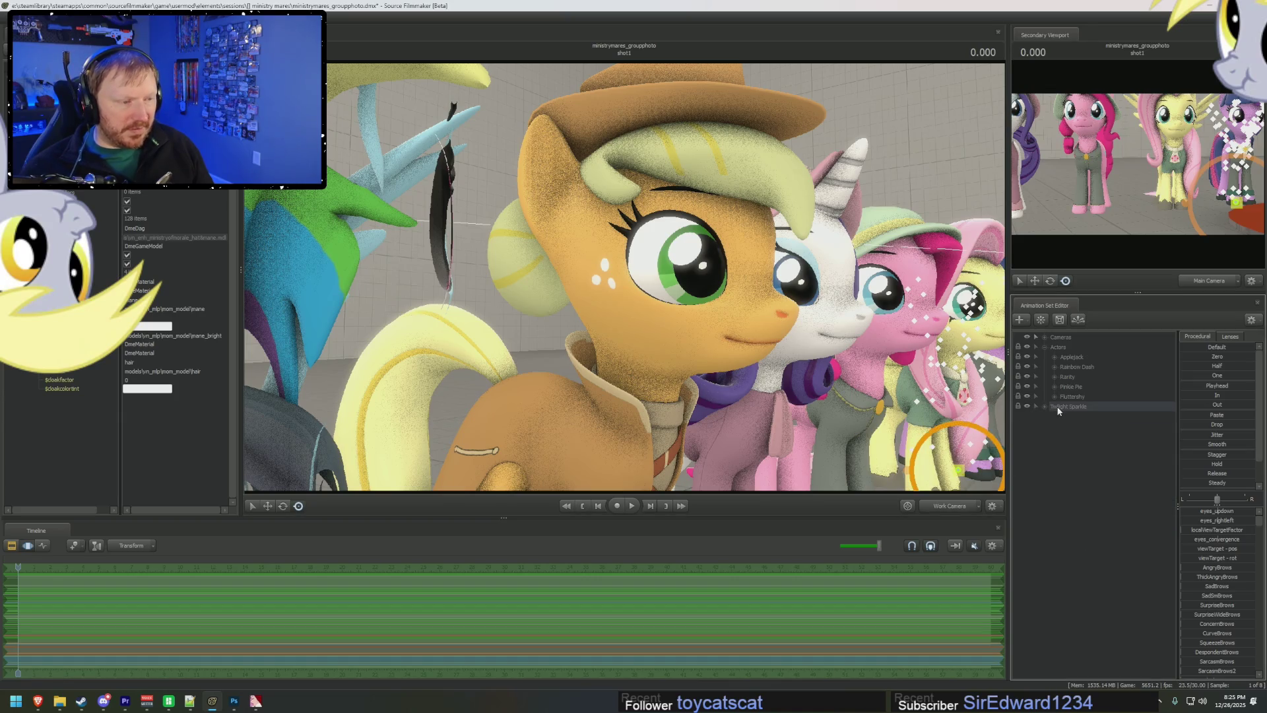
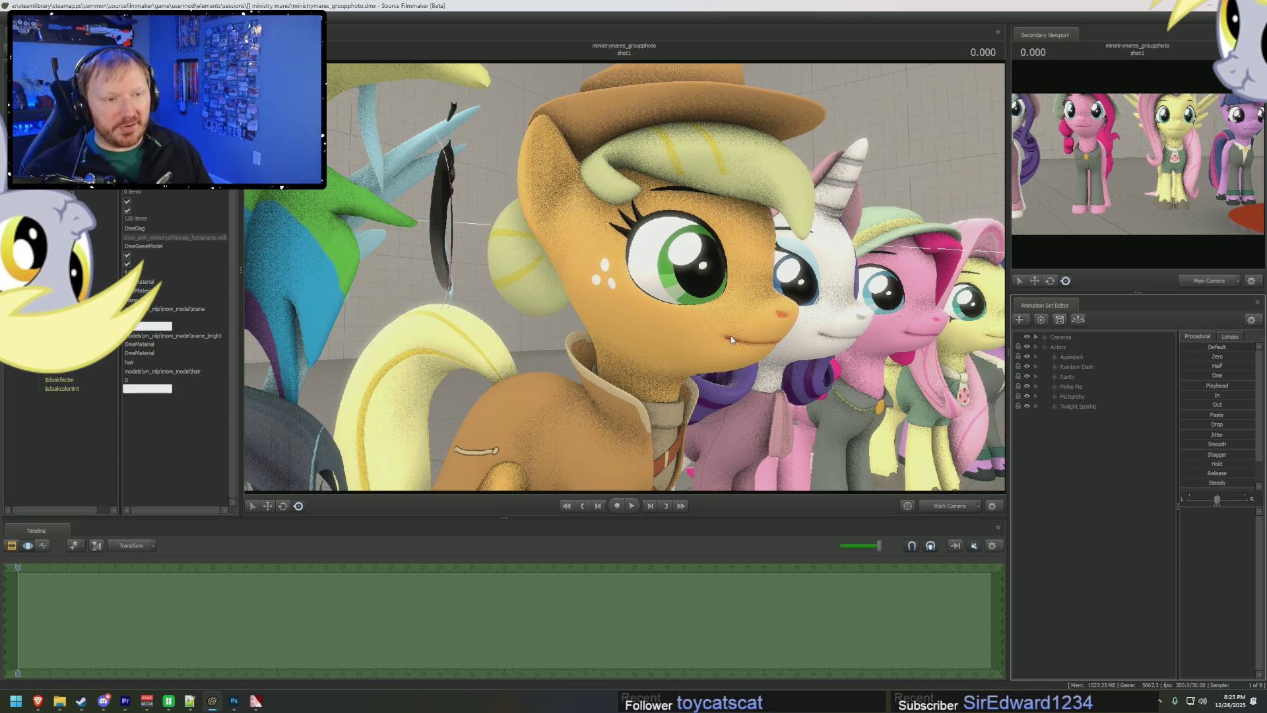
- Add override materials to Applejack's model in the Animation Set Editor, then bring up File Explorer
drag(699, 339, 700, 339)
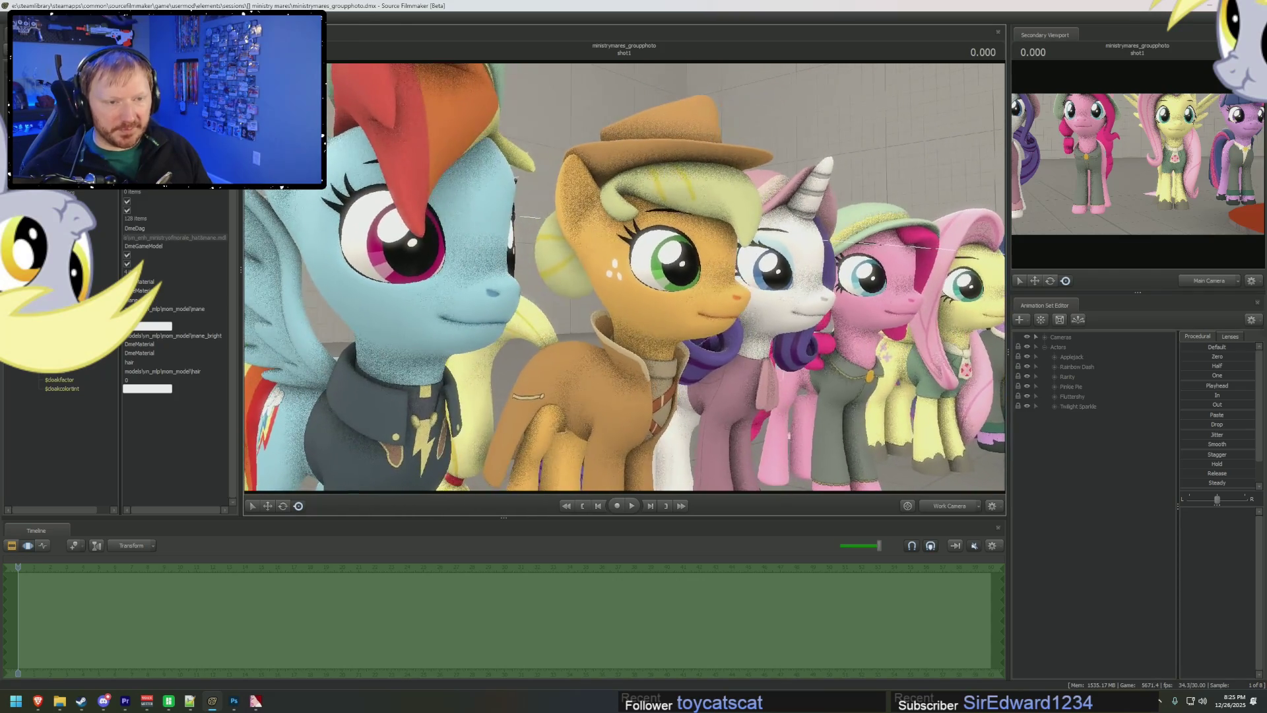
click(1054, 356)
click(1078, 367)
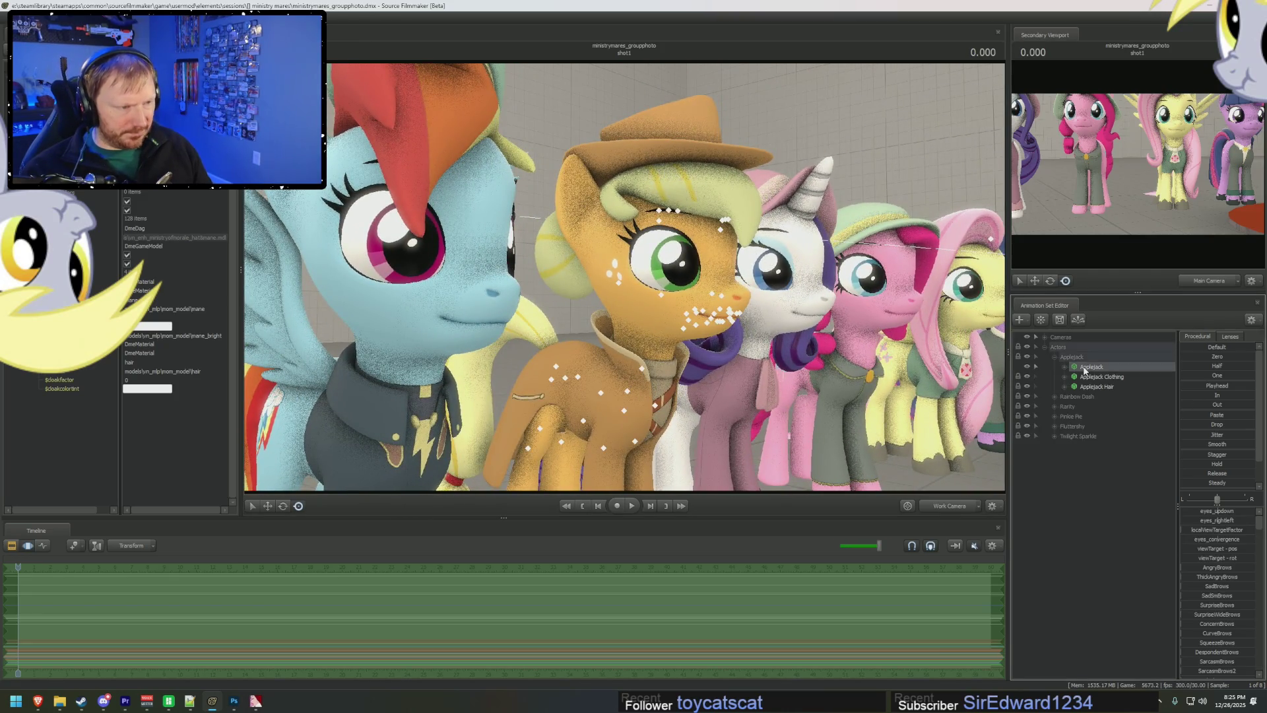
right_click(1085, 368)
click(1119, 513)
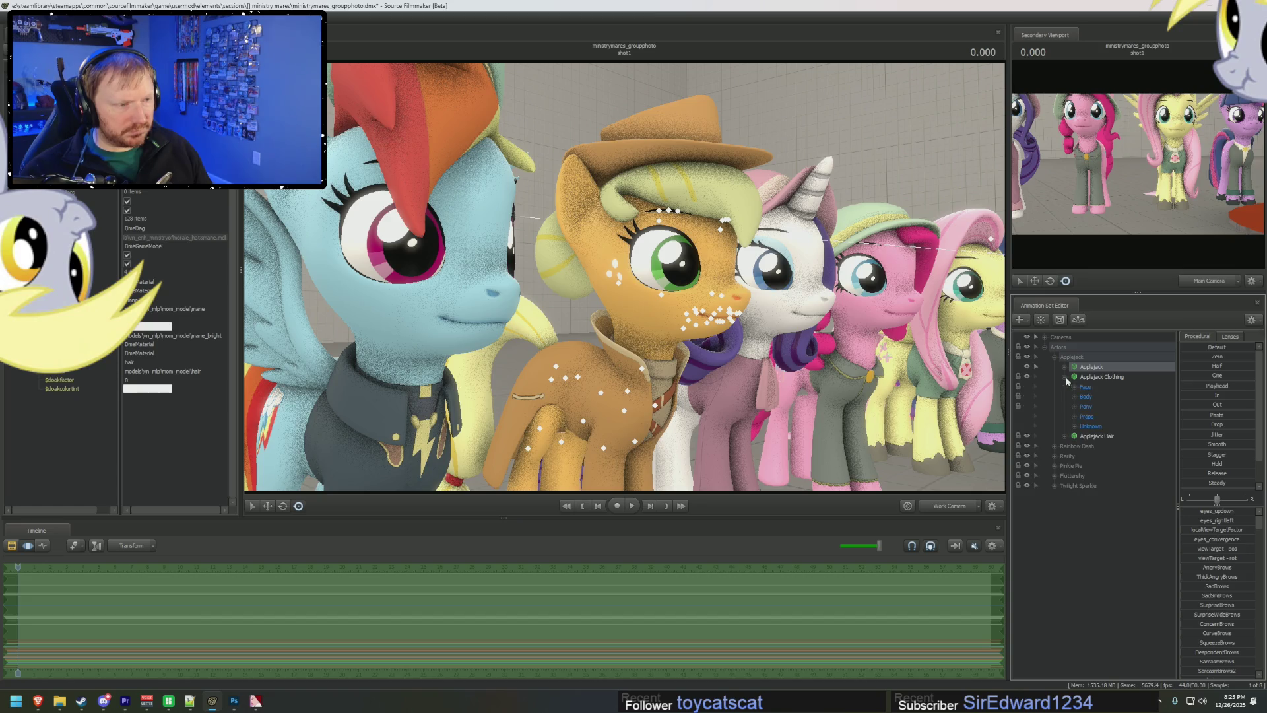
click(1064, 368)
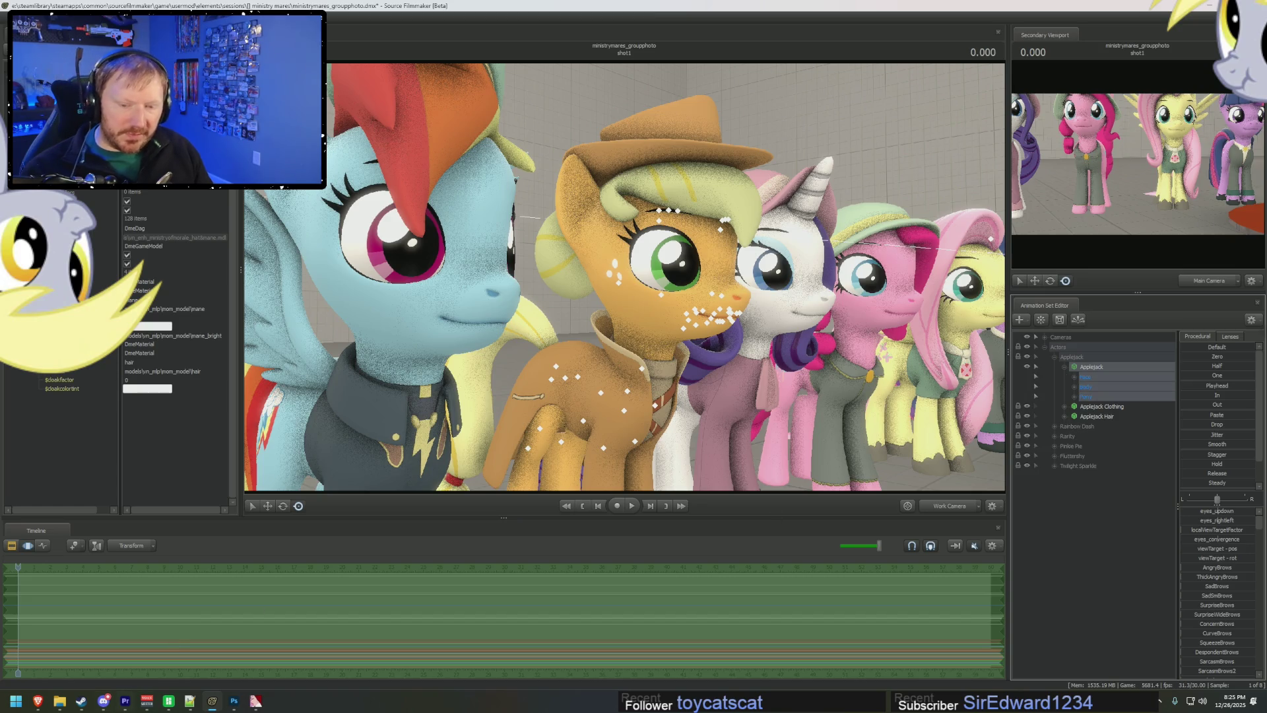
click(59, 702)
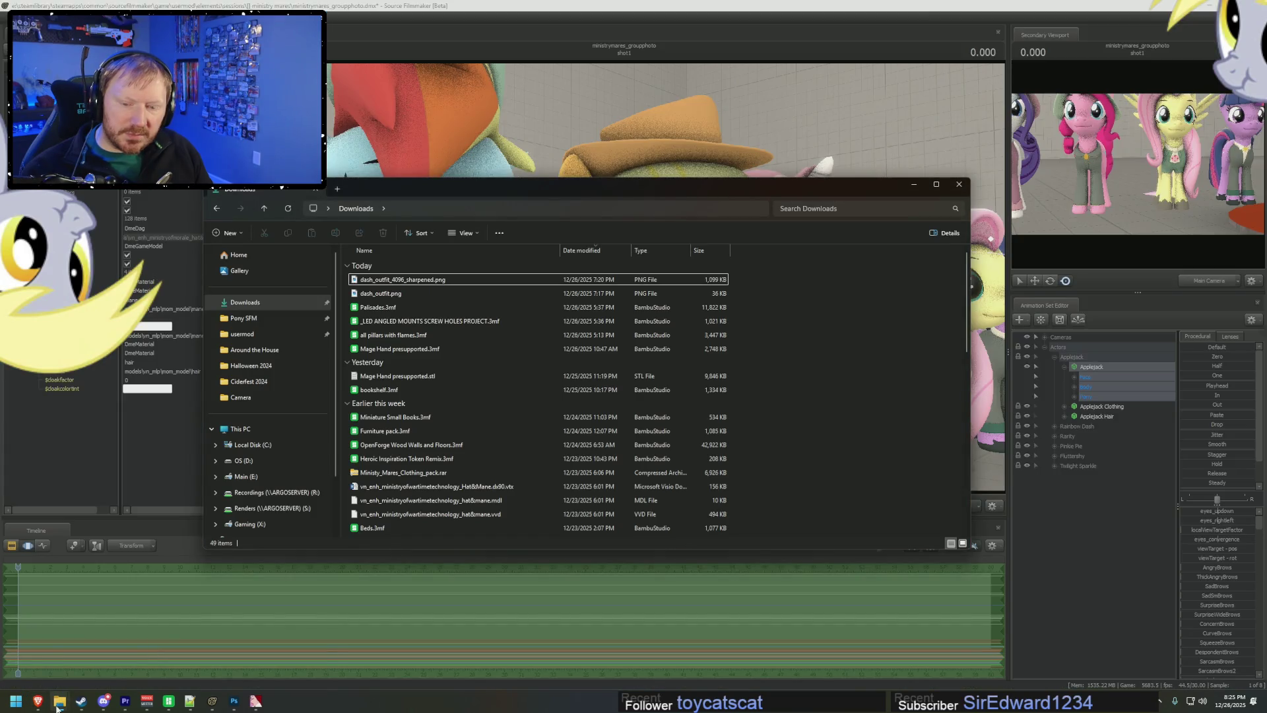
- Go up to the VA_mlp folder and open the AppleJack texture folder
mouse_move(59, 702)
click(241, 650)
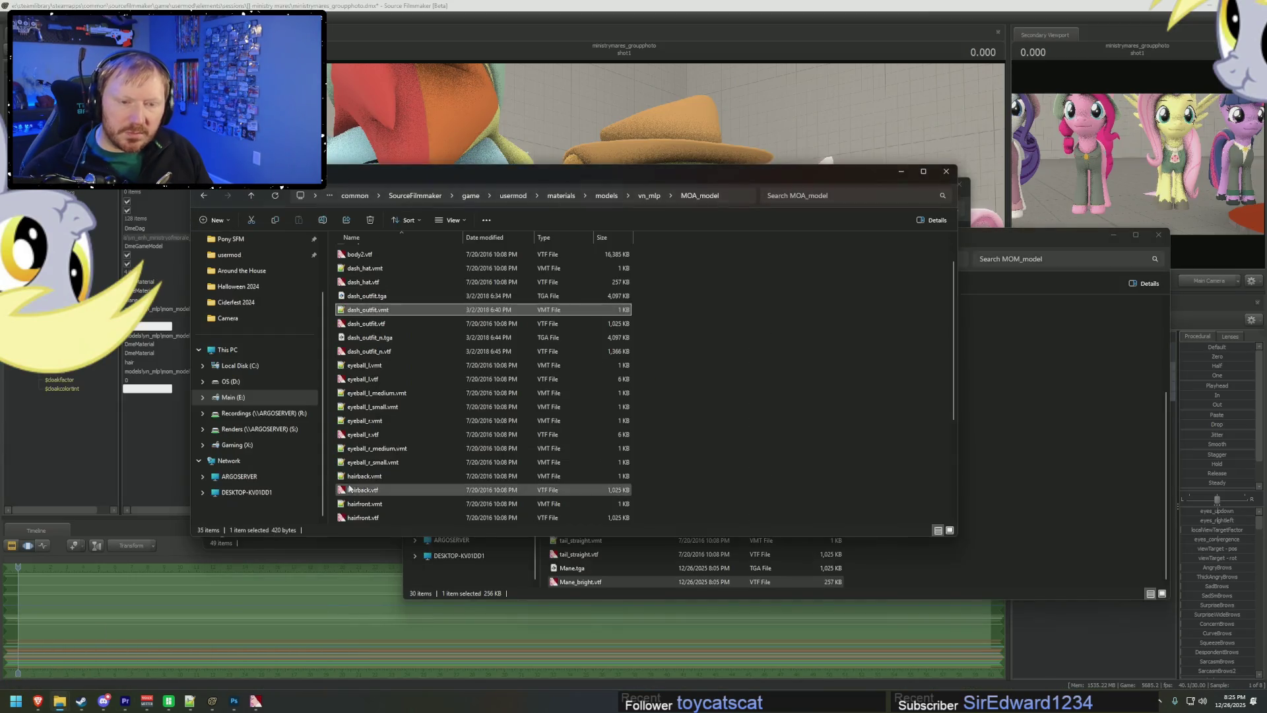
click(1025, 344)
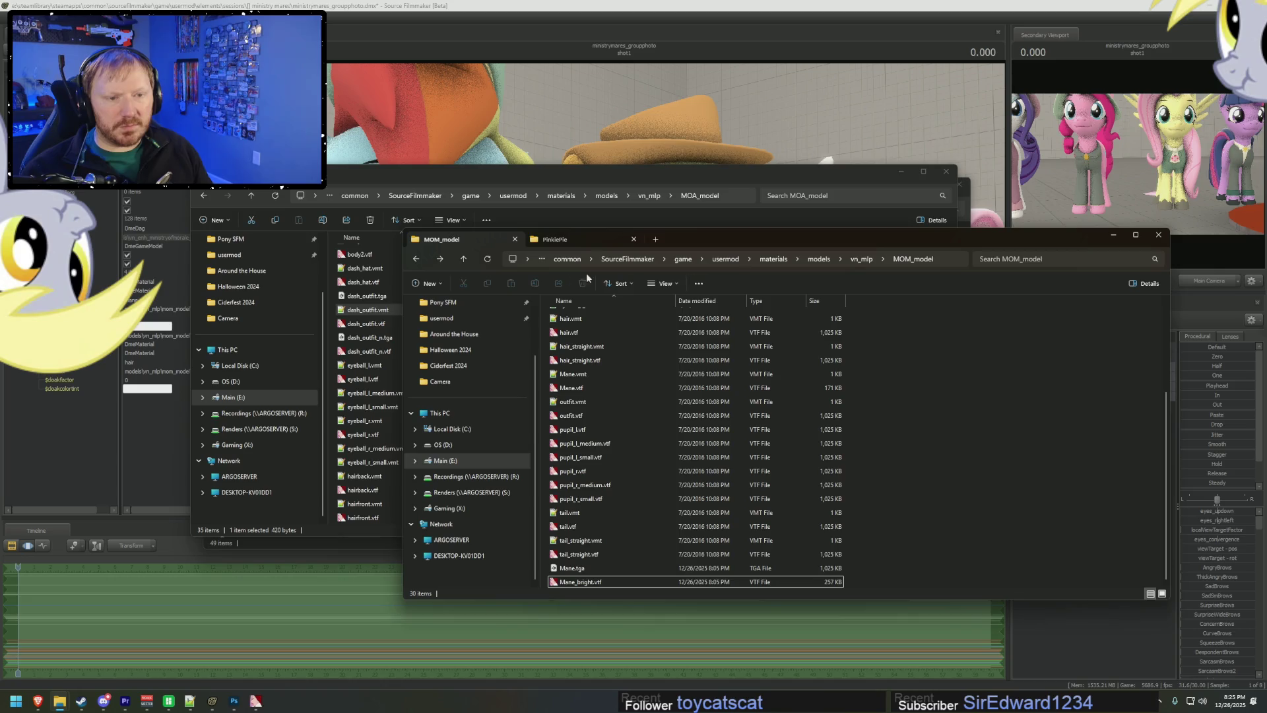
click(553, 239)
click(918, 263)
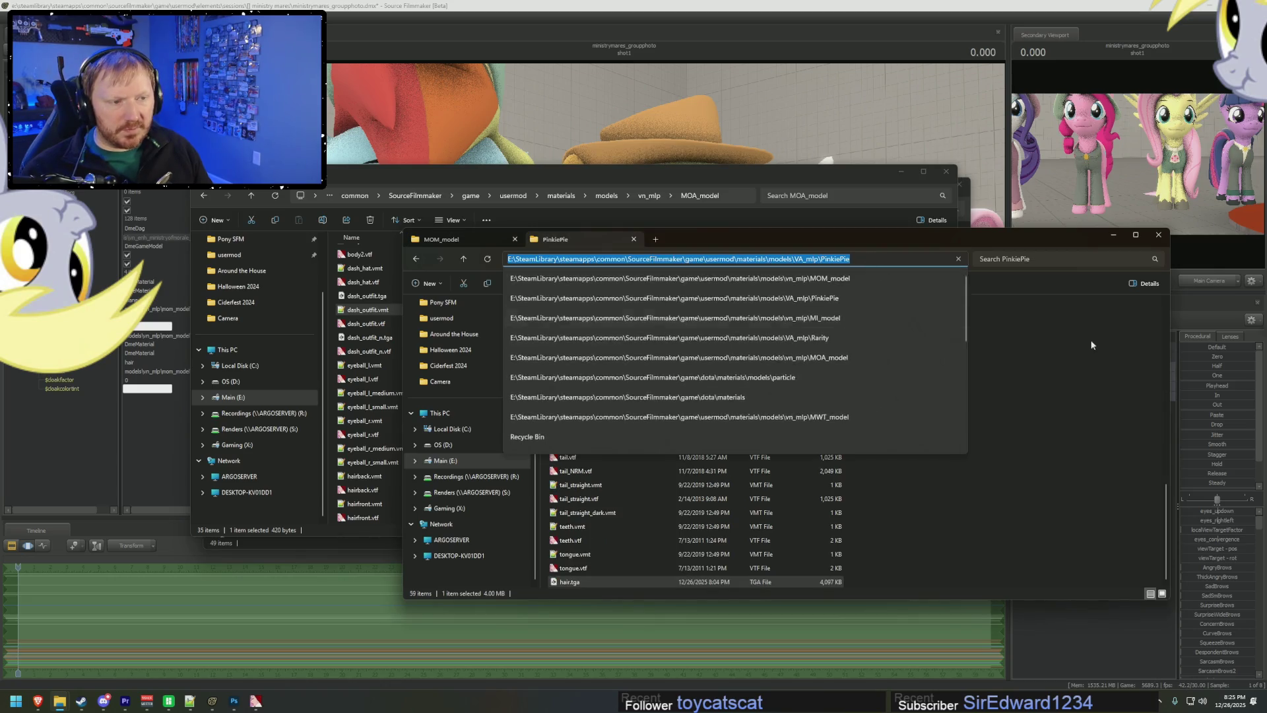
click(997, 346)
click(858, 259)
click(587, 317)
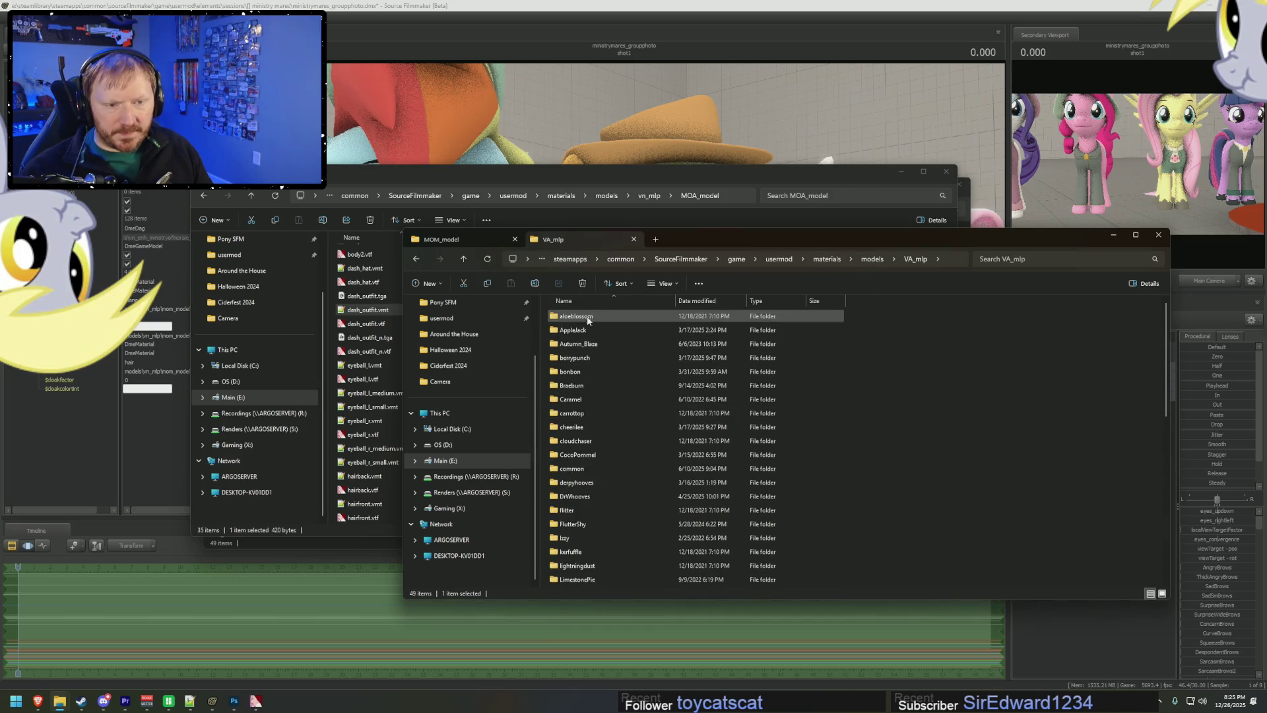
double_click(573, 330)
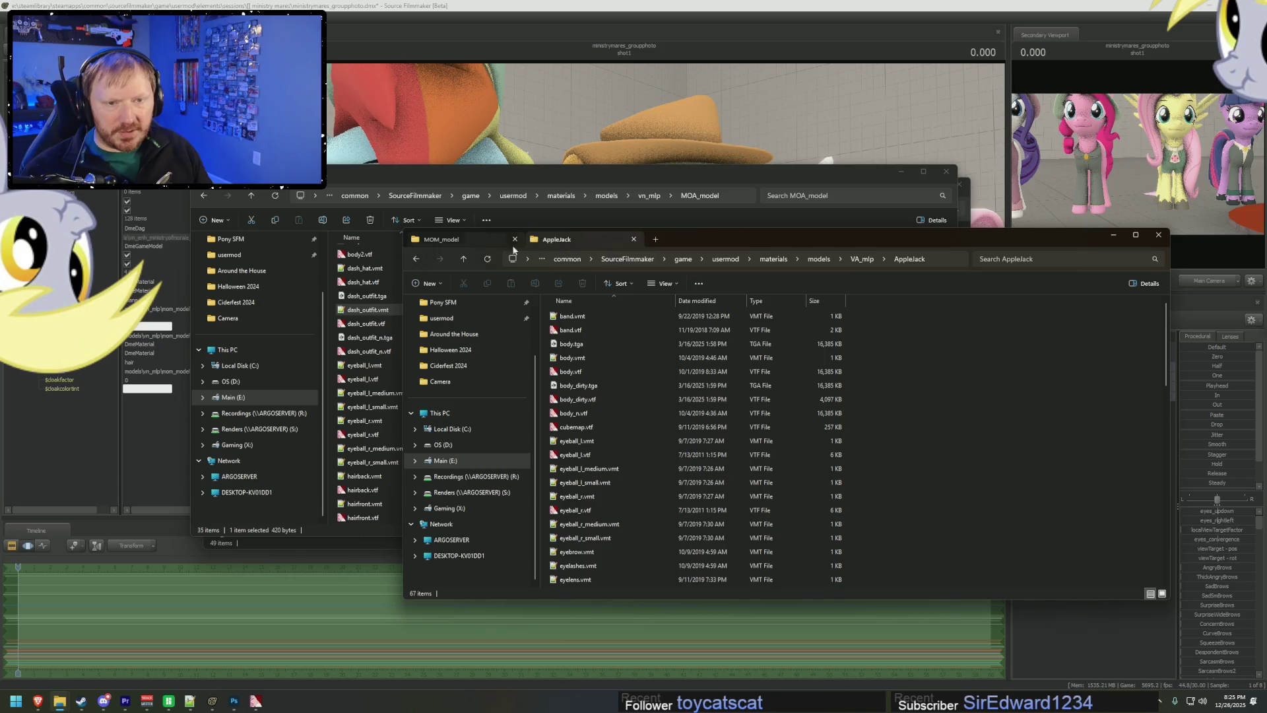
- Go up to vn_mlp, enter MWT_model, and open Mane.vtf in VTFEdit
click(466, 240)
click(855, 258)
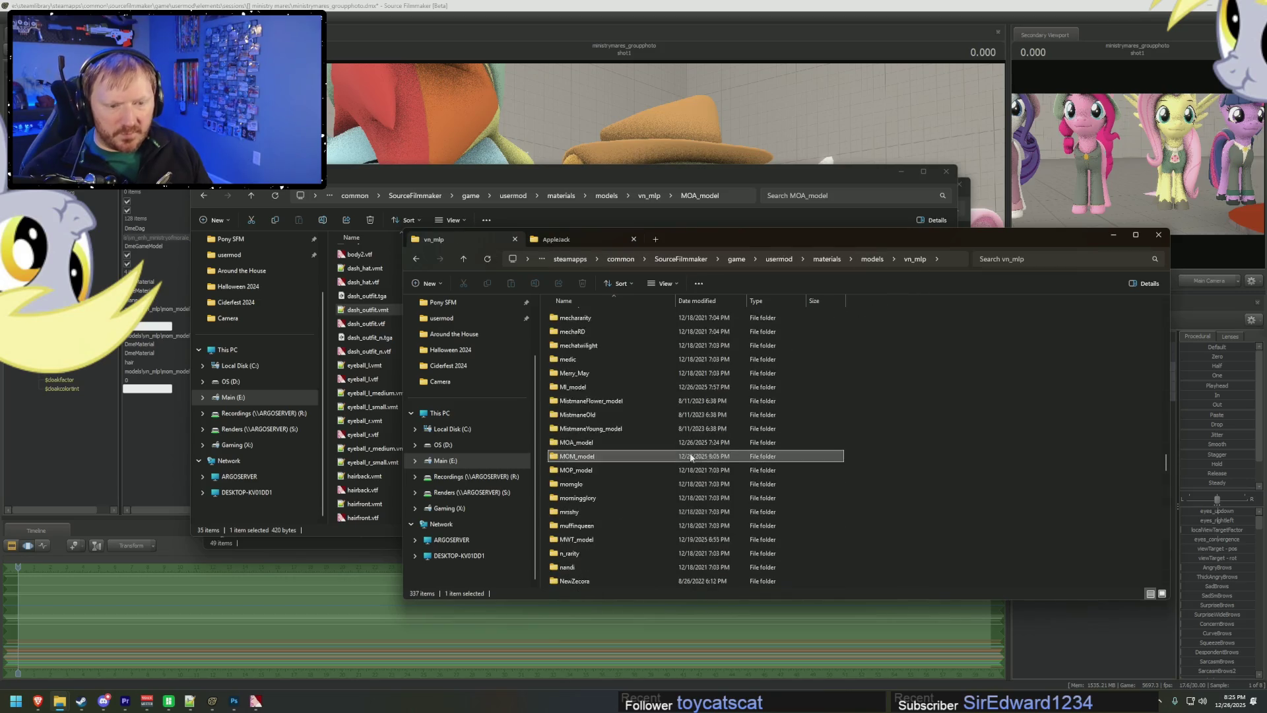
scroll(561, 535, down, 1)
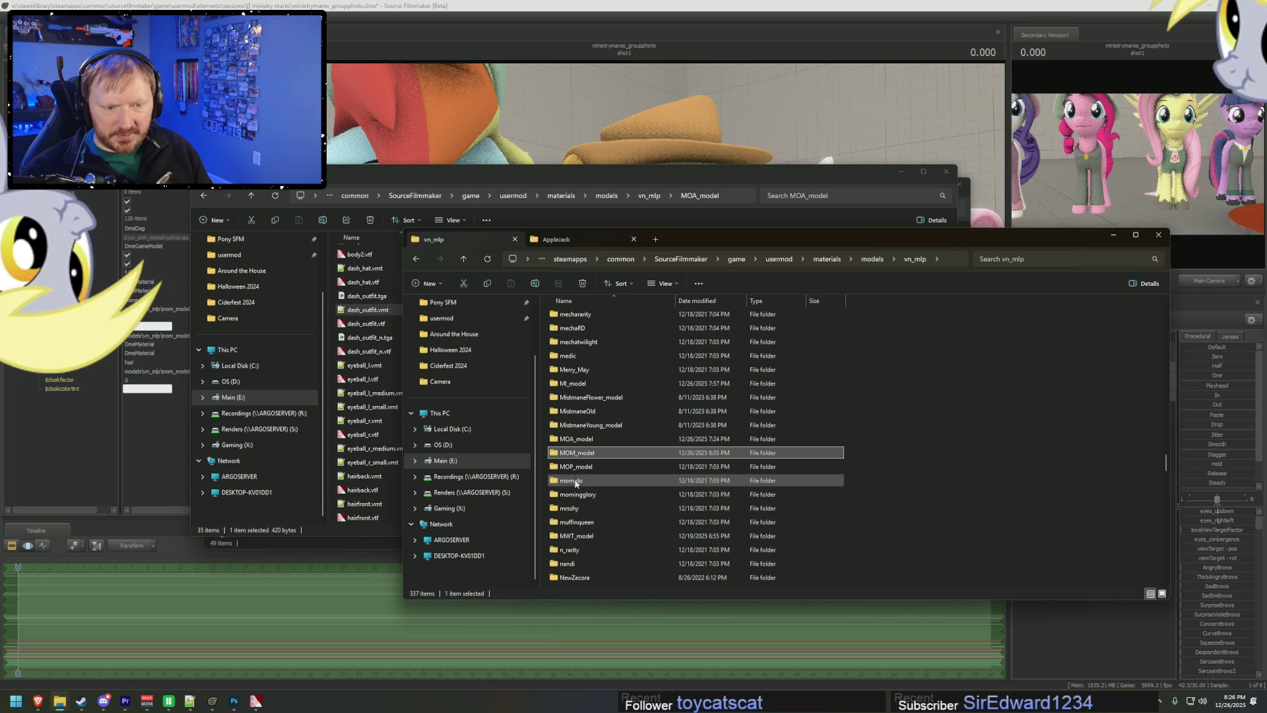
double_click(573, 536)
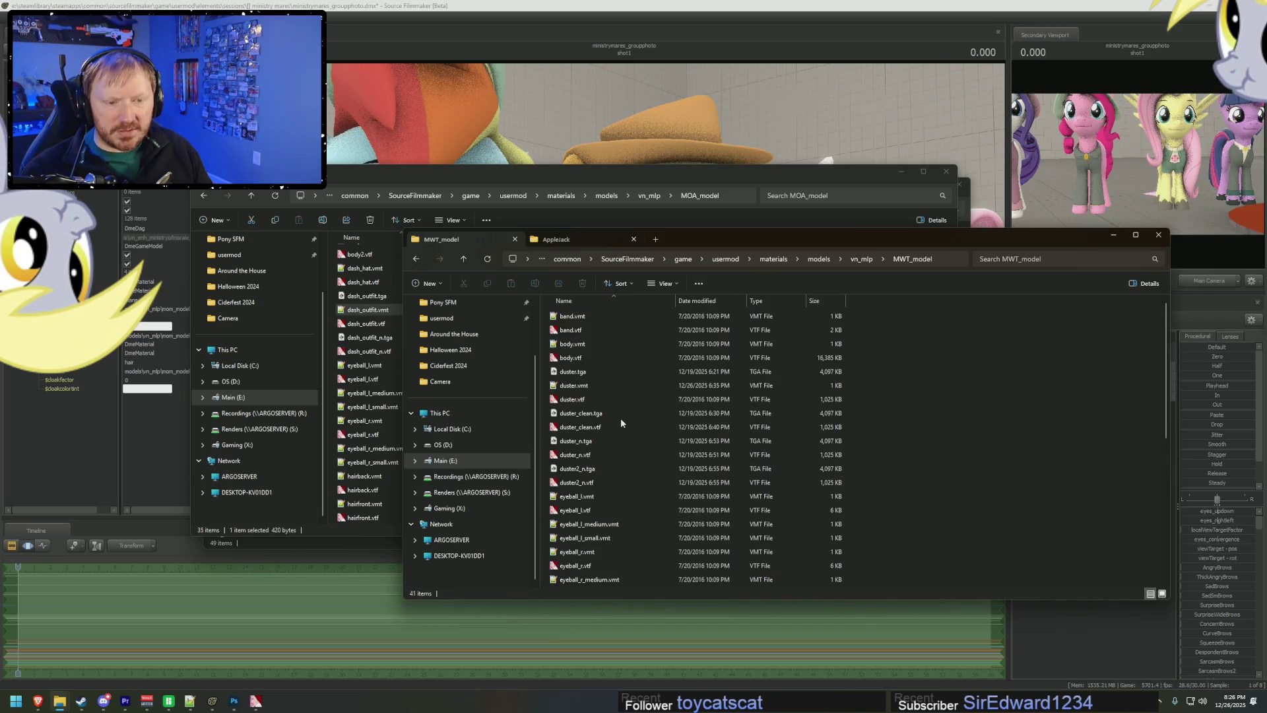
scroll(604, 420, down, 5)
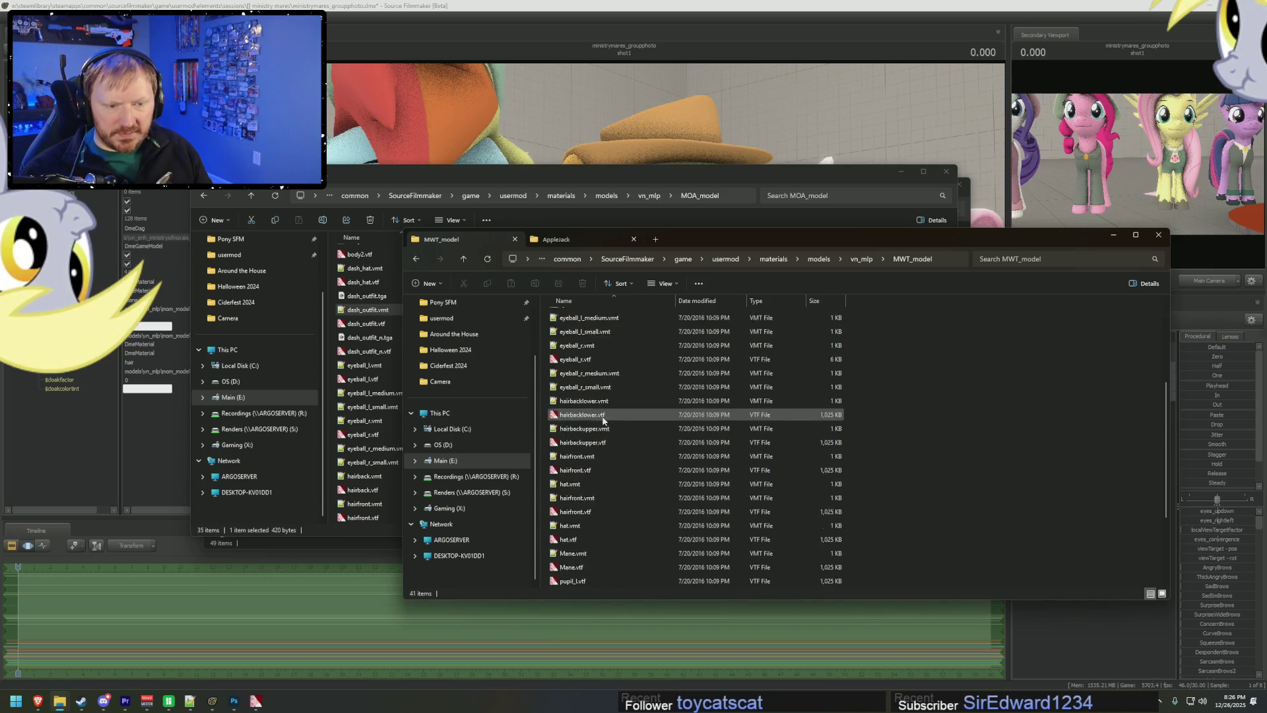
click(575, 471)
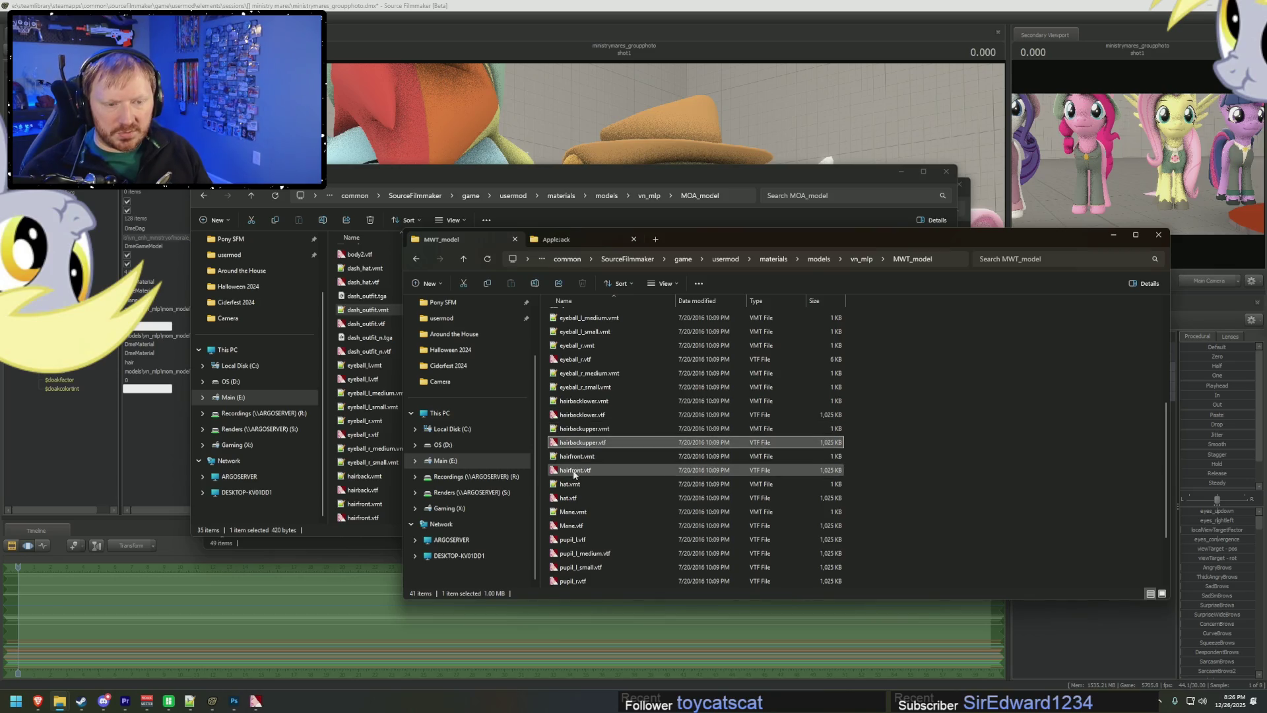
double_click(572, 526)
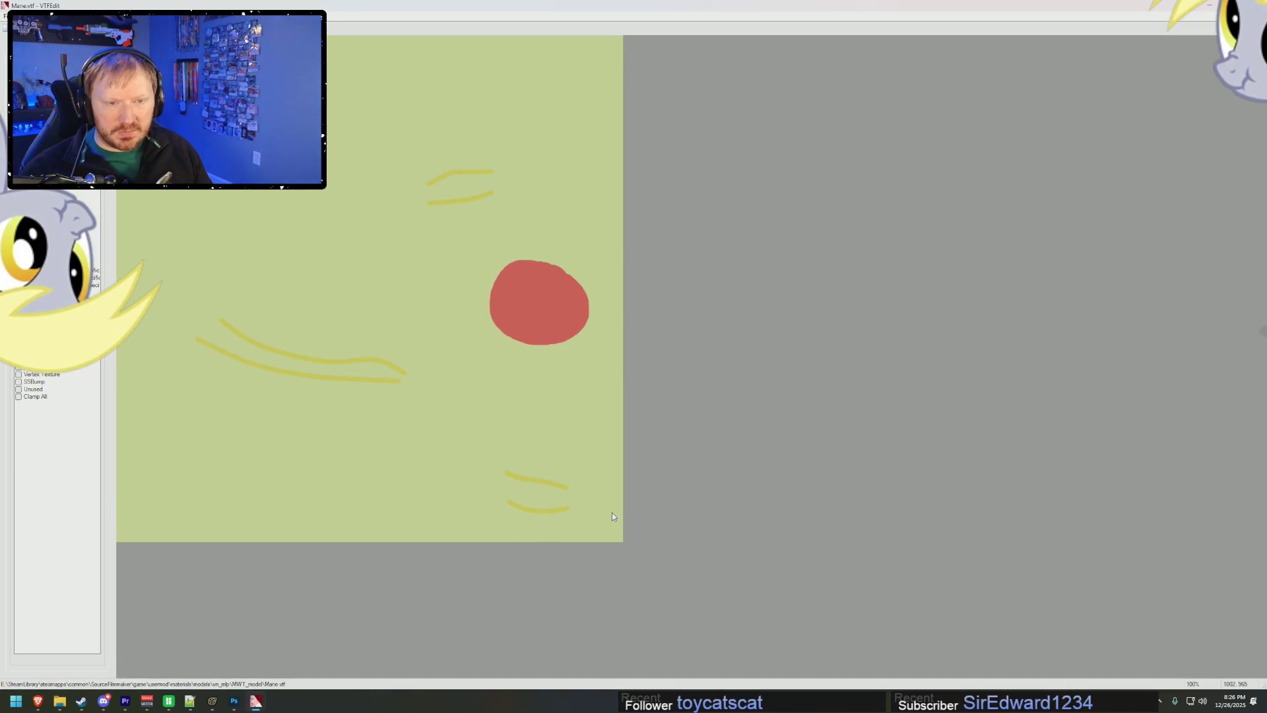
- Check Applejack's hair in Source Filmmaker and grab the MWT_model folder path
key(alt+Tab)
key(alt+Tab)
key(alt+Tab)
key(alt+Tab)
key(alt+Tab)
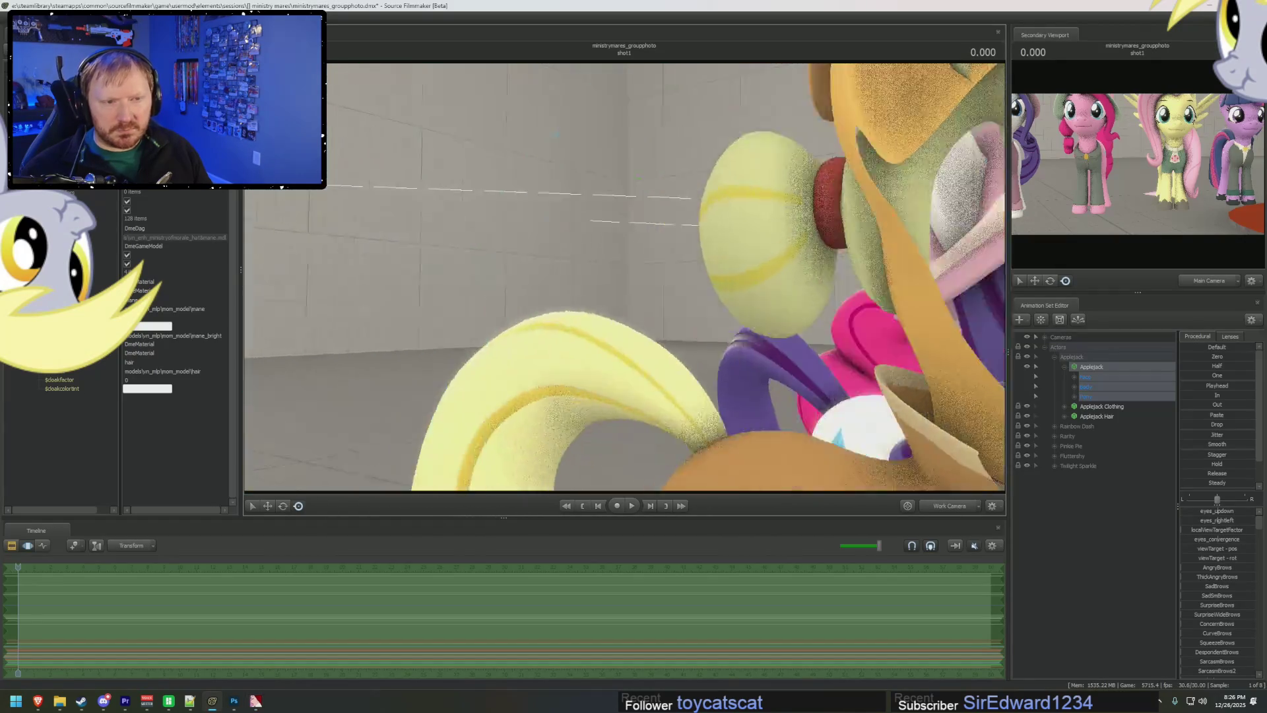
mouse_move(624, 277)
mouse_down()
mouse_move(607, 271)
mouse_move(653, 277)
mouse_move(627, 274)
mouse_up()
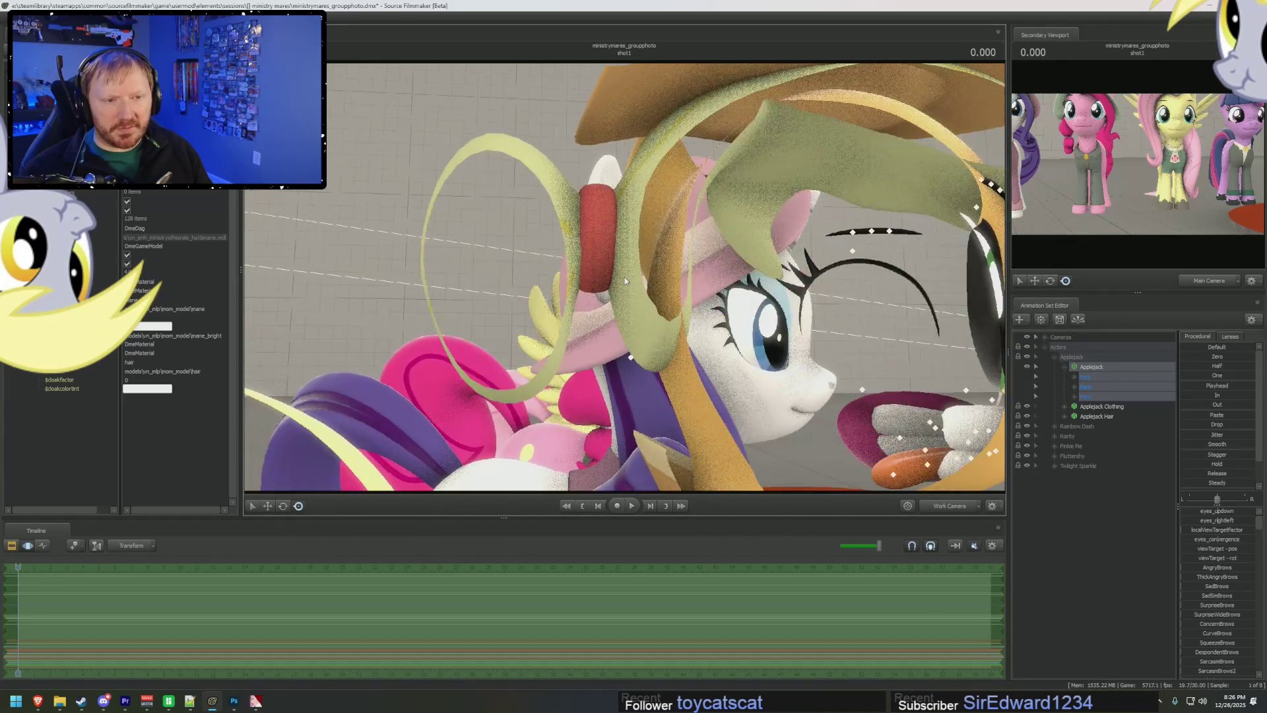
key(alt+Tab)
key(alt+Tab)
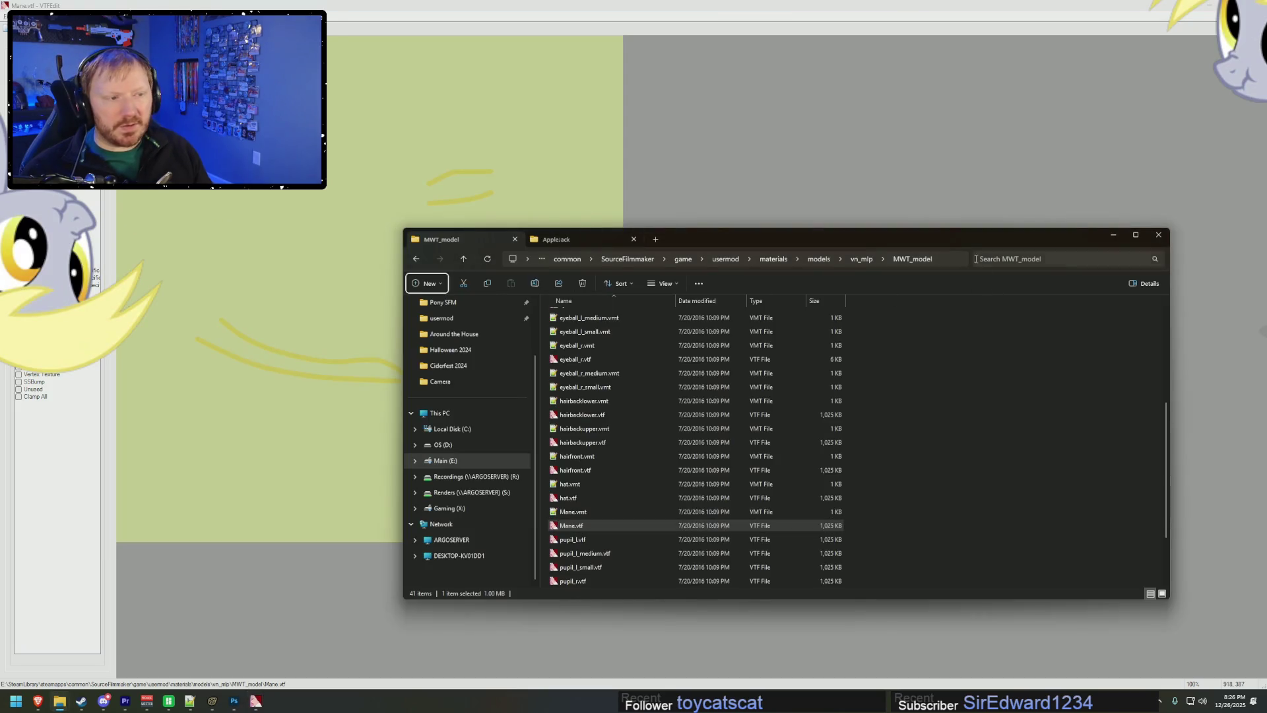
click(937, 259)
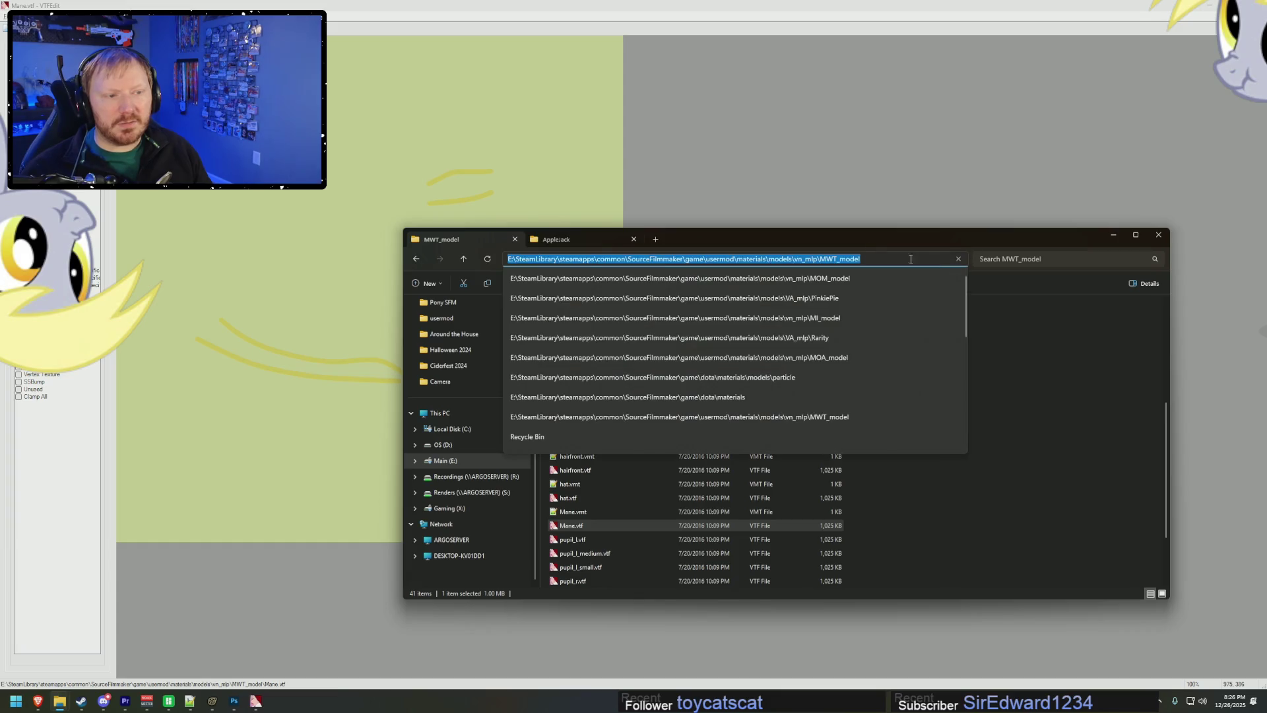
key(alt+Tab)
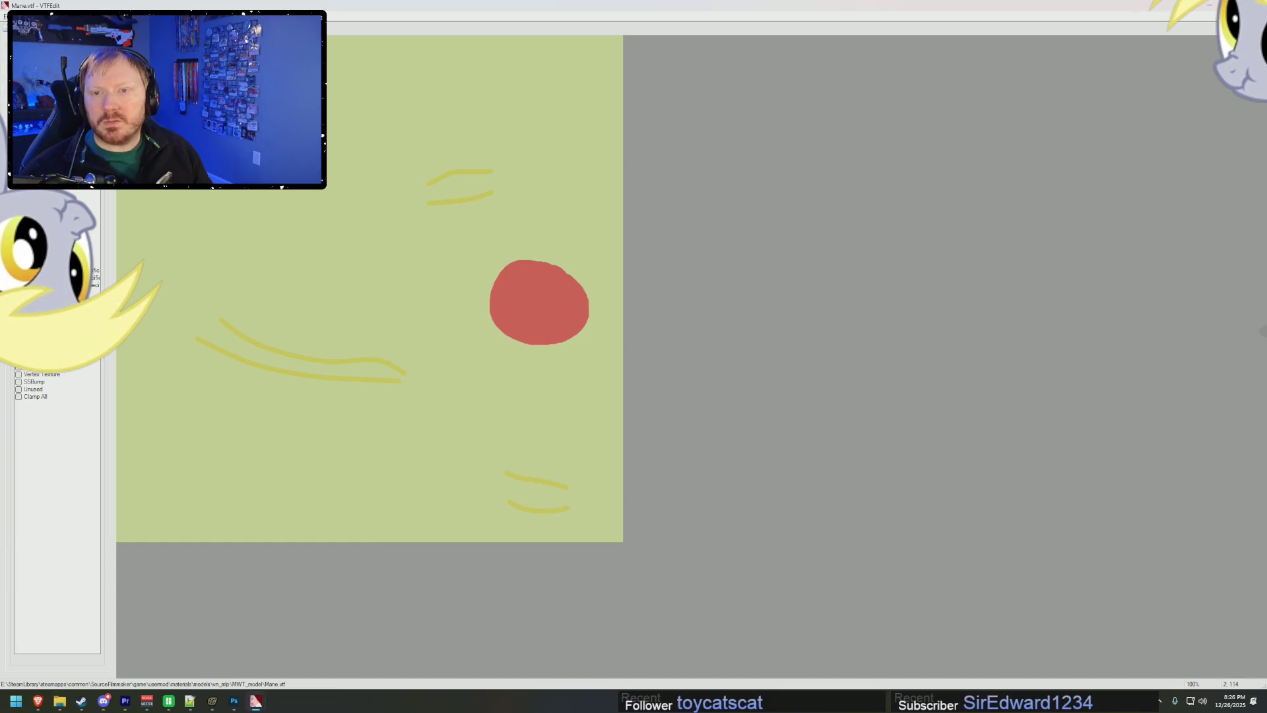
- Export the texture as Mane.tga into the MWT_model folder and open it in Photoshop
key(ctrl+e)
click(550, 22)
key(Return)
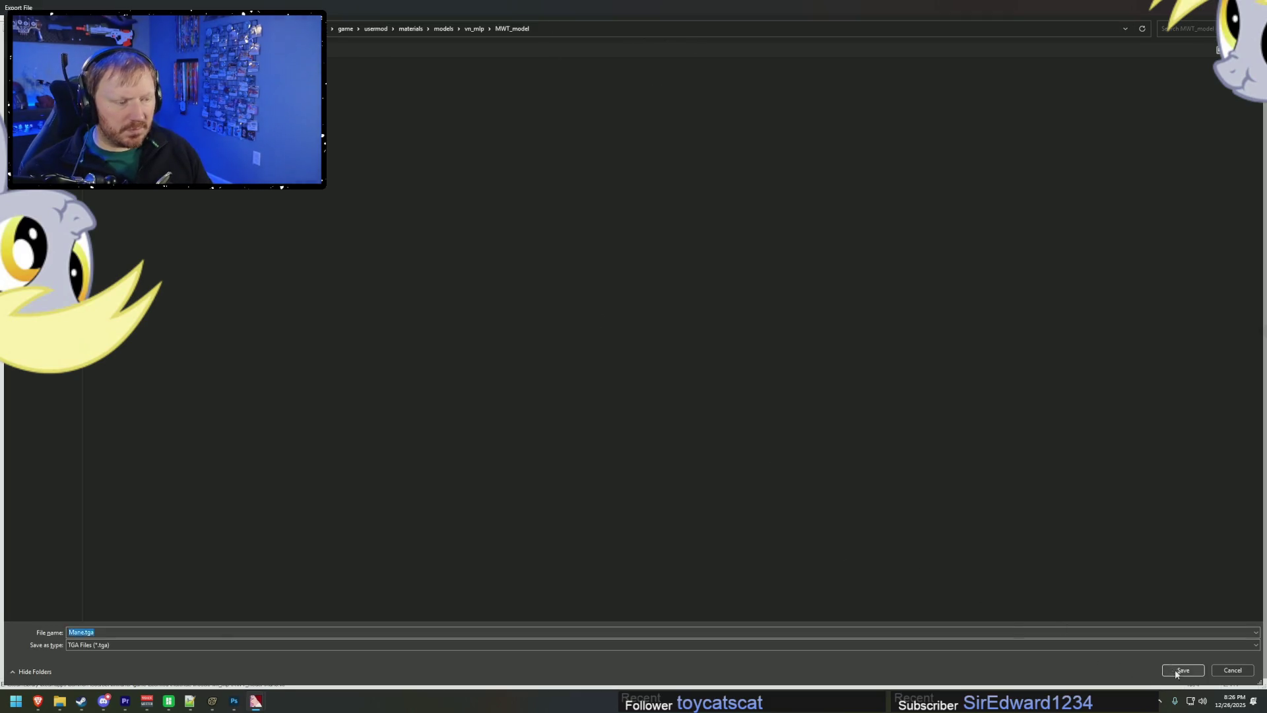
click(1177, 669)
key(alt+Tab)
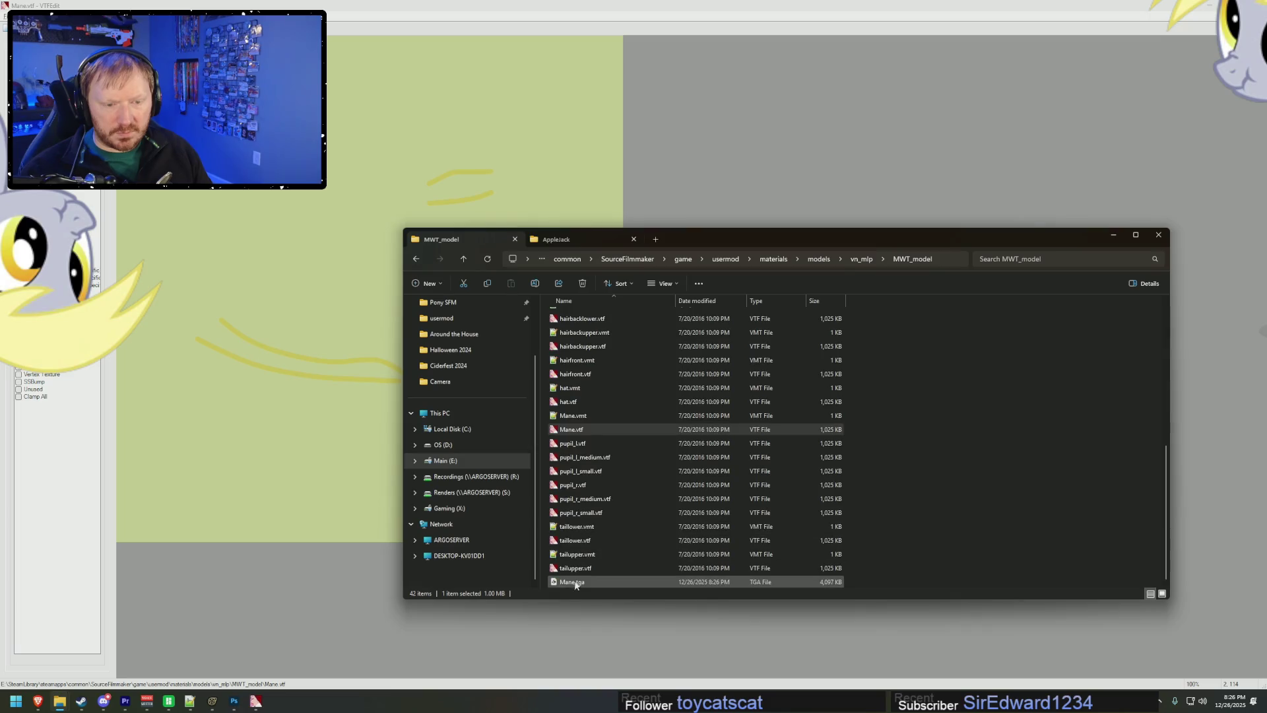
key(alt+Tab)
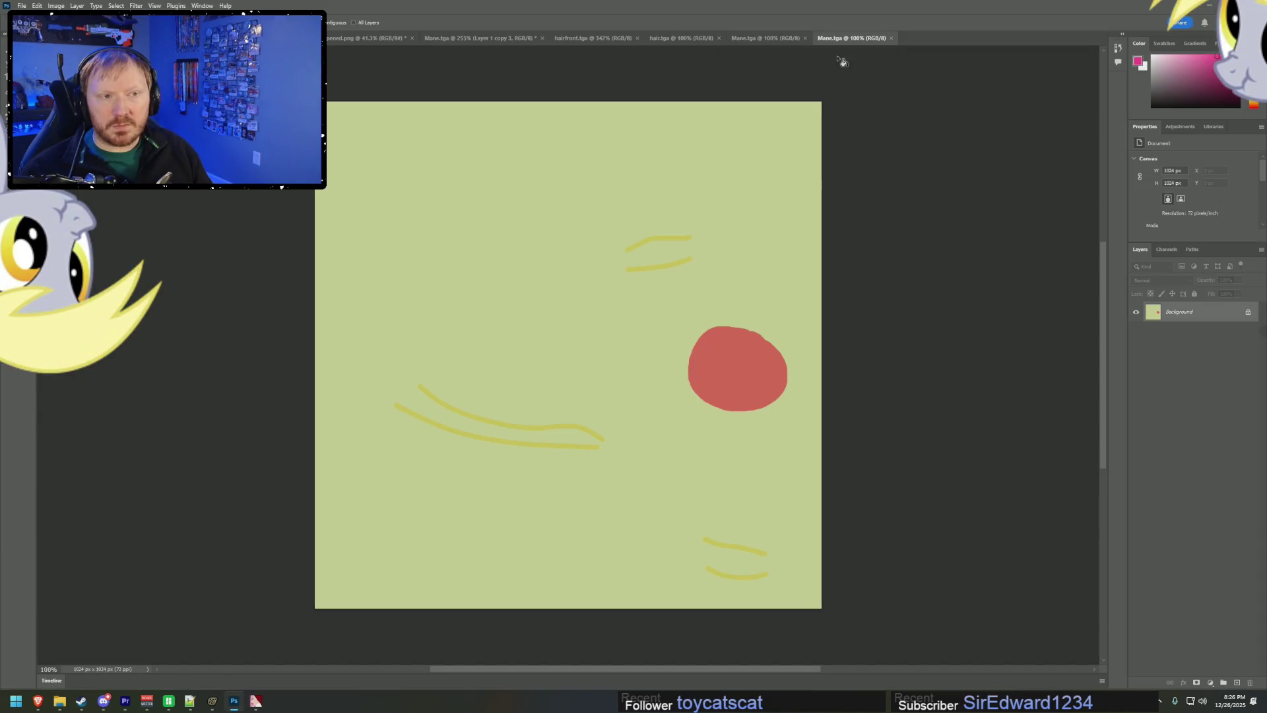
- Close the other Photoshop documents without saving, leaving Mane.tga, and bring up the MWT_model folder
click(309, 38)
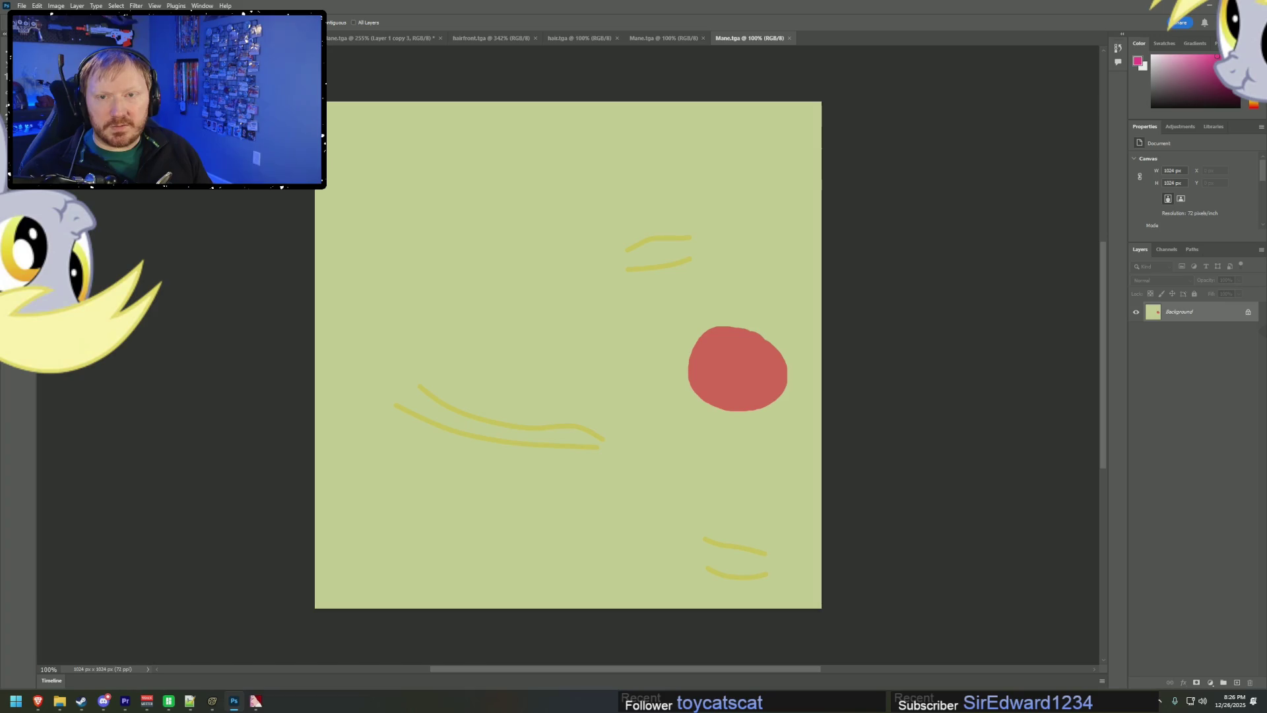
click(309, 38)
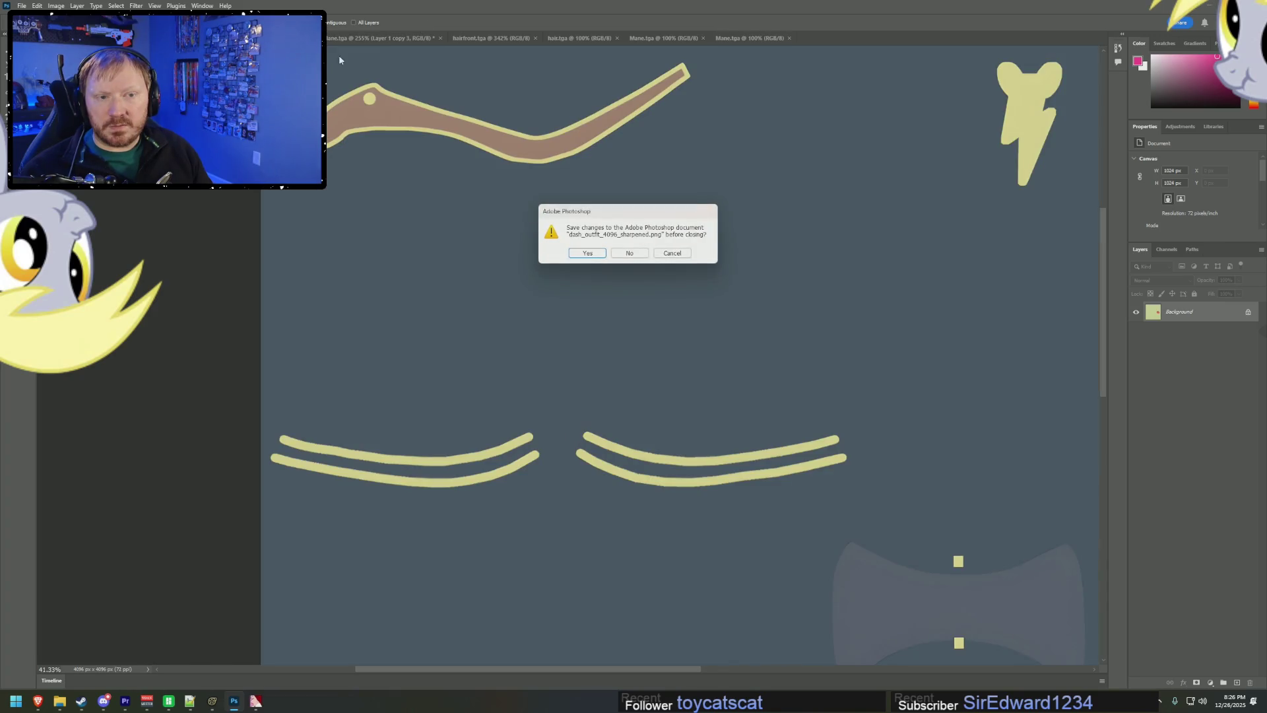
click(630, 254)
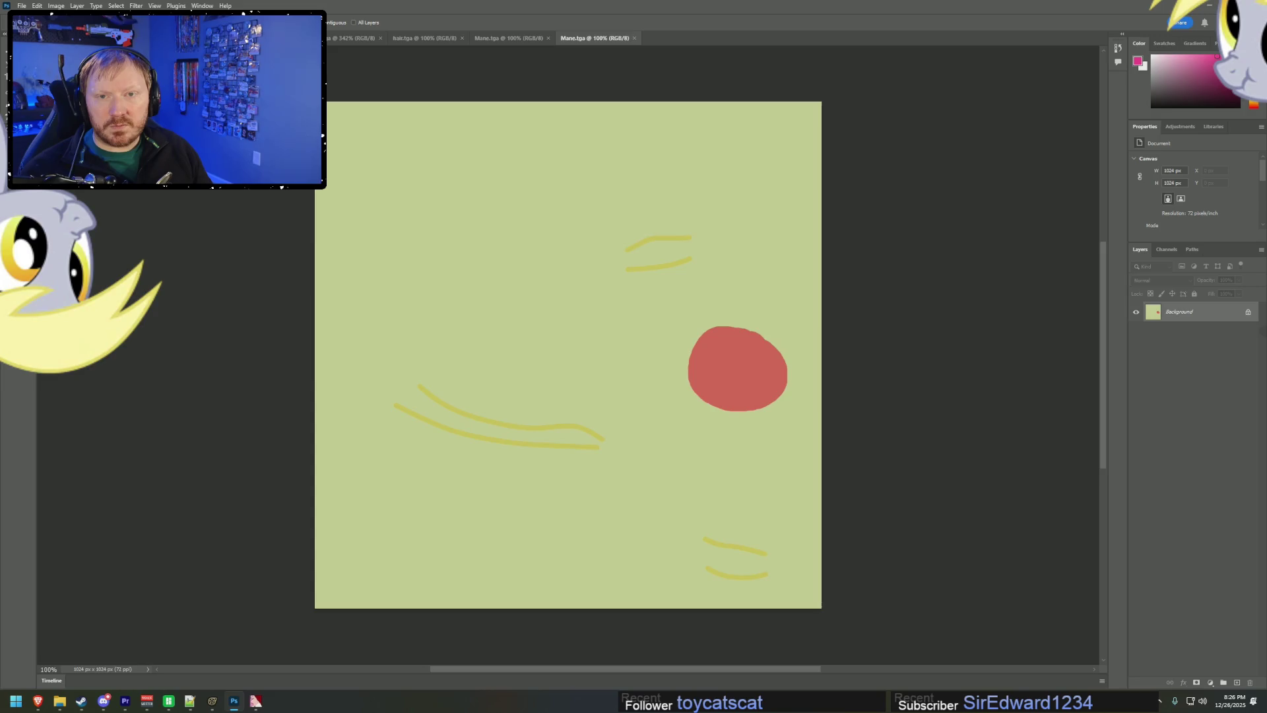
click(309, 38)
click(629, 253)
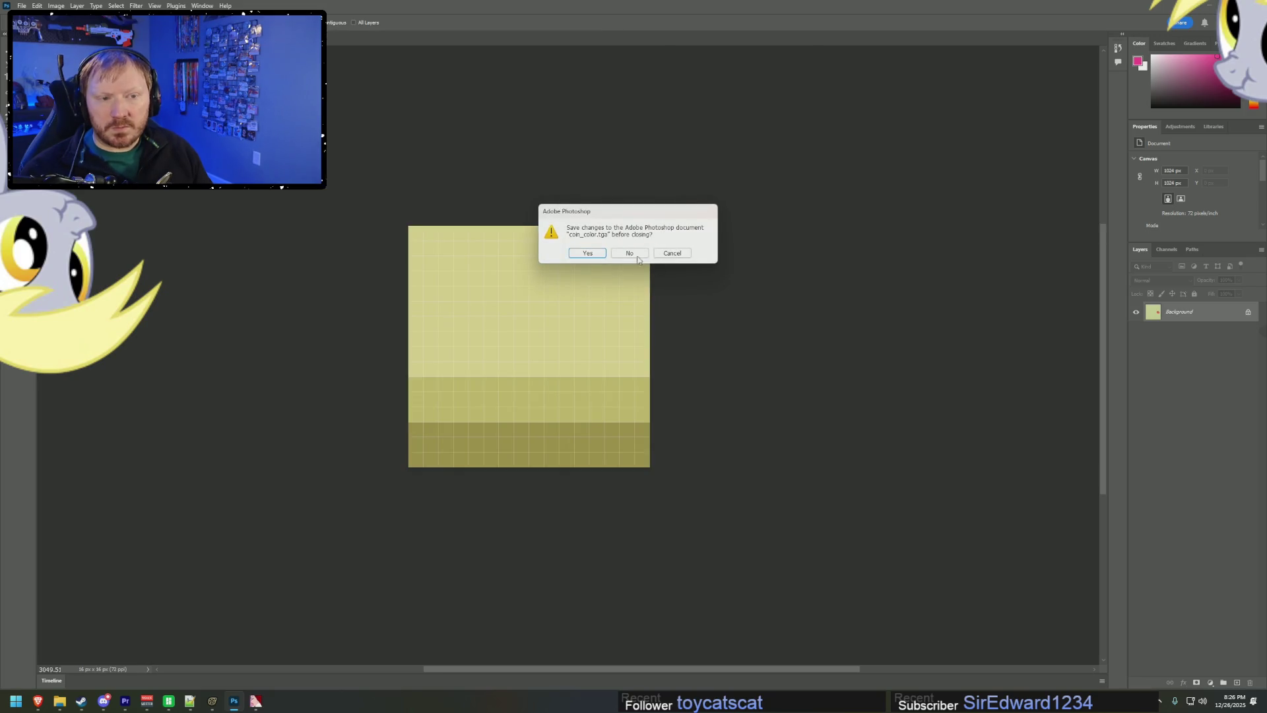
click(587, 254)
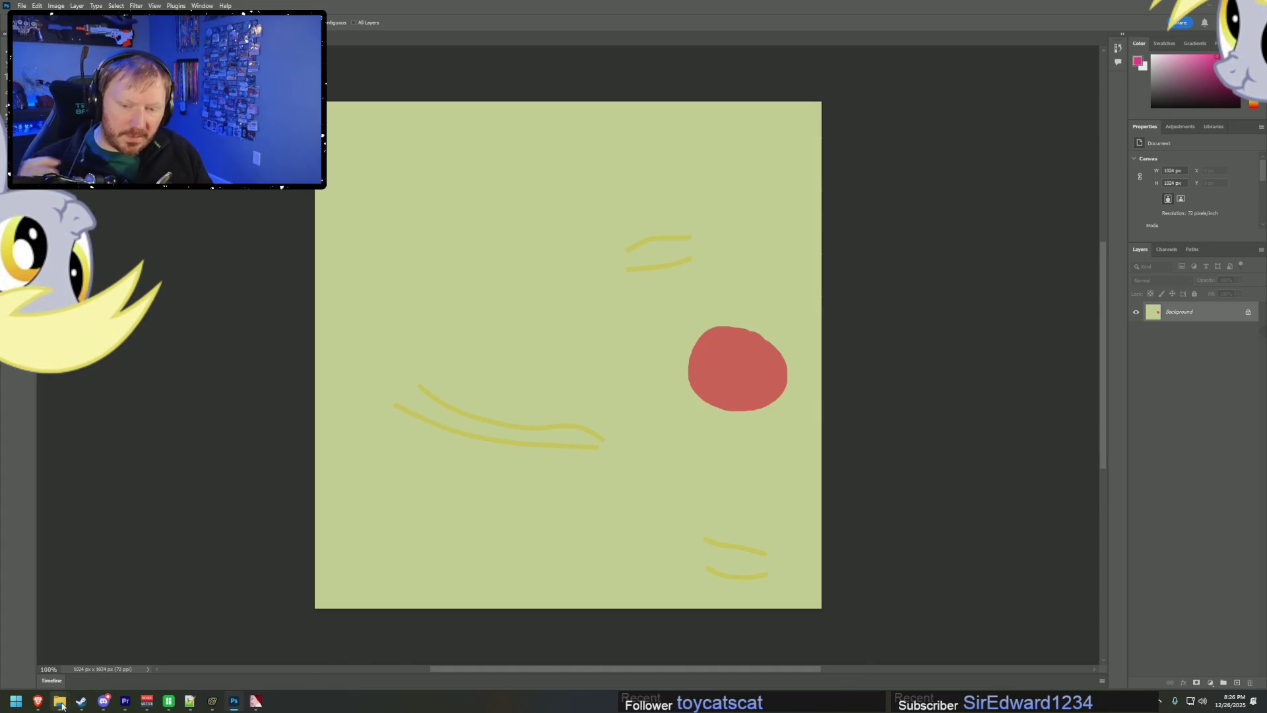
mouse_move(59, 701)
click(276, 667)
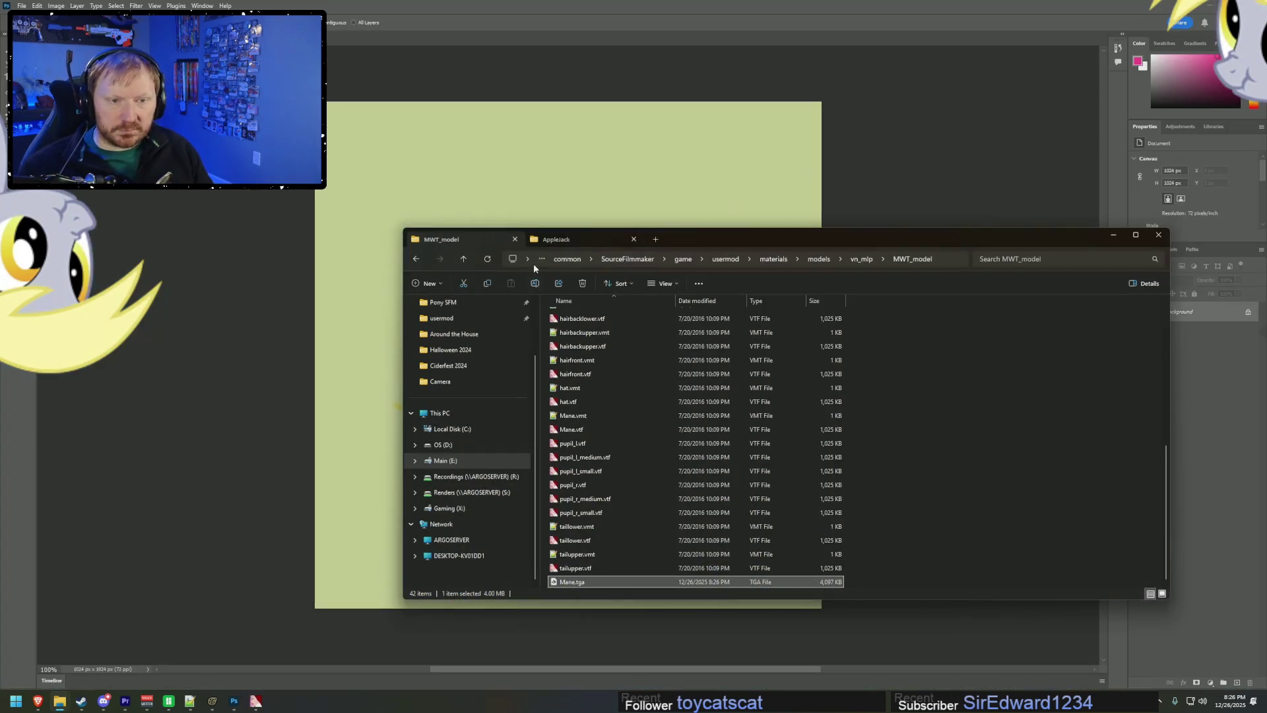
- Open hairfront.vtf from the AppleJack folder in VTFEdit
click(554, 241)
scroll(606, 357, down, 9)
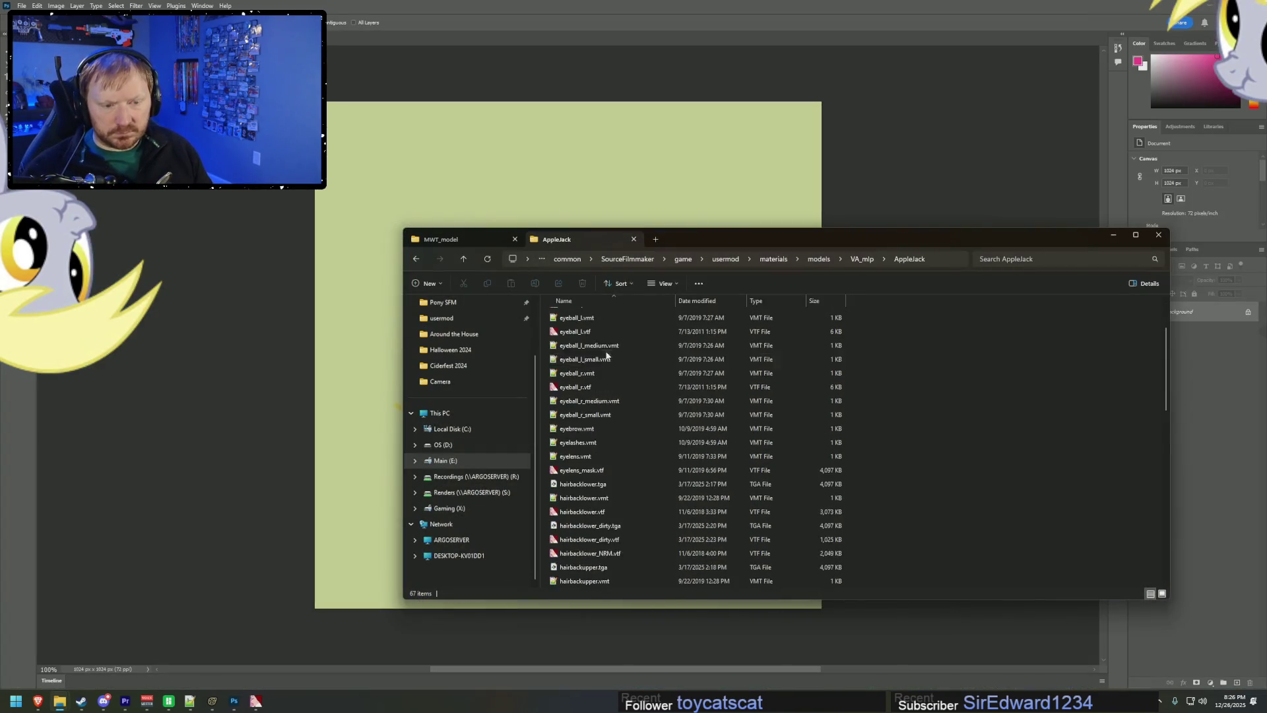
scroll(612, 480, up, 3)
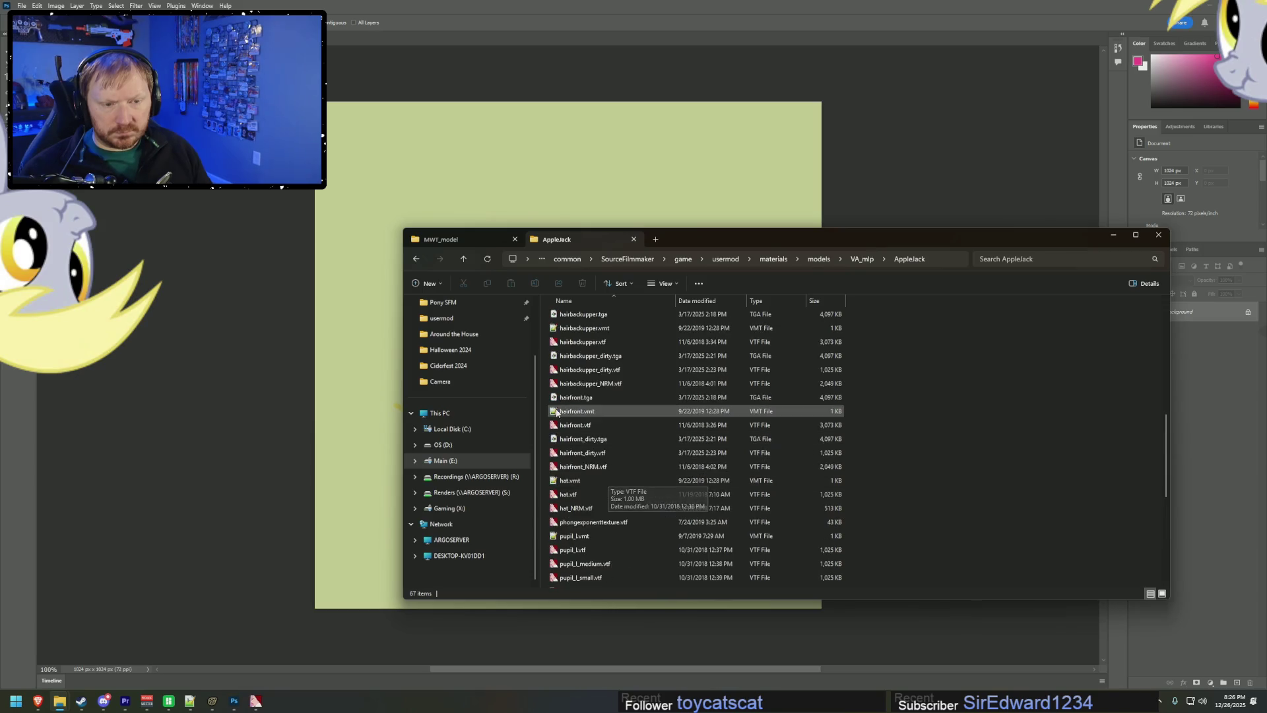
click(573, 425)
double_click(573, 426)
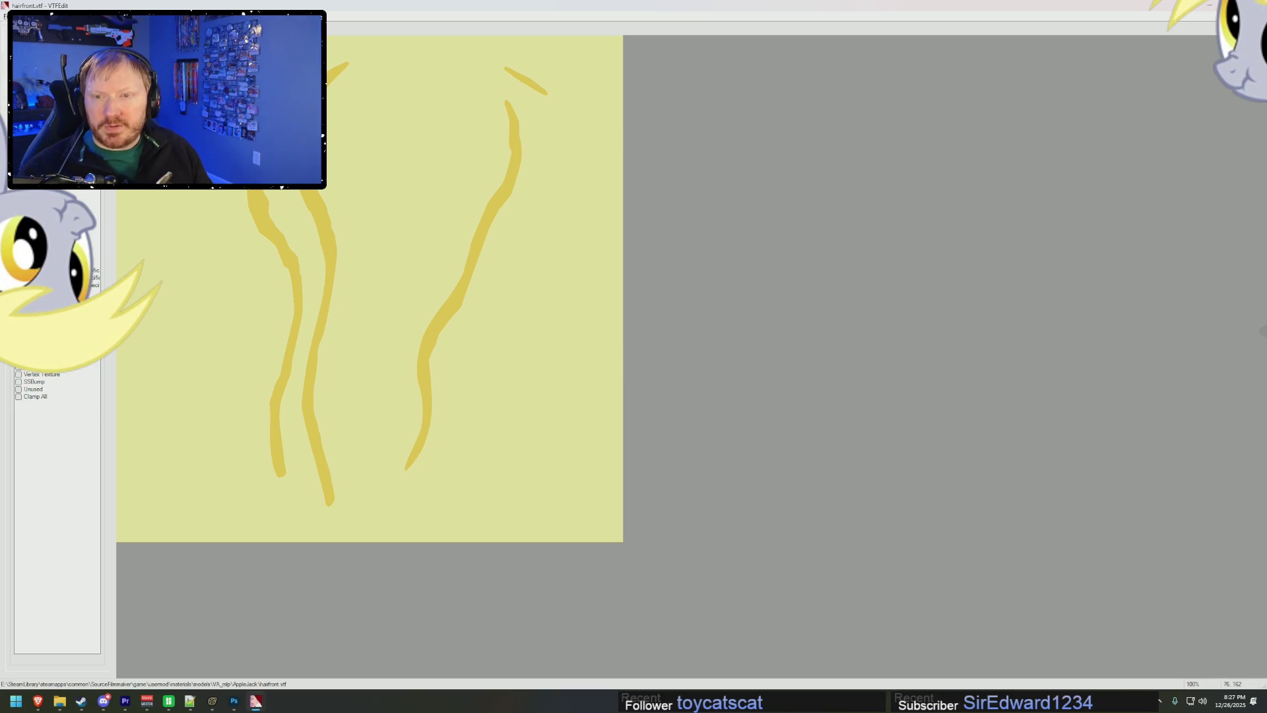
- Export it as hairfront.tga into the AppleJack folder, replacing the existing file, and open it
key(ctrl+e)
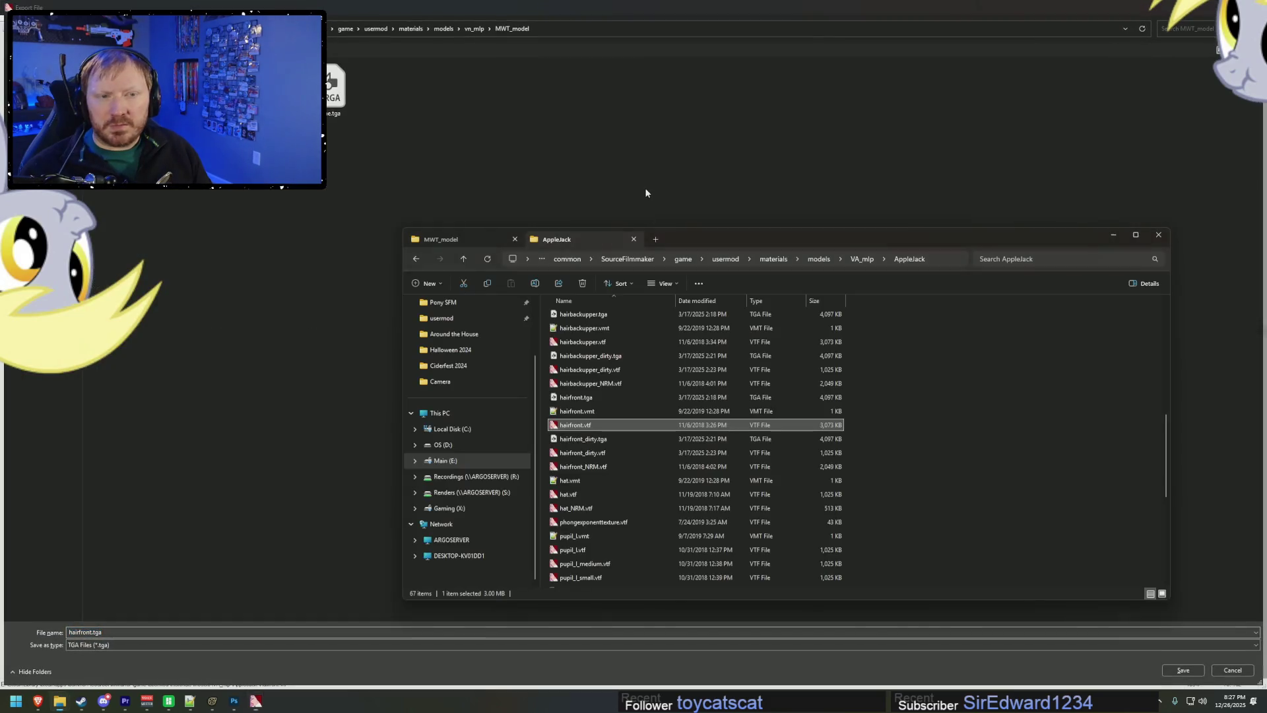
click(941, 264)
key(ctrl+c)
click(548, 26)
key(ctrl+v)
key(Return)
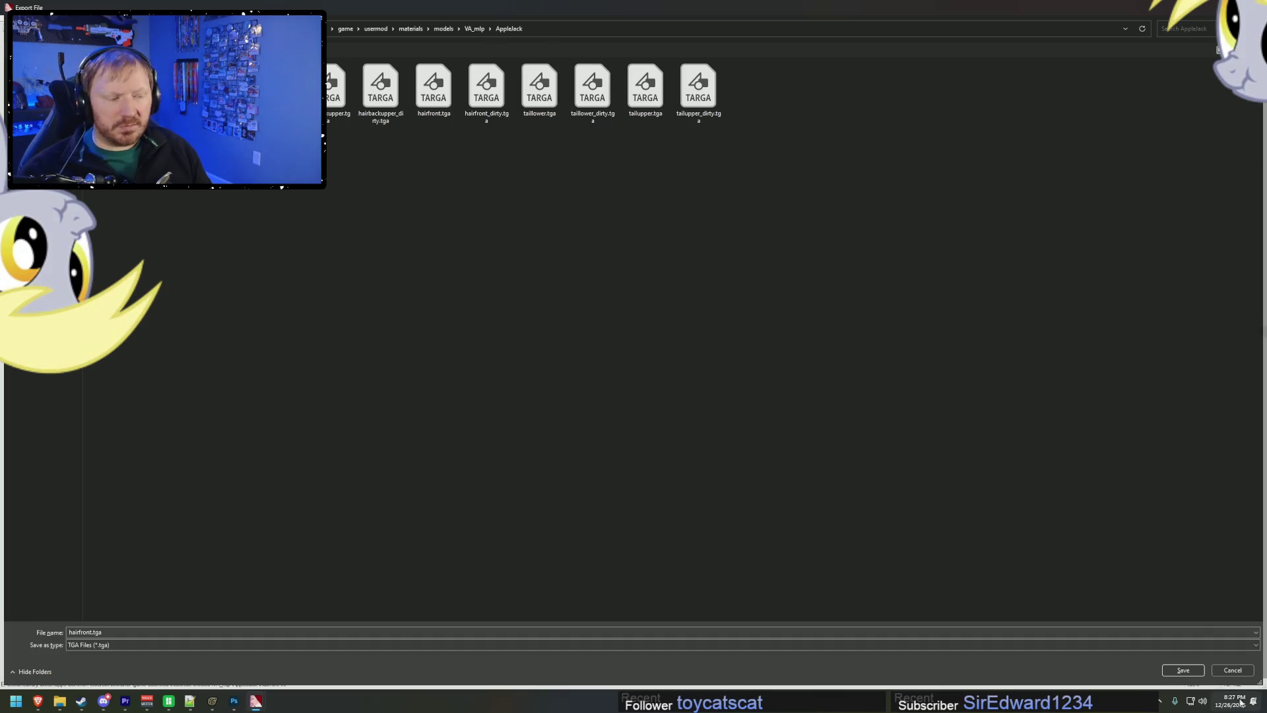
click(1186, 670)
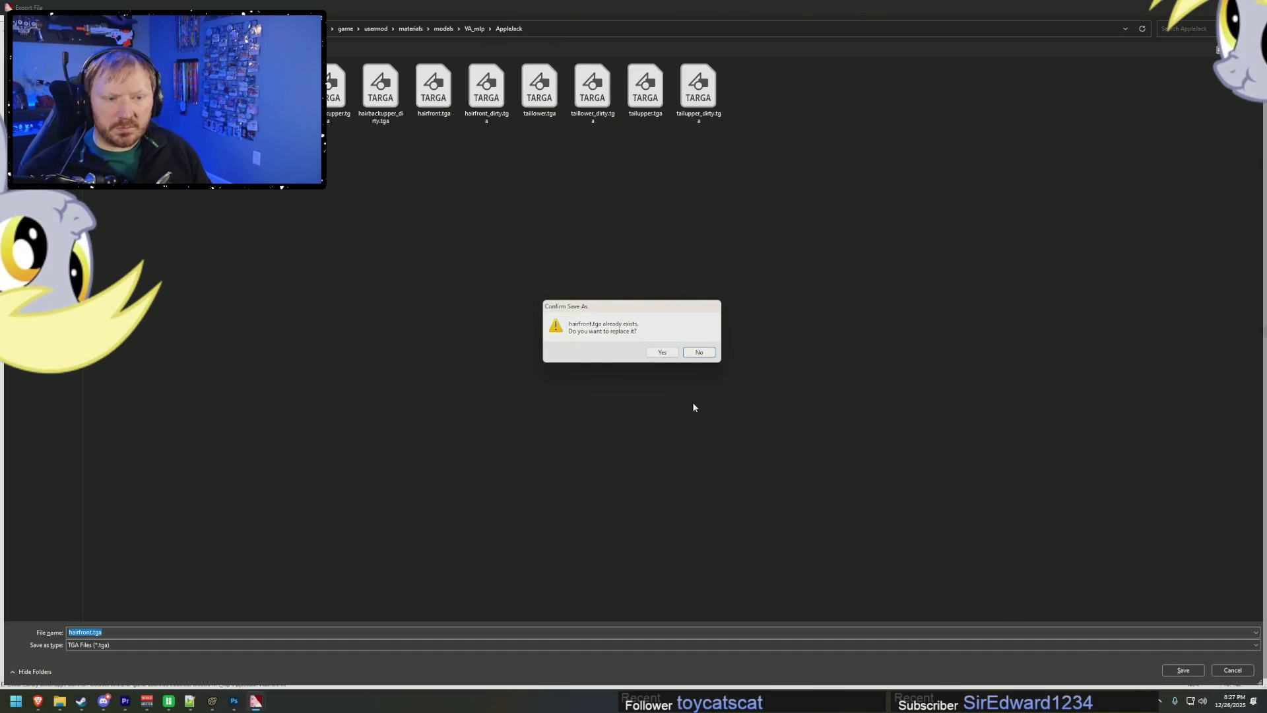
click(712, 357)
key(Escape)
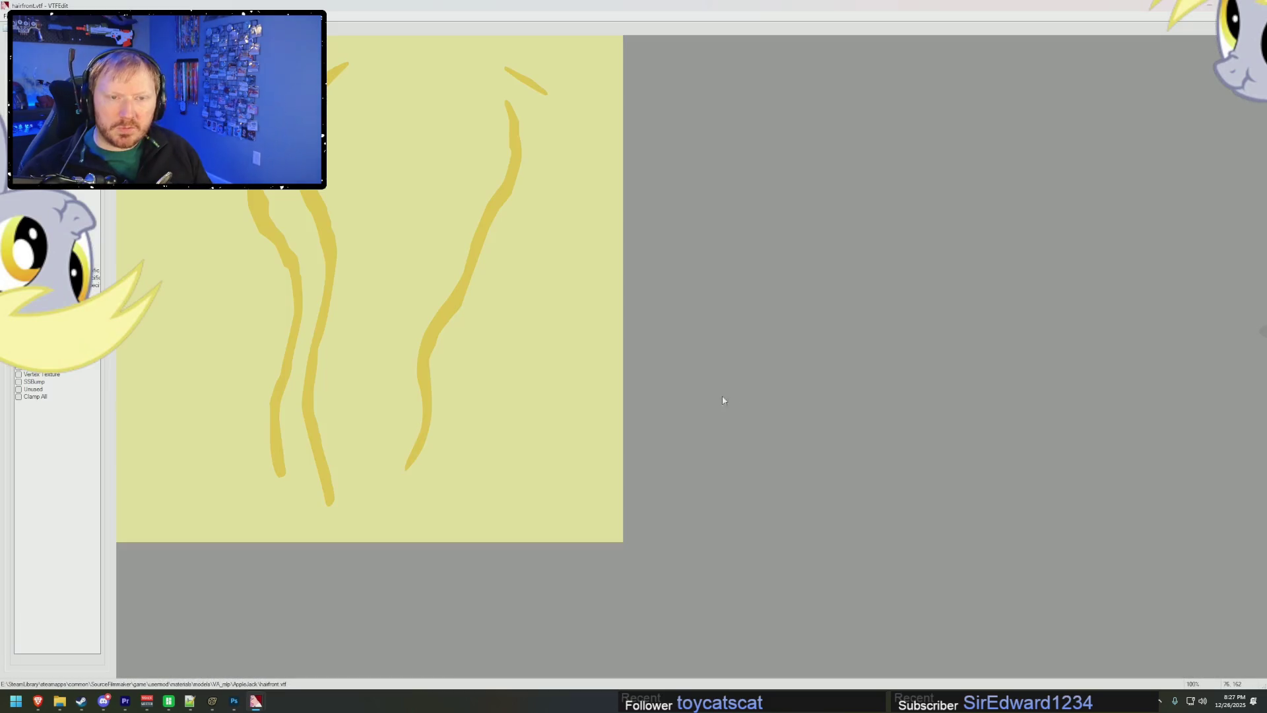
double_click(590, 397)
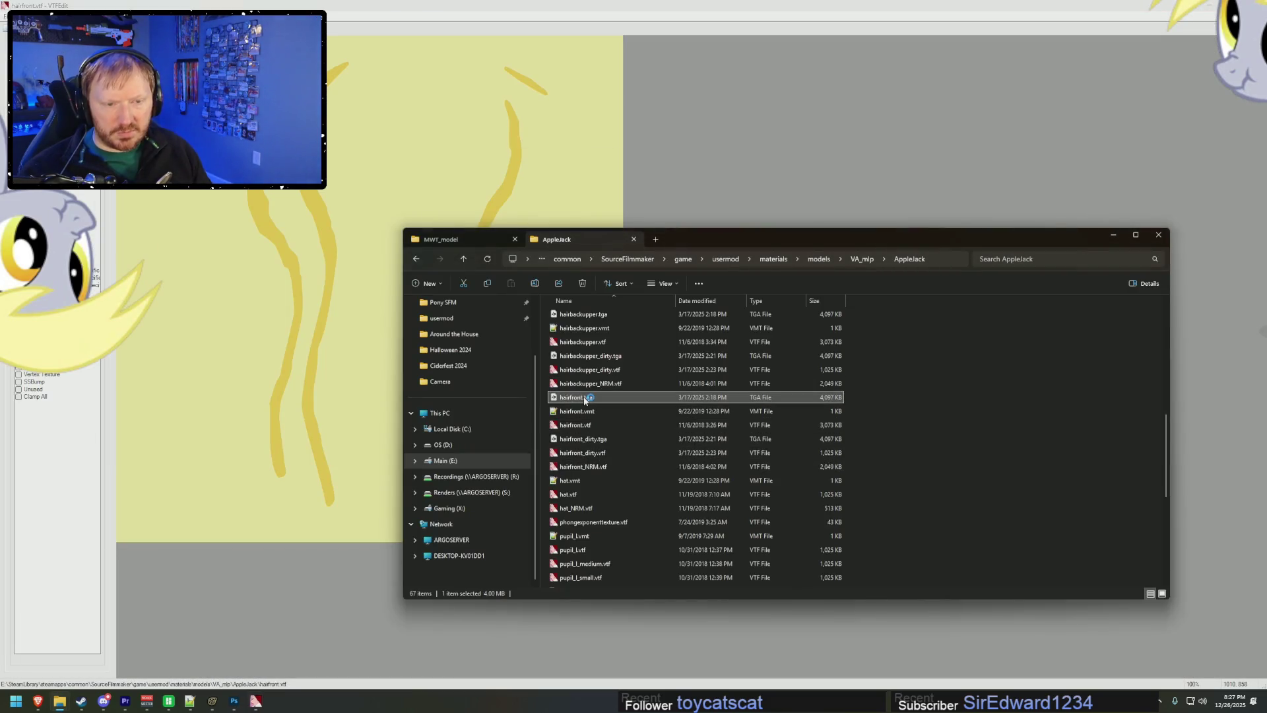
- Zoom around the hairfront texture and sample the mane's background colour
alt+scroll(595, 402, up, 8)
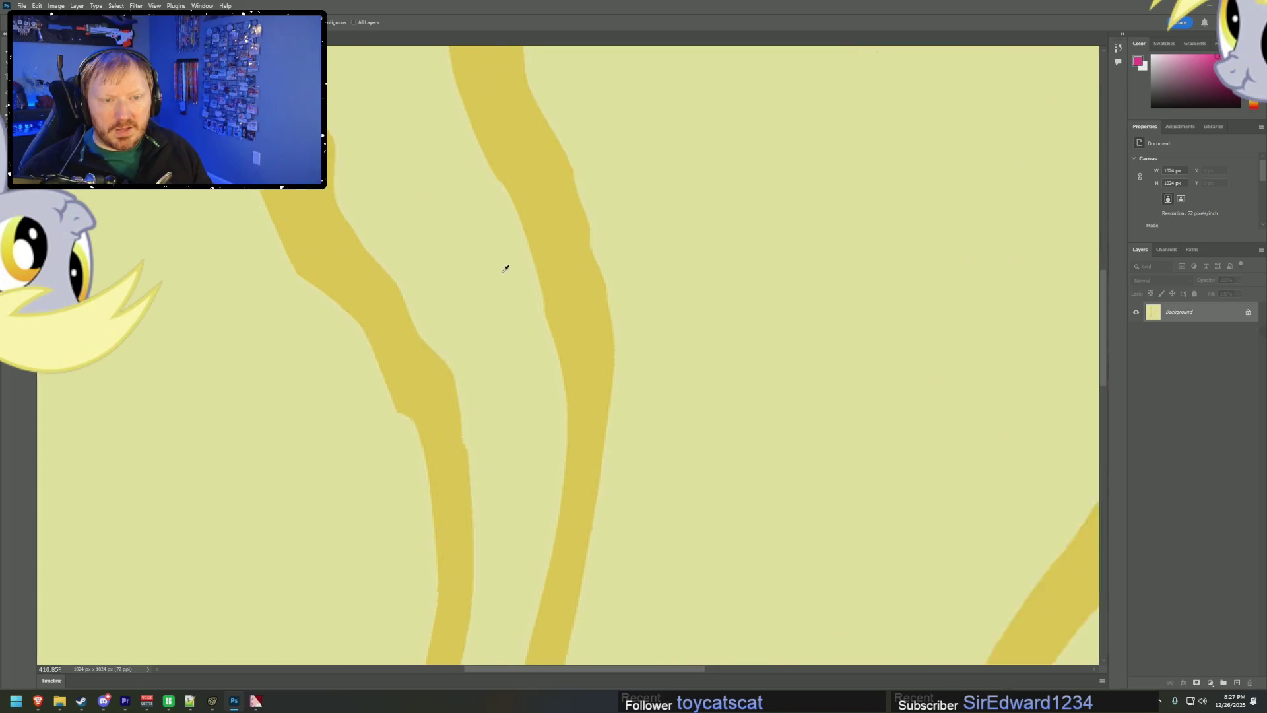
alt+scroll(517, 215, down, 5)
scroll(413, 198, up, 5)
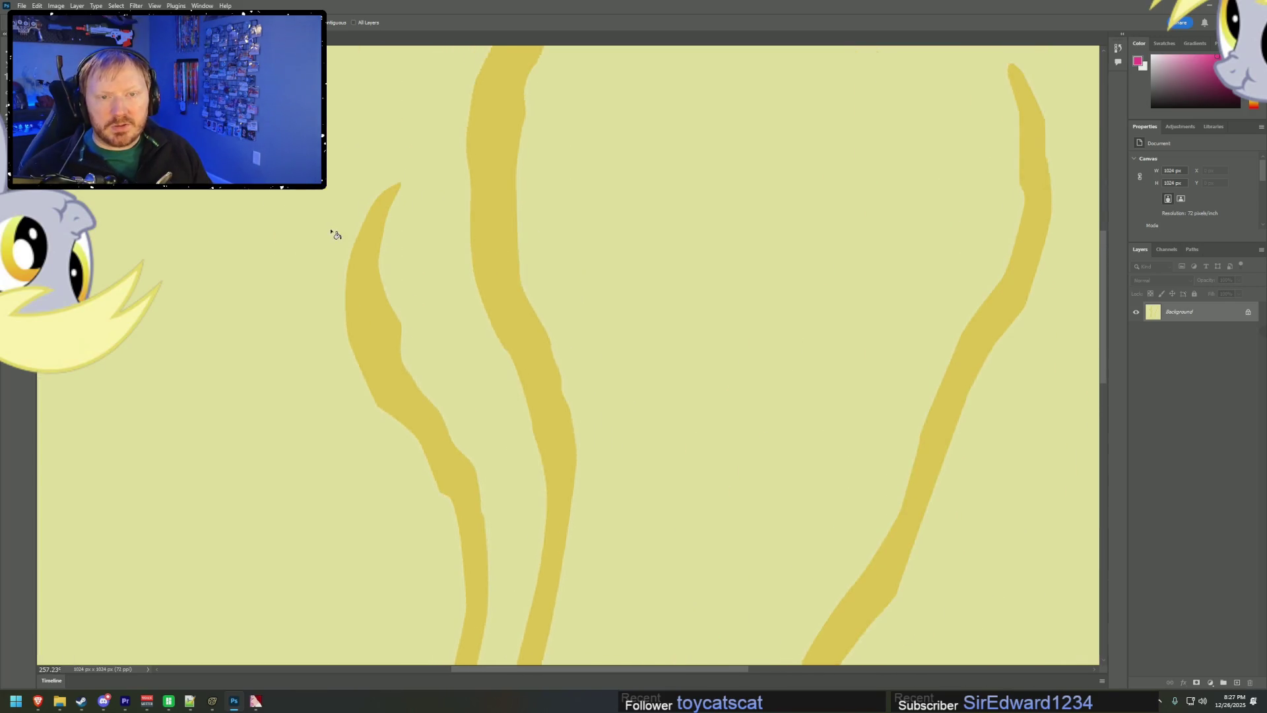
alt+scroll(565, 194, down, 5)
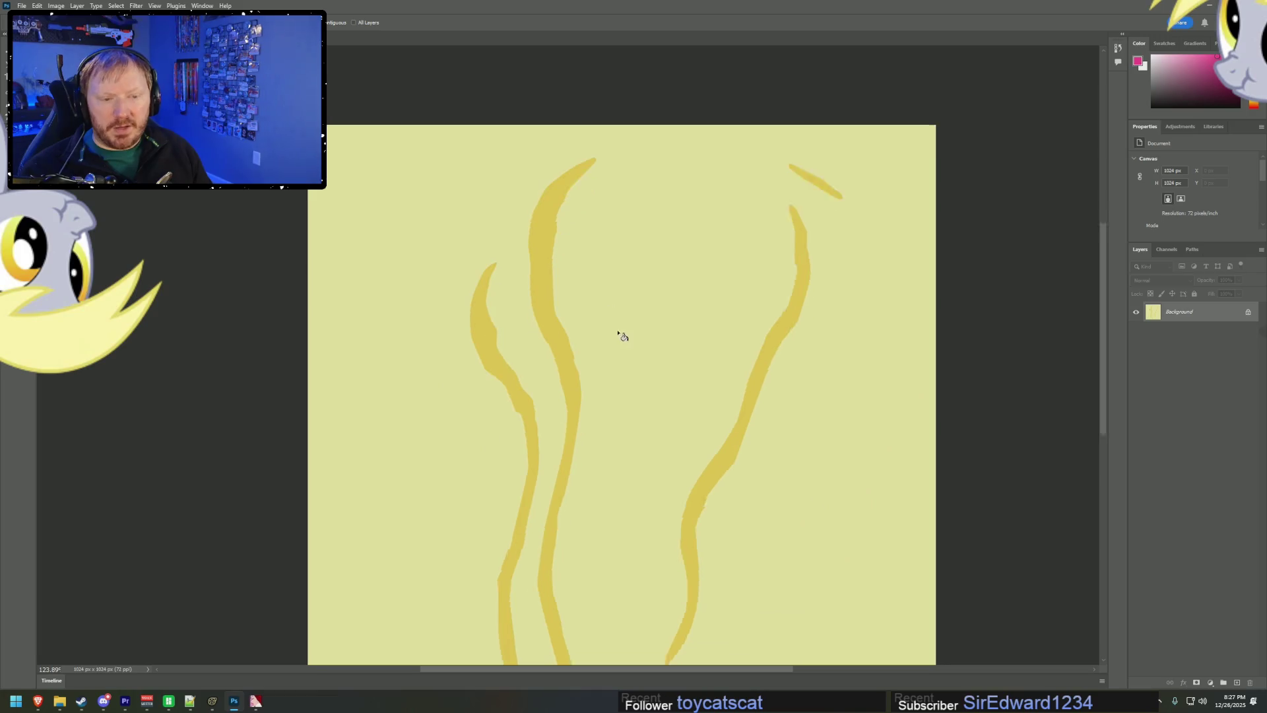
scroll(616, 334, down, 3)
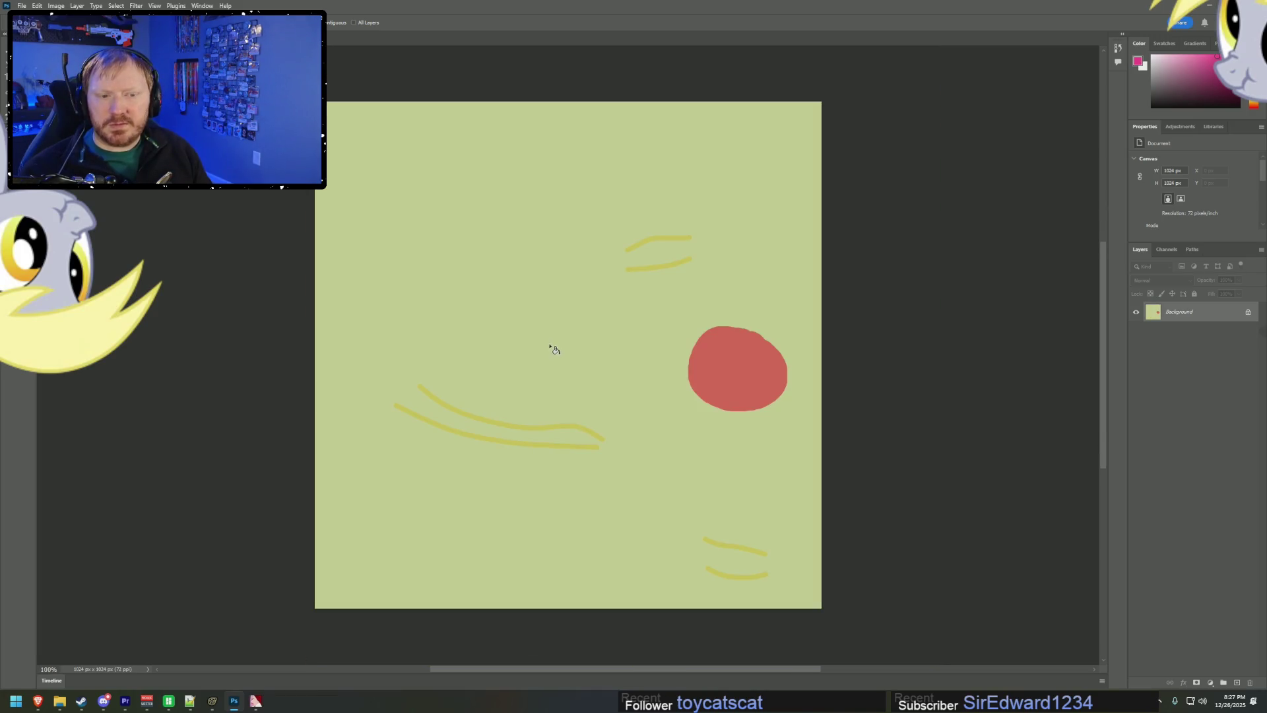
alt+scroll(495, 396, up, 5)
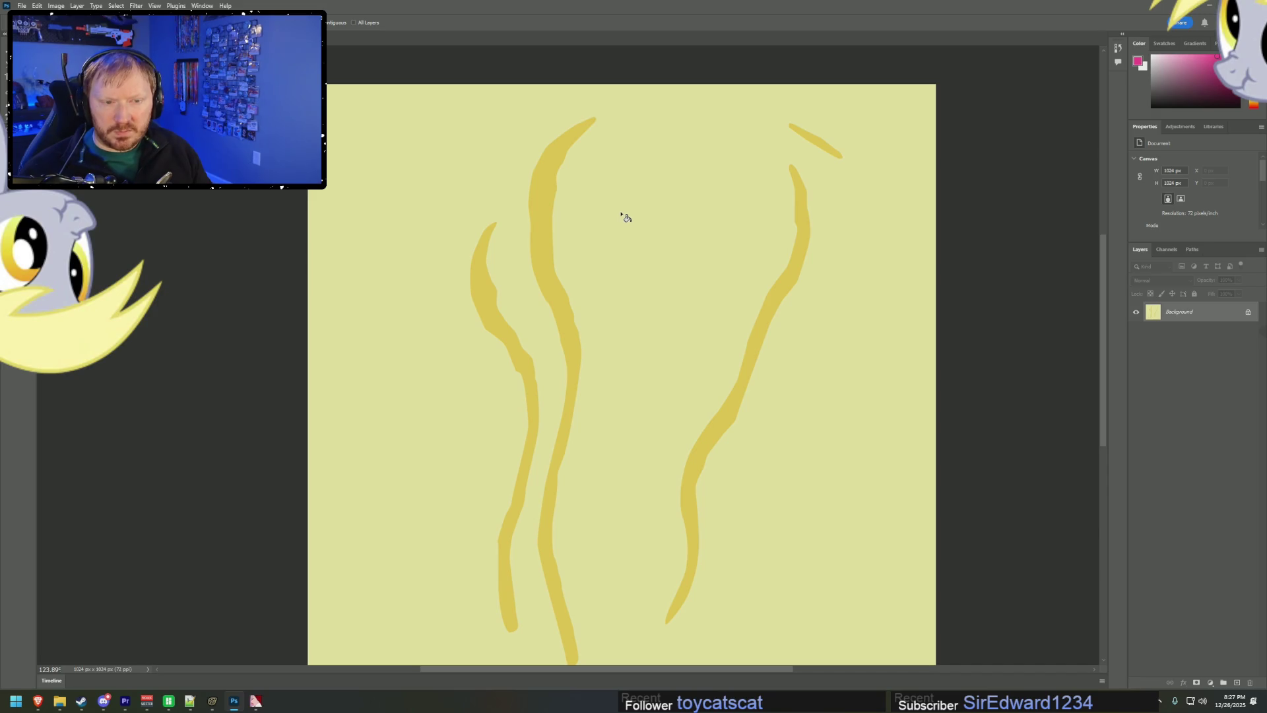
scroll(625, 217, down, 1)
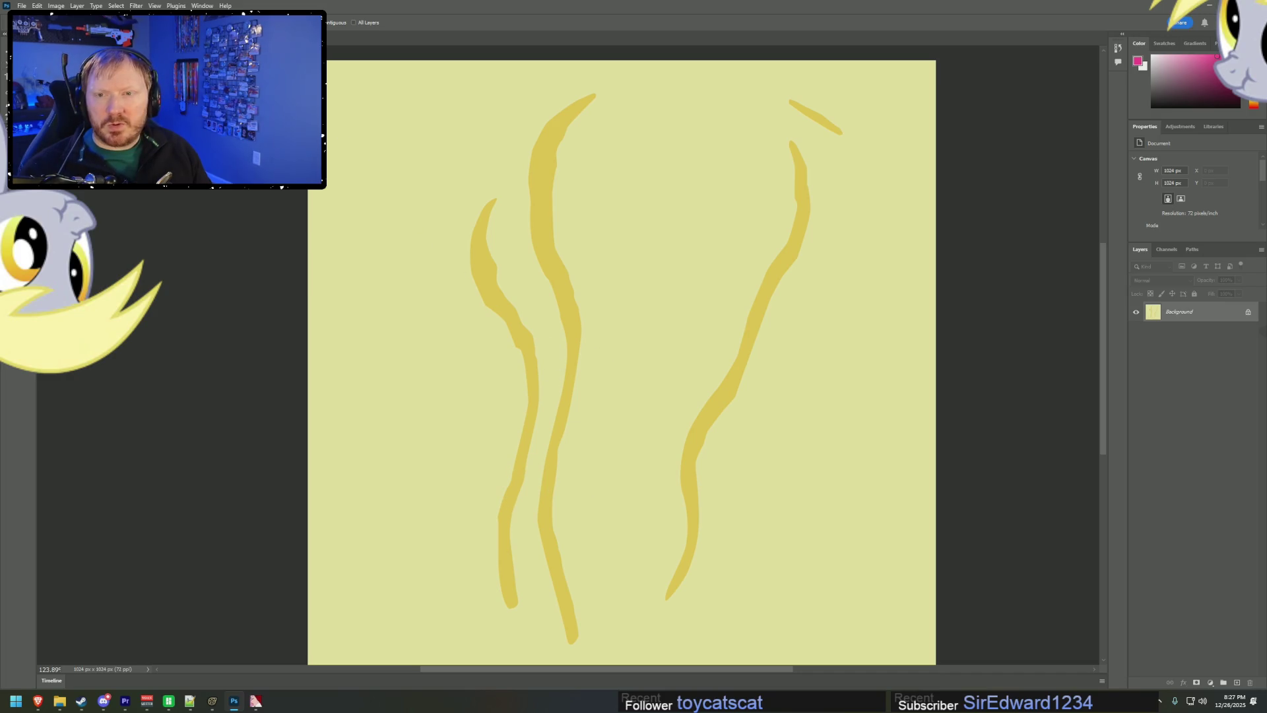
click(429, 161)
- Fit the canvas to the window and sample the darker yellow of the hair strokes
key(ctrl+Tab)
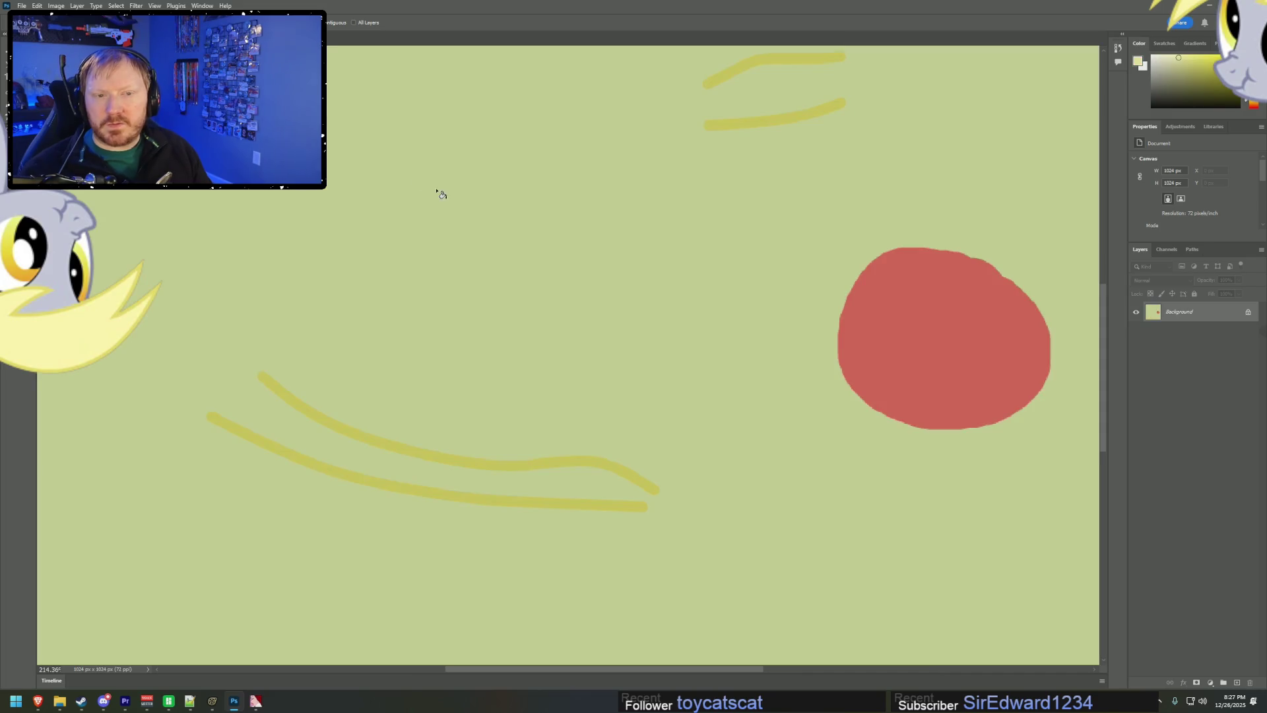
scroll(645, 363, down, 2)
key(ctrl+0)
key(ctrl+Tab)
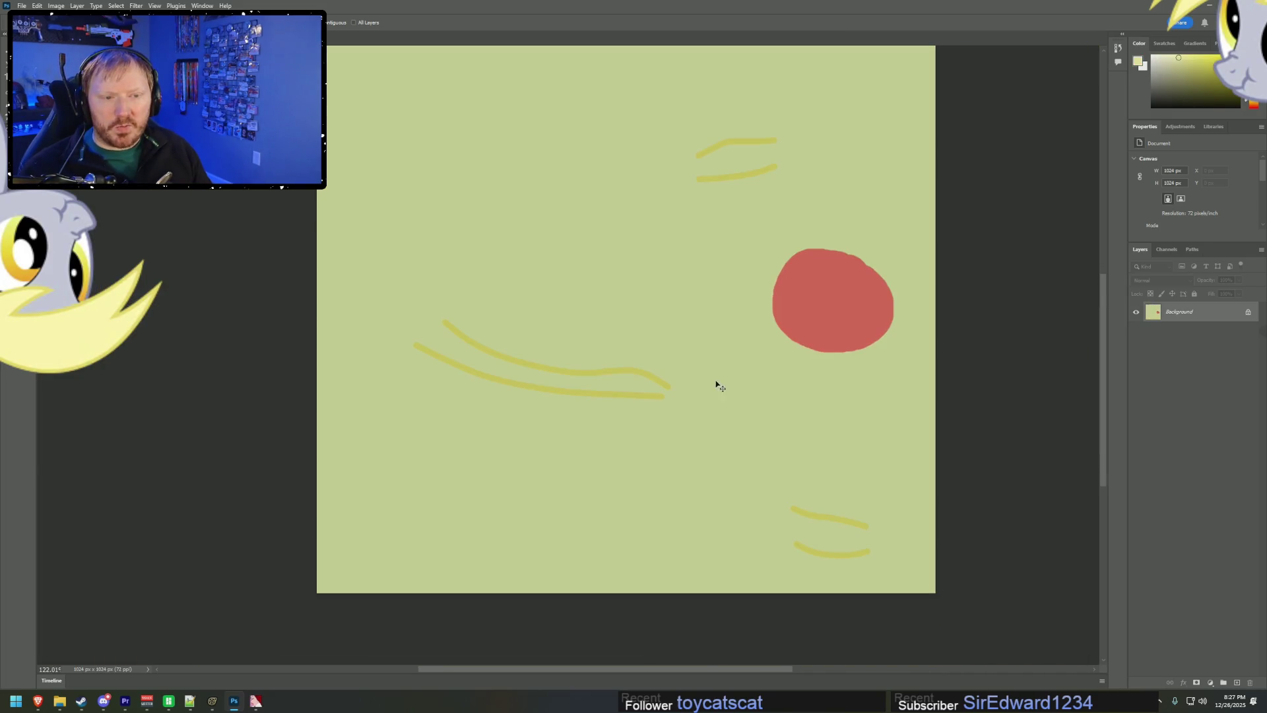
key(ctrl+Tab)
key(ctrl+Tab)
key(ctrl+Tab)
key(ctrl+Tab)
key(ctrl+Tab)
key(ctrl+Tab)
alt+click(544, 215)
key(alt+Tab)
key(alt+Tab)
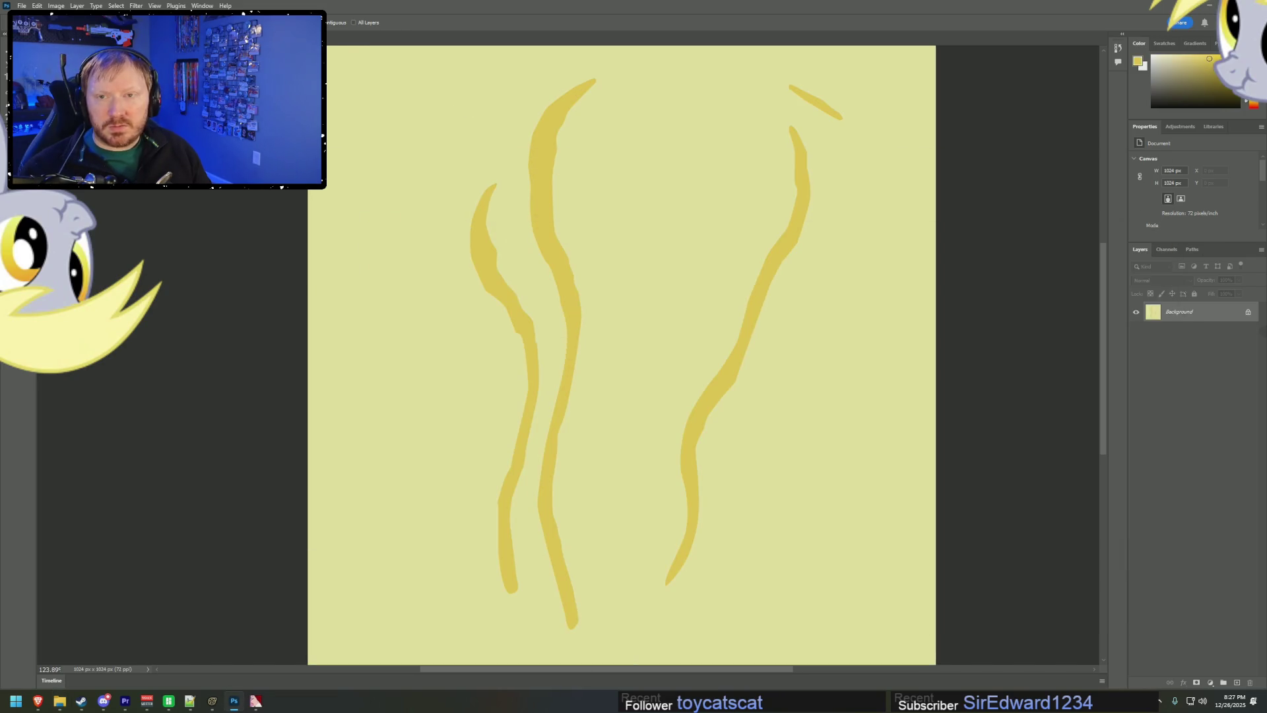
key(ctrl+Tab)
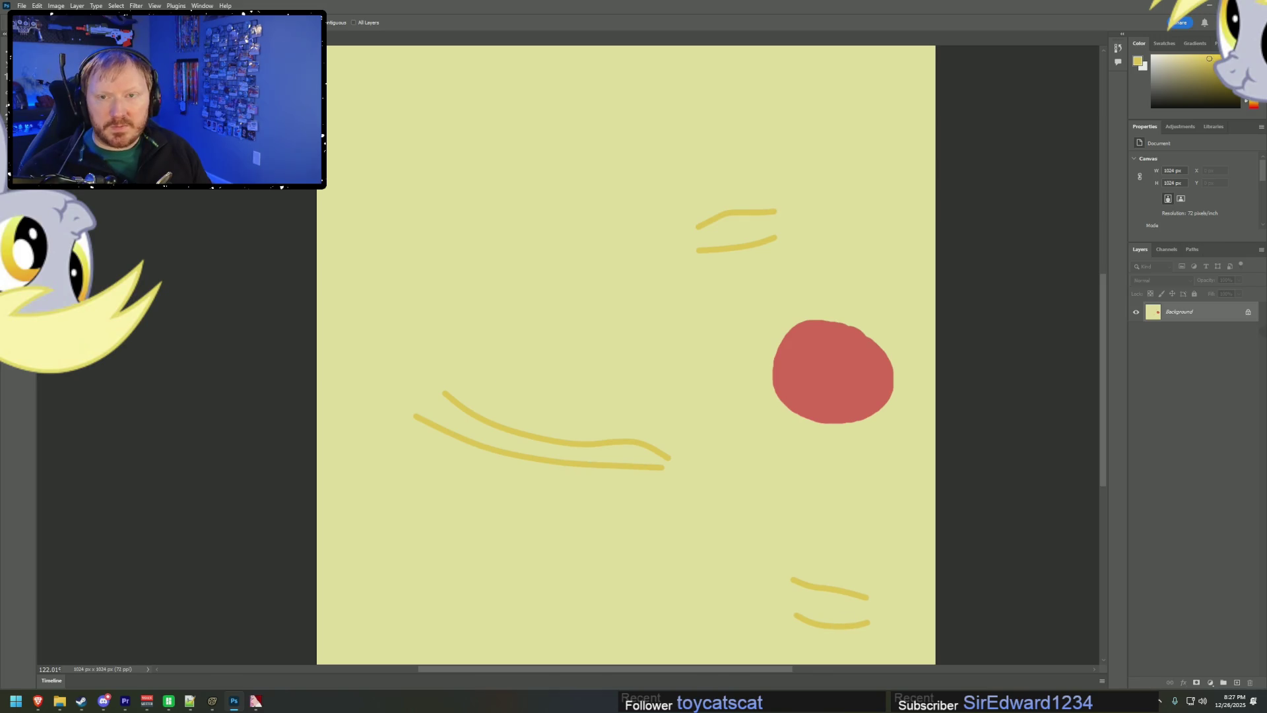
key(ctrl+Tab)
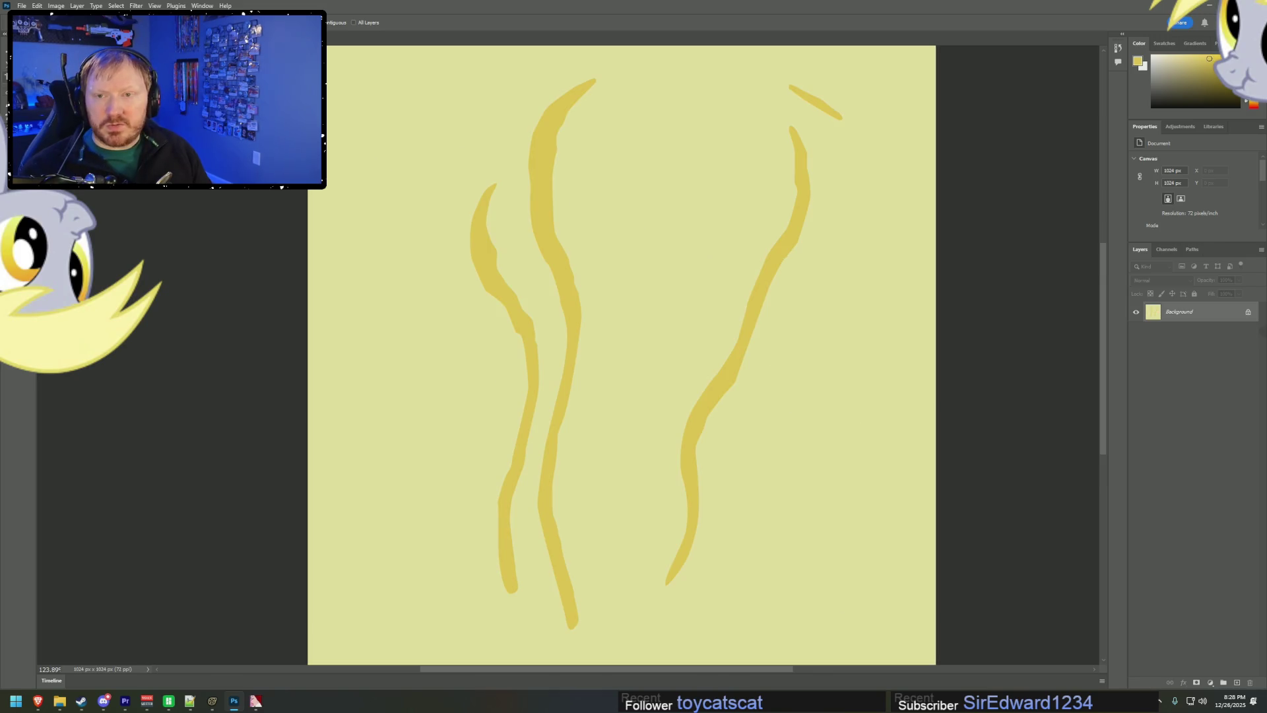
key(w)
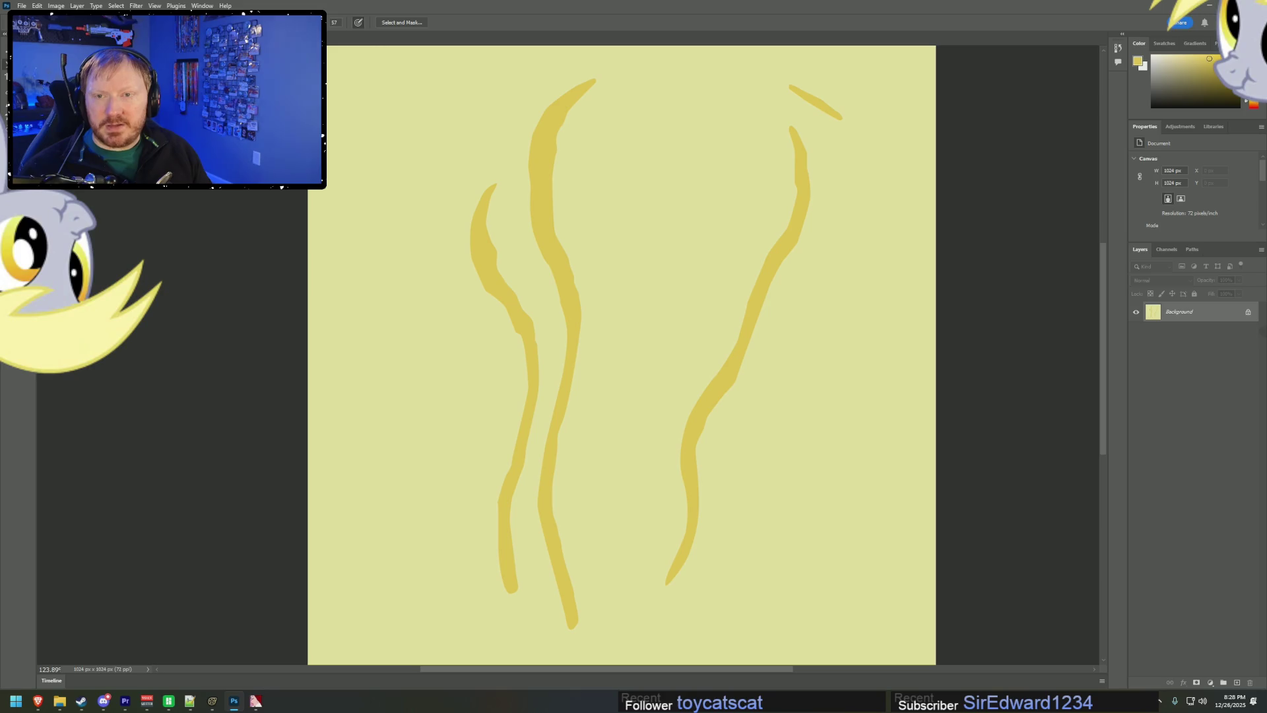
- Lasso a hair stroke, then rotate, shrink and move it over the existing strokes
key(l)
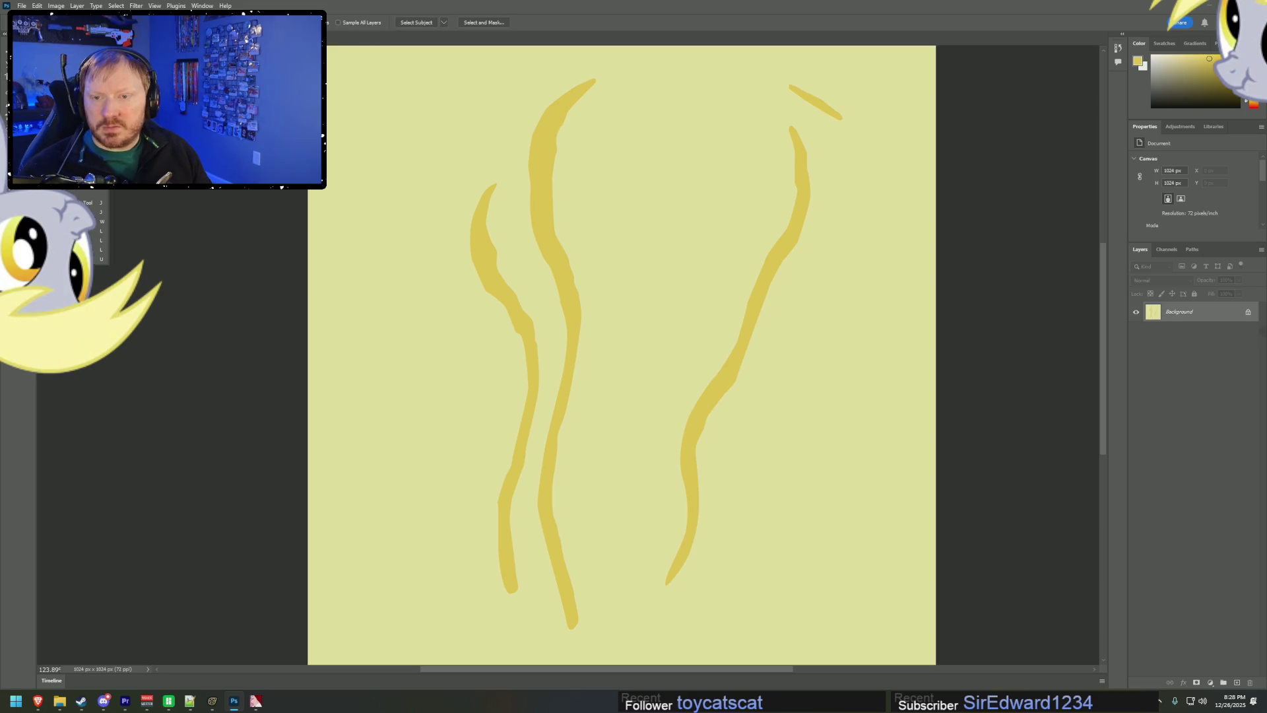
mouse_move(483, 155)
mouse_down()
mouse_move(482, 454)
mouse_move(519, 631)
mouse_move(546, 295)
mouse_move(488, 153)
mouse_move(469, 161)
mouse_up()
mouse_move(557, 398)
shift+mouse_down()
mouse_move(518, 501)
mouse_move(518, 405)
mouse_move(540, 486)
shift+mouse_up()
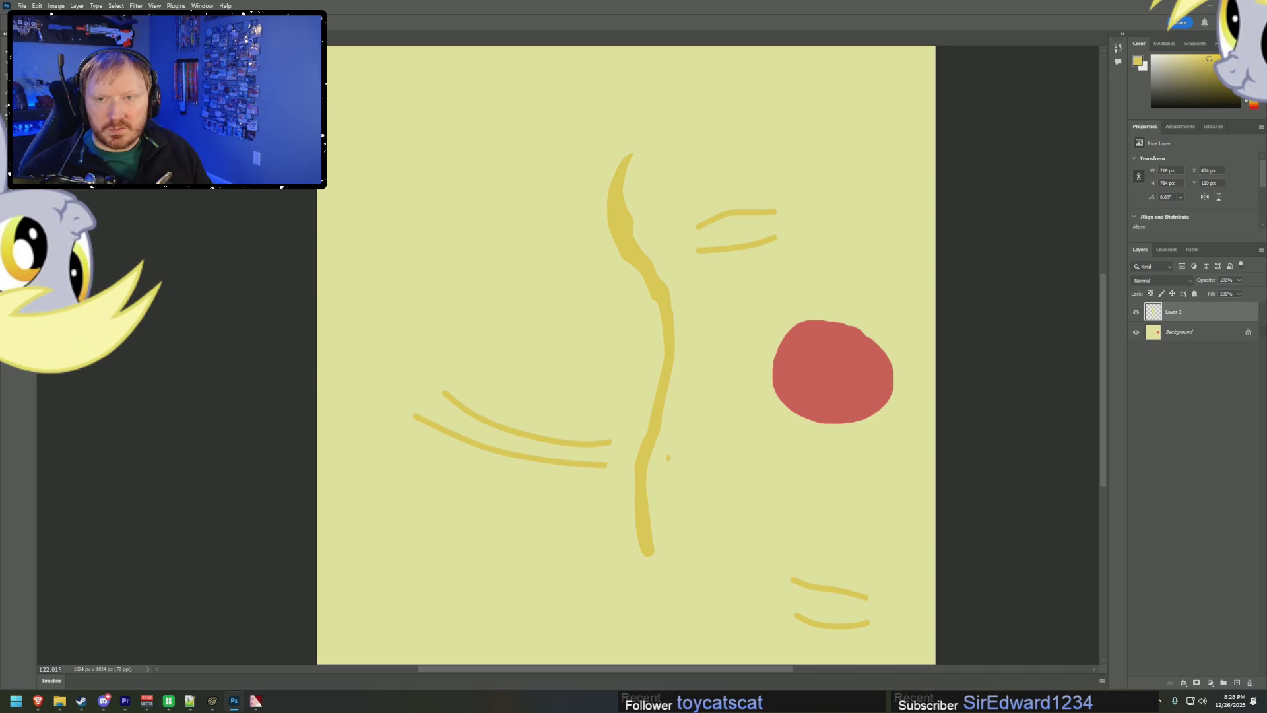
click(3, 49)
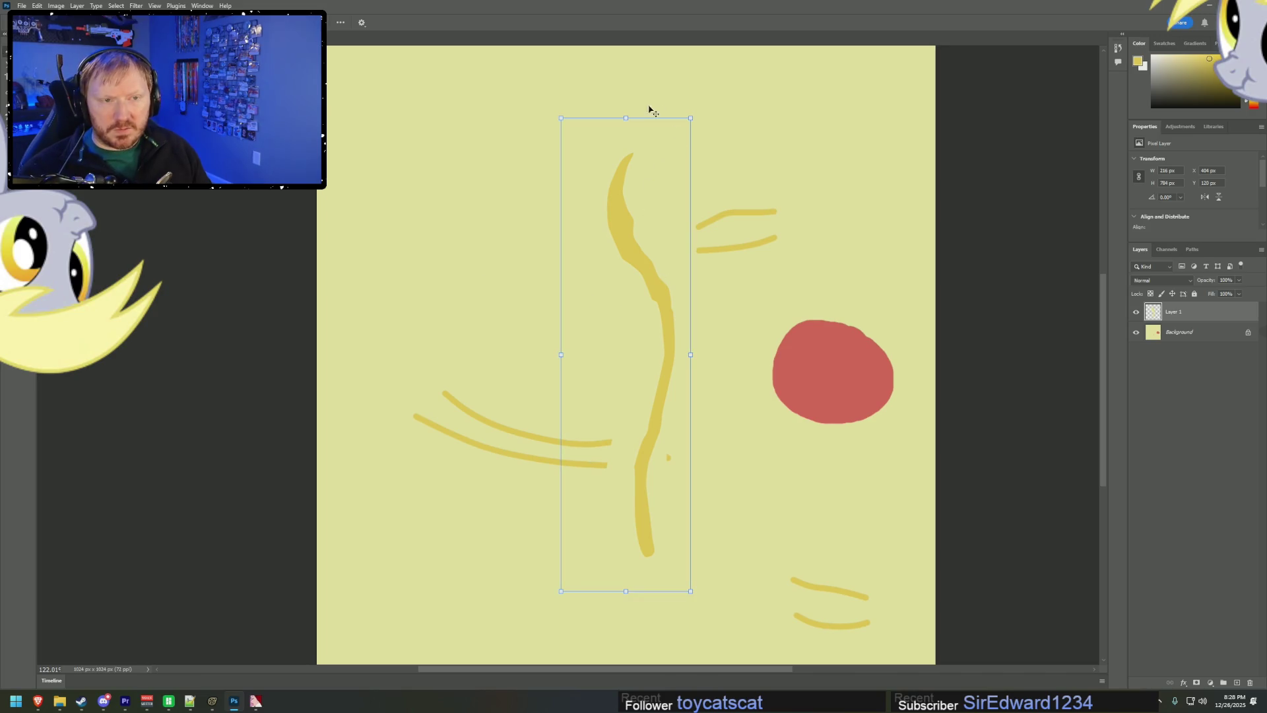
mouse_move(555, 109)
mouse_down()
mouse_move(342, 390)
mouse_move(379, 381)
mouse_up()
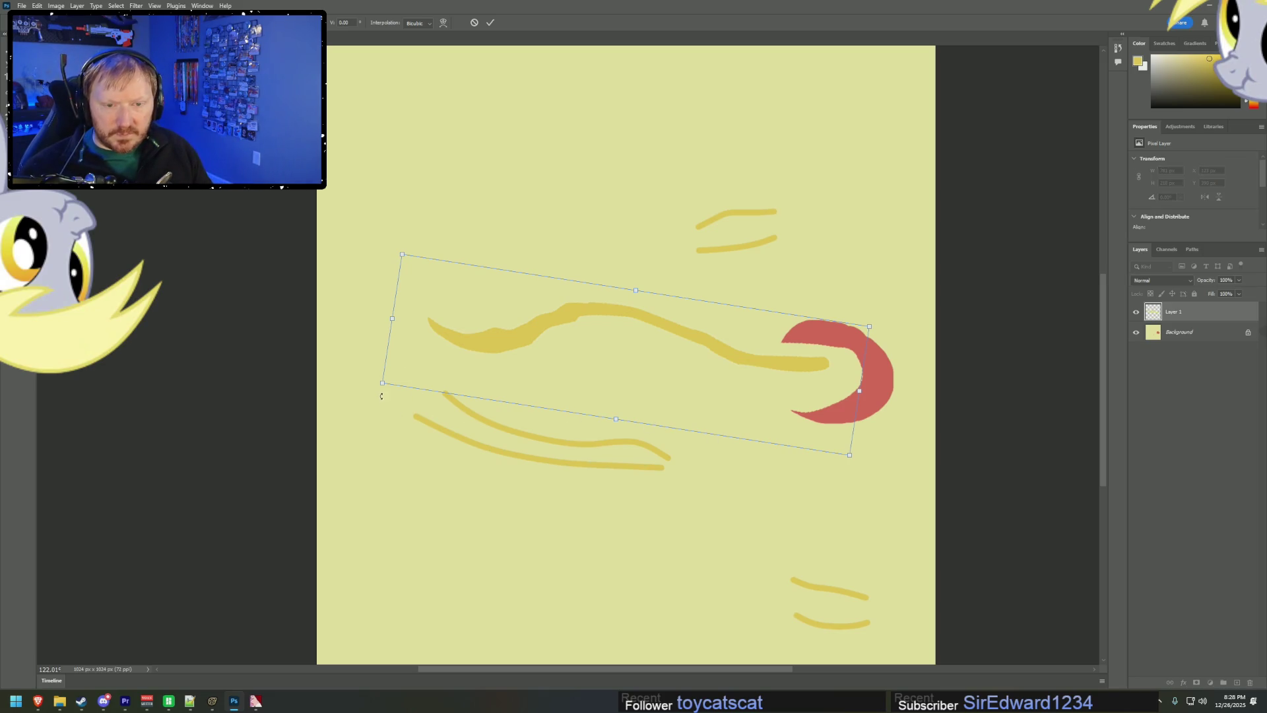
mouse_move(373, 388)
mouse_down()
mouse_move(367, 361)
mouse_move(859, 374)
mouse_move(766, 396)
mouse_move(537, 318)
mouse_move(533, 364)
mouse_up()
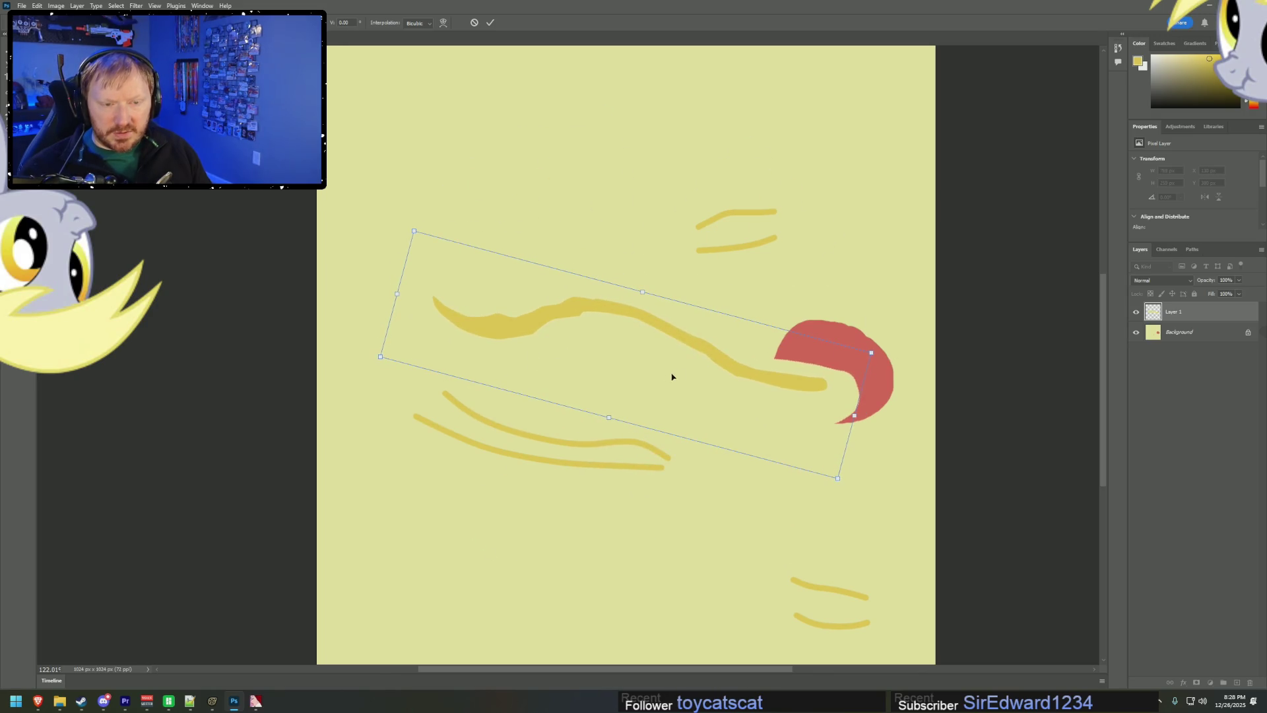
mouse_move(871, 355)
mouse_down()
mouse_move(772, 415)
mouse_move(653, 418)
mouse_up()
mouse_move(538, 334)
mouse_down()
mouse_move(560, 404)
mouse_move(542, 422)
mouse_move(540, 399)
mouse_move(546, 416)
mouse_up()
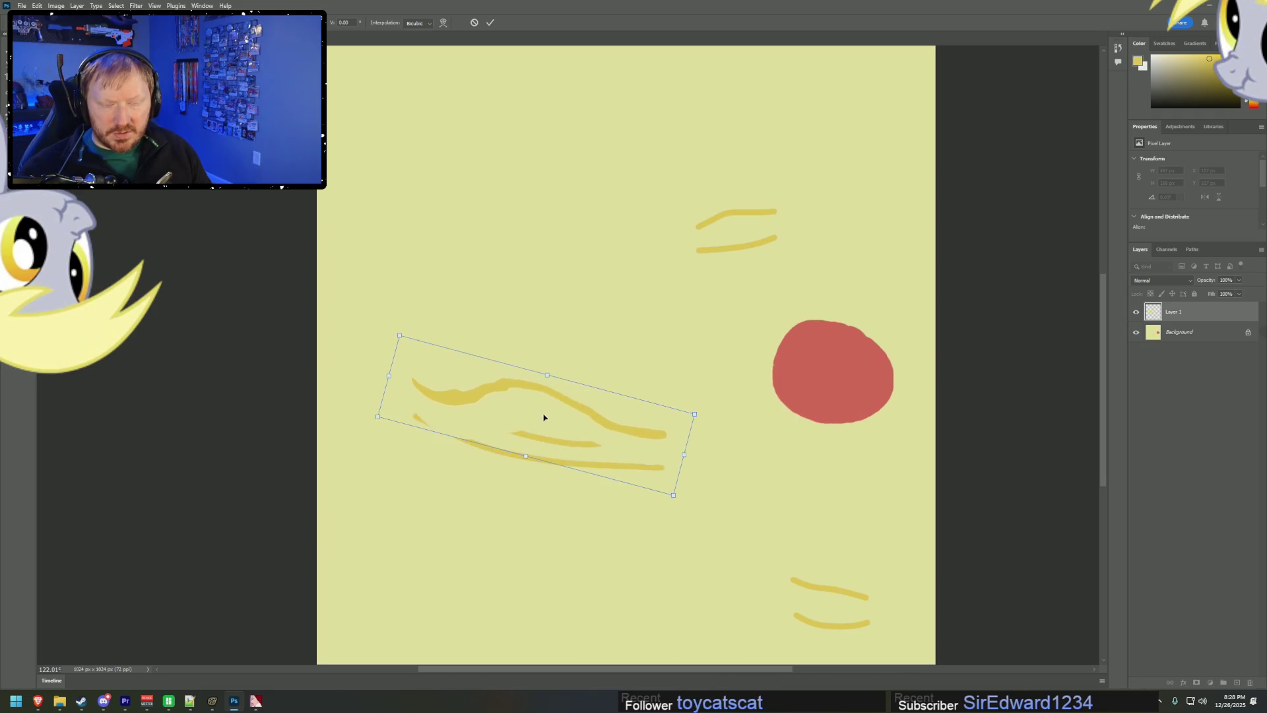
- Compare against Applejack's mane in Source Filmmaker, then cancel the transform to restore the vertical stroke
key(alt+Tab)
key(alt+Tab)
key(alt+Tab)
key(alt+Tab)
key(alt+shift+Tab)
mouse_move(625, 280)
mouse_down()
mouse_move(586, 277)
mouse_move(622, 278)
mouse_up()
key(alt+Tab)
key(alt+Tab)
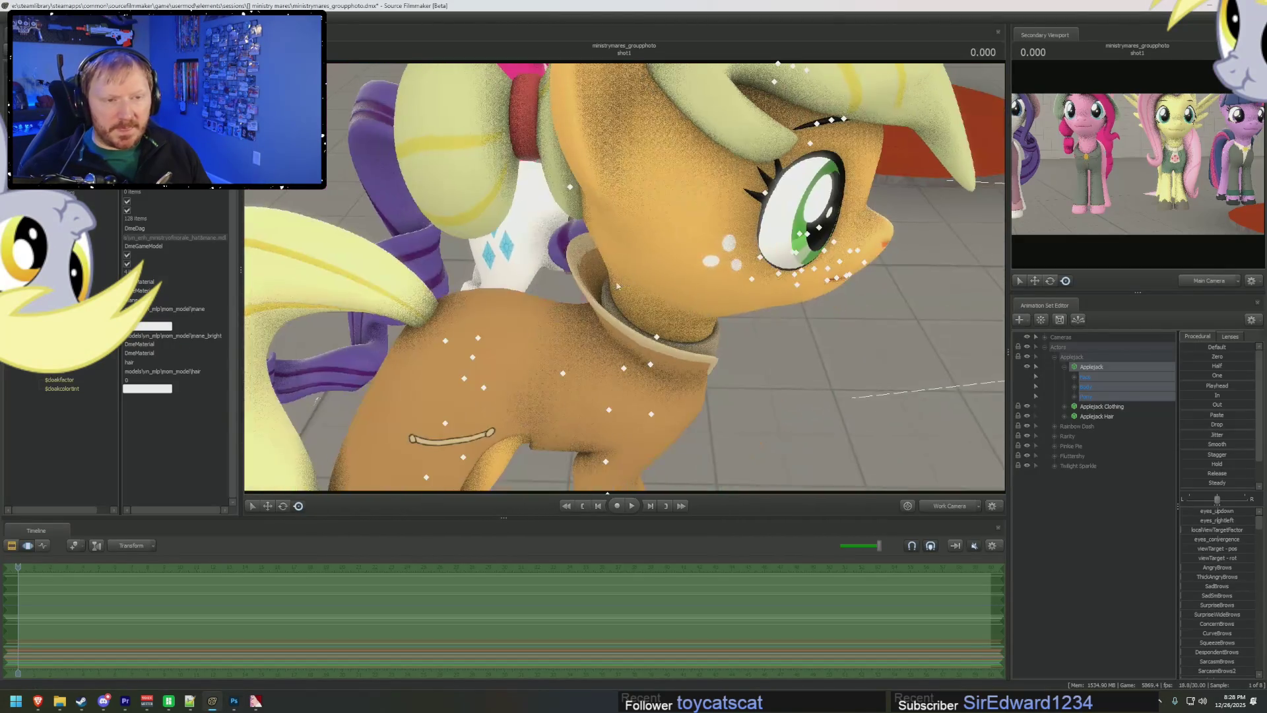
key(alt+Tab)
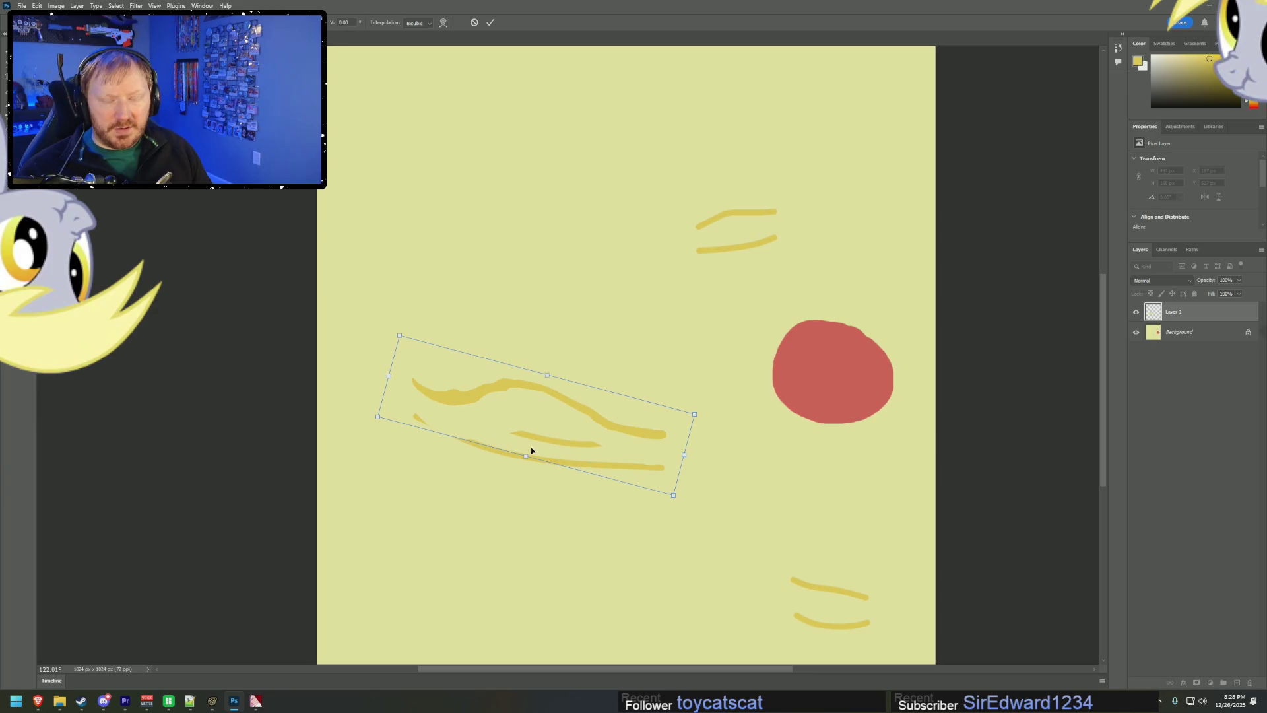
key(alt+Tab)
drag(616, 259, 615, 259)
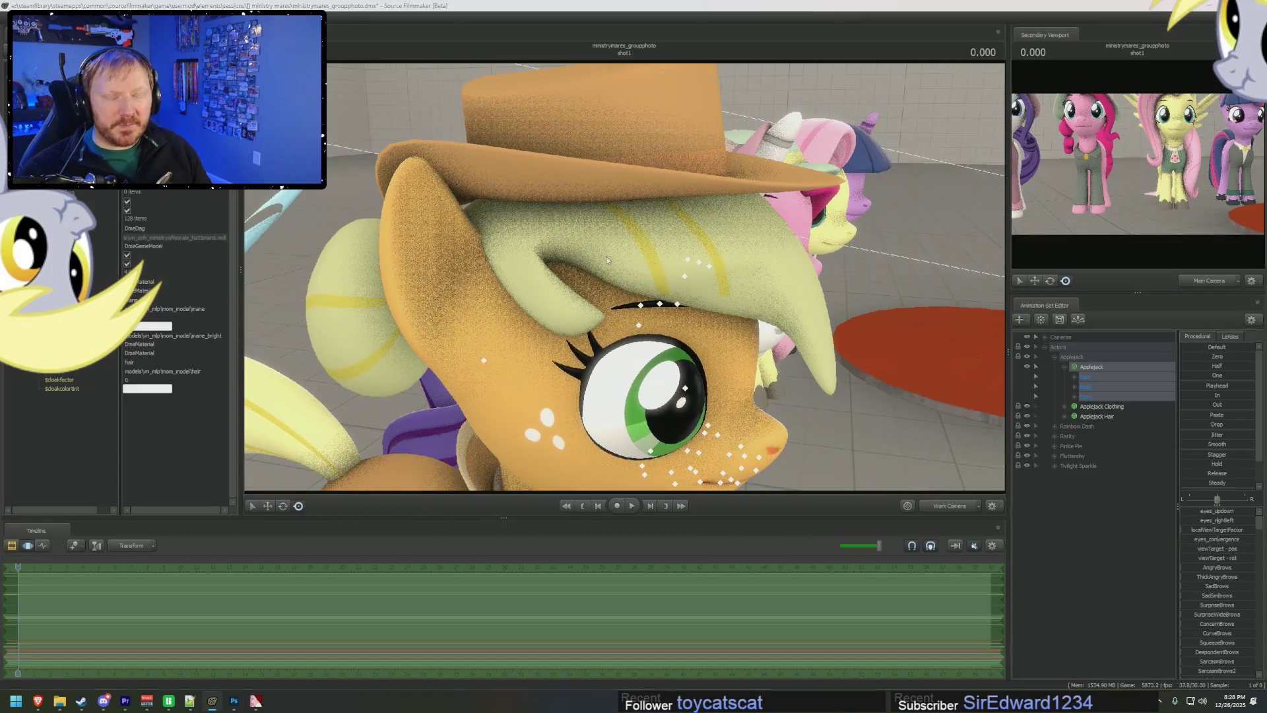
key(alt+Tab)
mouse_move(575, 438)
mouse_down()
mouse_move(557, 418)
mouse_move(535, 512)
mouse_move(580, 421)
mouse_move(572, 407)
mouse_move(541, 511)
mouse_up()
key(Escape)
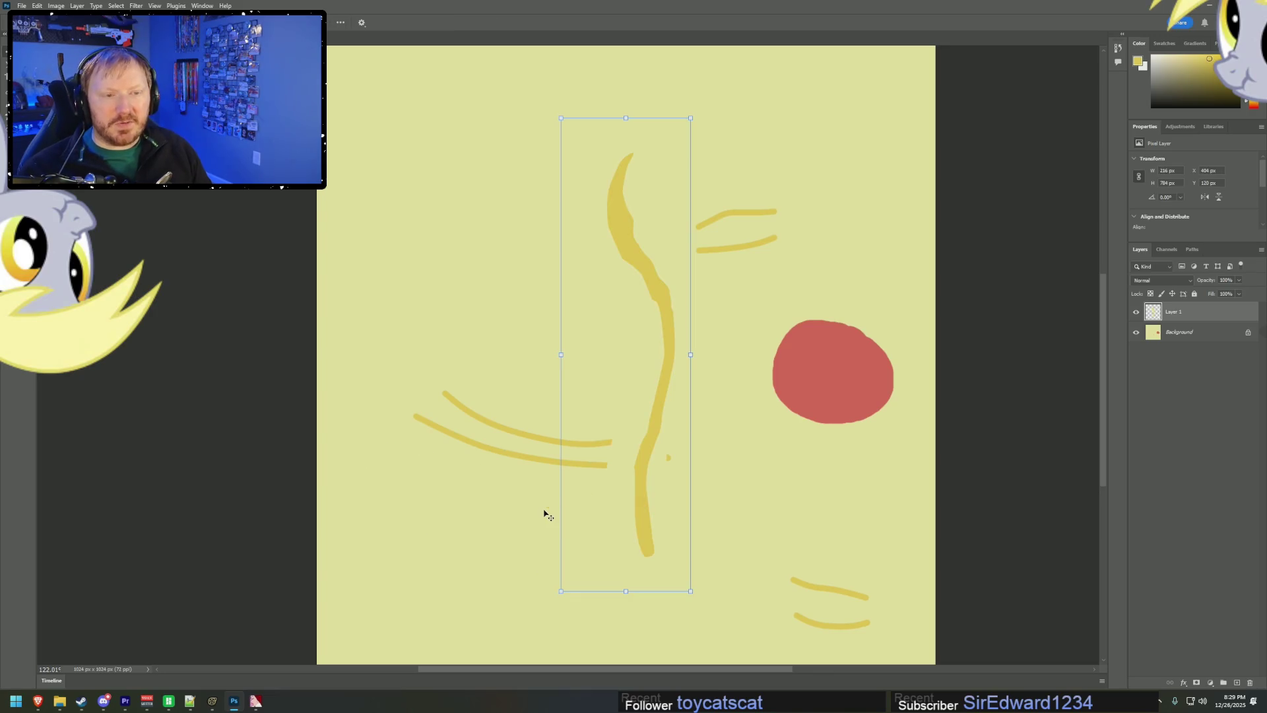
- Flip the stroke horizontally via Edit > Transform
click(41, 6)
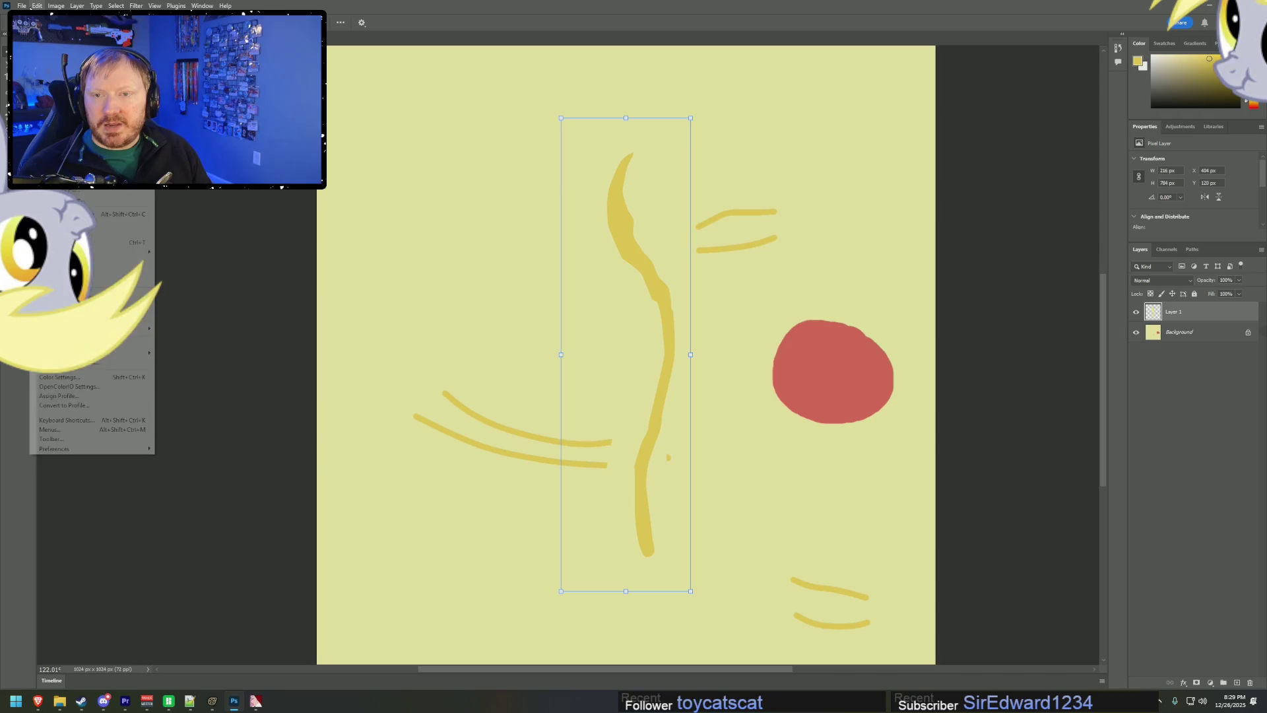
click(42, 6)
click(43, 6)
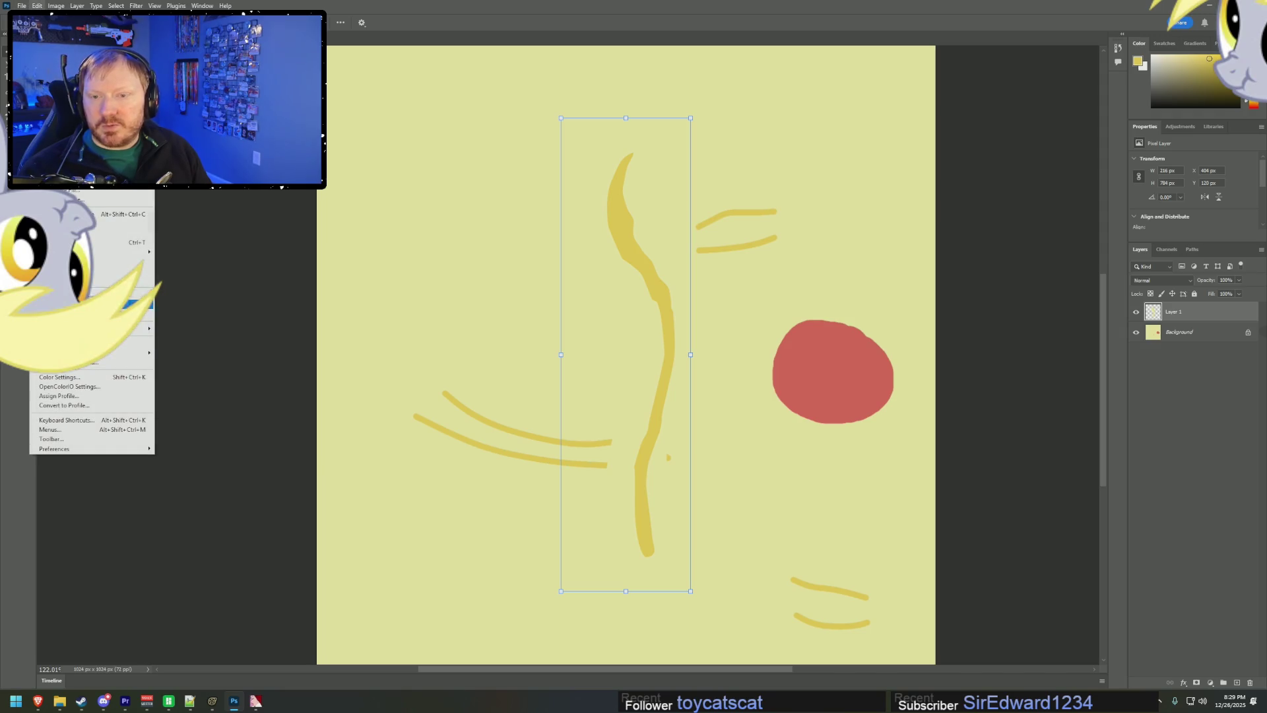
mouse_move(119, 252)
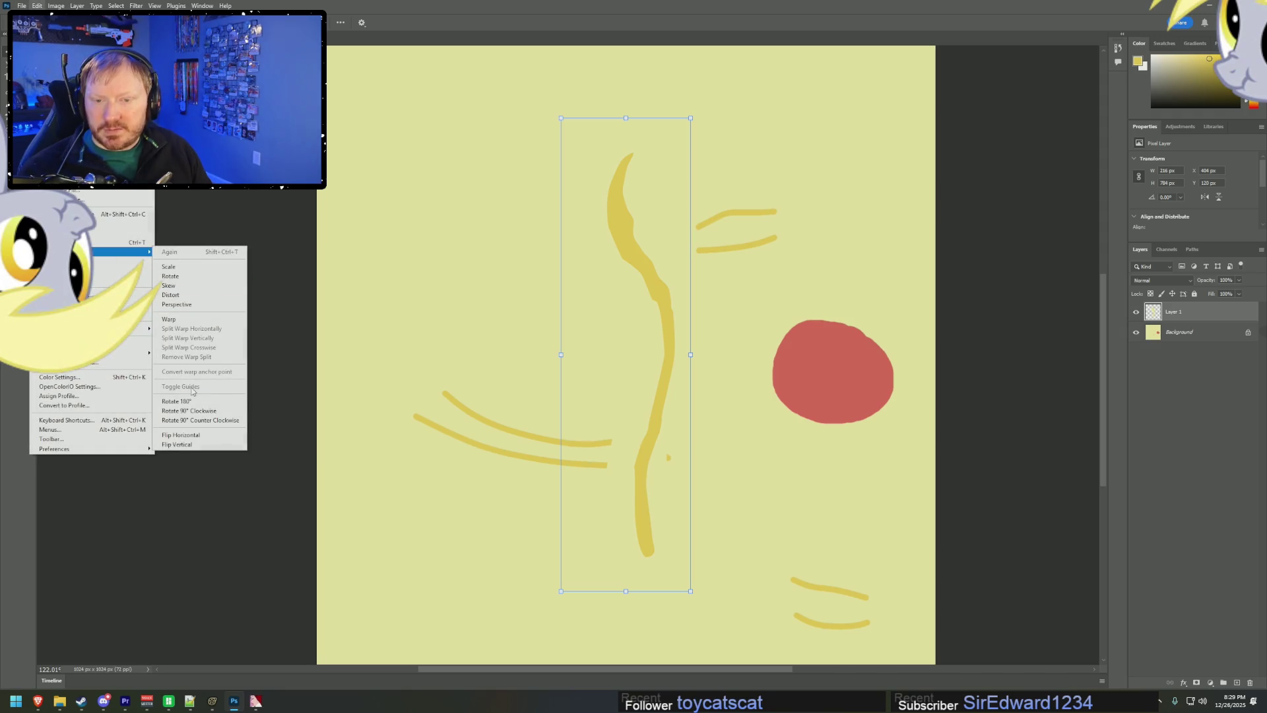
click(182, 435)
- Rotate, shrink and position the stroke as a small horizontal strand at lower left, and commit
mouse_move(553, 118)
mouse_down()
mouse_move(377, 353)
mouse_move(452, 377)
mouse_up()
mouse_move(872, 355)
mouse_down()
mouse_move(619, 434)
mouse_move(567, 383)
mouse_move(633, 423)
mouse_up()
drag(446, 383, 445, 393)
drag(546, 416, 546, 424)
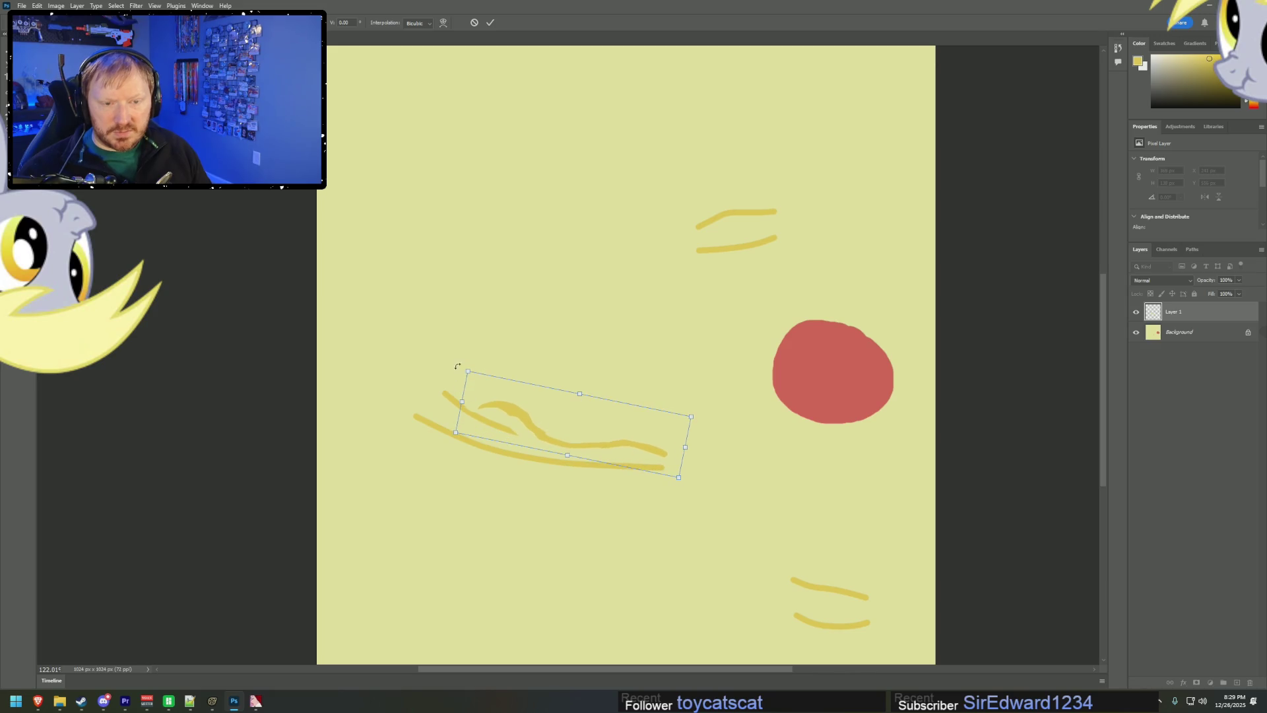
drag(465, 371, 420, 347)
drag(486, 386, 489, 389)
click(493, 25)
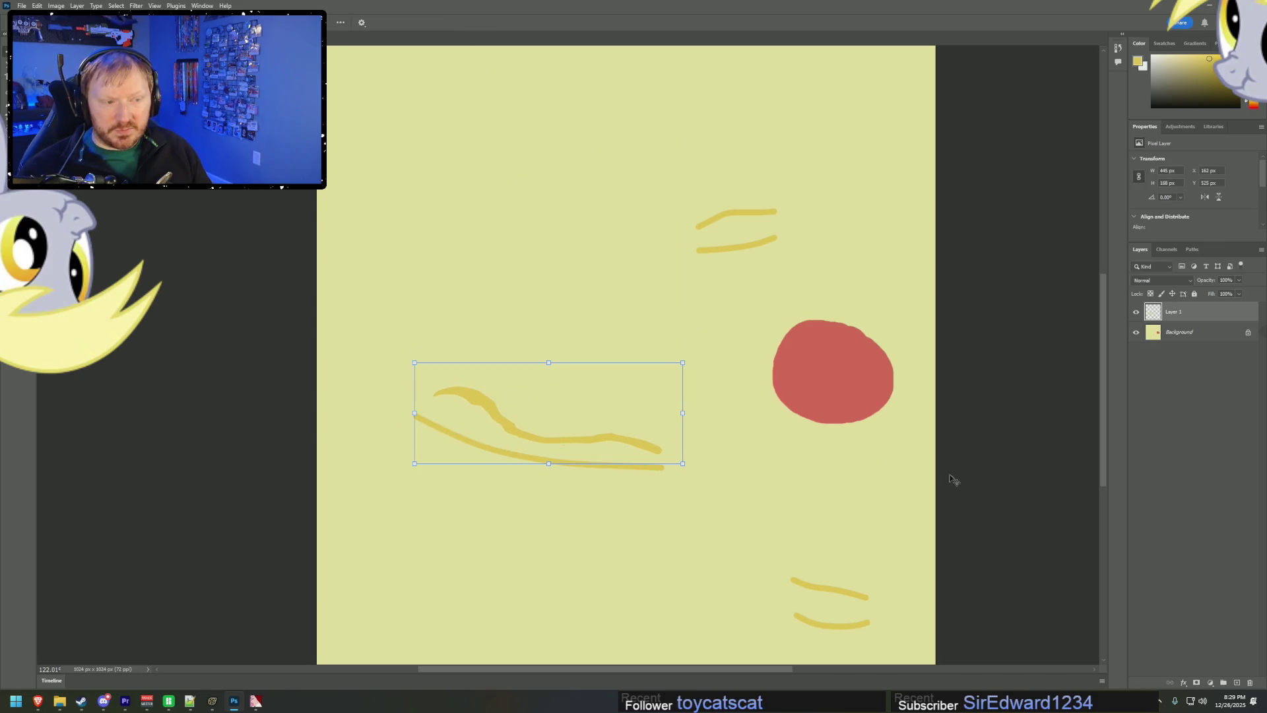
key(ctrl+d)
- Duplicate the strand onto Layer 2 and move the copy next to the original
click(1137, 313)
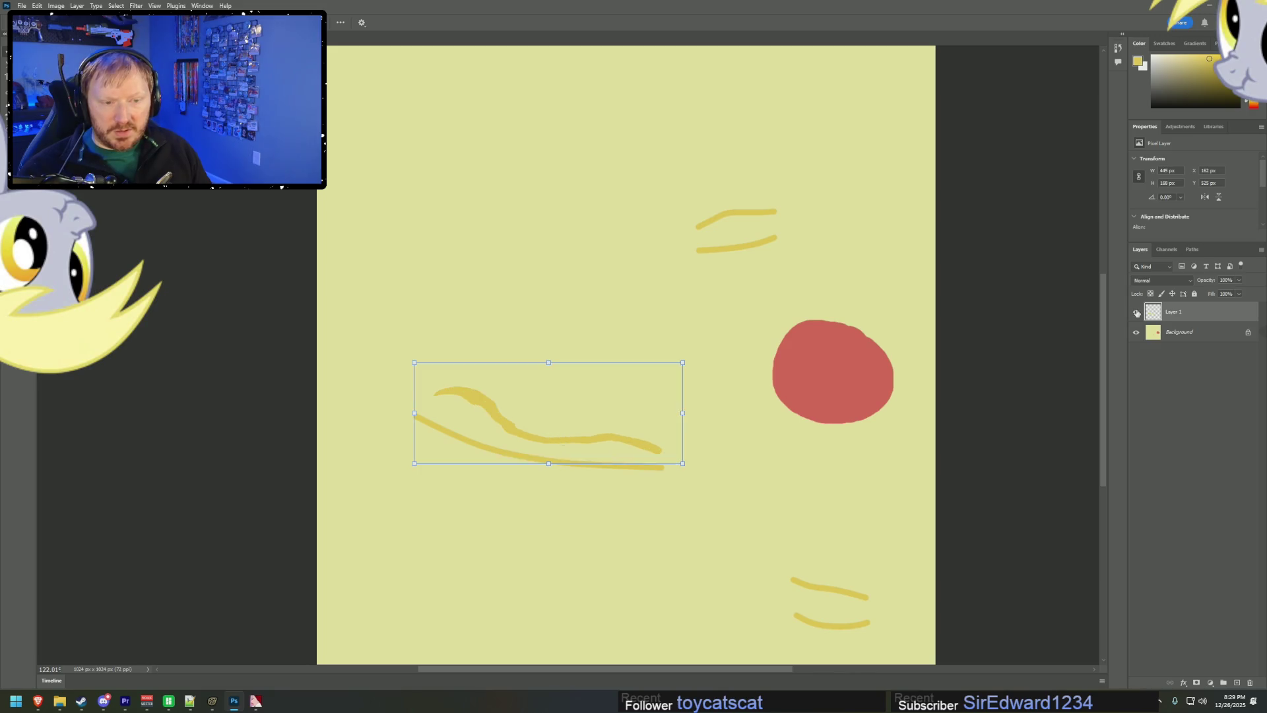
key(ctrl+v)
shift+click(572, 416)
mouse_move(826, 431)
mouse_down()
mouse_move(730, 387)
mouse_move(696, 430)
mouse_up()
key(ctrl+z)
click(1188, 311)
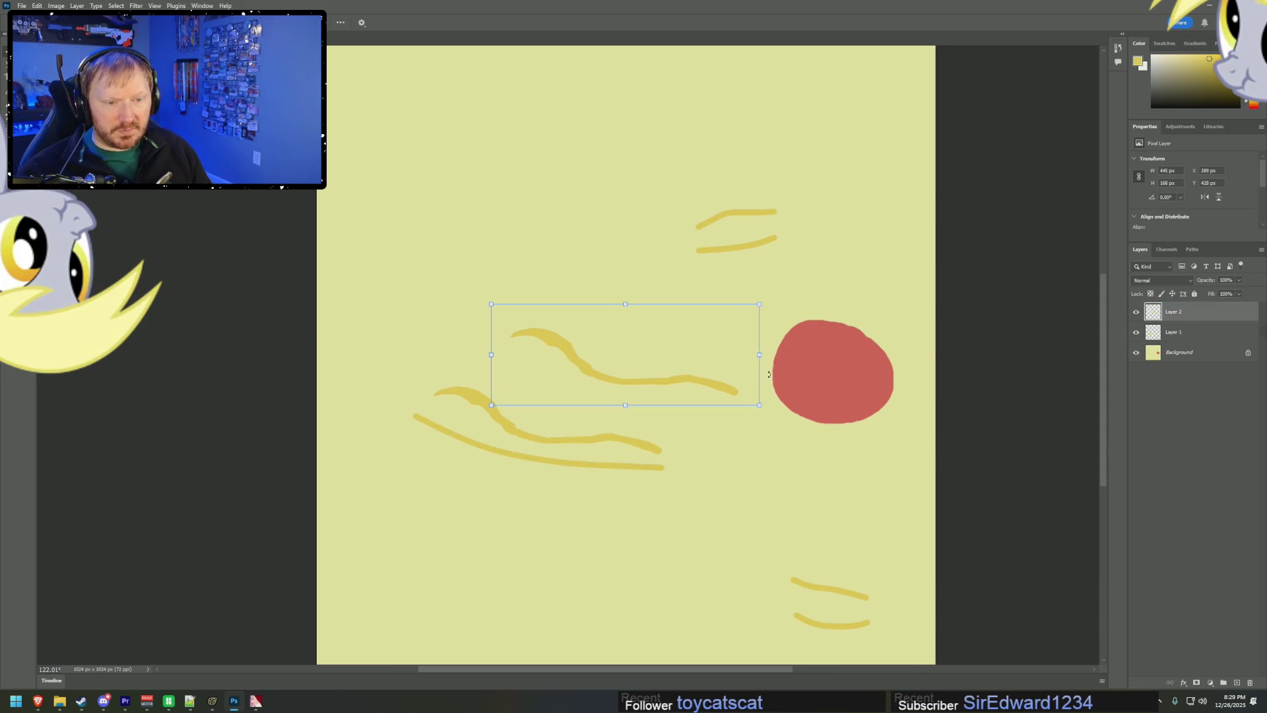
mouse_move(687, 379)
mouse_down()
mouse_move(596, 498)
mouse_move(598, 468)
mouse_up()
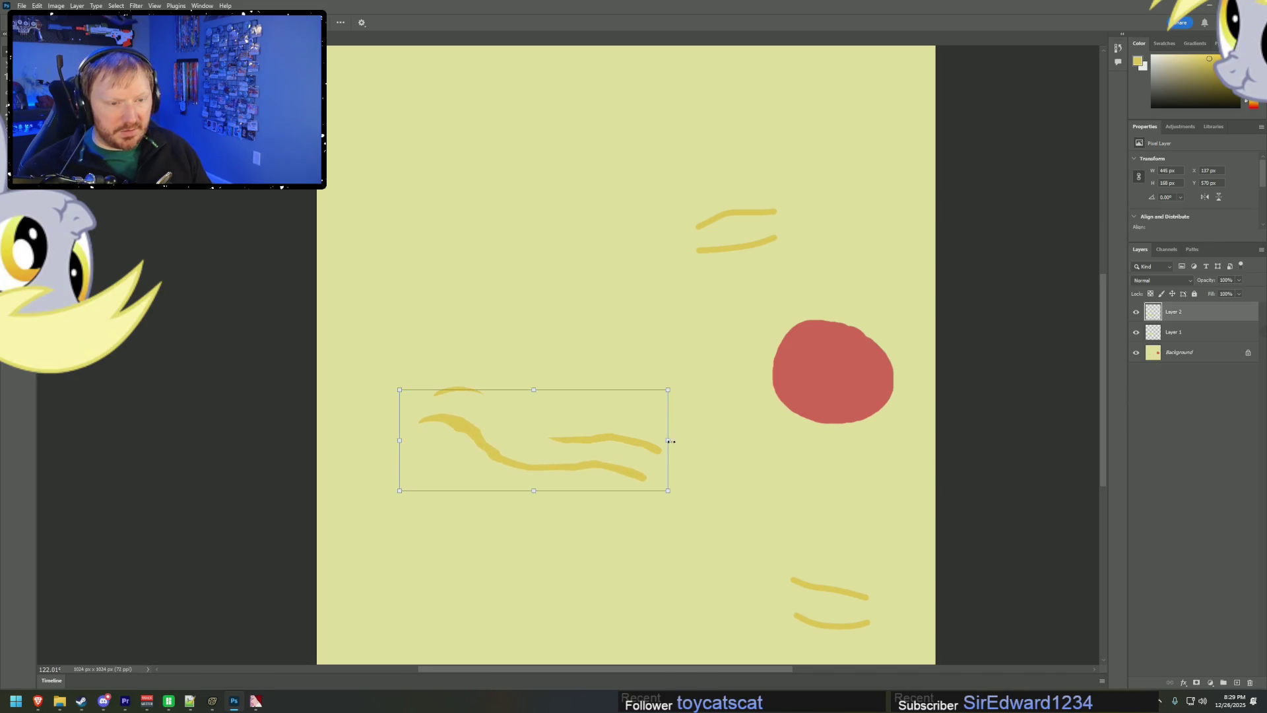
alt+scroll(502, 492, up, 5)
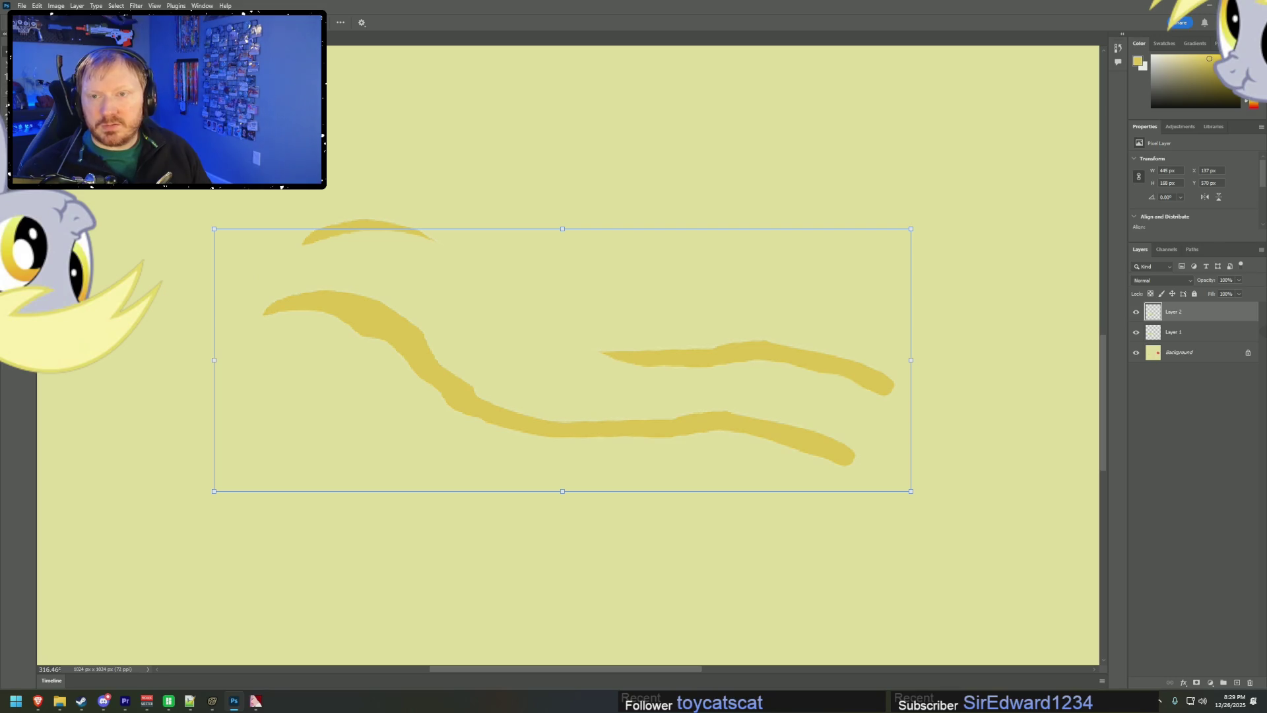
- Thicken the upper arc into a long flowing strand with a large brush and trim the lower strand
key(e)
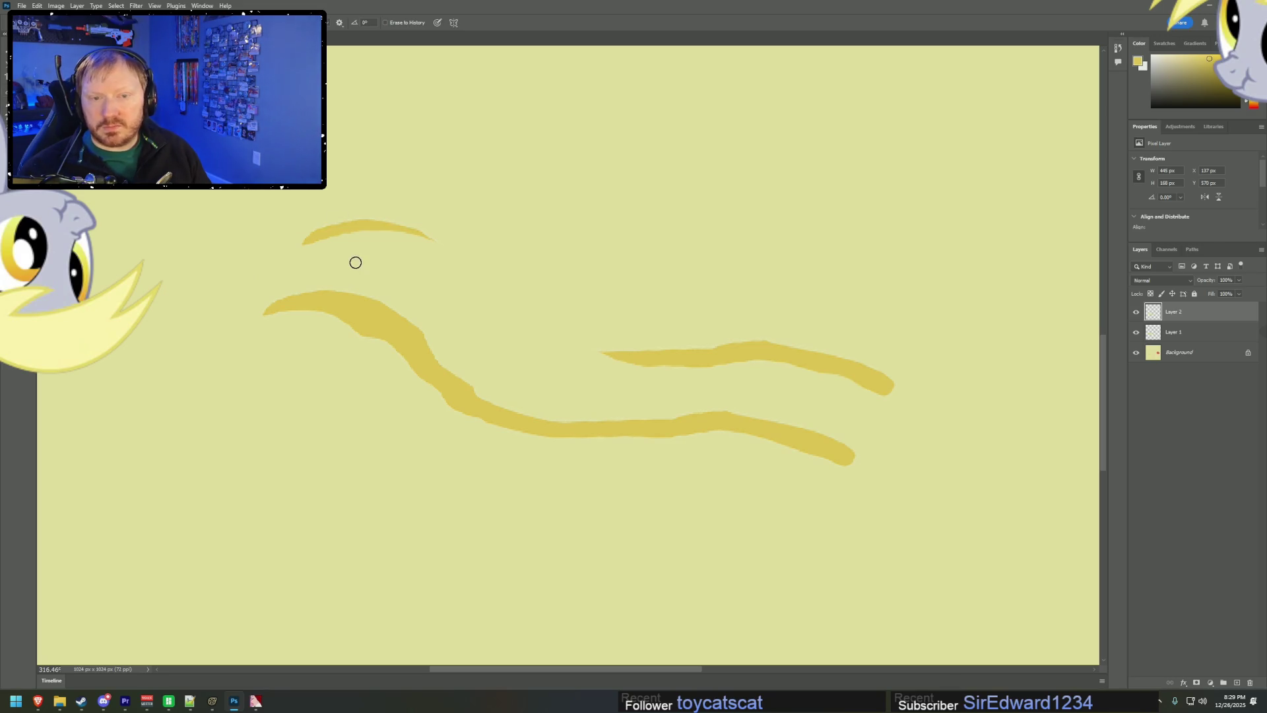
key(bracketright)
key(bracketright)
key(bracketright)
mouse_move(306, 232)
mouse_down()
mouse_move(453, 257)
mouse_move(498, 310)
mouse_up()
key(ctrl+z)
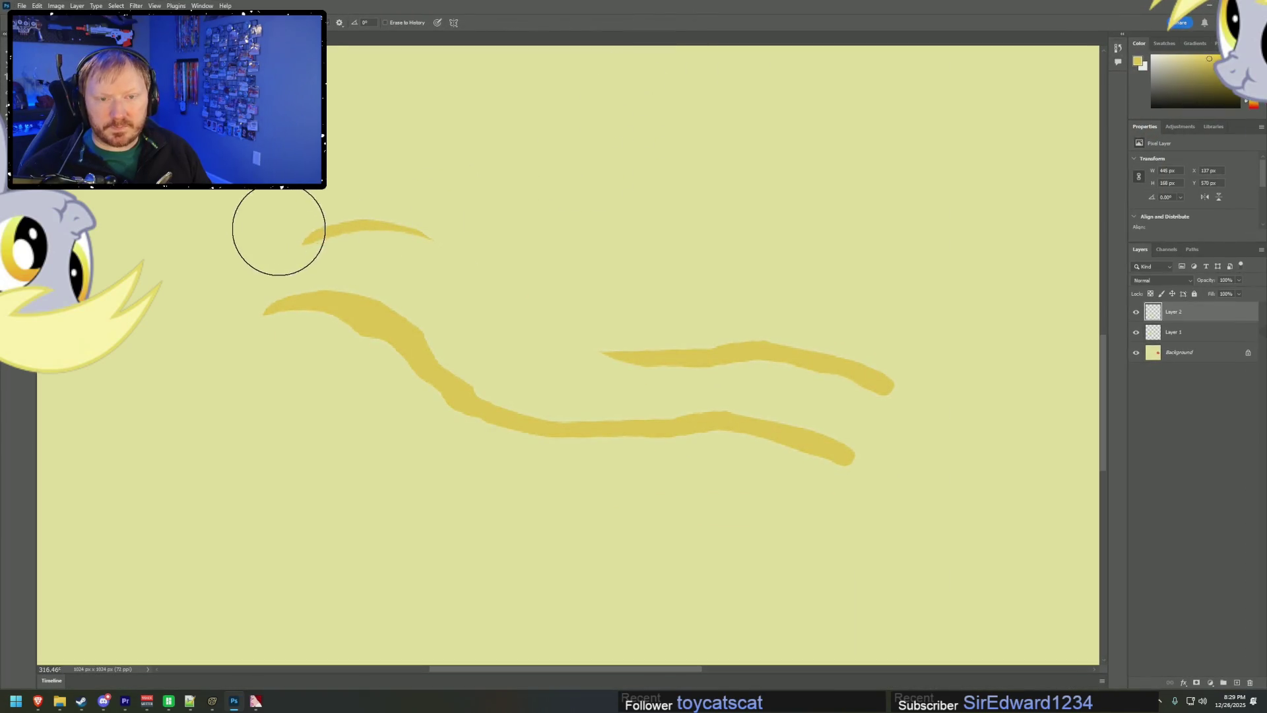
mouse_move(305, 236)
mouse_down()
mouse_move(441, 274)
mouse_move(548, 334)
mouse_move(688, 342)
mouse_up()
mouse_move(554, 235)
mouse_down()
mouse_move(586, 286)
mouse_move(695, 342)
mouse_move(740, 341)
mouse_up()
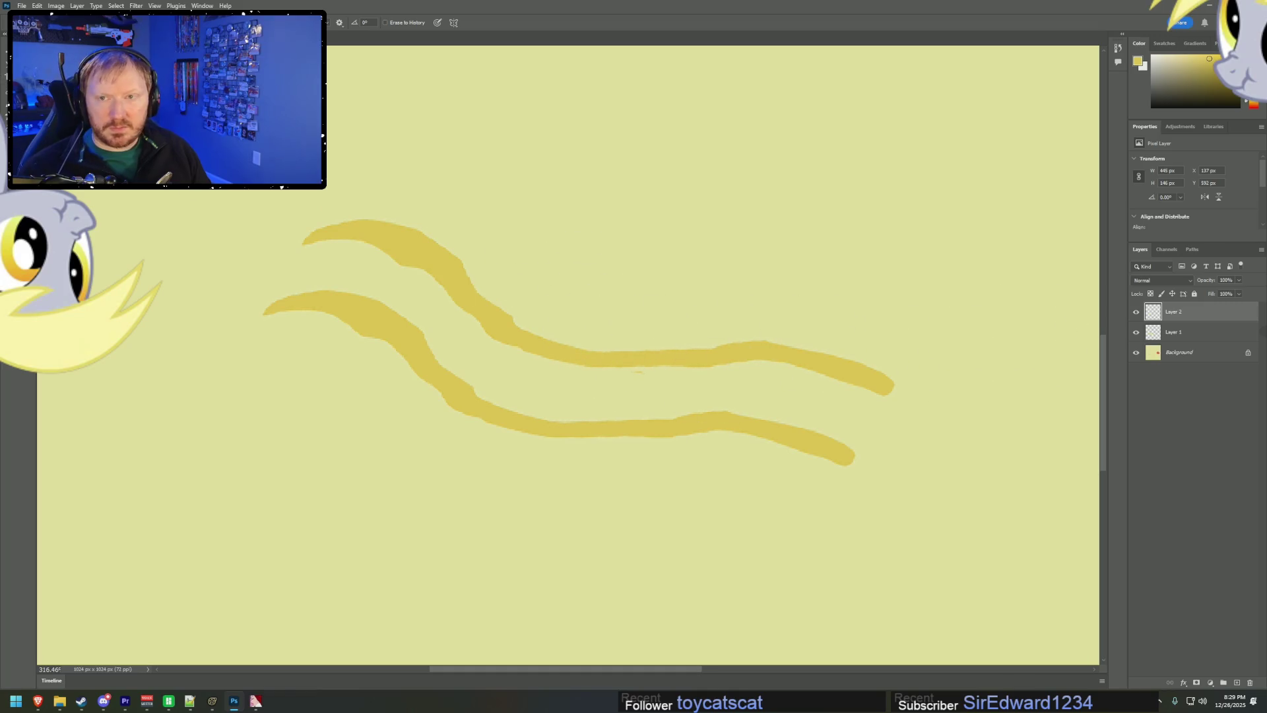
key(v)
drag(667, 429, 677, 431)
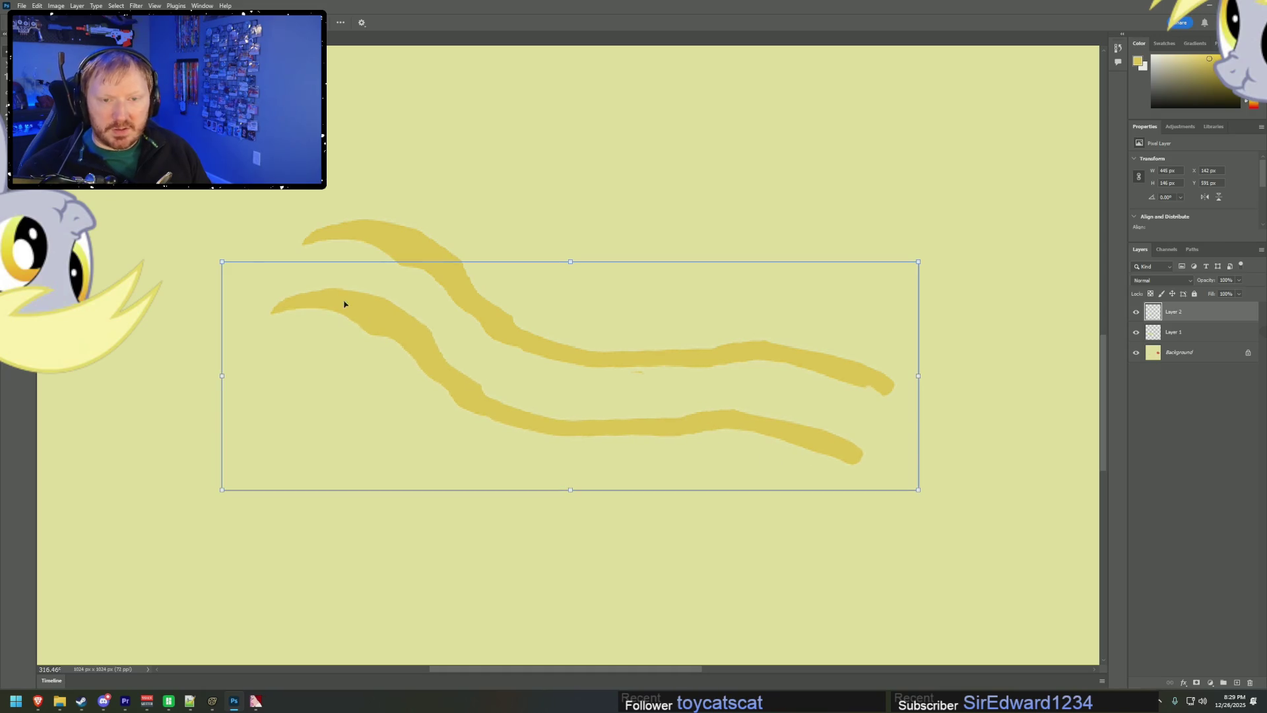
- Warp the lower strand, bending its curve and lifting the strands' right ends
click(221, 263)
click(443, 23)
drag(429, 364, 396, 354)
mouse_move(688, 425)
mouse_down()
mouse_move(729, 430)
mouse_move(492, 409)
mouse_move(546, 458)
mouse_move(786, 430)
mouse_up()
drag(921, 415, 917, 379)
drag(664, 515, 654, 433)
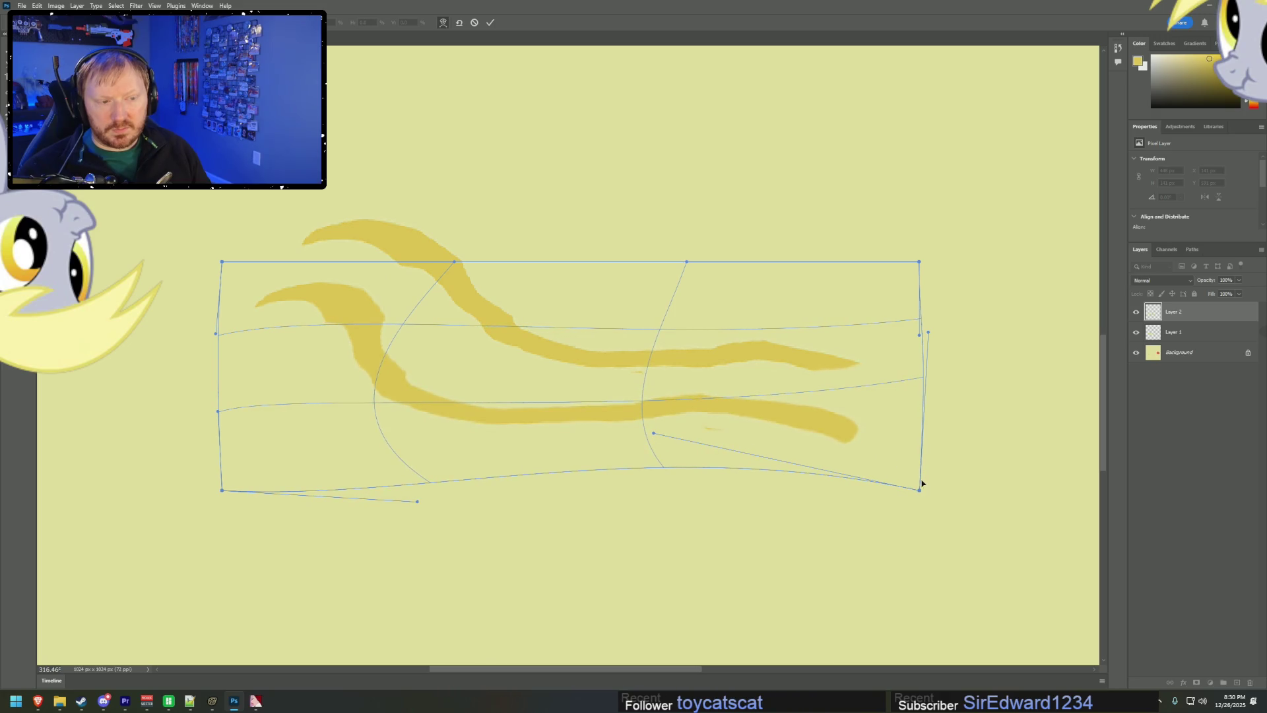
drag(920, 492, 926, 558)
- Finish reshaping the strands' ends and curves, apply the warp, and add a new Layer 3
mouse_move(922, 335)
mouse_down()
mouse_move(942, 354)
mouse_move(936, 436)
mouse_up()
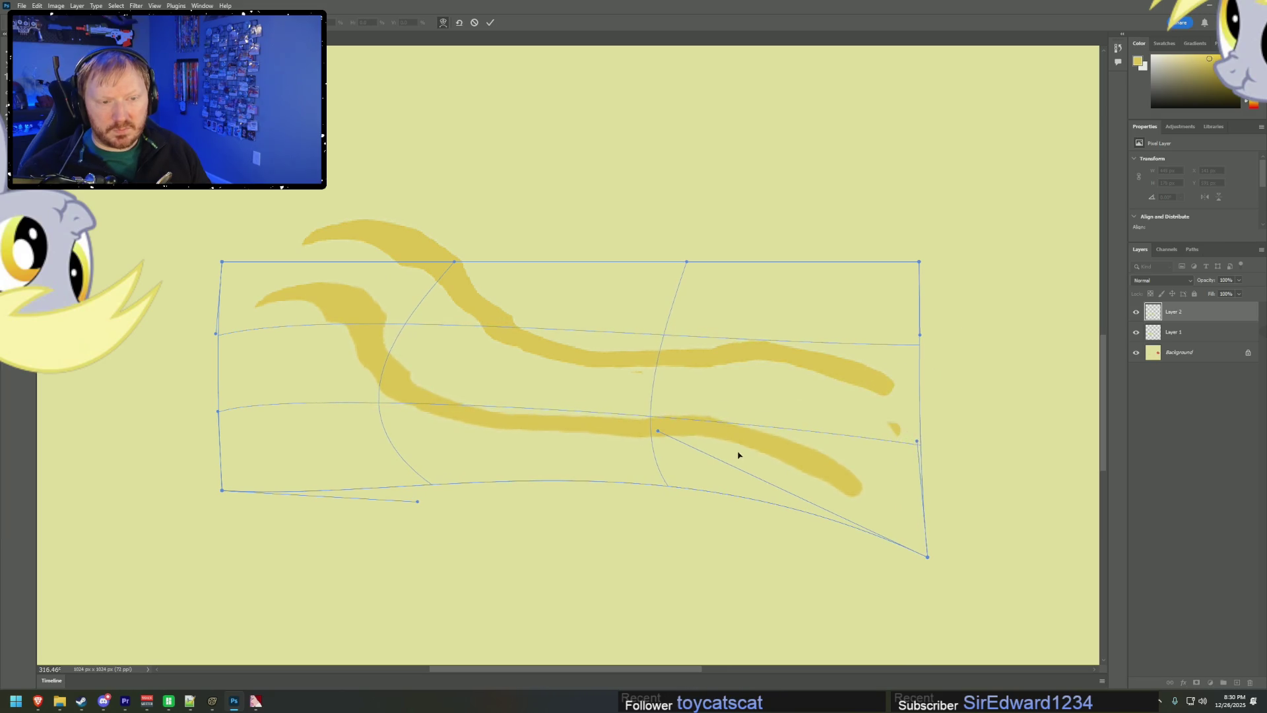
drag(739, 453, 761, 448)
mouse_move(223, 264)
mouse_down()
mouse_move(284, 257)
mouse_move(118, 271)
mouse_up()
mouse_move(218, 410)
mouse_down()
mouse_move(238, 405)
mouse_move(263, 346)
mouse_up()
mouse_move(516, 425)
mouse_down()
mouse_move(439, 413)
mouse_move(509, 428)
mouse_up()
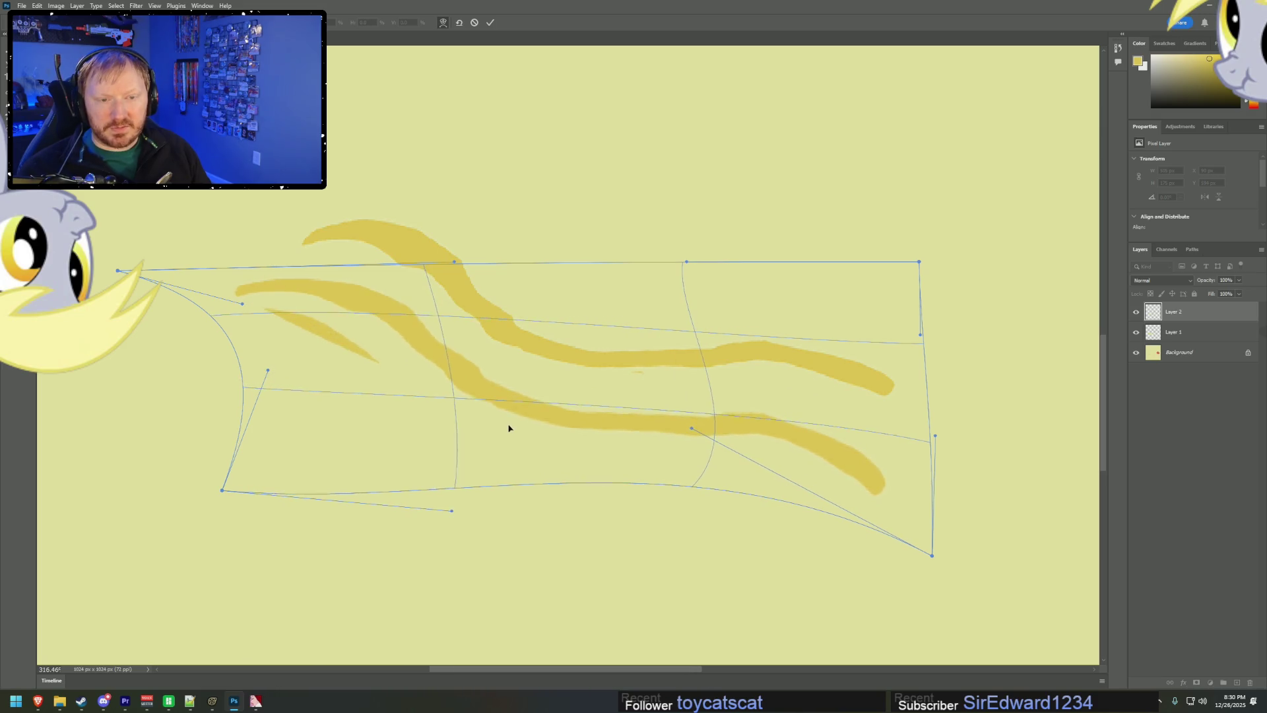
mouse_move(779, 430)
mouse_down()
mouse_move(761, 422)
mouse_move(766, 443)
mouse_up()
click(490, 25)
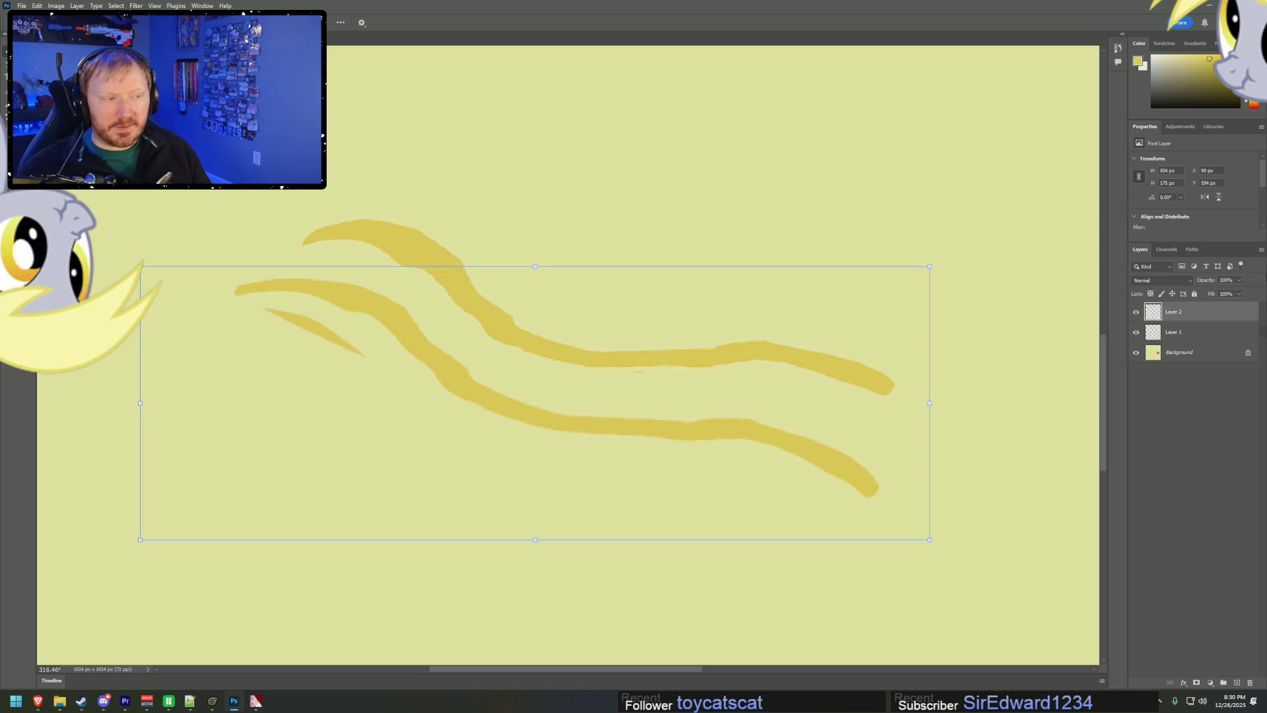
key(ctrl+shift+n)
key(Return)
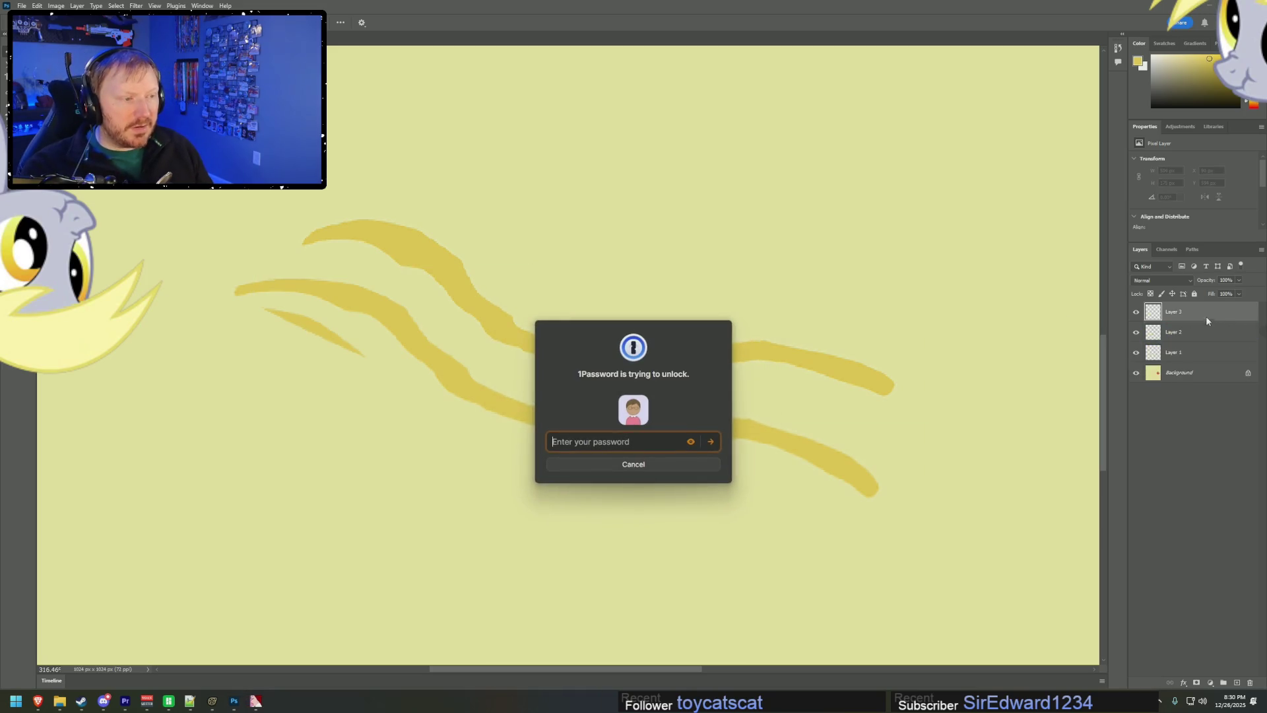
- Move Layer 3 above the Background and paint the canvas yellow across the lower right with a large brush
drag(1208, 335, 1210, 357)
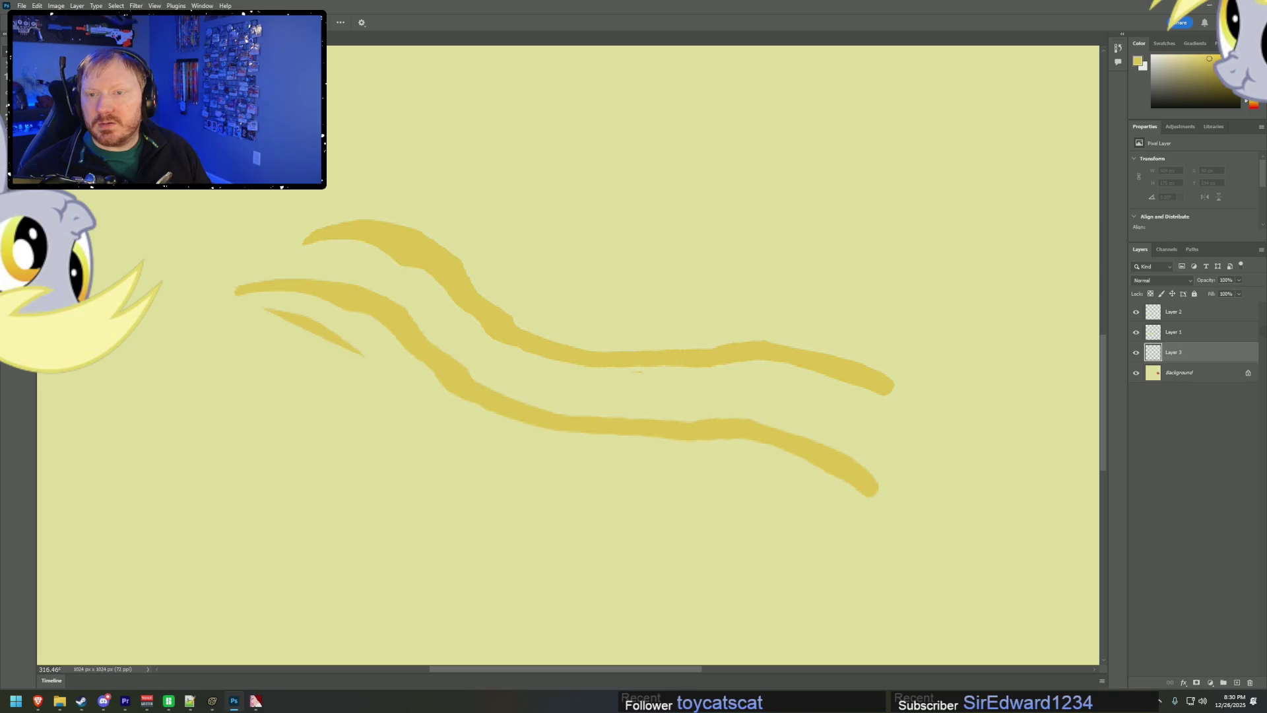
key(s)
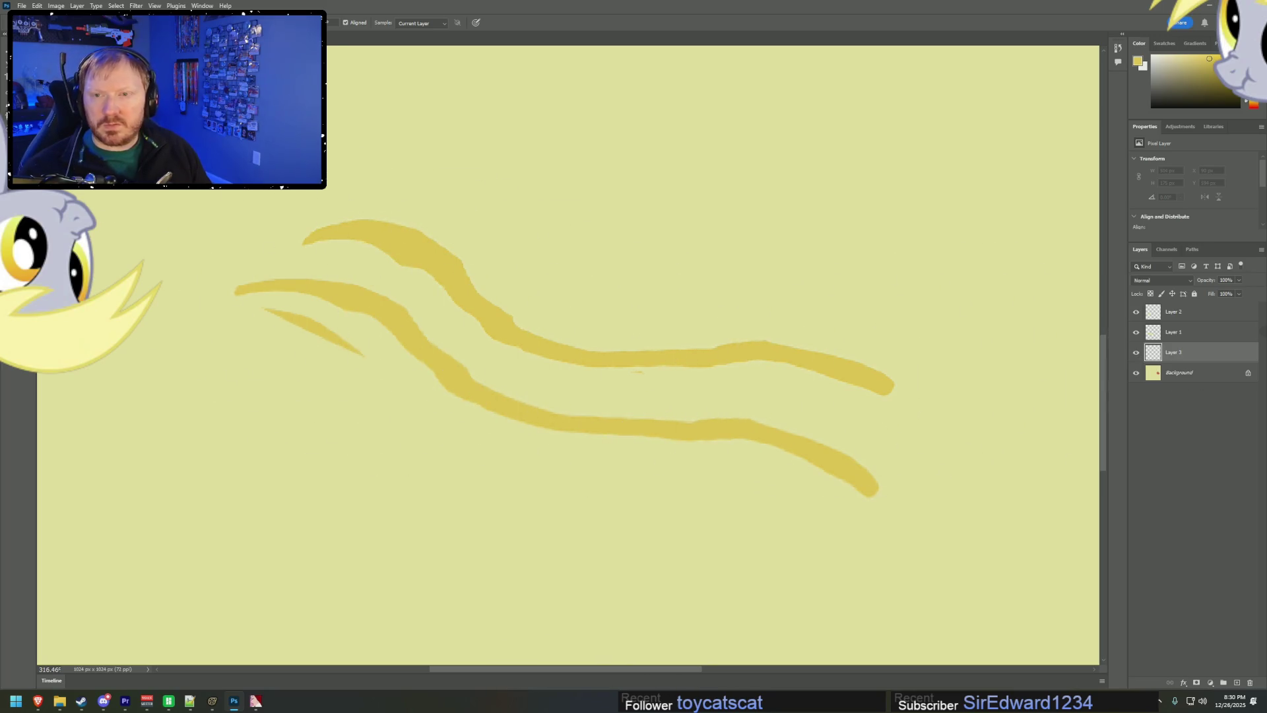
key(b)
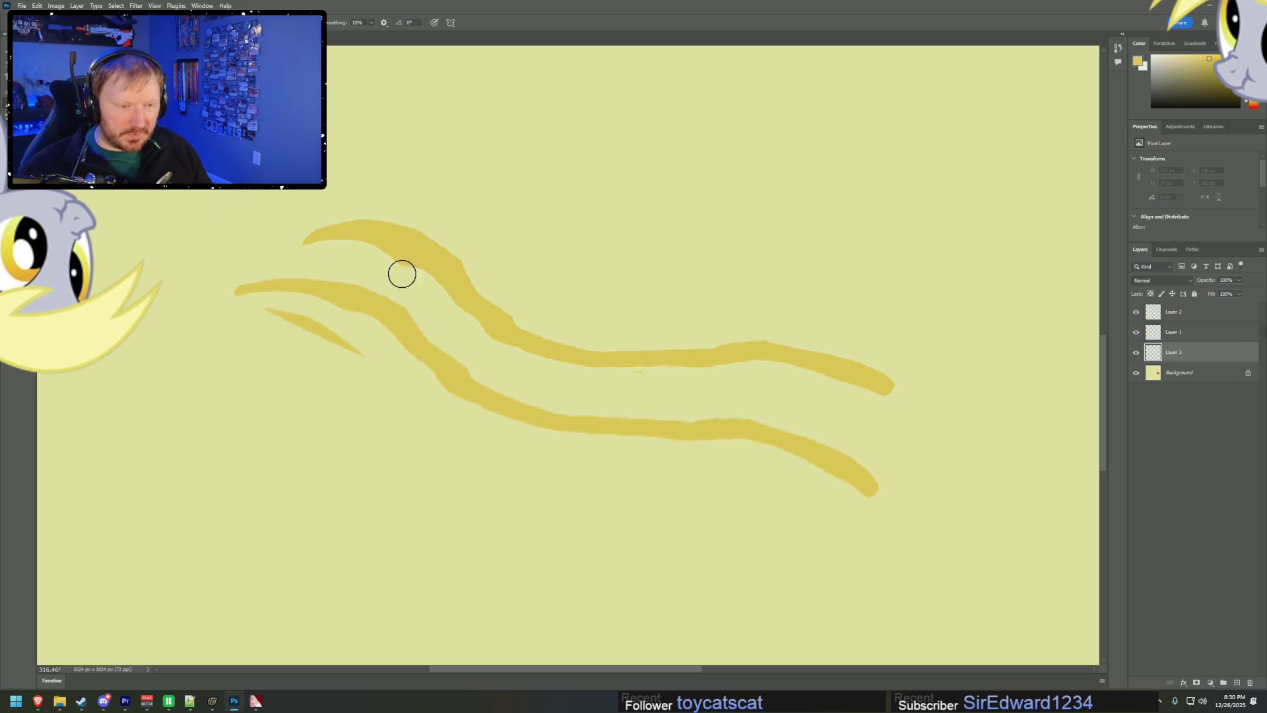
alt+click(562, 104)
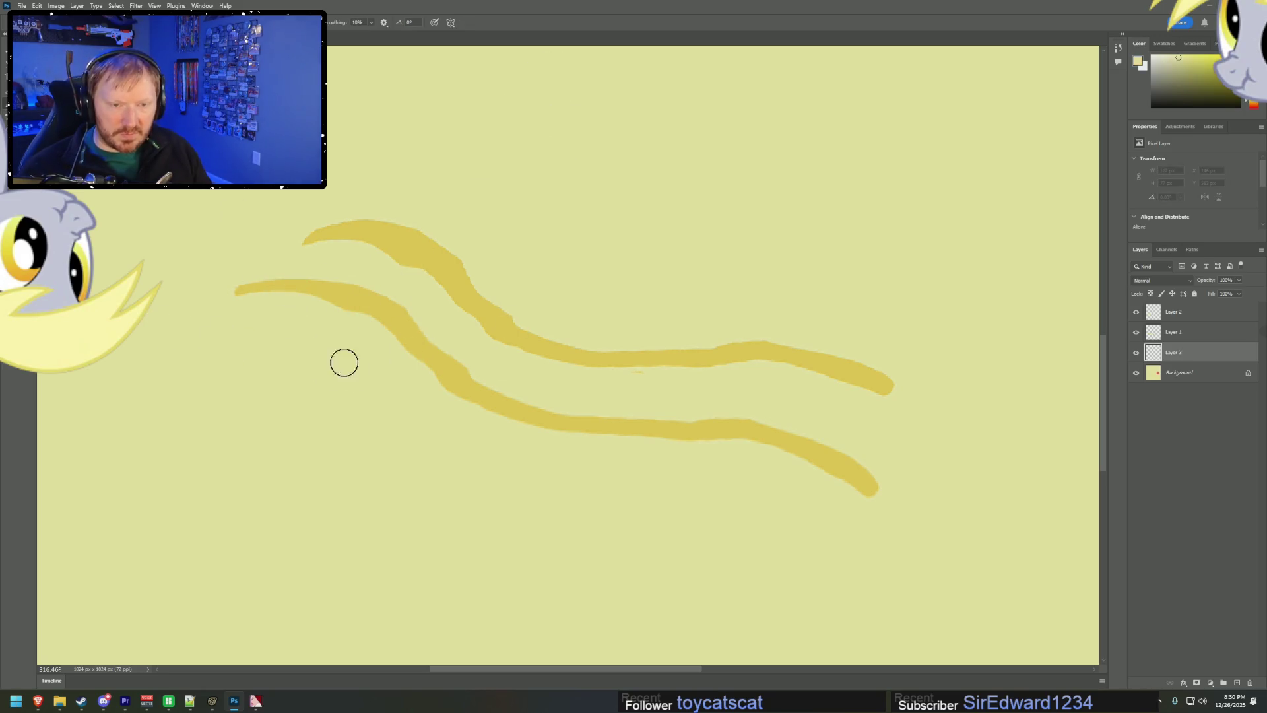
key(bracketright)
key(bracketright)
key(bracketright)
mouse_move(635, 387)
mouse_down()
mouse_move(758, 464)
mouse_move(759, 450)
mouse_up()
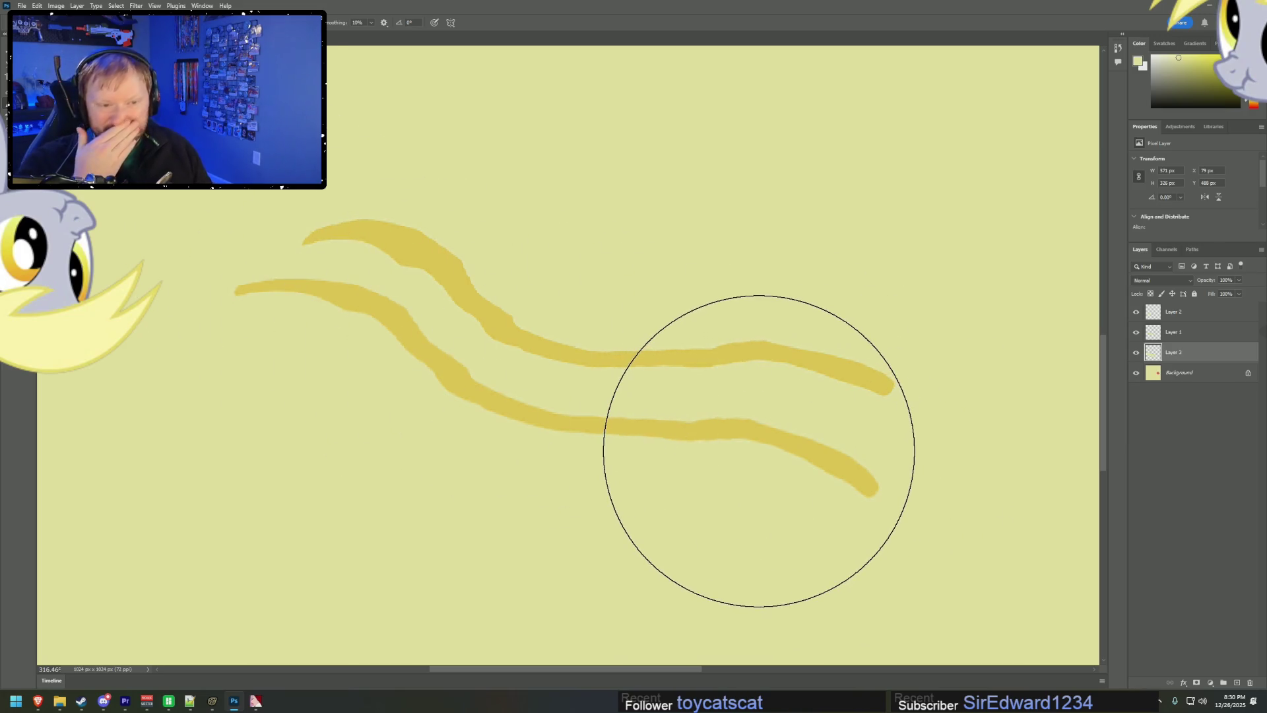
- Check the model in Source Filmmaker and come back to the texture
alt+scroll(770, 446, down, 6)
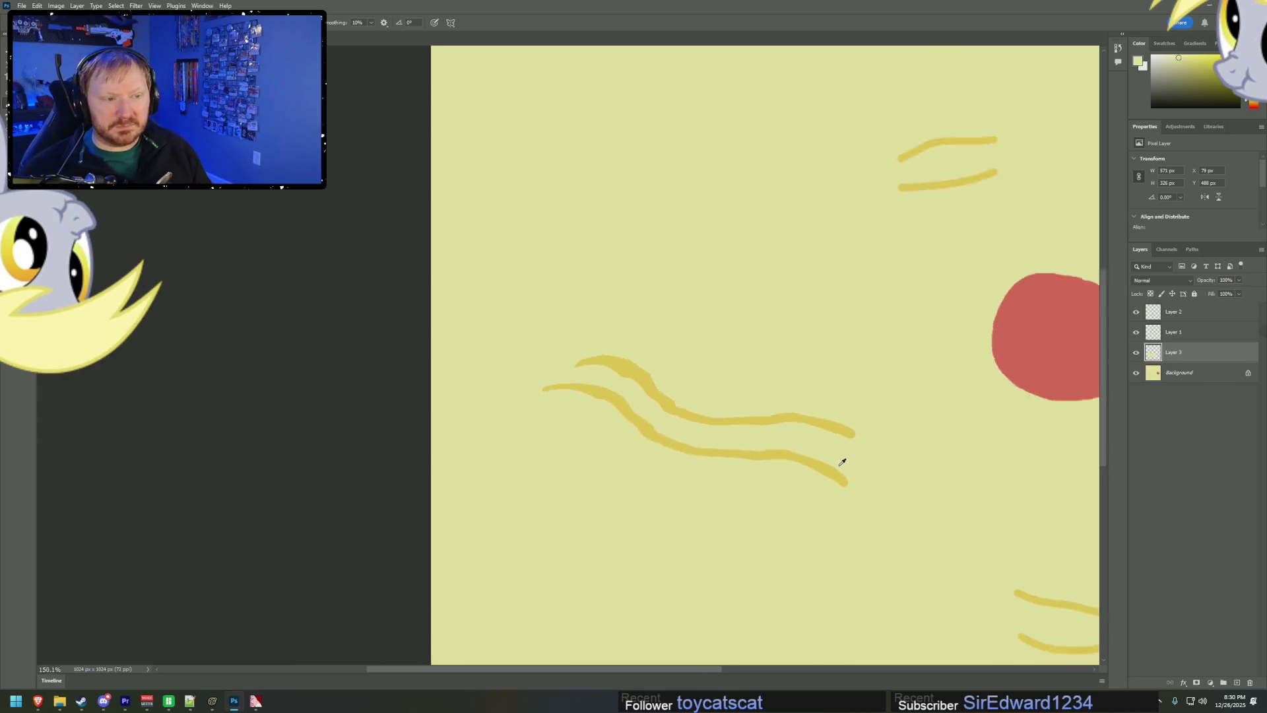
alt+scroll(950, 270, up, 4)
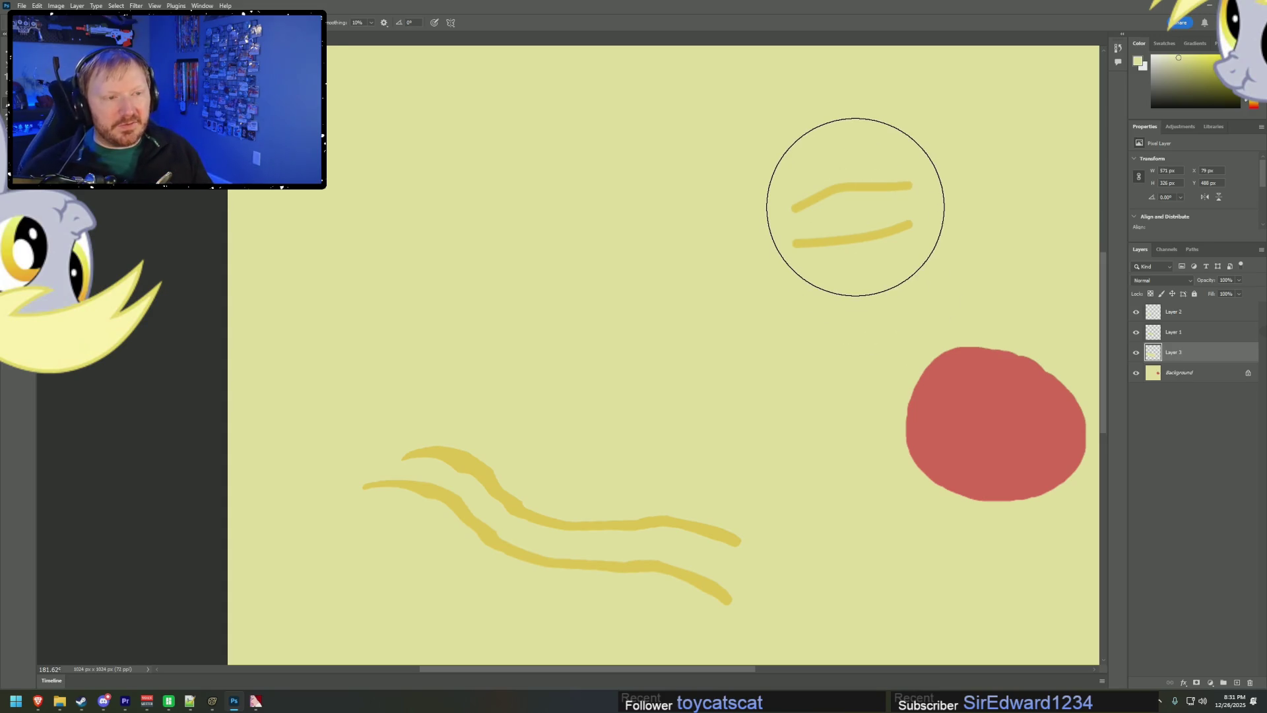
key(alt+Tab)
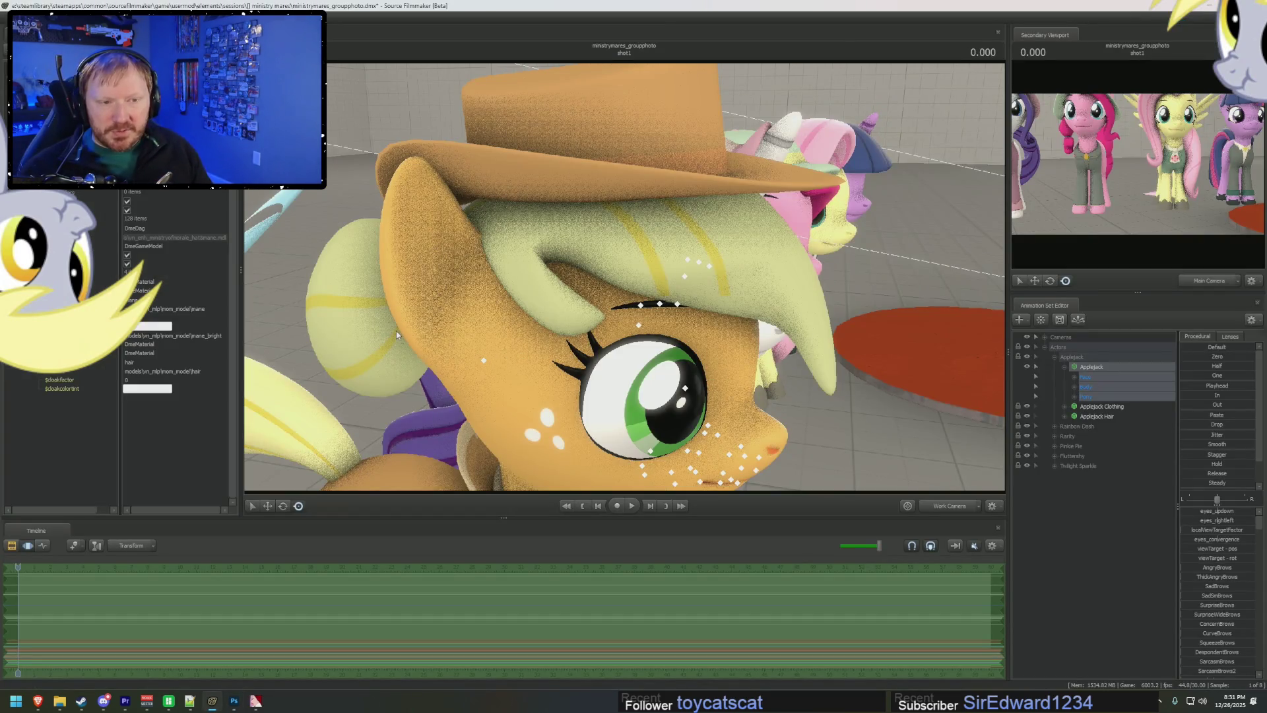
key(alt+Tab)
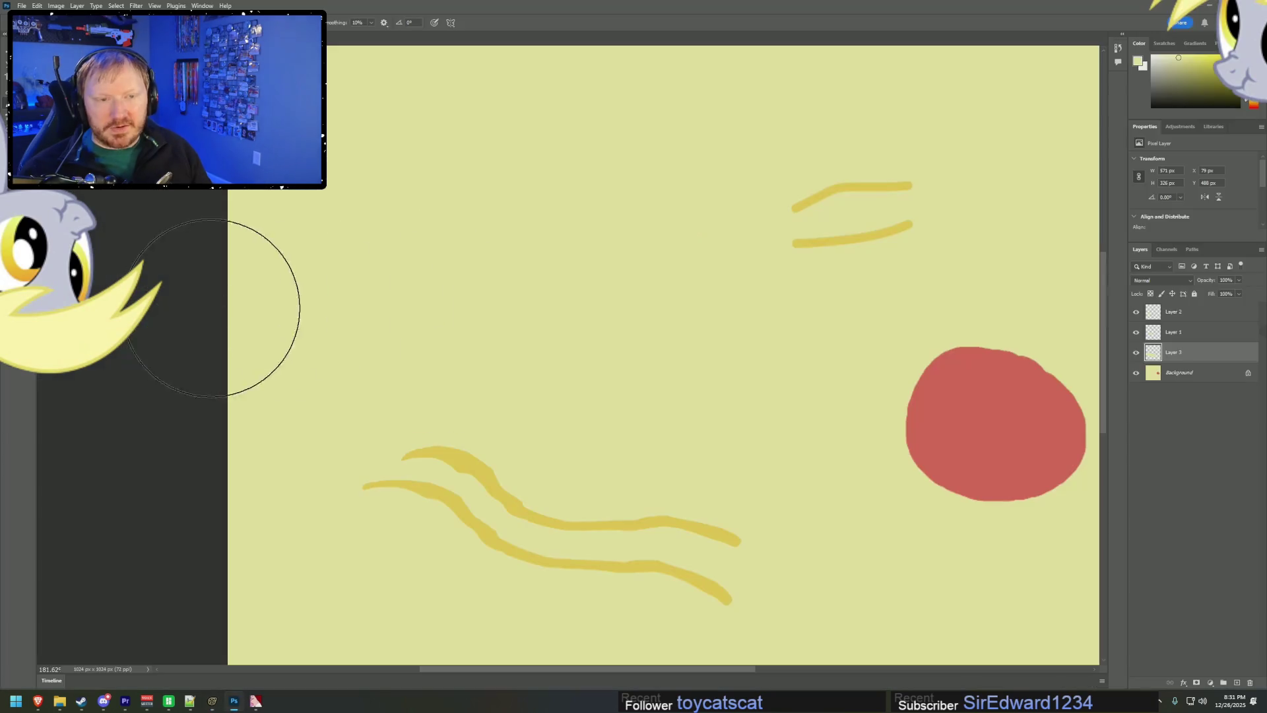
- Zoom out to view the whole texture, then begin saving a copy of it
alt+scroll(858, 178, up, 5)
scroll(662, 420, down, 6)
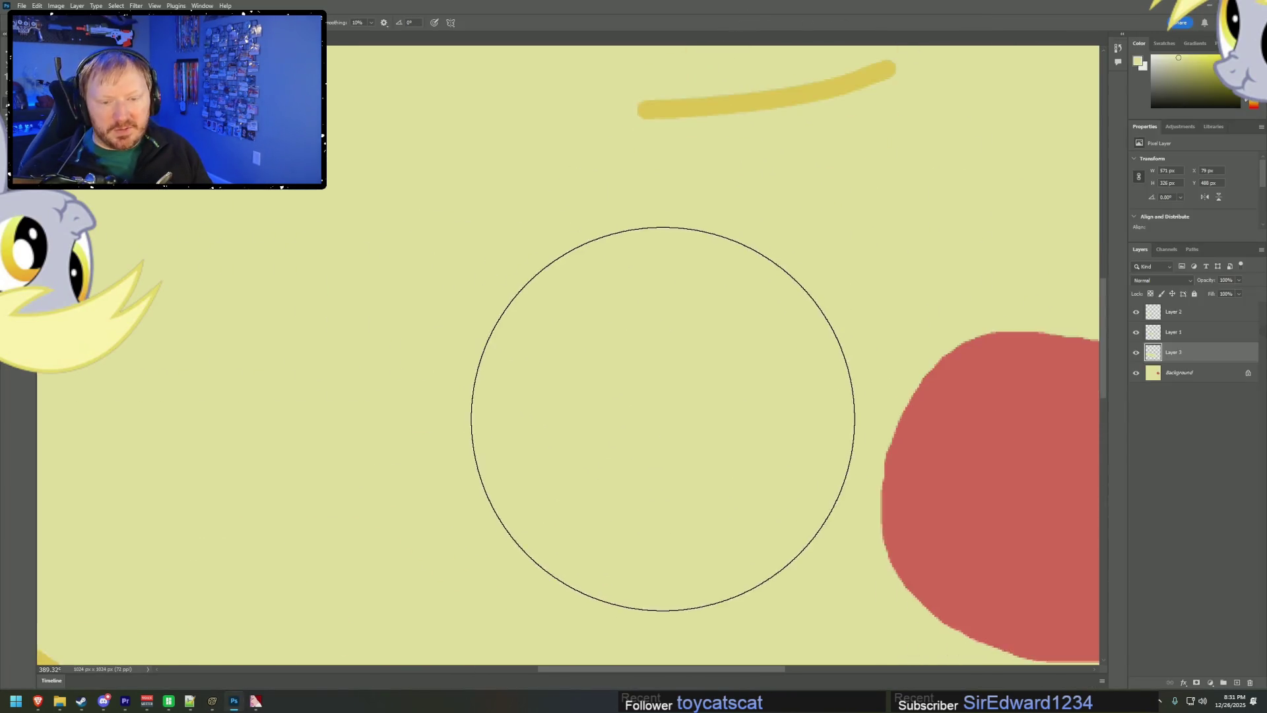
alt+scroll(462, 441, down, 4)
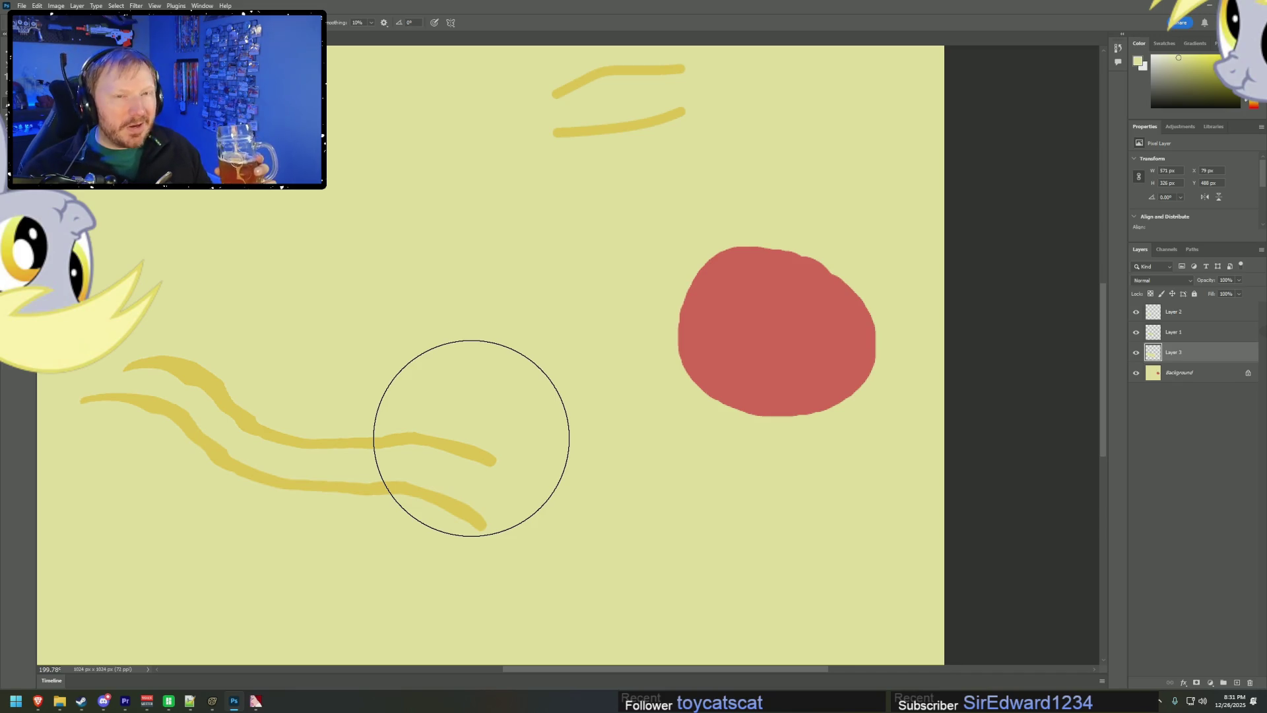
alt+scroll(667, 337, down, 2)
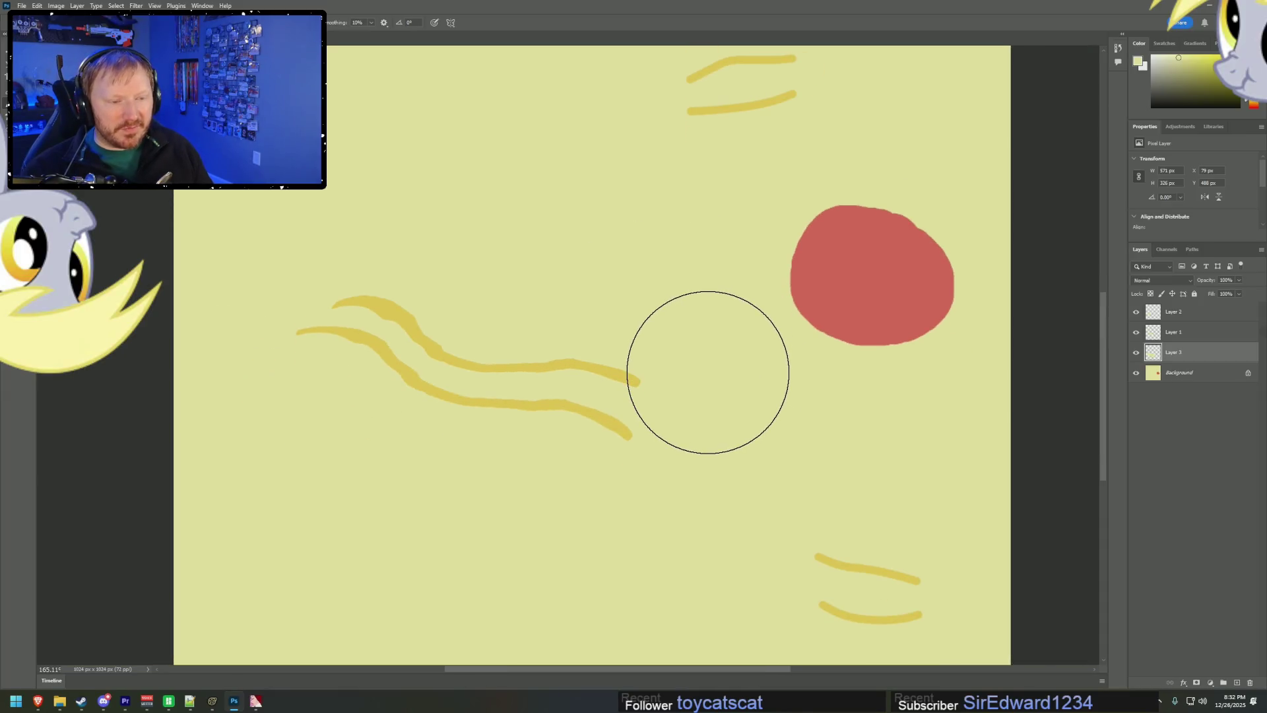
alt+scroll(652, 442, up, 2)
alt+scroll(653, 446, up, 2)
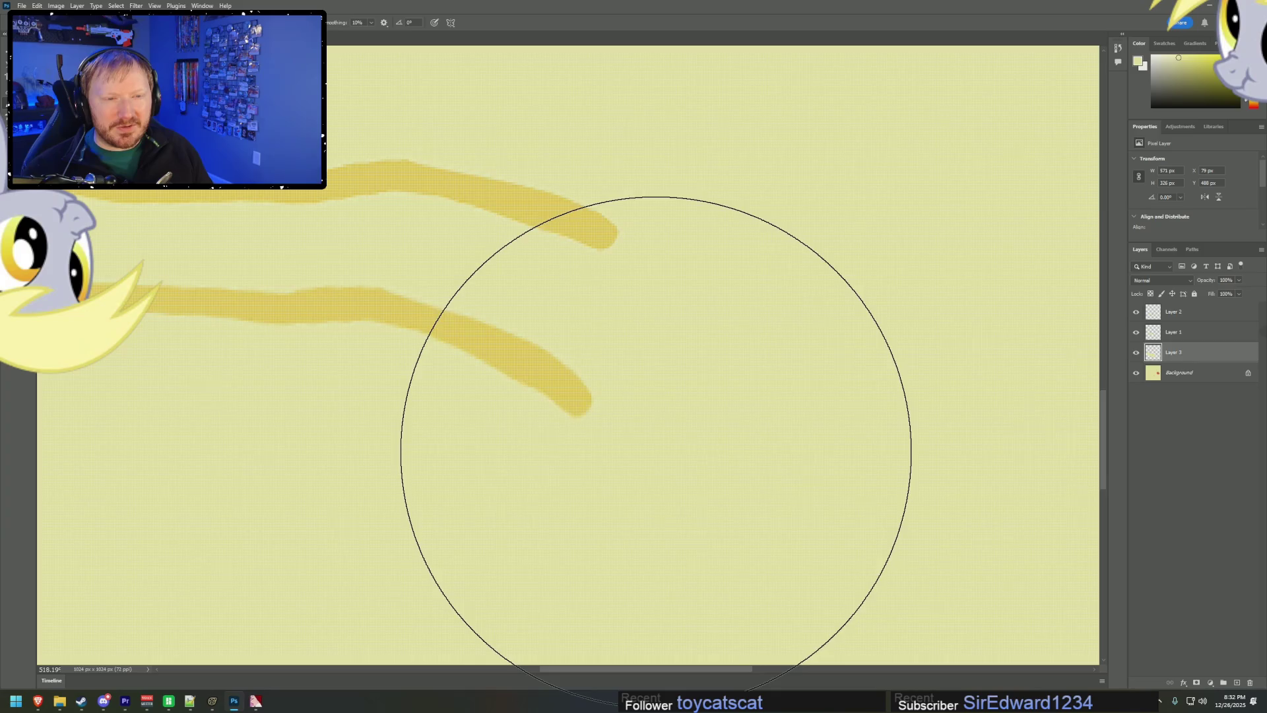
alt+scroll(656, 449, down, 1)
alt+scroll(660, 447, up, 1)
alt+scroll(700, 446, down, 2)
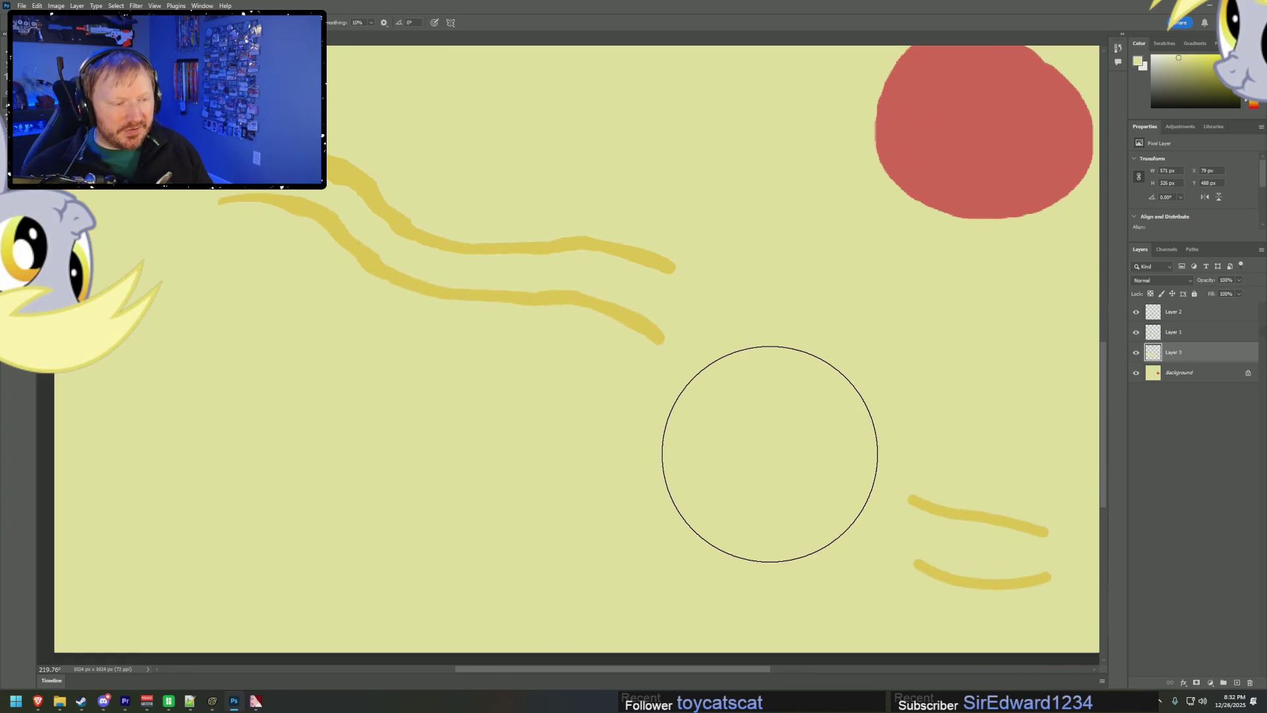
scroll(769, 454, up, 2)
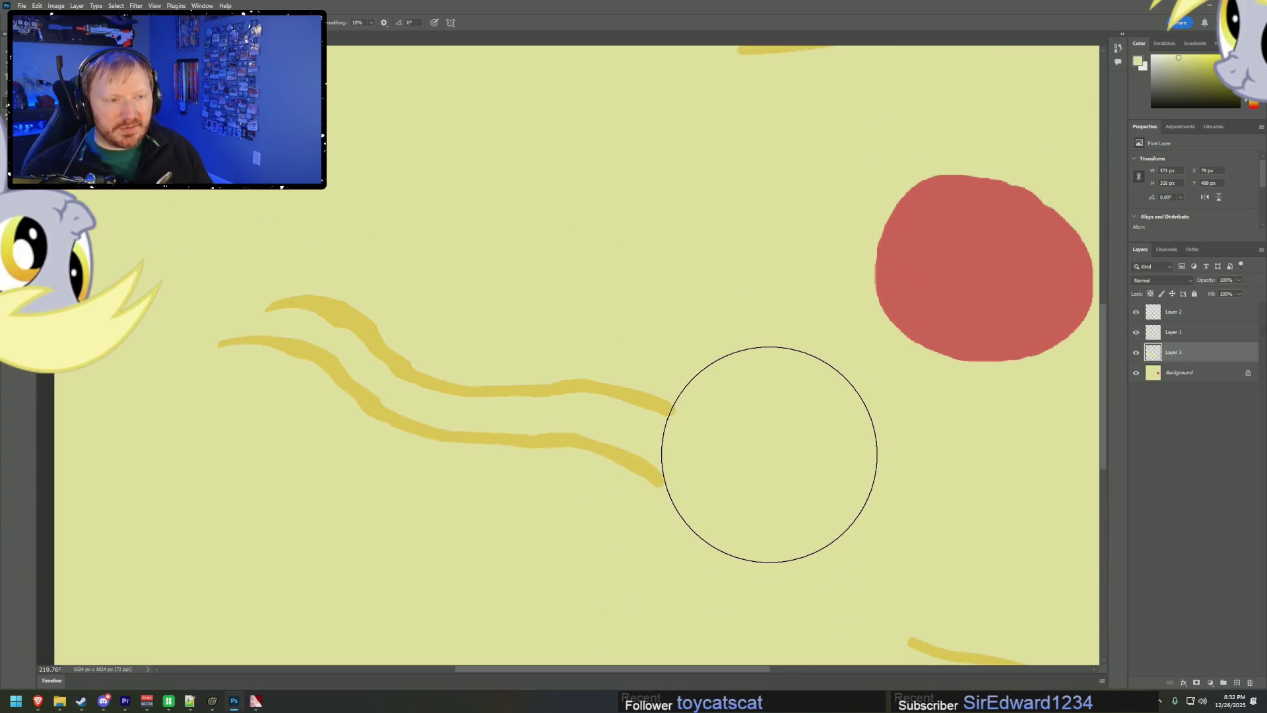
alt+scroll(765, 448, up, 1)
alt+scroll(765, 445, down, 3)
alt+scroll(766, 445, down, 1)
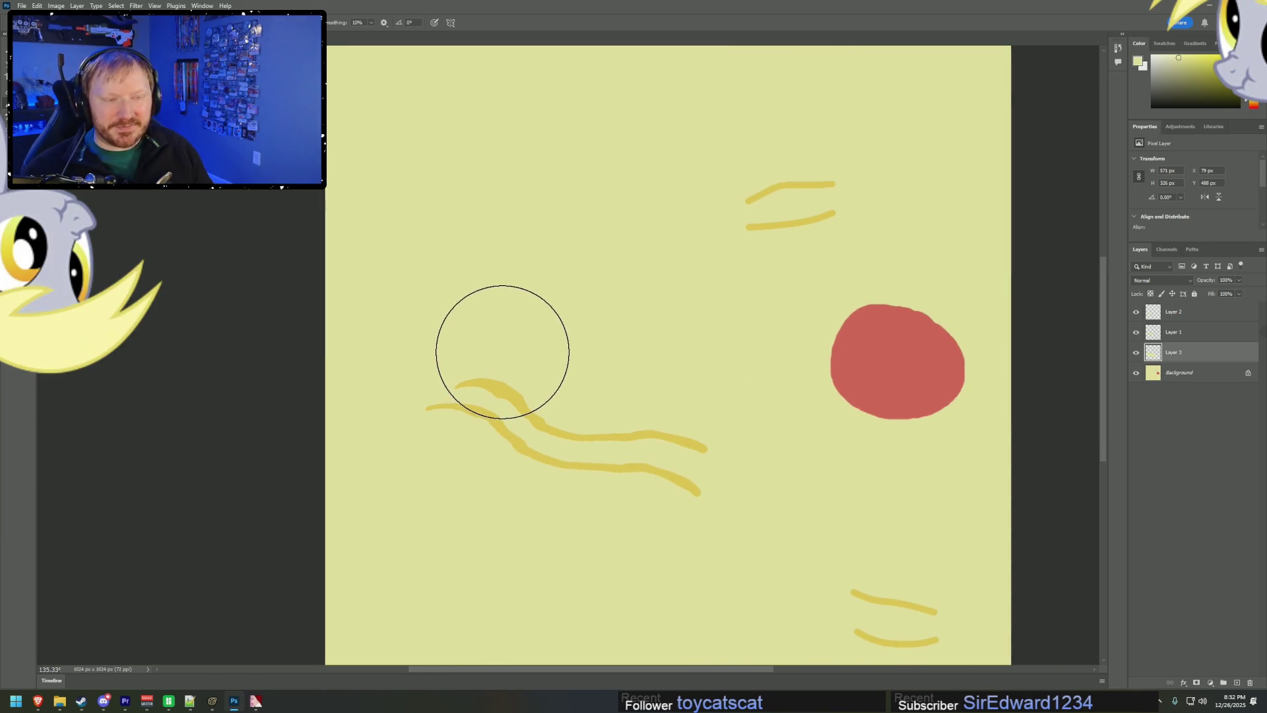
key(ctrl+alt+s)
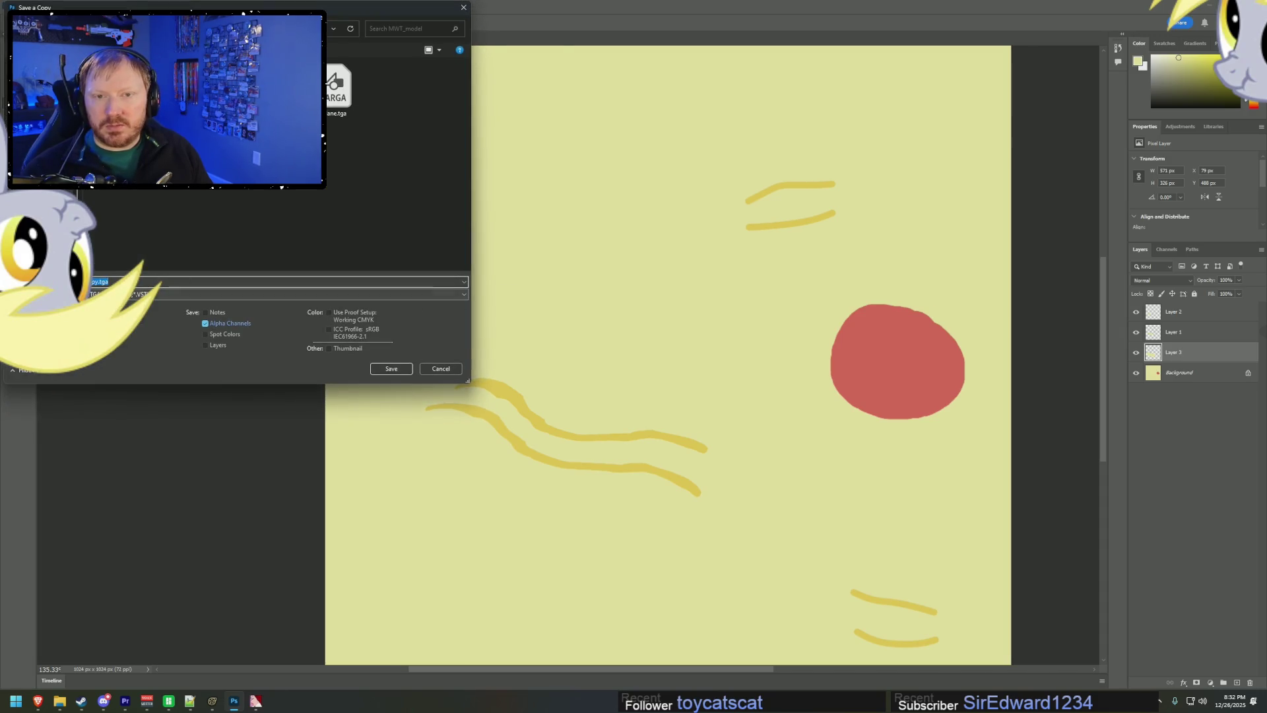
- Enter the file name and save the copy as a 32 bits/pixel Targa
text(a)
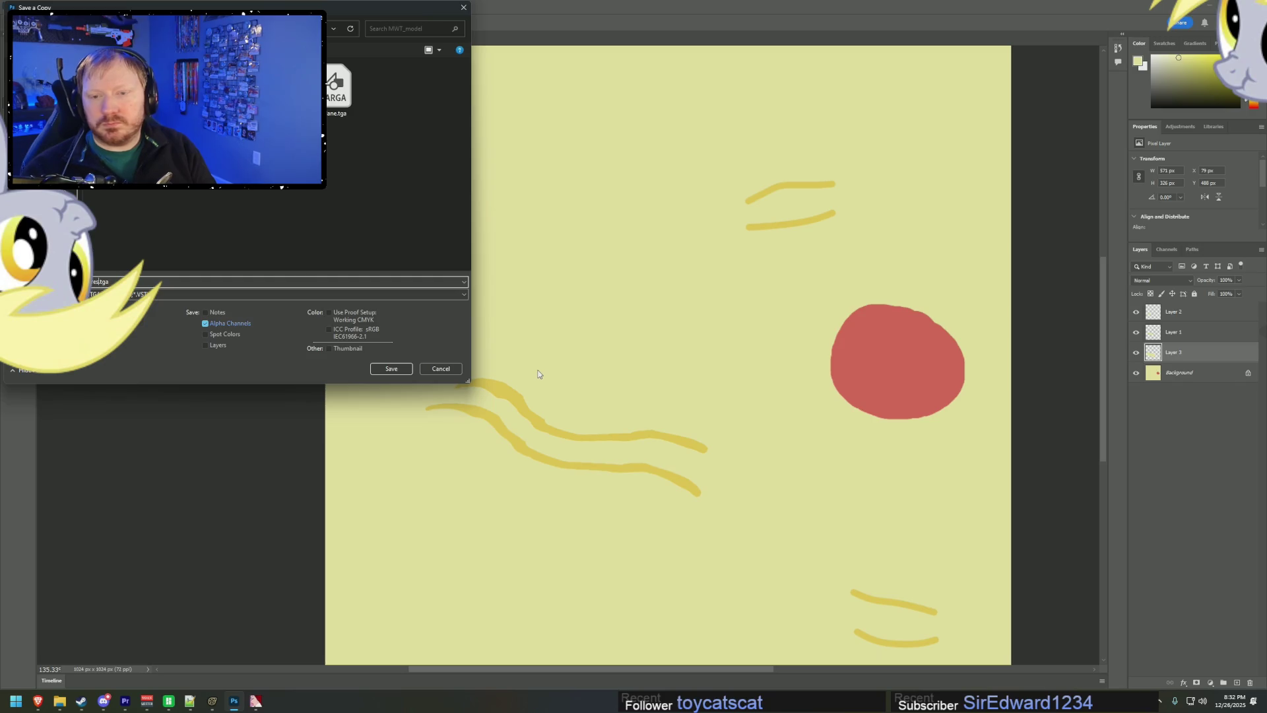
key(Return)
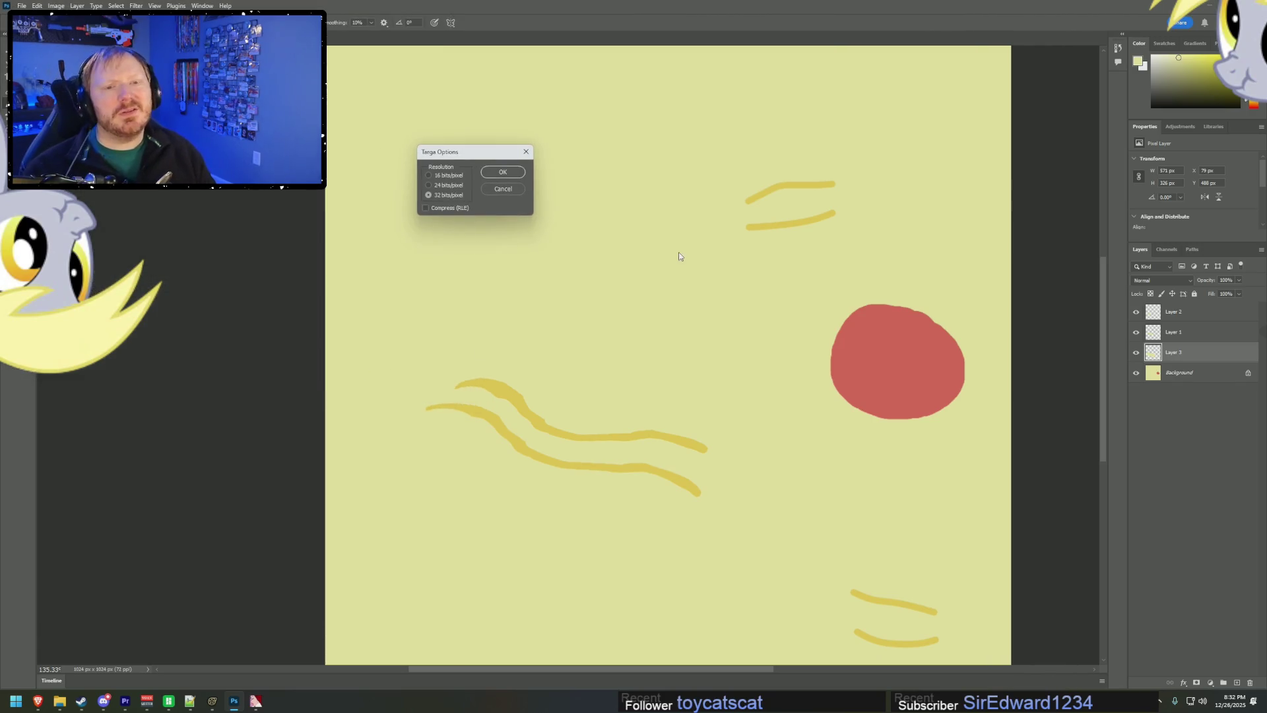
click(503, 171)
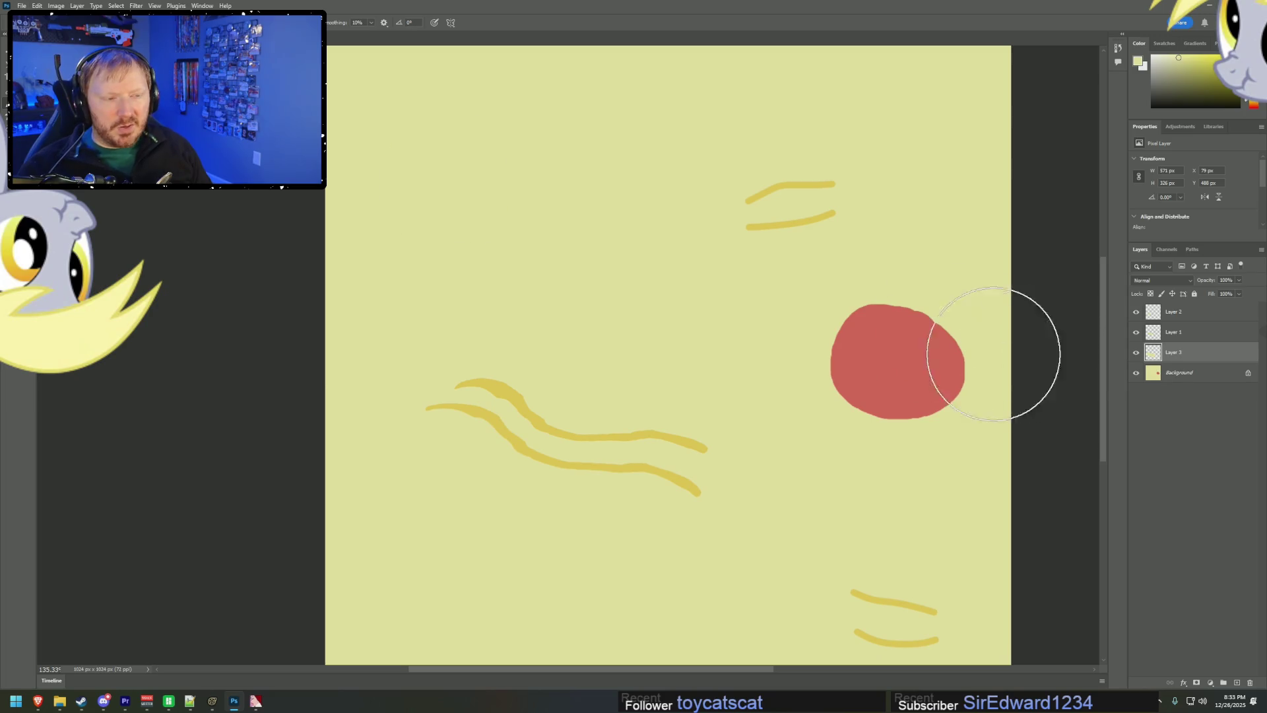
- Undo the red blob and save a copy over Mane_hires.tga with the Targa options
key(ctrl+z)
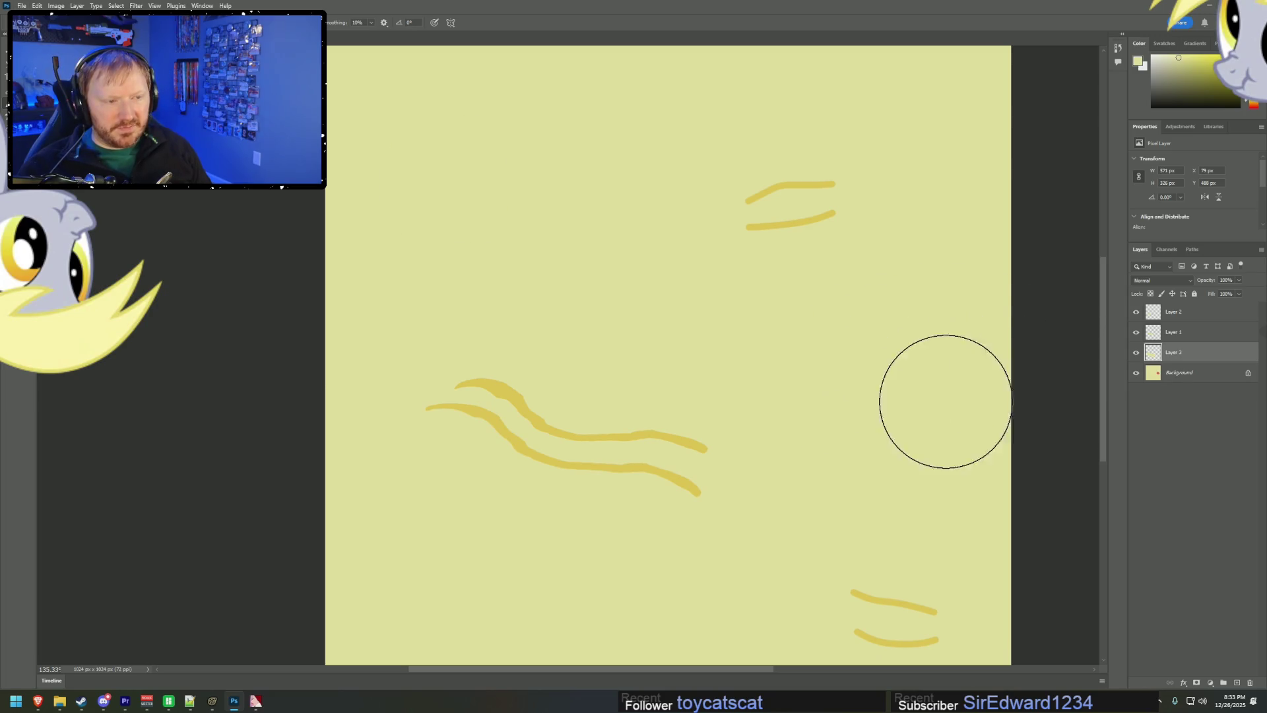
key(ctrl+z)
key(ctrl+z)
click(37, 5)
mouse_move(23, 6)
click(79, 117)
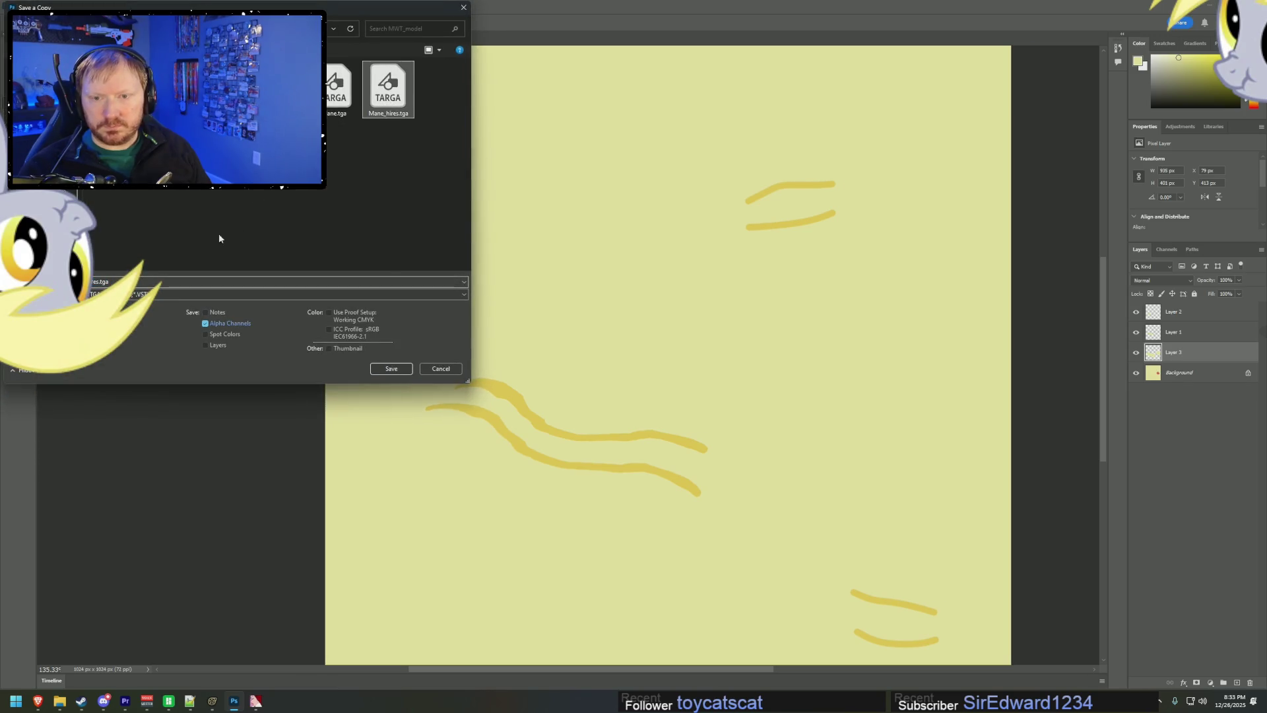
click(95, 281)
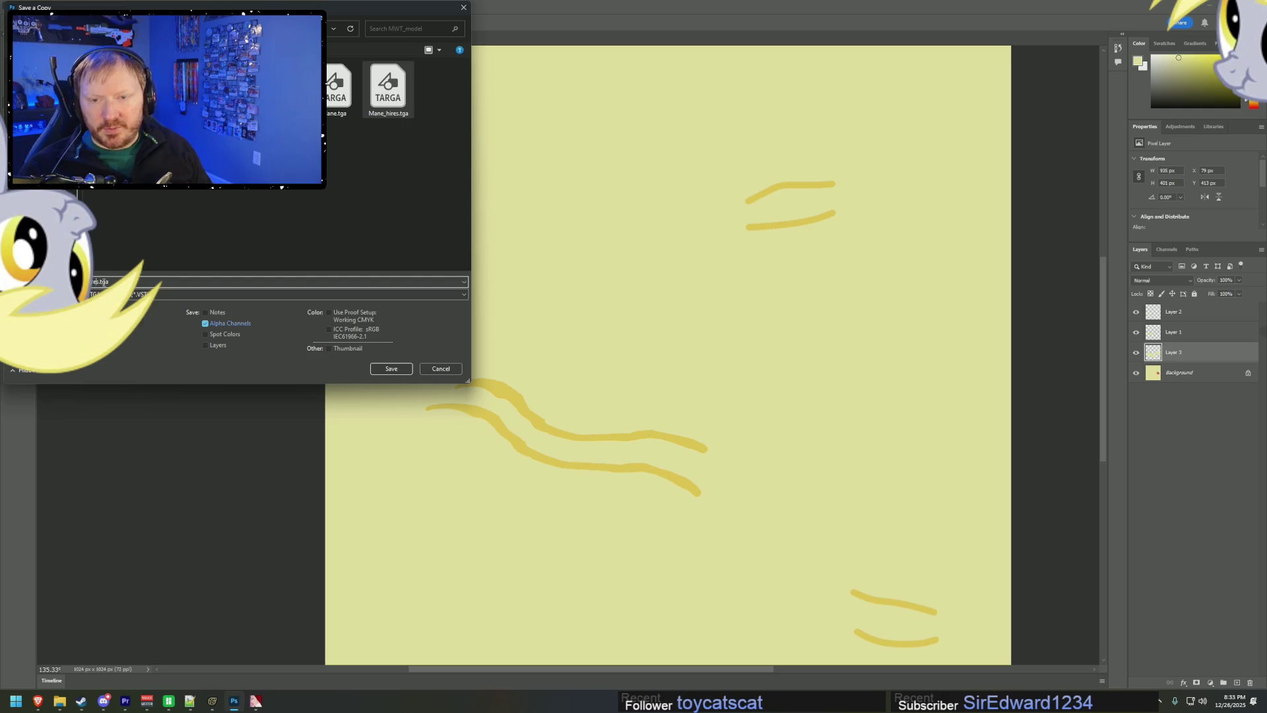
key(Return)
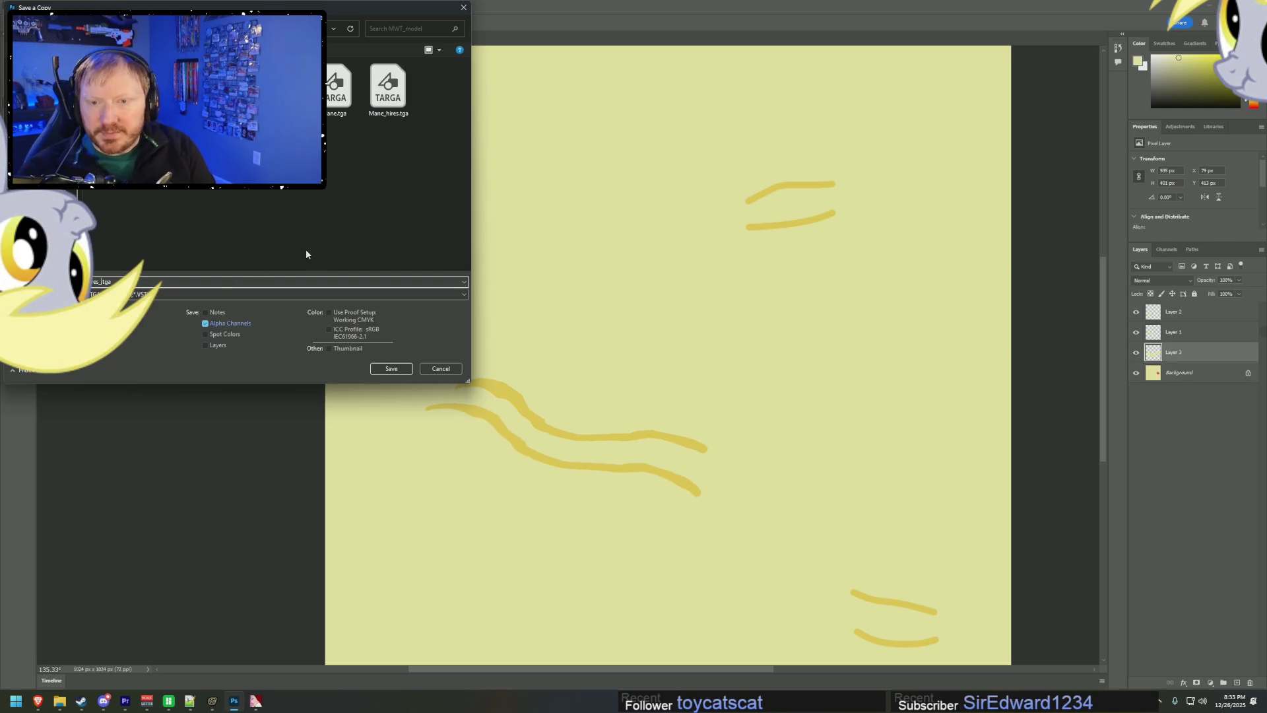
click(514, 173)
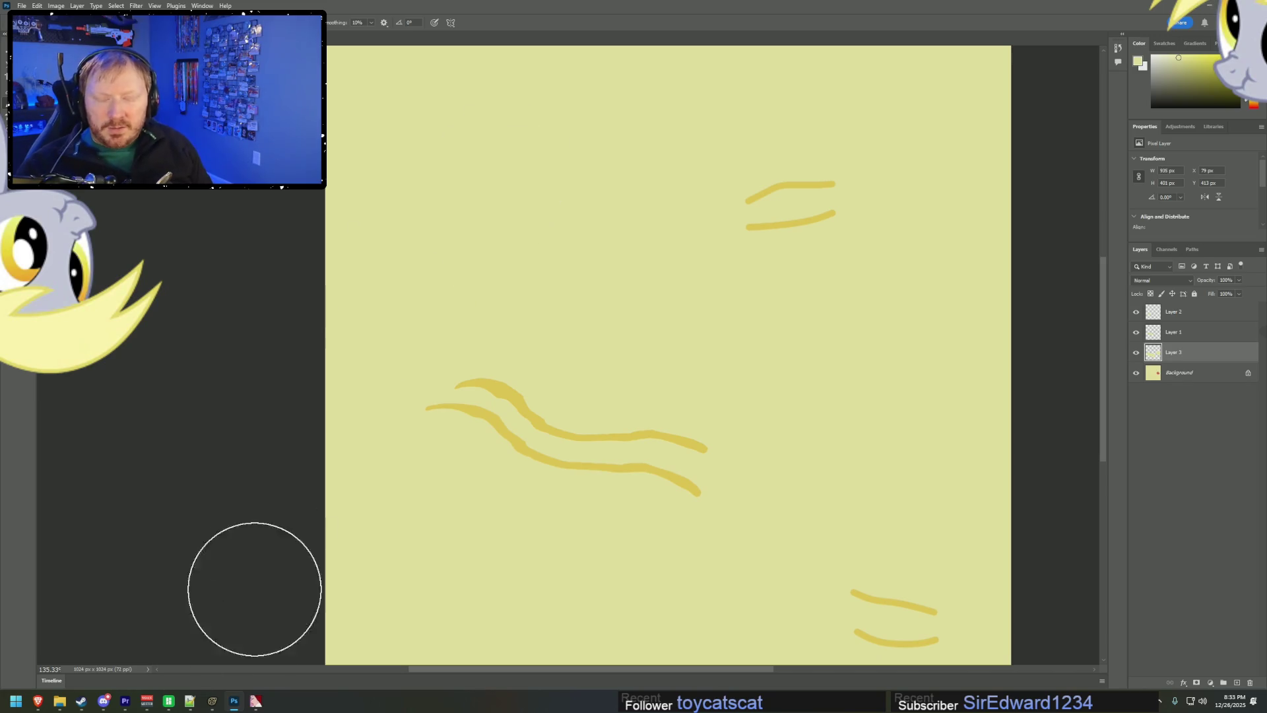
- Switch over to the VTFEdit window
mouse_move(64, 707)
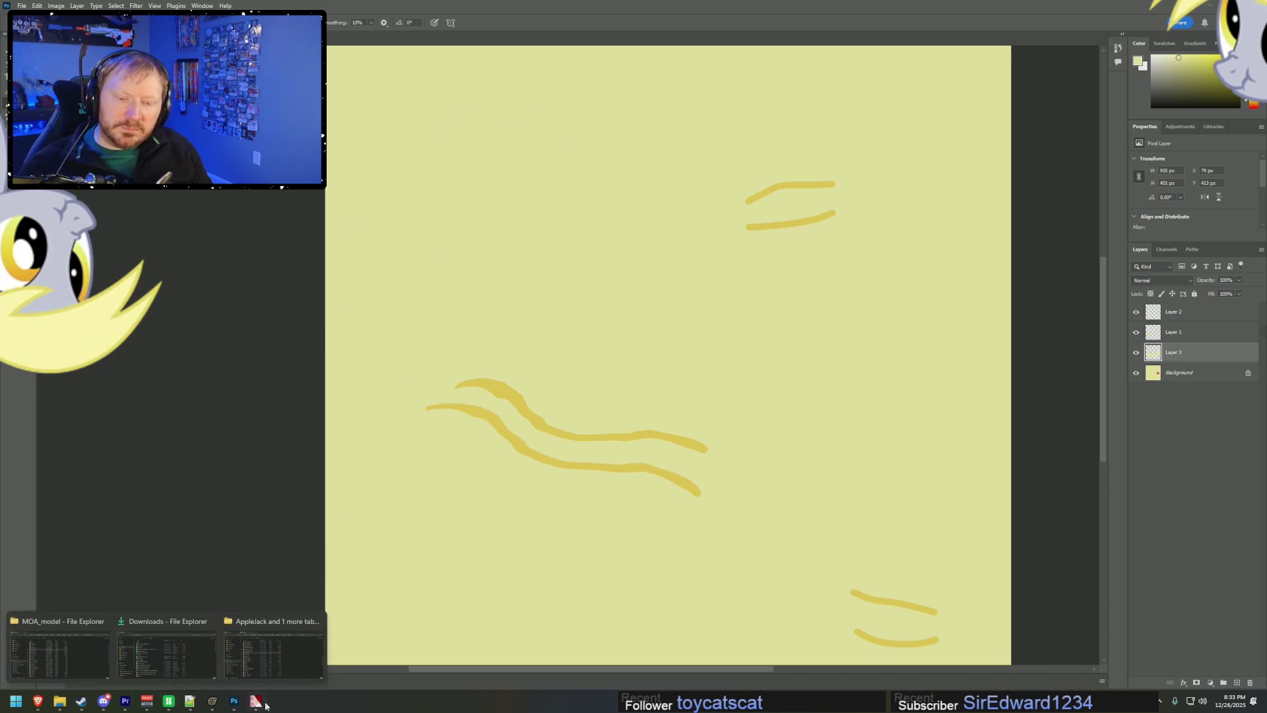
mouse_move(255, 701)
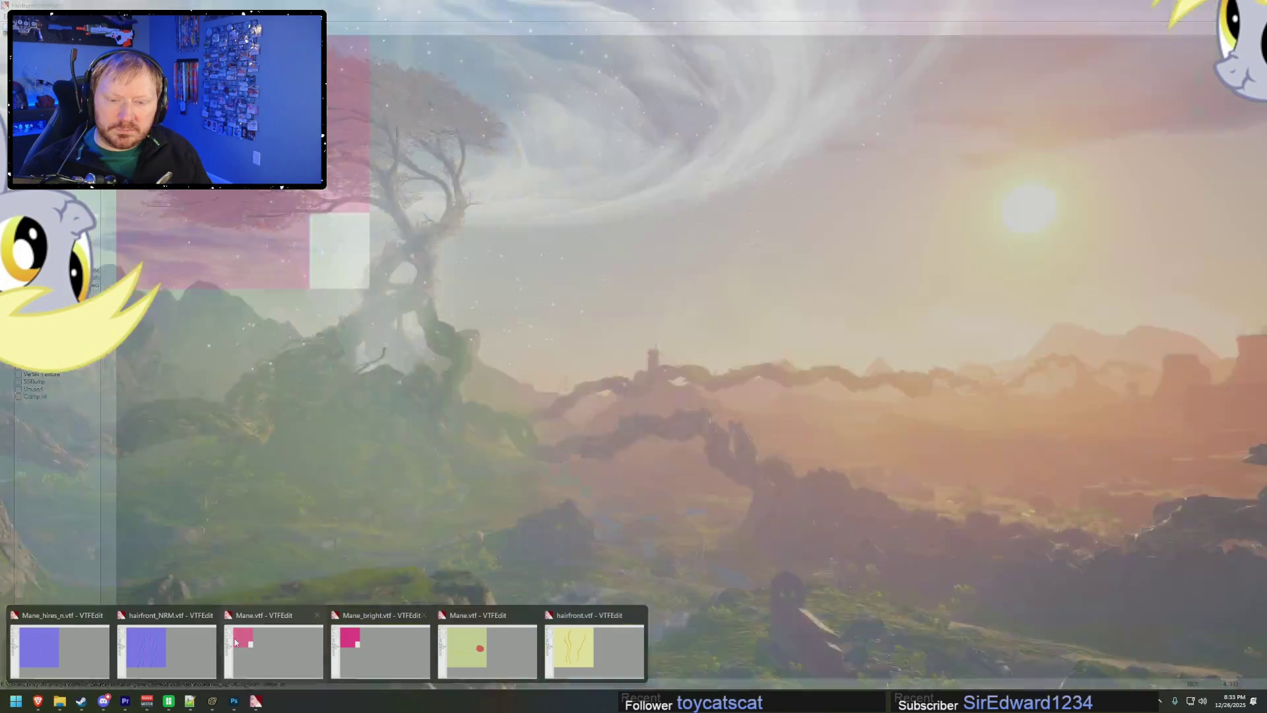
click(235, 642)
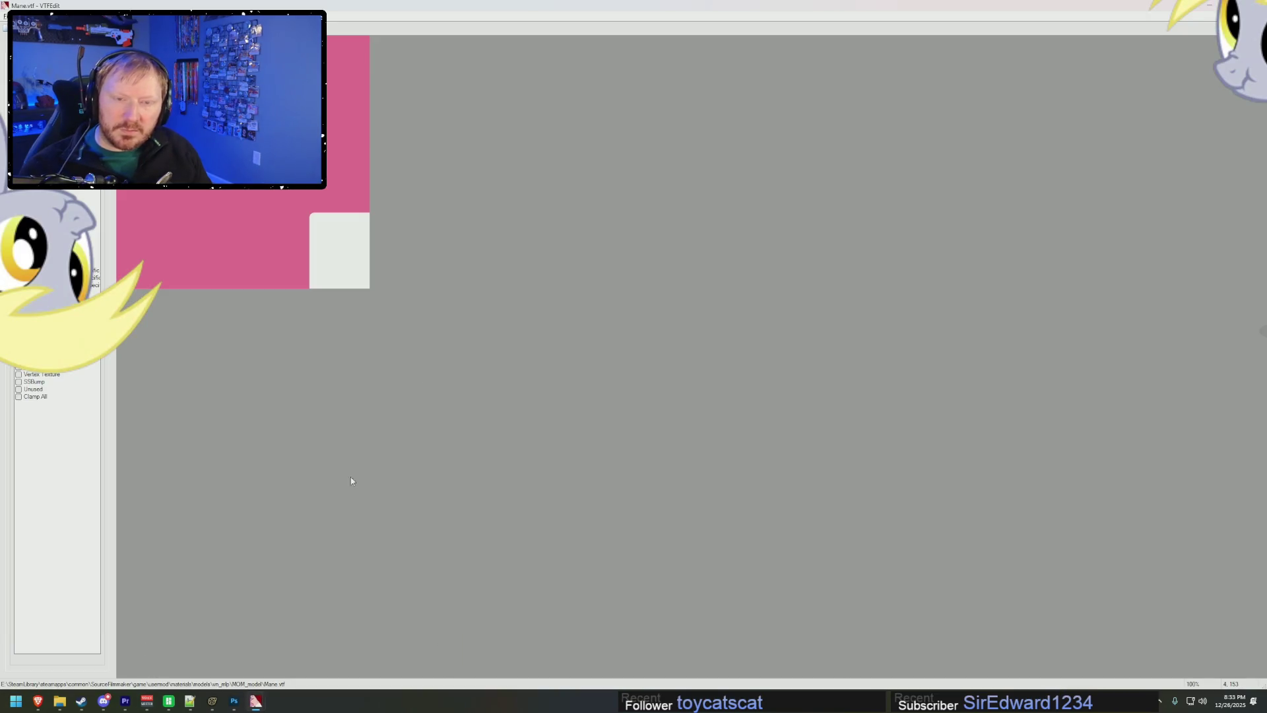
- Close the Mane_bright.vtf and old Mane.vtf windows, leaving hairfront.vtf in front
key(alt+Tab)
mouse_move(255, 701)
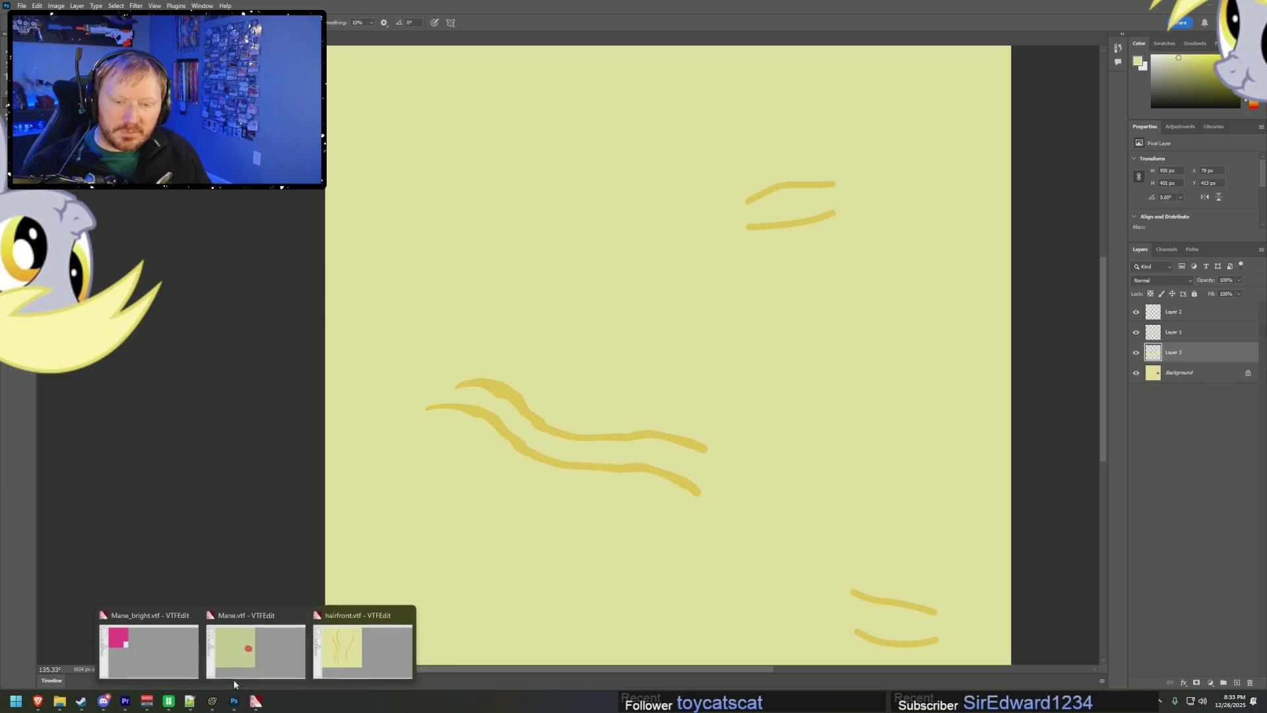
click(192, 615)
click(246, 615)
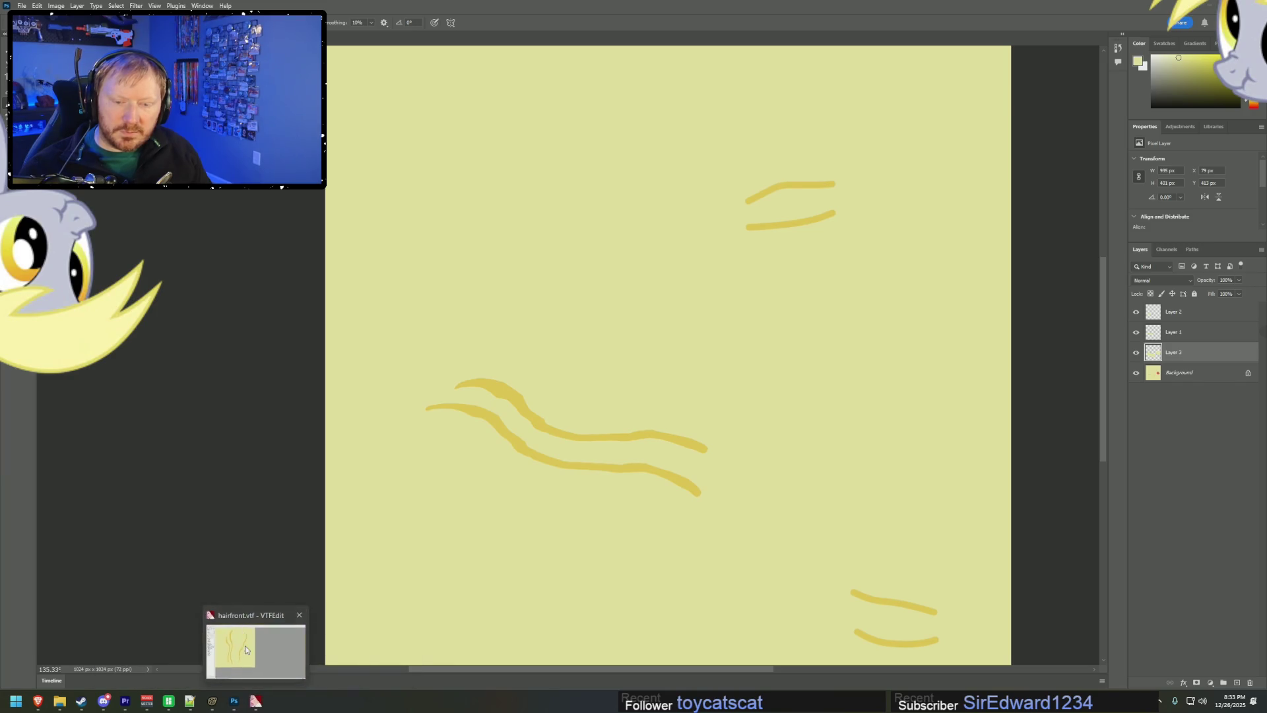
click(248, 651)
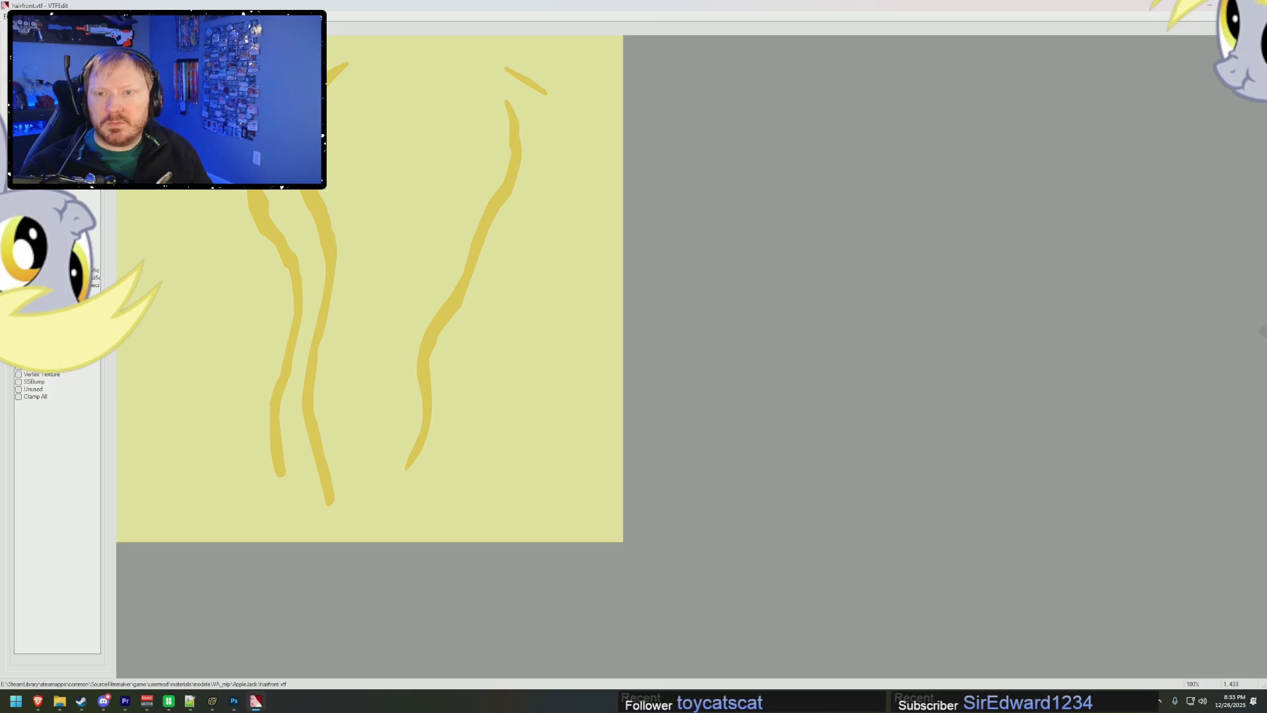
- Import Mane_hires.tga with normal map generation turned off
key(ctrl+i)
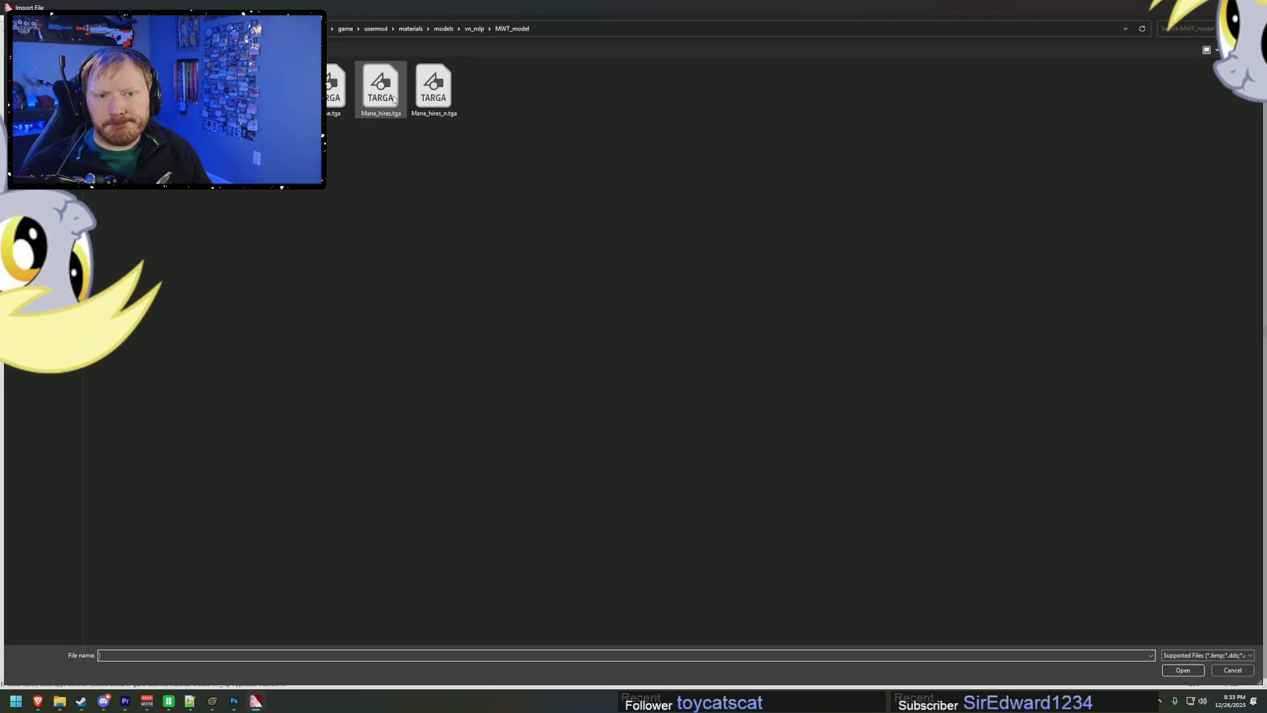
double_click(394, 99)
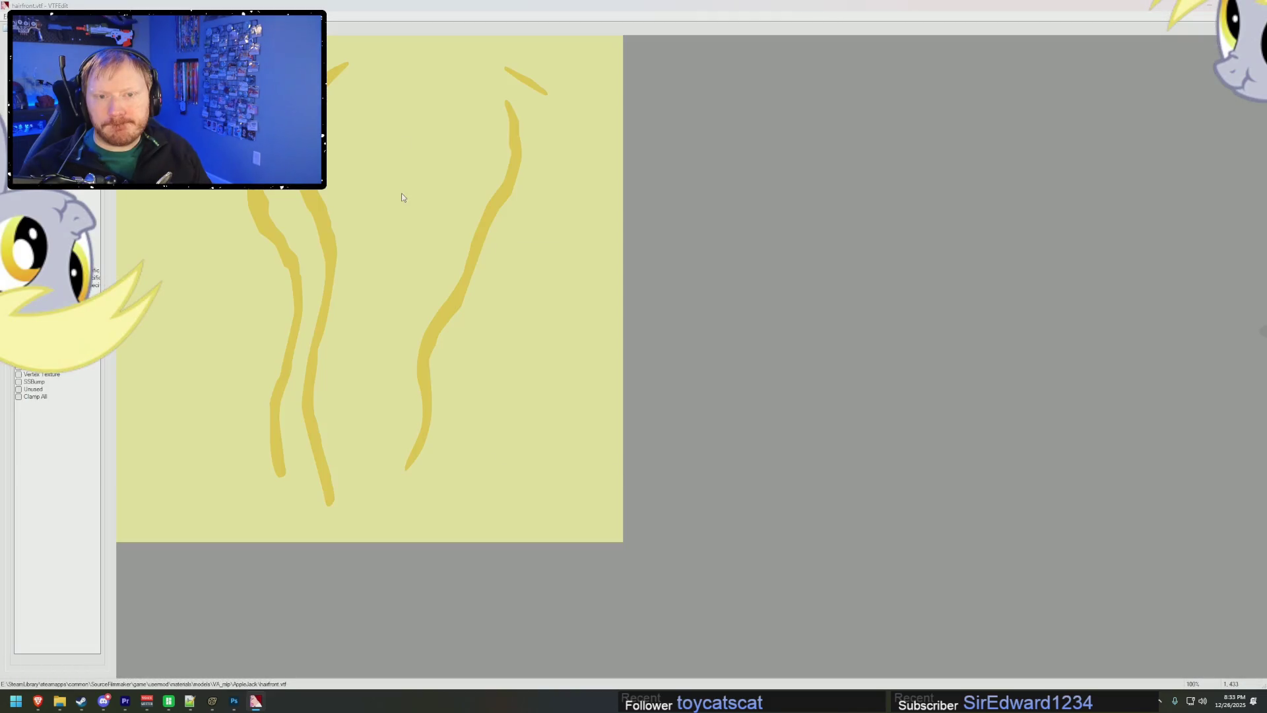
click(642, 339)
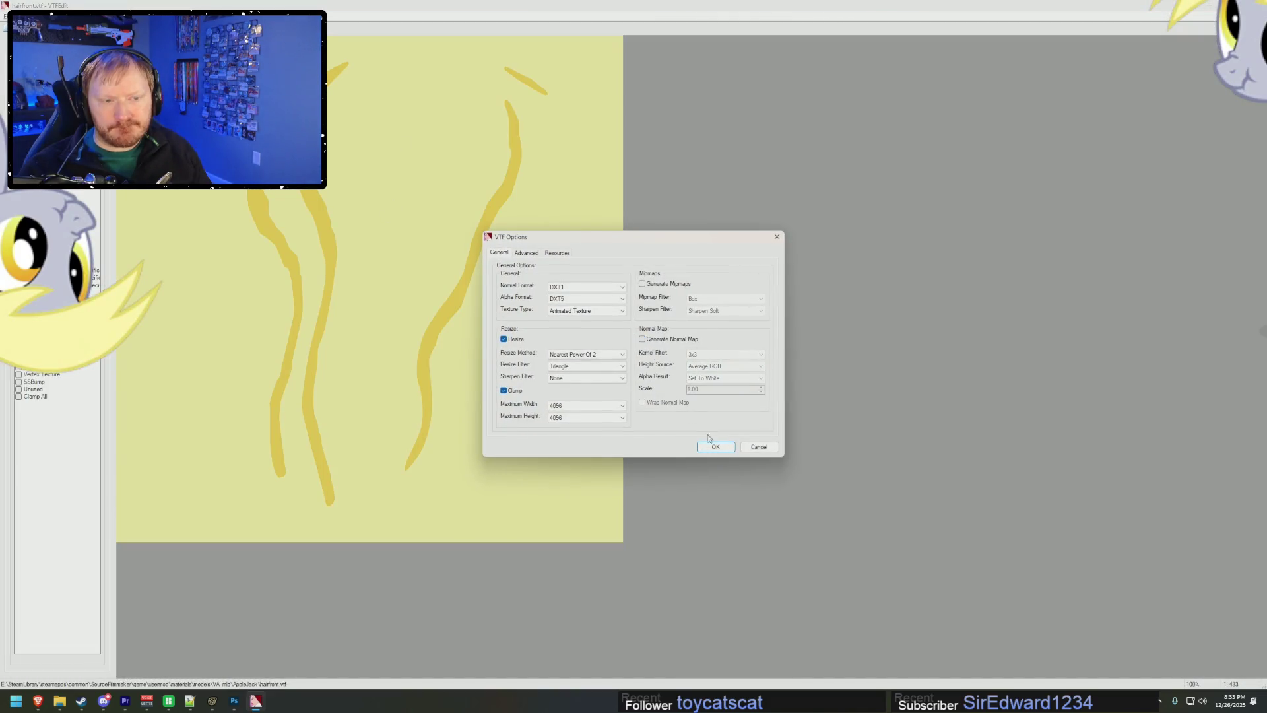
click(716, 447)
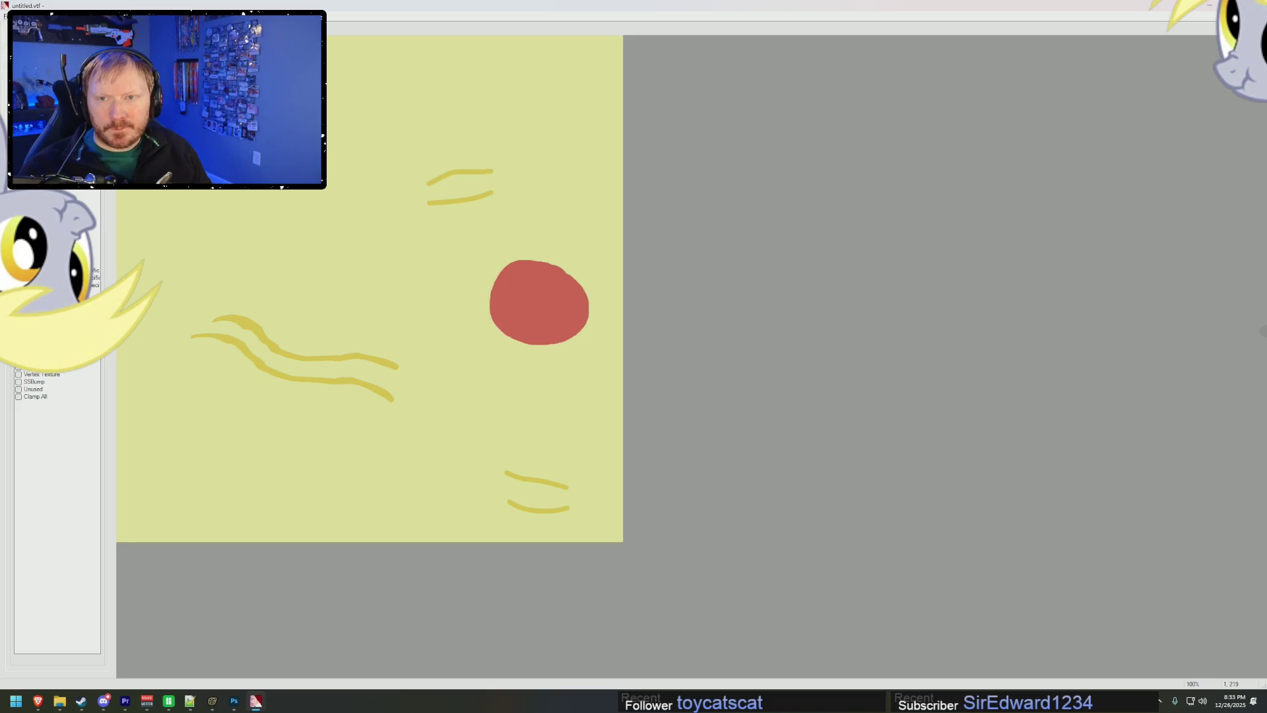
- Save the converted texture as Mane_hires.vtf in the MWT_model folder
key(ctrl+s)
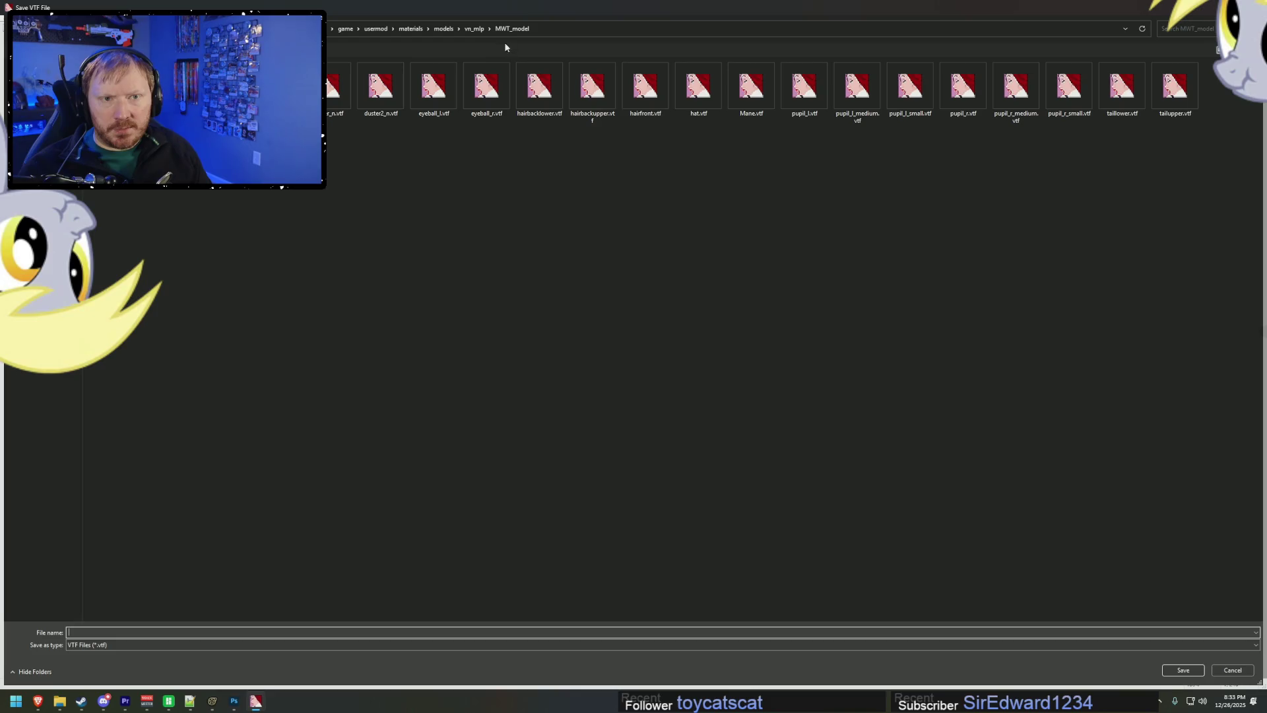
click(751, 87)
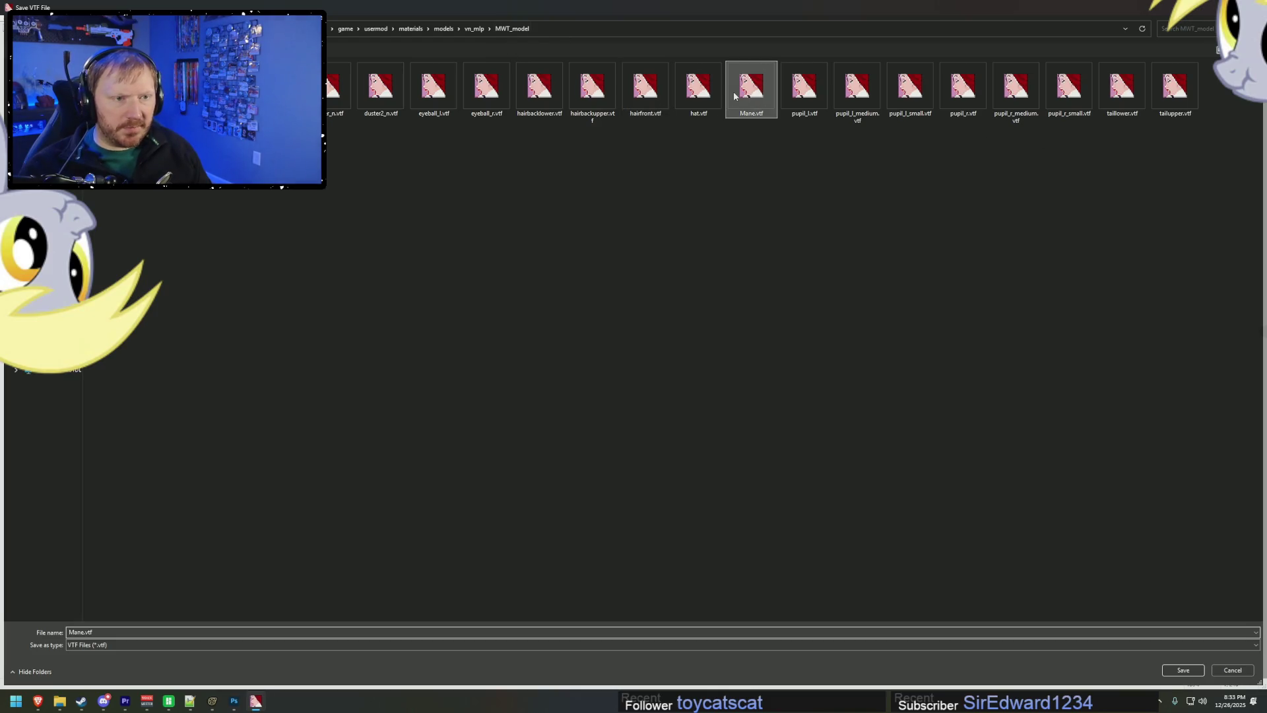
click(85, 632)
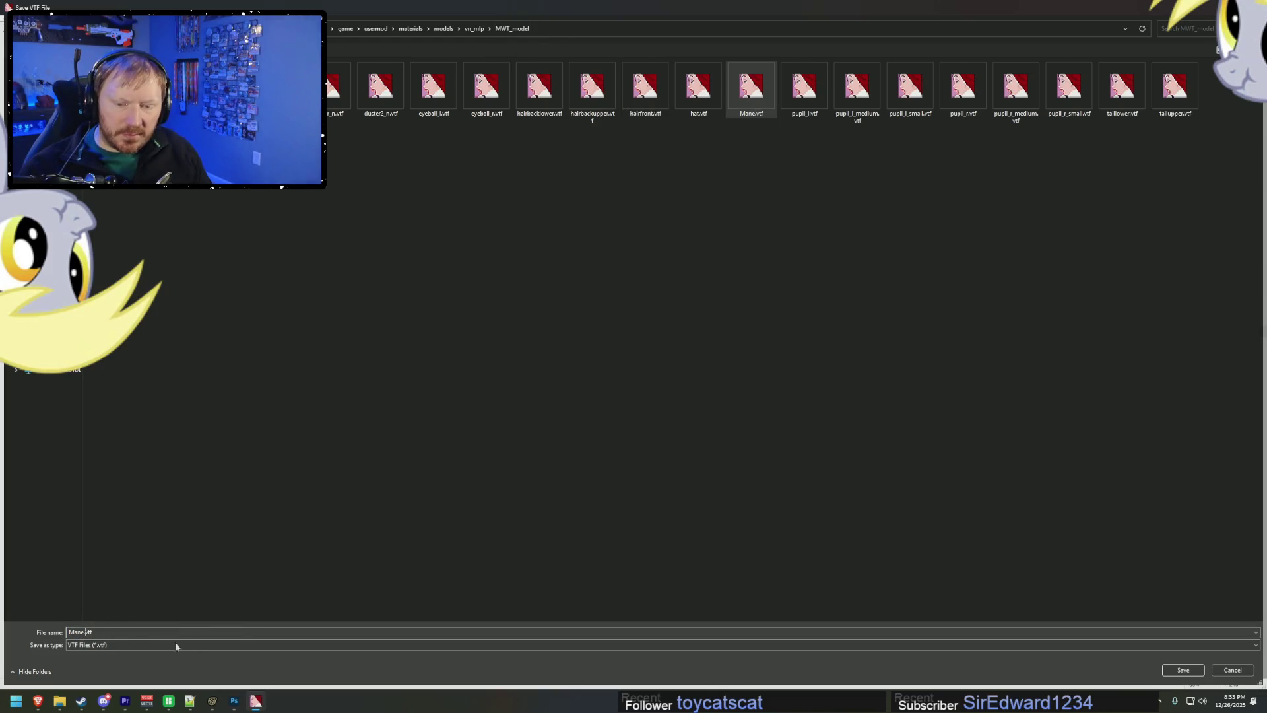
text(_)
text(hires)
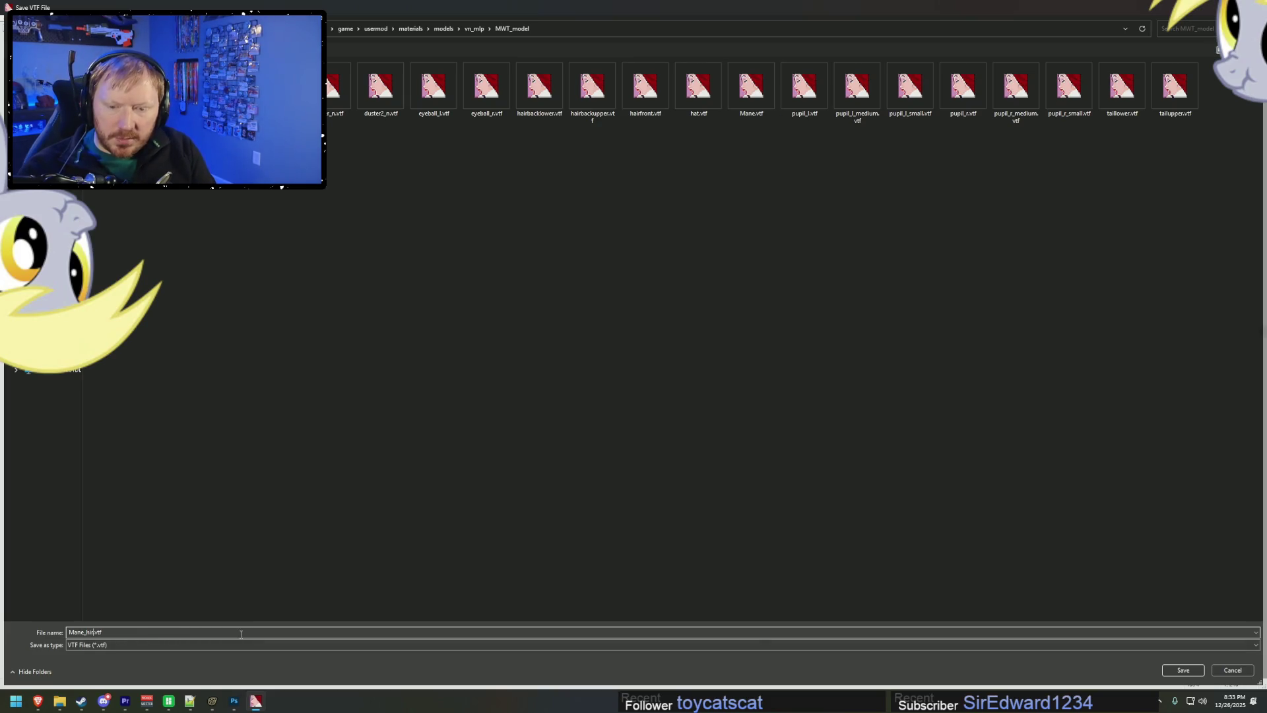
key(Return)
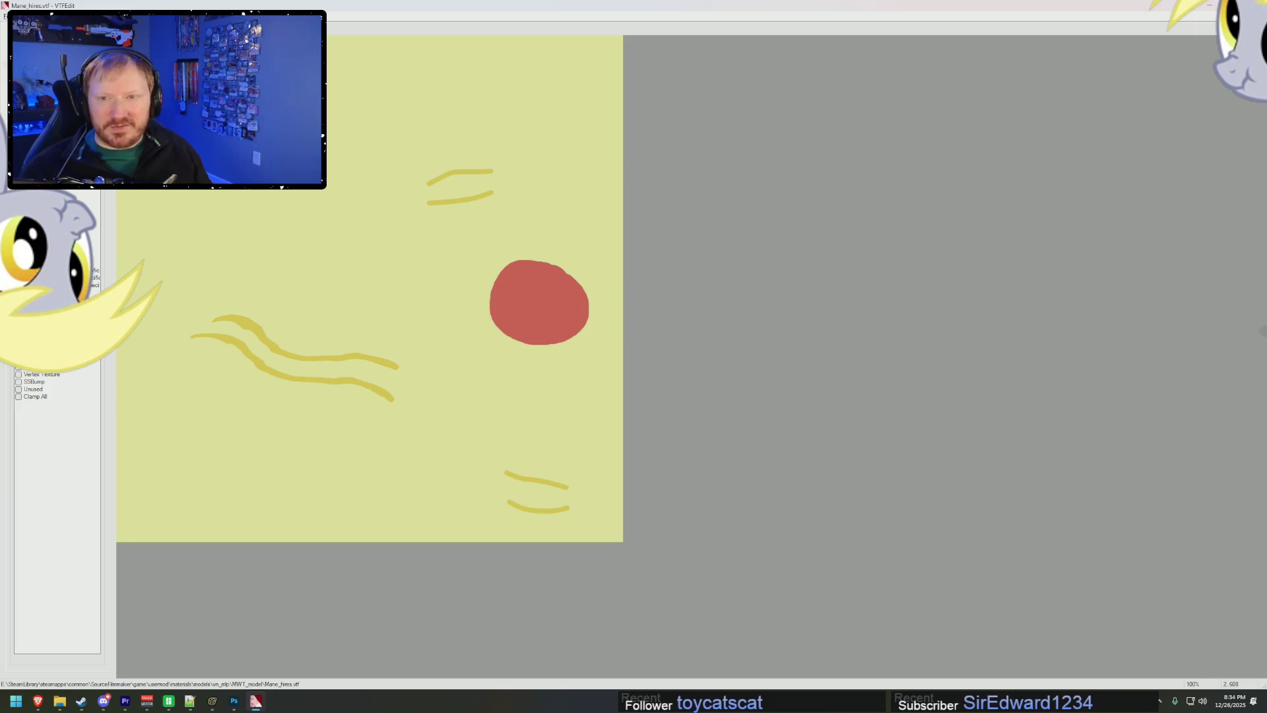
- Reopen the file dialog with Ctrl+O to import Mane_hires.tga again
key(ctrl+o)
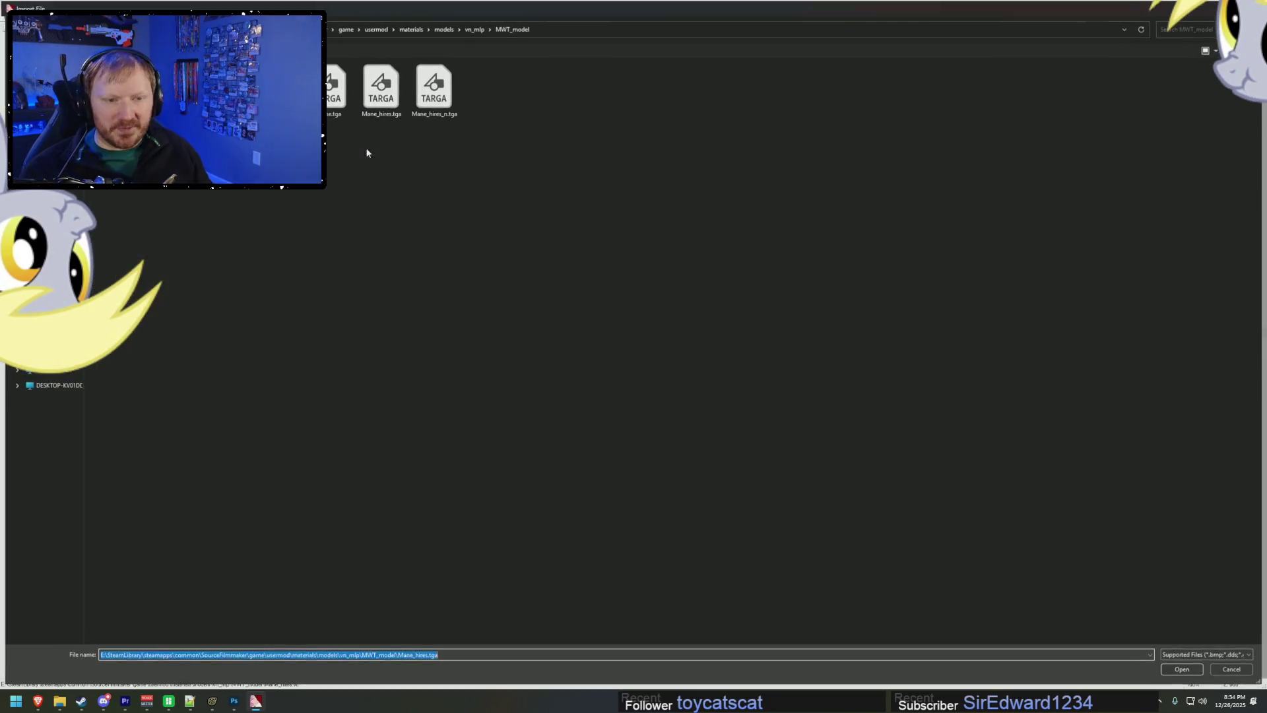
- Re-import Mane_hires.tga as a normal map with generation on and scale 6
key(Escape)
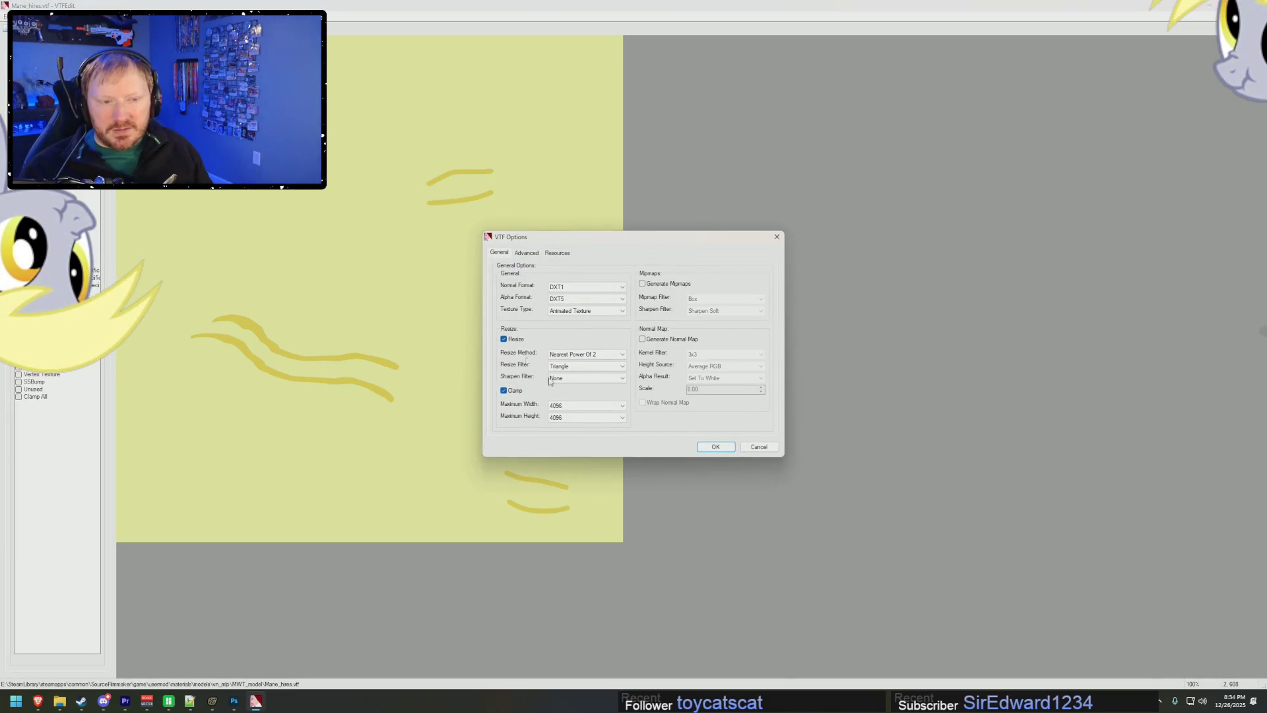
click(642, 339)
double_click(702, 390)
text(6)
click(716, 446)
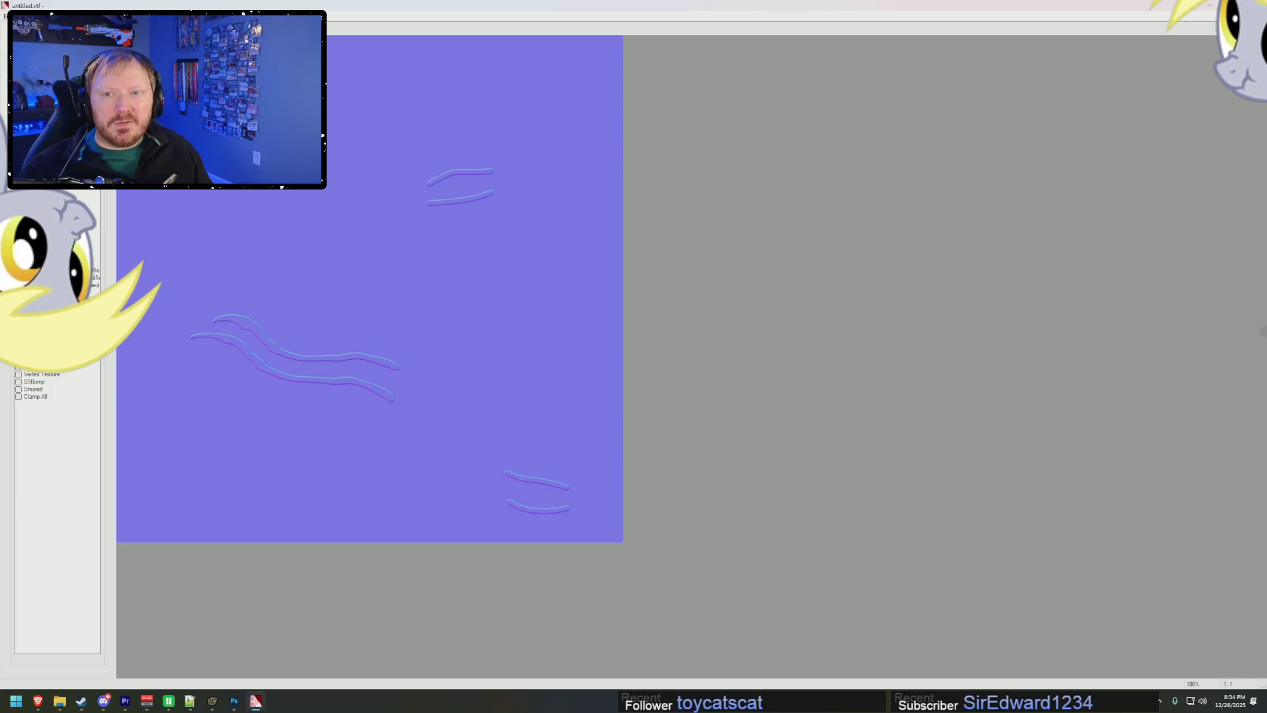
key(ctrl+s)
key(Escape)
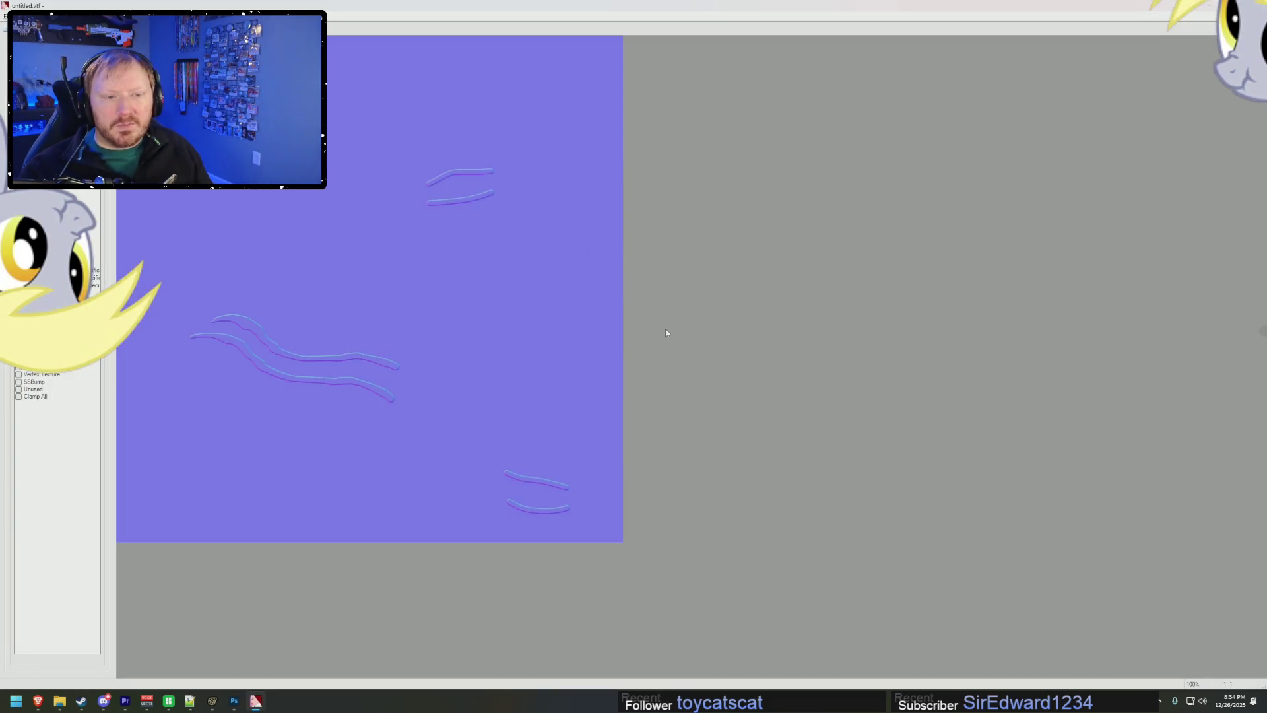
double_click(692, 389)
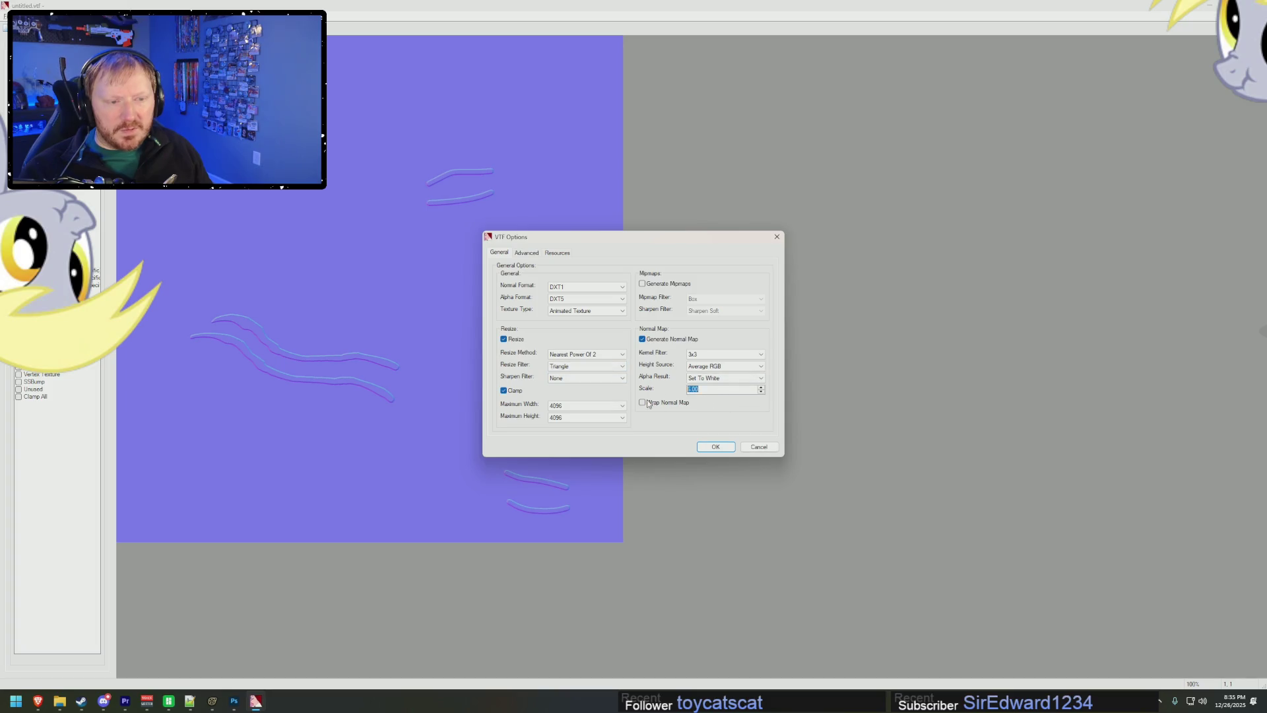
click(715, 446)
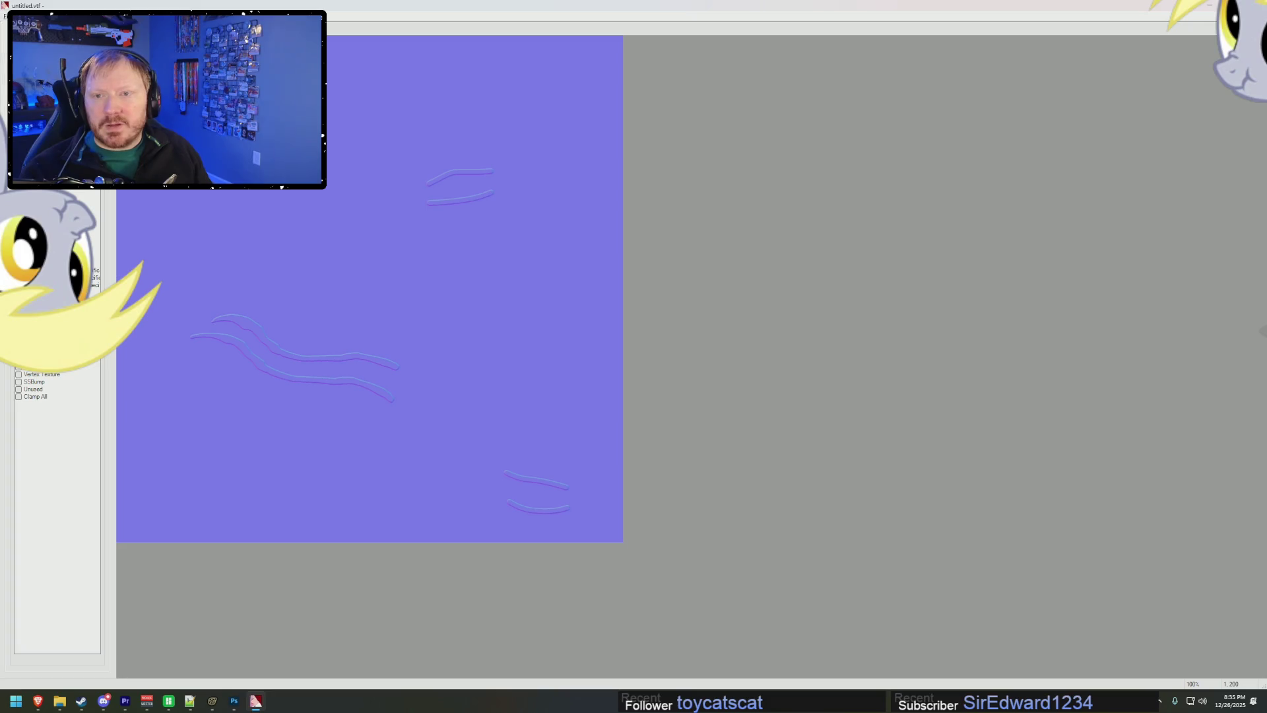
- Save the normal map as Mane_hires_n.vtf in the MWT_model folder
key(ctrl+s)
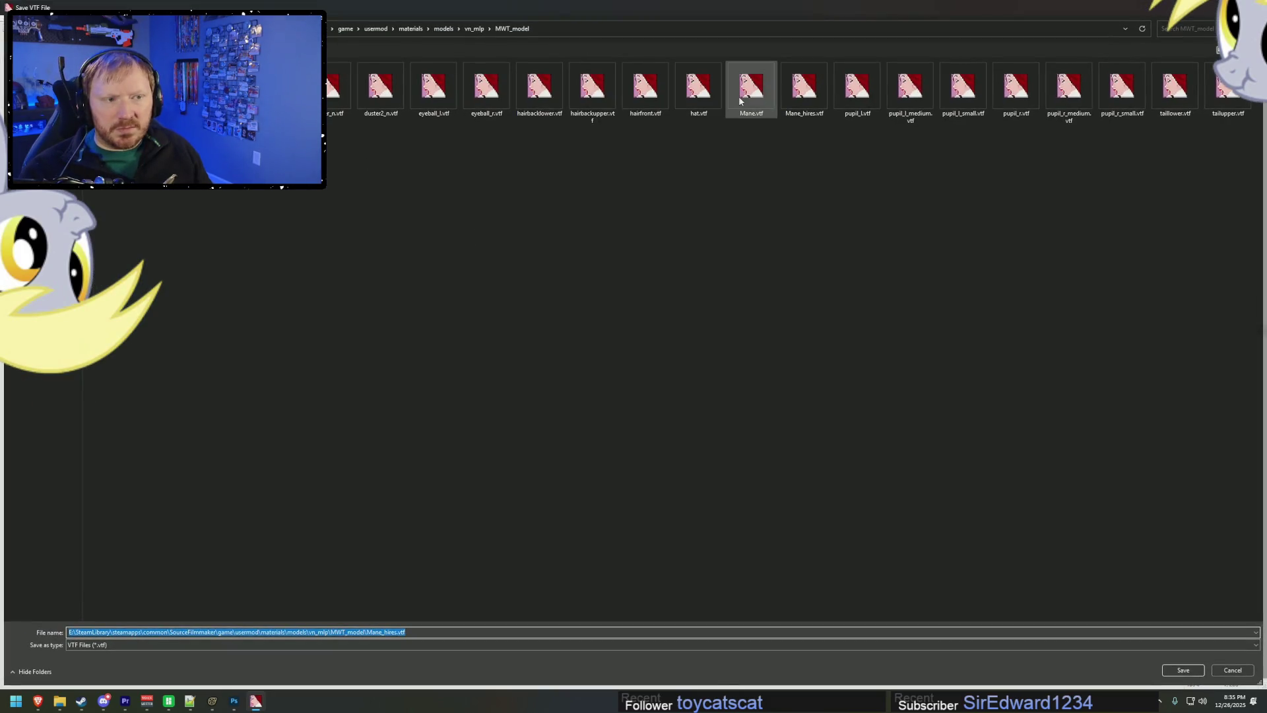
click(751, 86)
click(798, 86)
click(97, 632)
click(97, 632)
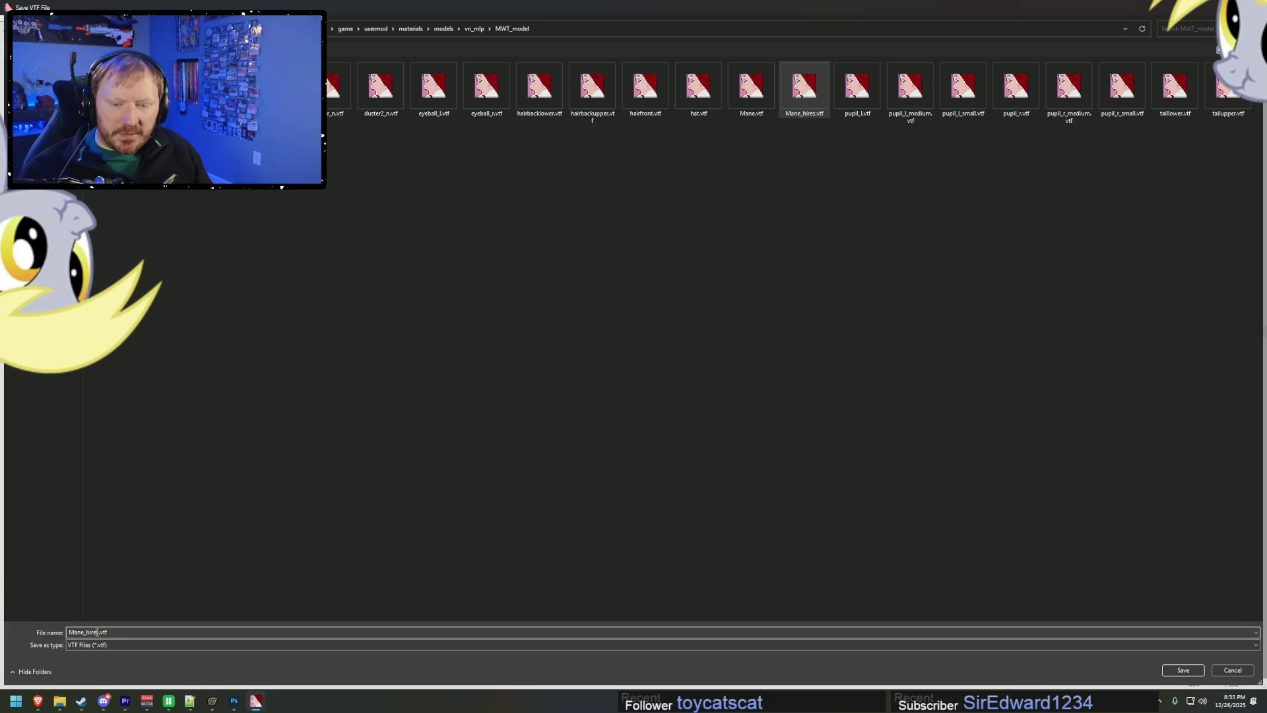
text(_n)
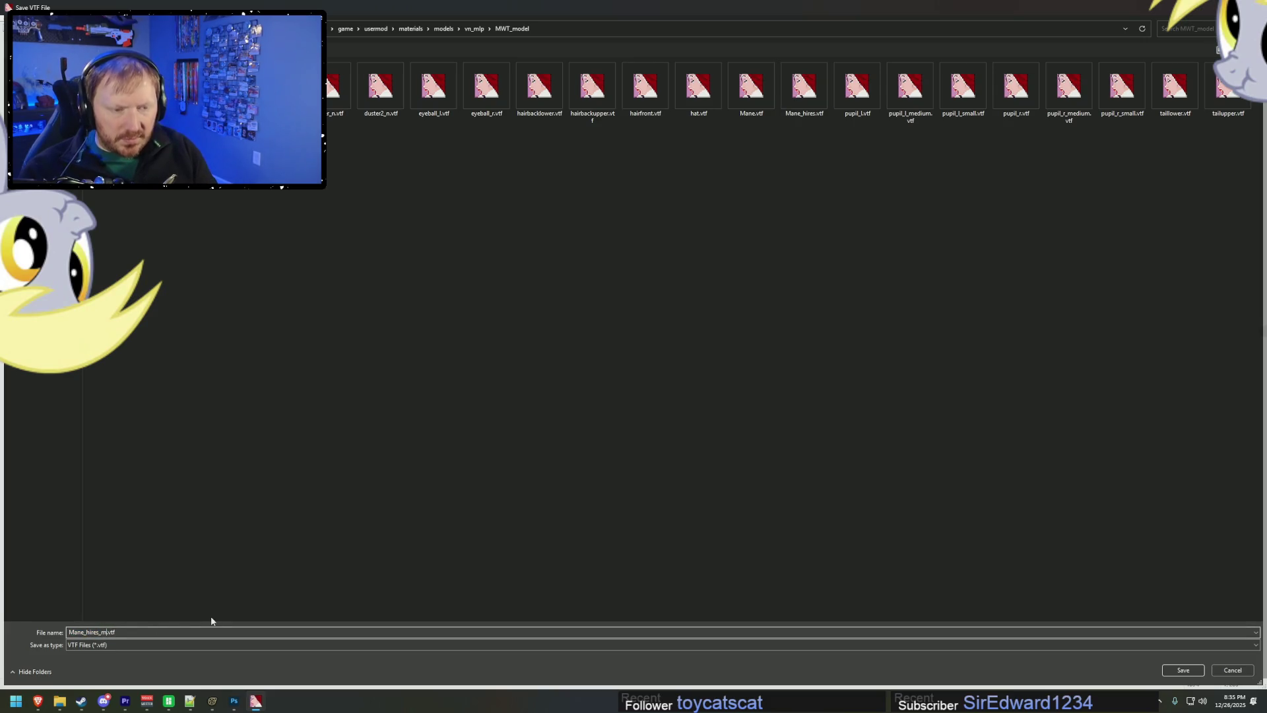
key(Return)
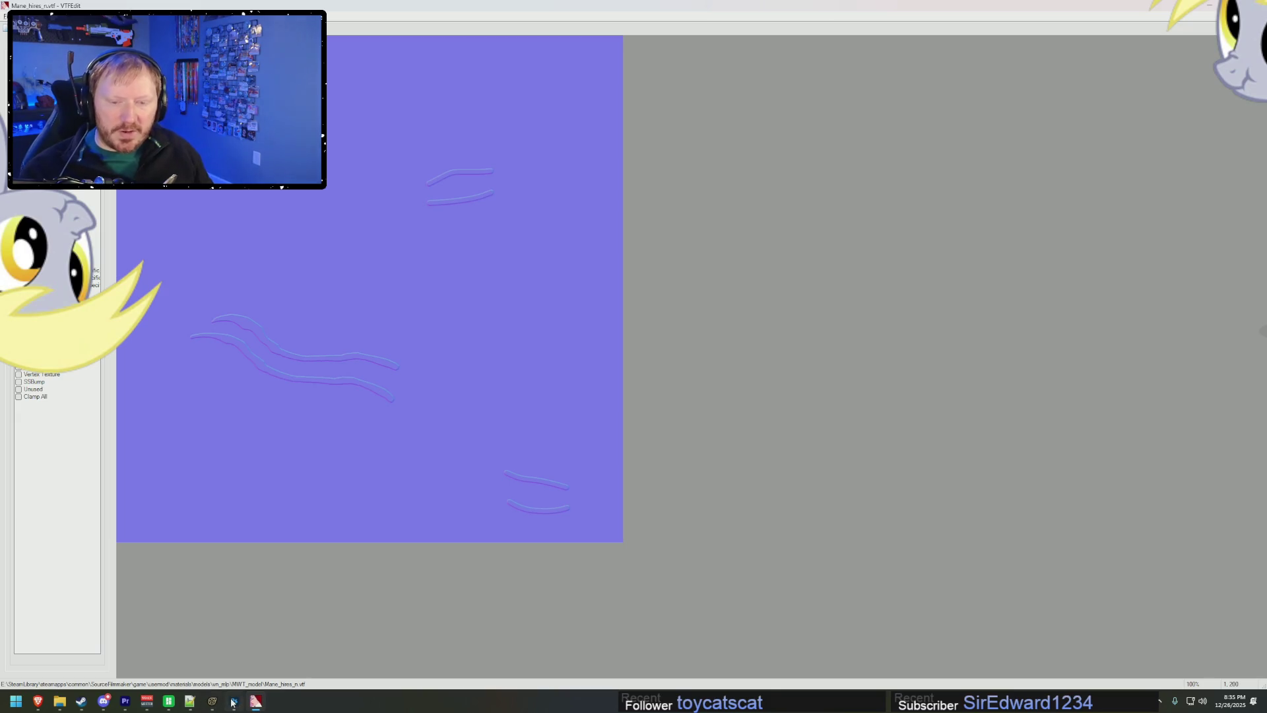
click(233, 701)
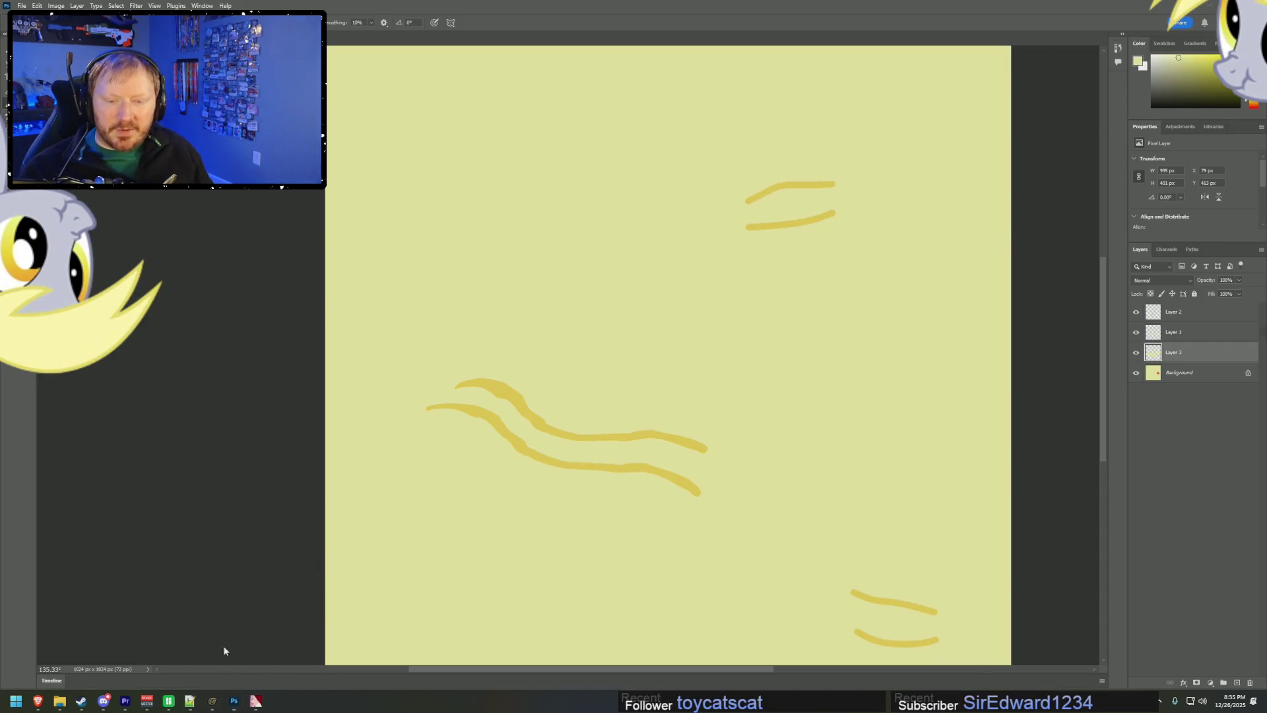
- Open Applejack's hairfront.vmt and the MWT_model Mane.vmt in the text editor
click(212, 701)
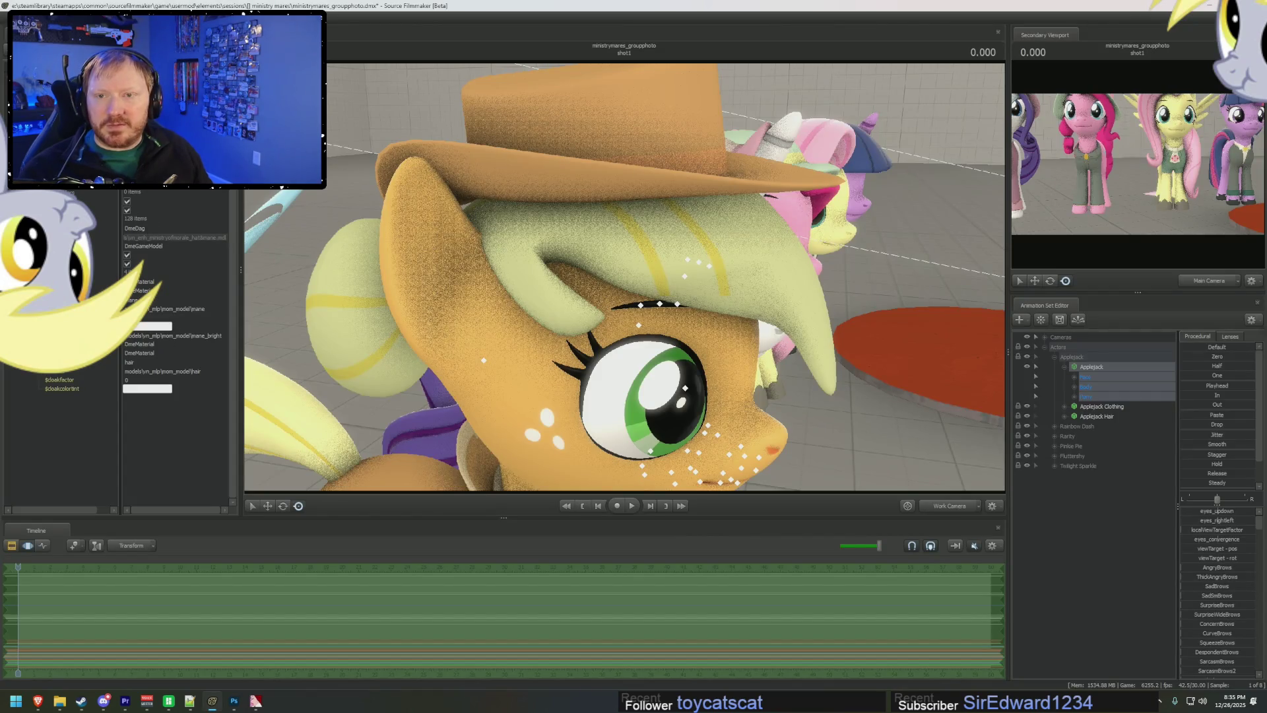
right_click(46, 280)
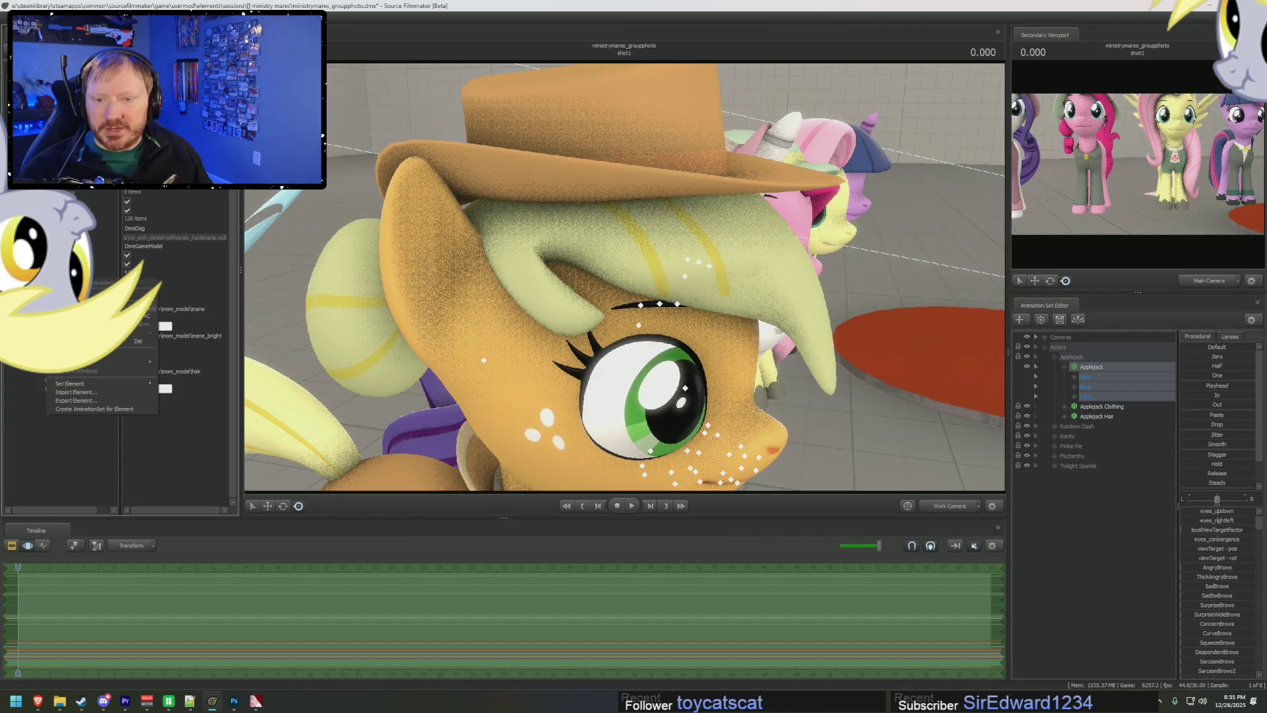
mouse_move(59, 701)
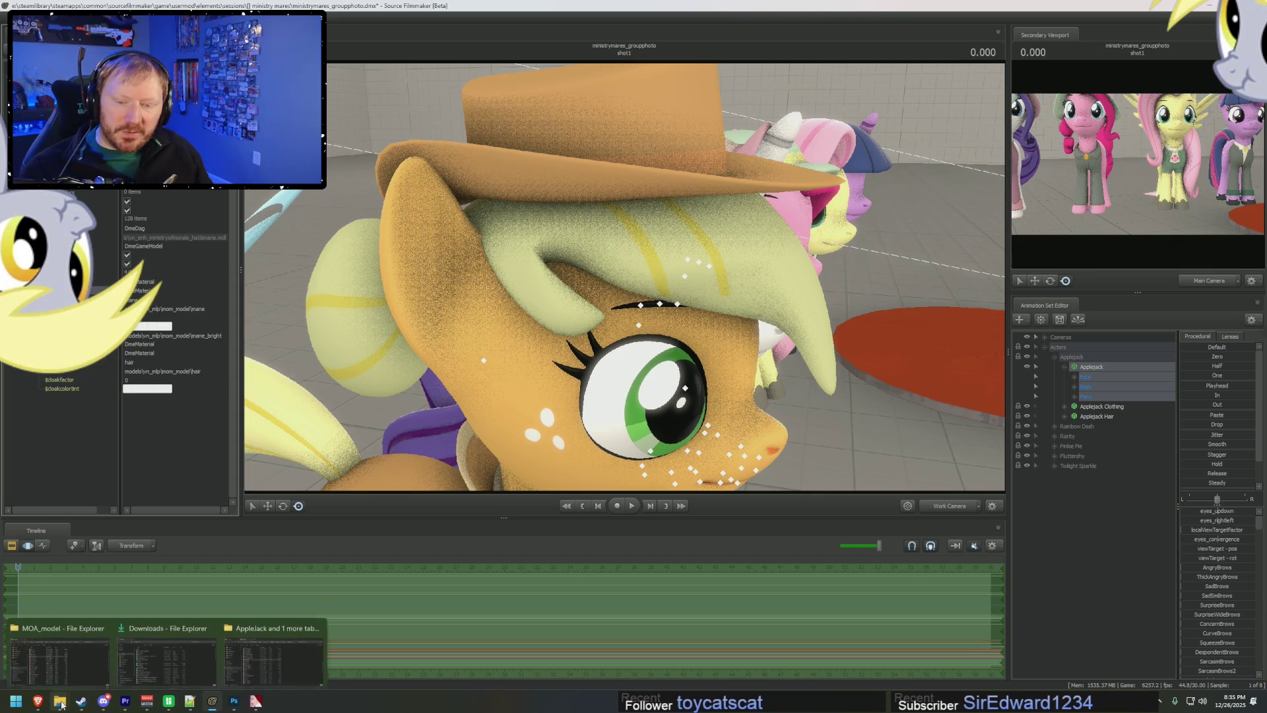
click(252, 648)
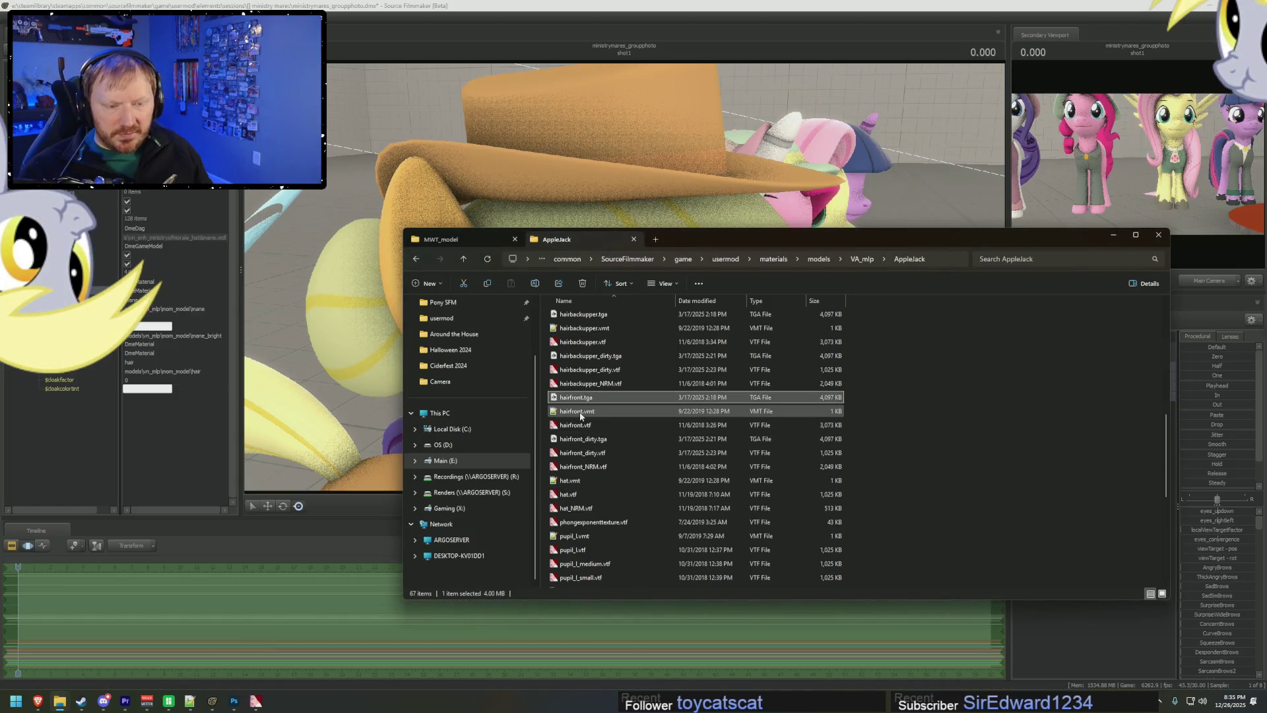
double_click(578, 412)
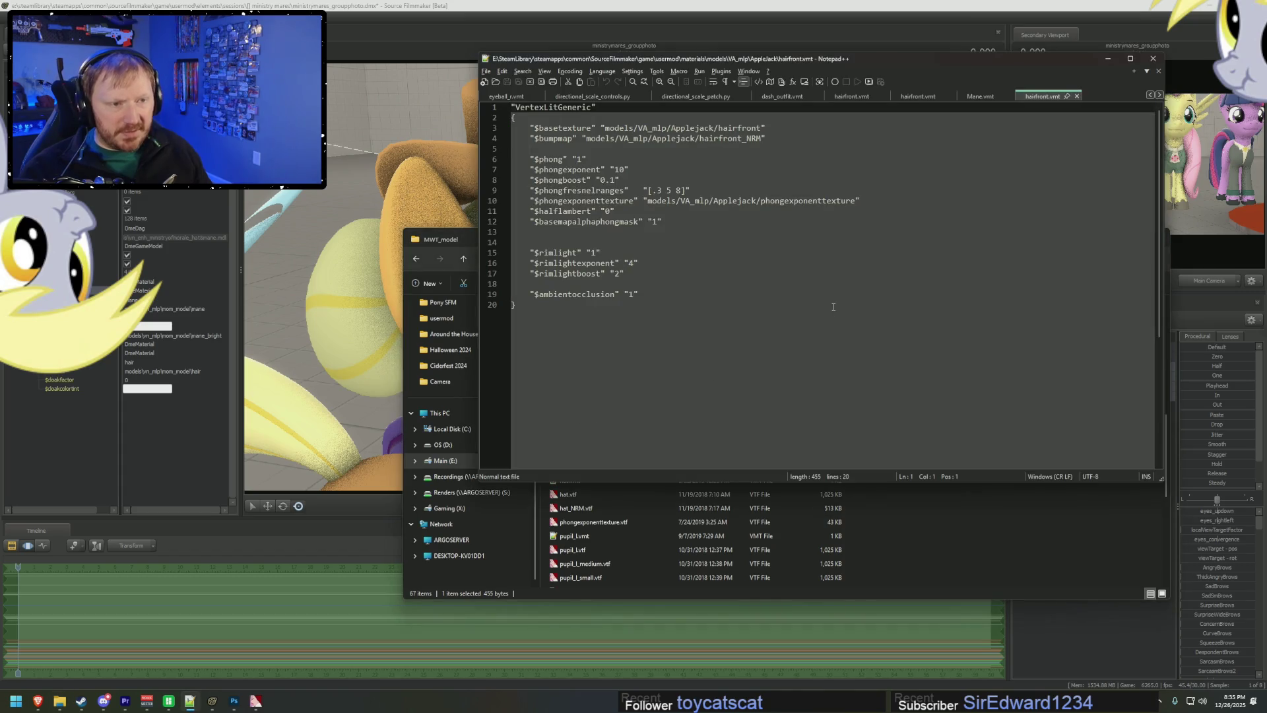
click(939, 520)
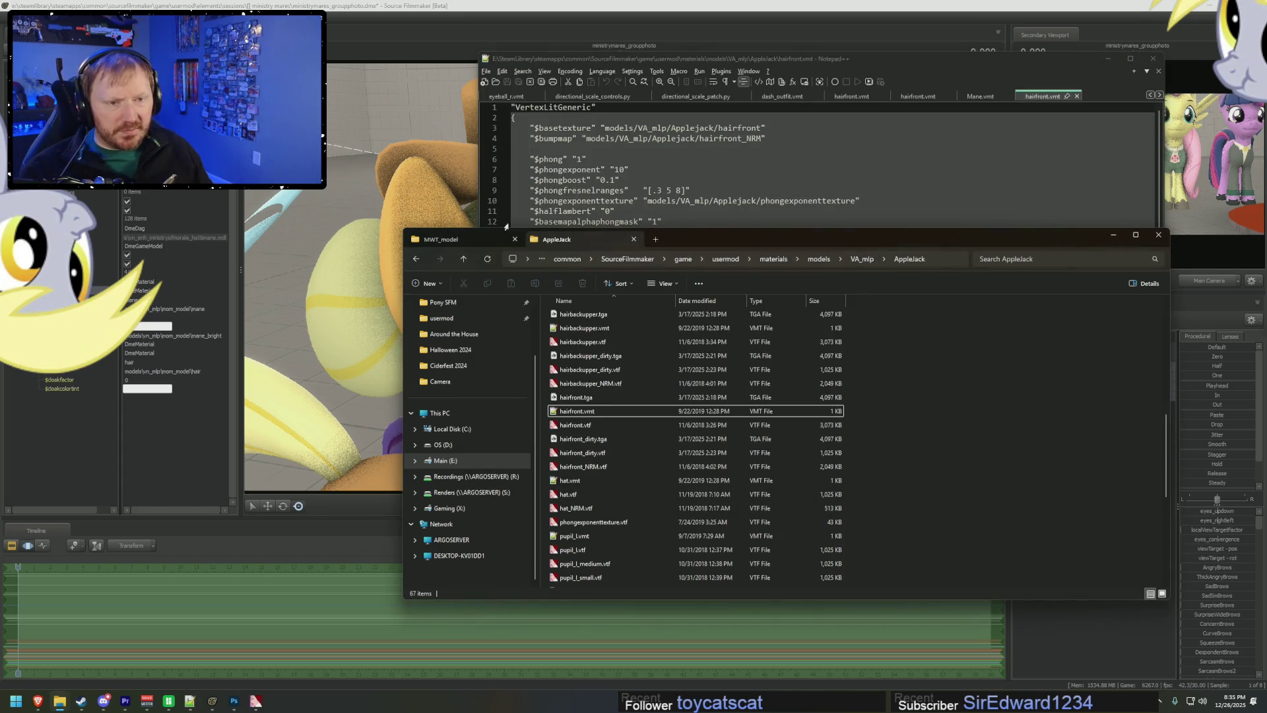
click(462, 239)
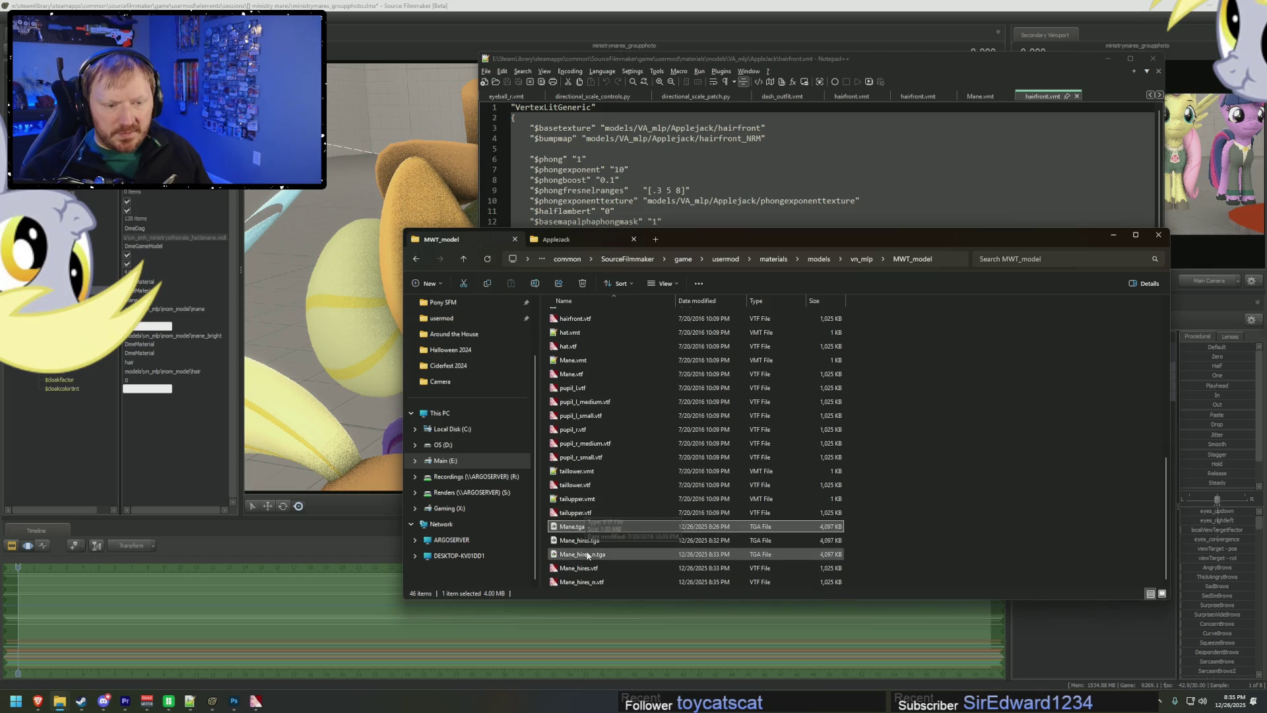
scroll(584, 489, up, 2)
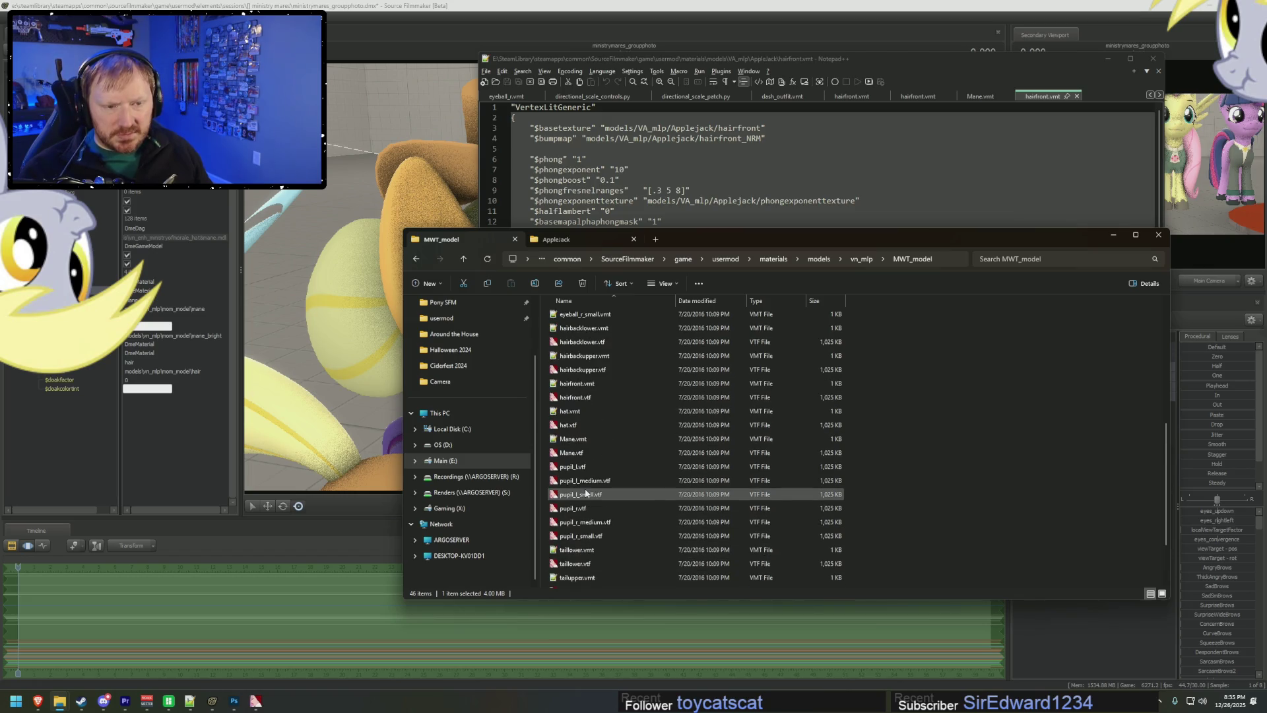
double_click(585, 439)
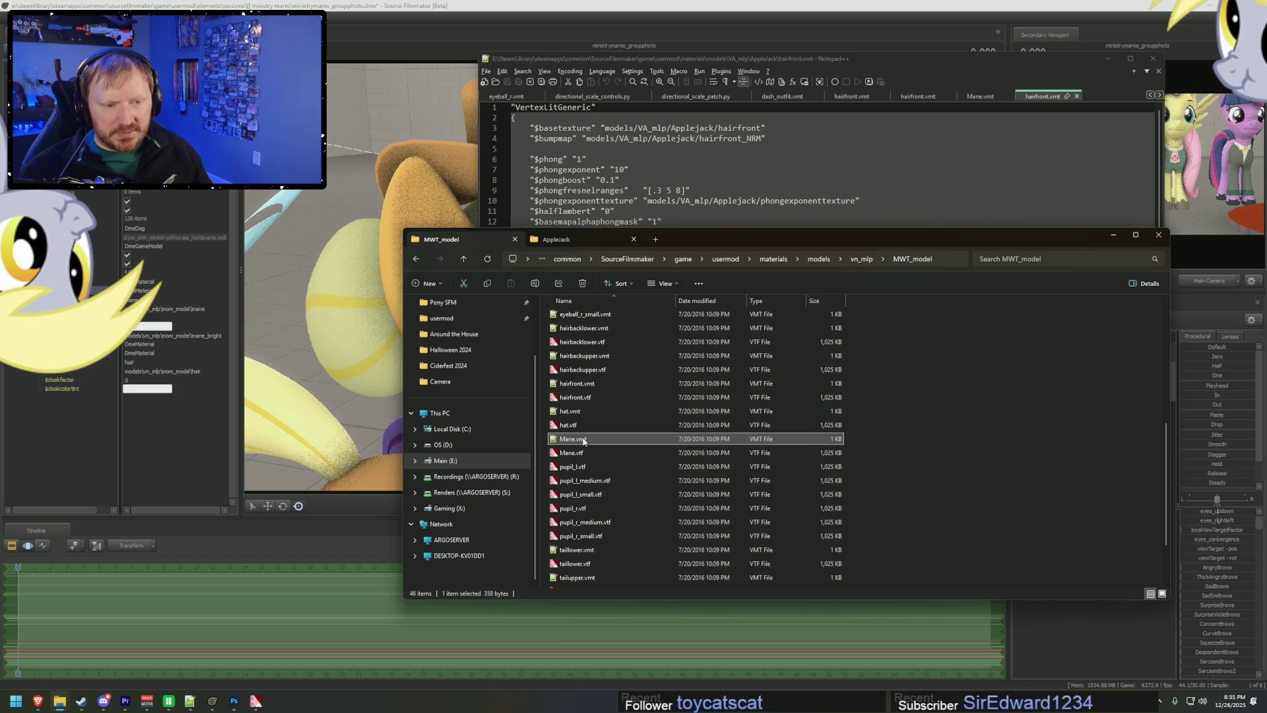
- Copy hairfront's material settings and paste them over the body of Mane.vmt
click(513, 118)
key(Return)
key(Return)
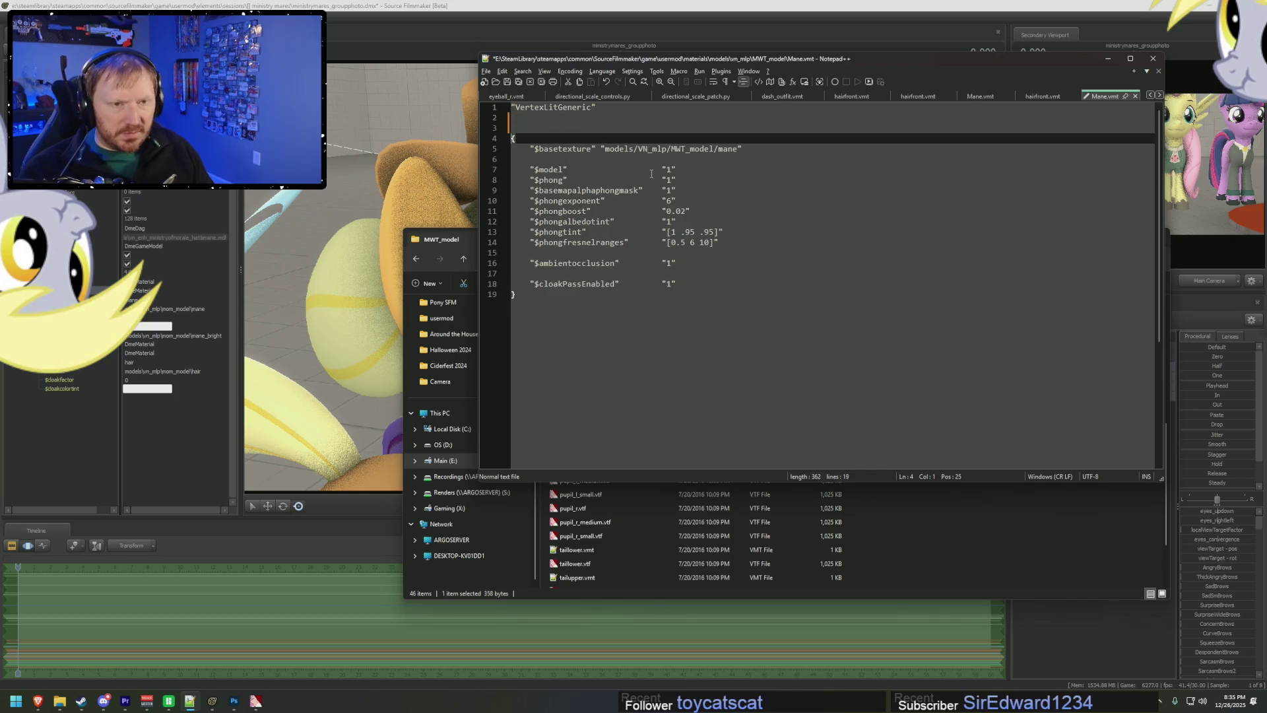
key(Up)
key(Up)
key(Delete)
key(Delete)
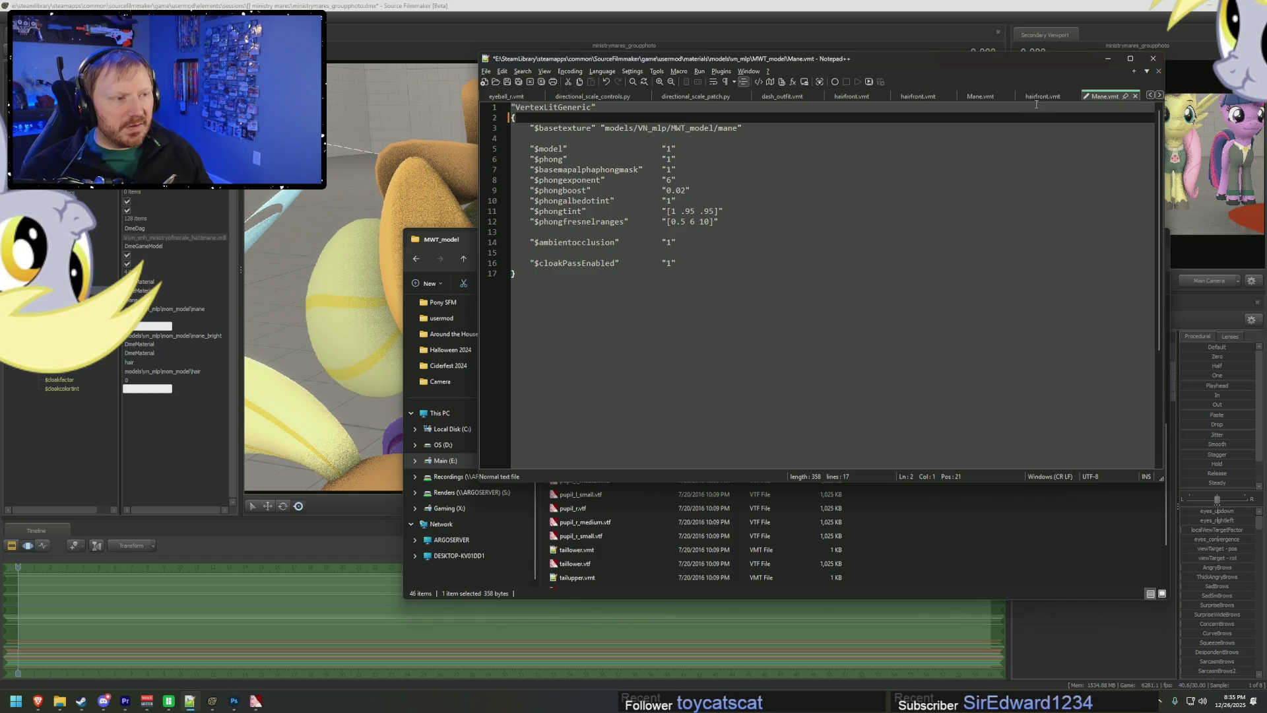
click(1043, 96)
mouse_move(644, 294)
mouse_down()
mouse_move(598, 308)
mouse_move(726, 261)
mouse_move(891, 132)
mouse_move(958, 104)
mouse_up()
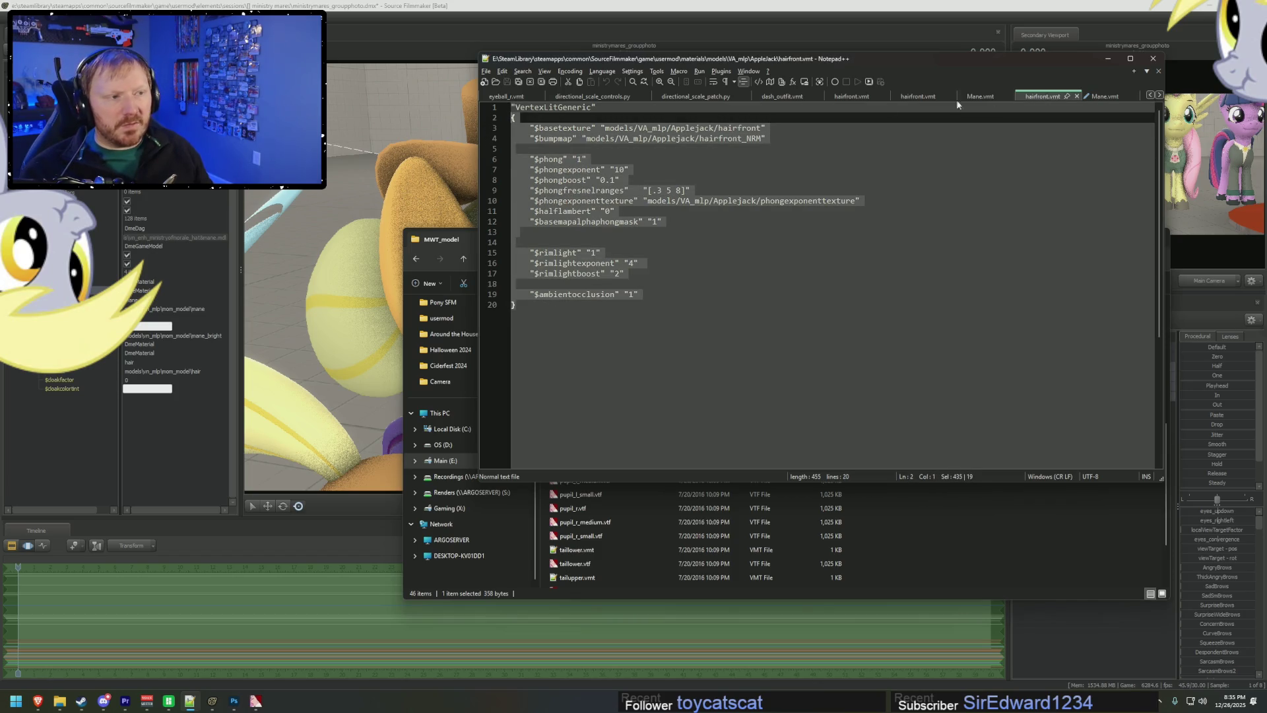
key(ctrl+c)
click(1105, 97)
mouse_move(660, 291)
mouse_down()
mouse_move(660, 208)
mouse_move(588, 151)
mouse_up()
key(ctrl+v)
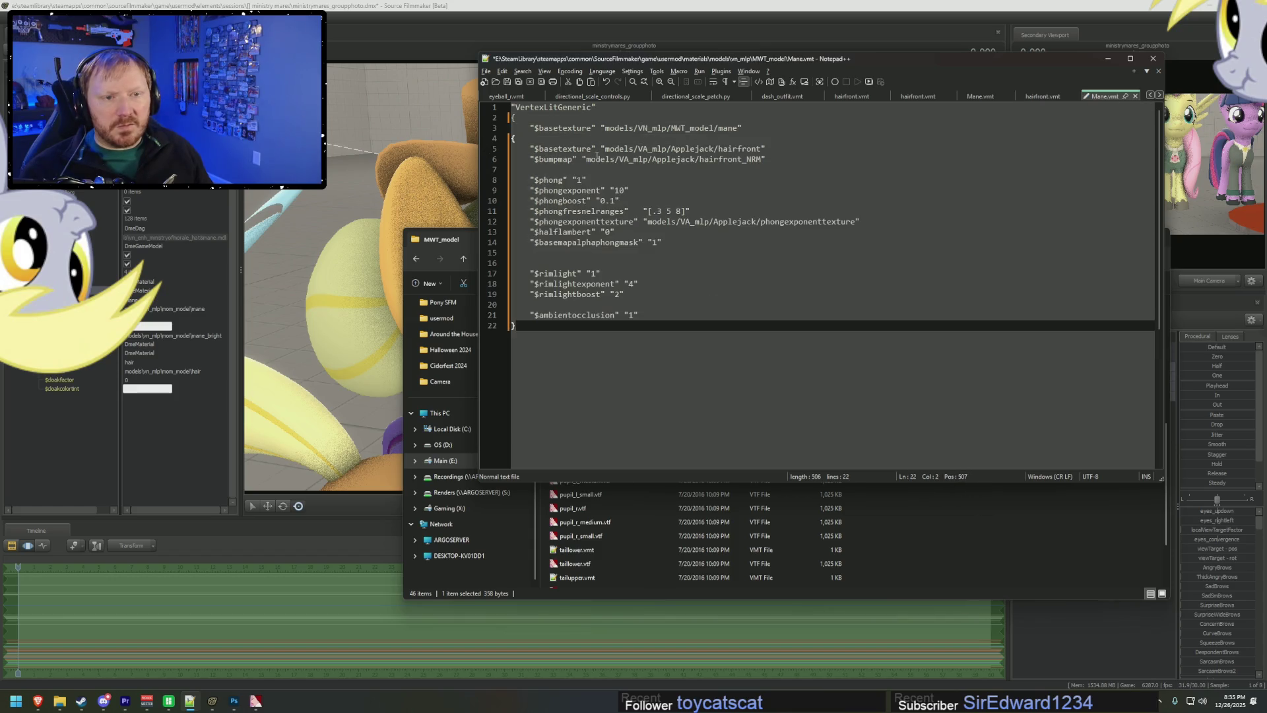
- Replace the hairfront basetexture path with the Mane texture path
drag(761, 127, 526, 128)
key(BackSpace)
mouse_move(767, 149)
mouse_down()
mouse_move(526, 149)
mouse_move(502, 118)
mouse_move(459, 113)
mouse_up()
key(ctrl+v)
key(BackSpace)
key(BackSpace)
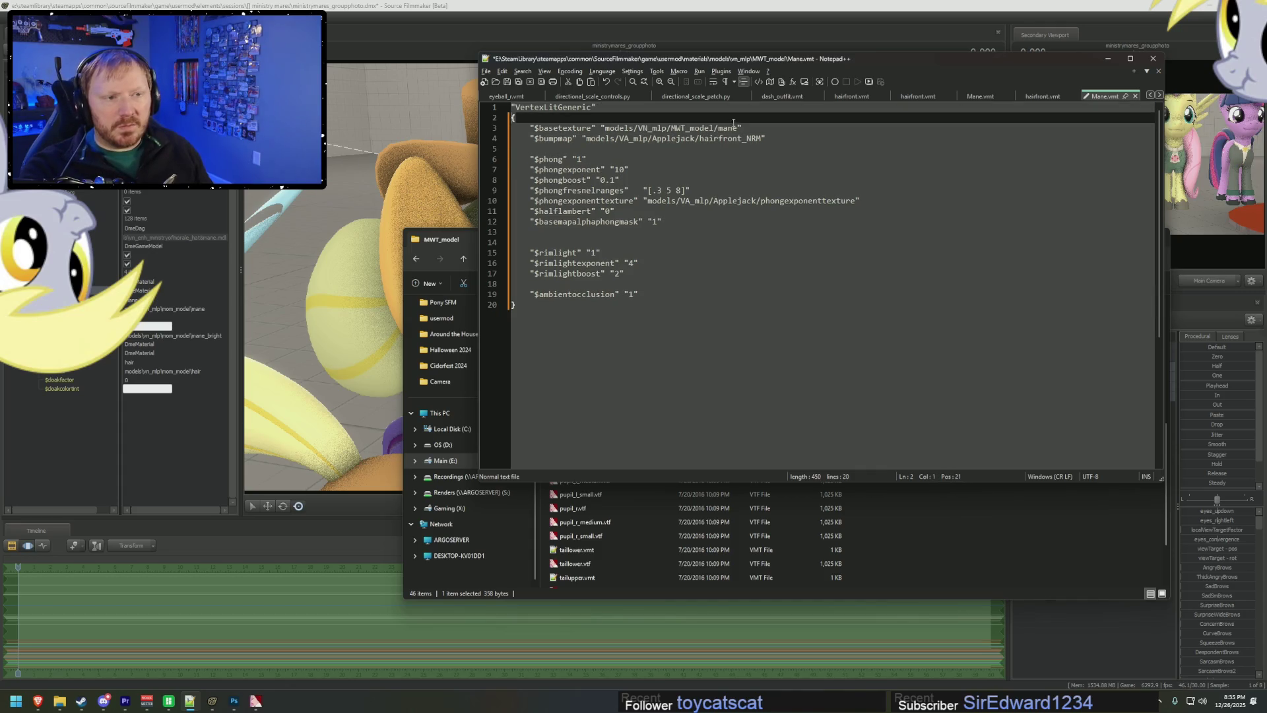
- Point basetexture to mane_hires and the bumpmap to mane_hires_n, then save
click(740, 128)
text(hires)
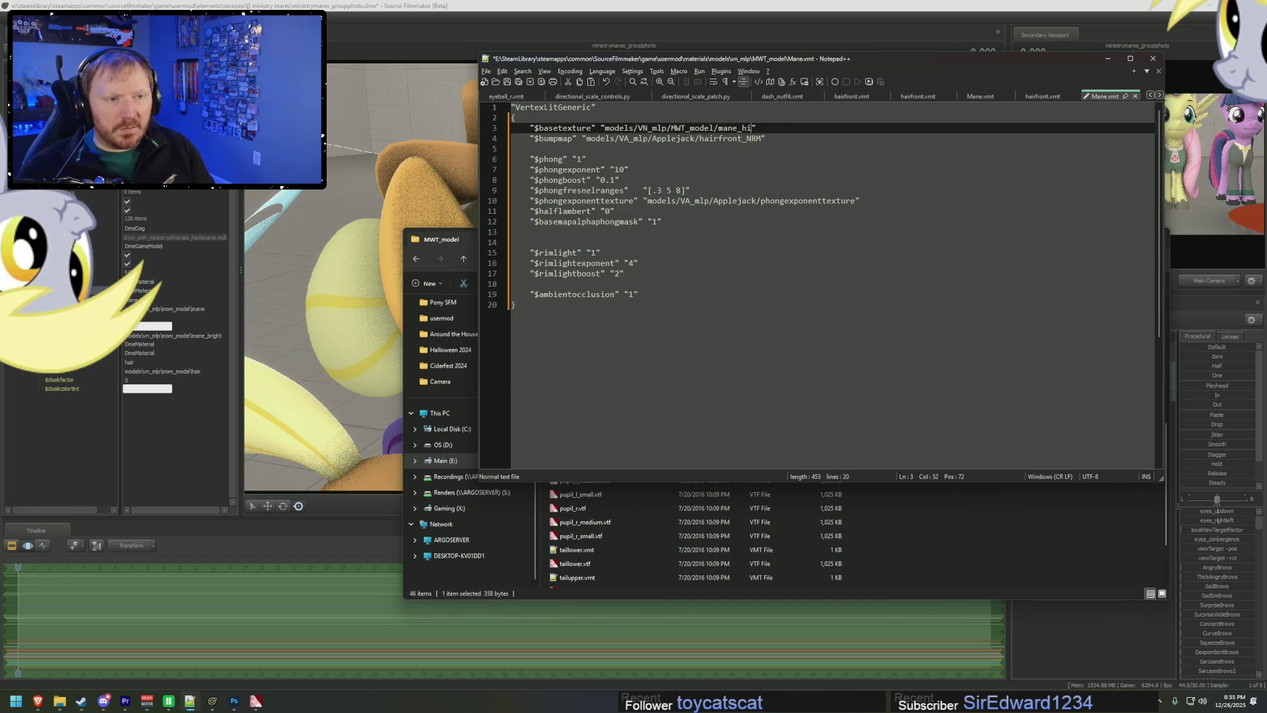
mouse_move(766, 128)
mouse_down()
mouse_move(588, 139)
mouse_move(753, 139)
mouse_up()
key(ctrl+c)
key(ctrl+v)
text(_n)
key(Down)
key(Down)
key(ctrl+s)
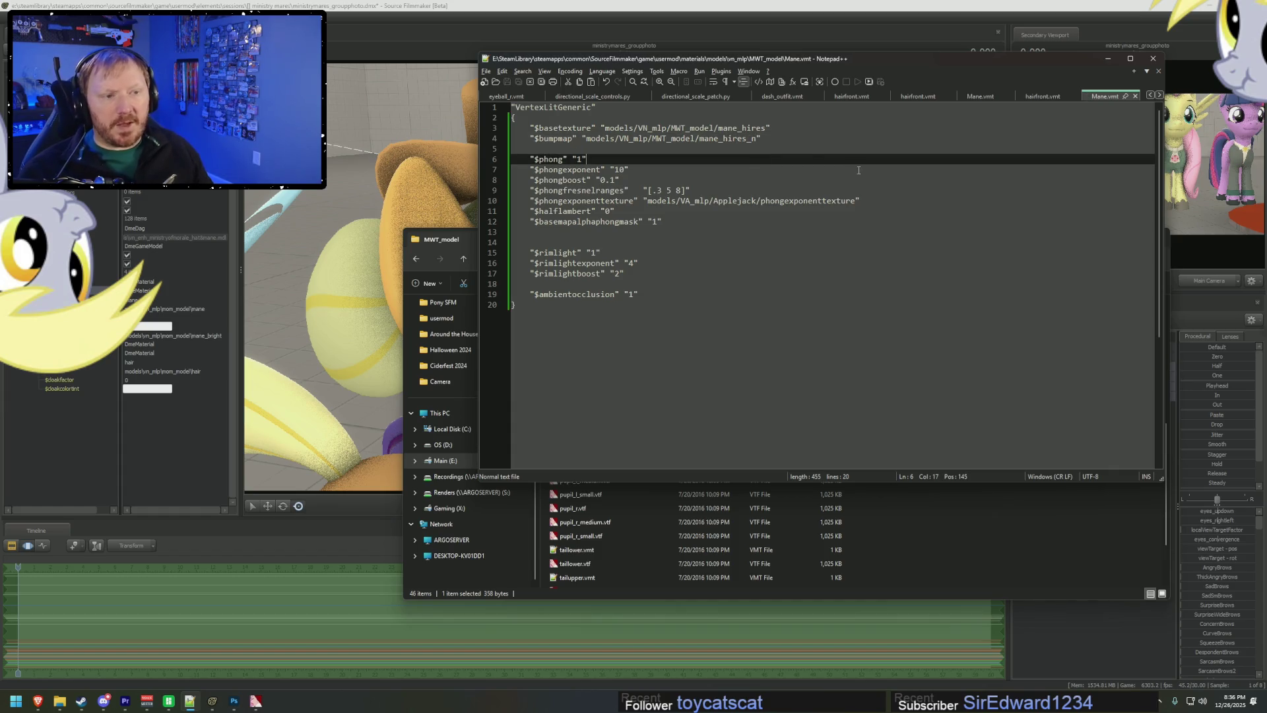
- Comment out the phongexponenttexture line with // and save Mane.vmt
click(532, 200)
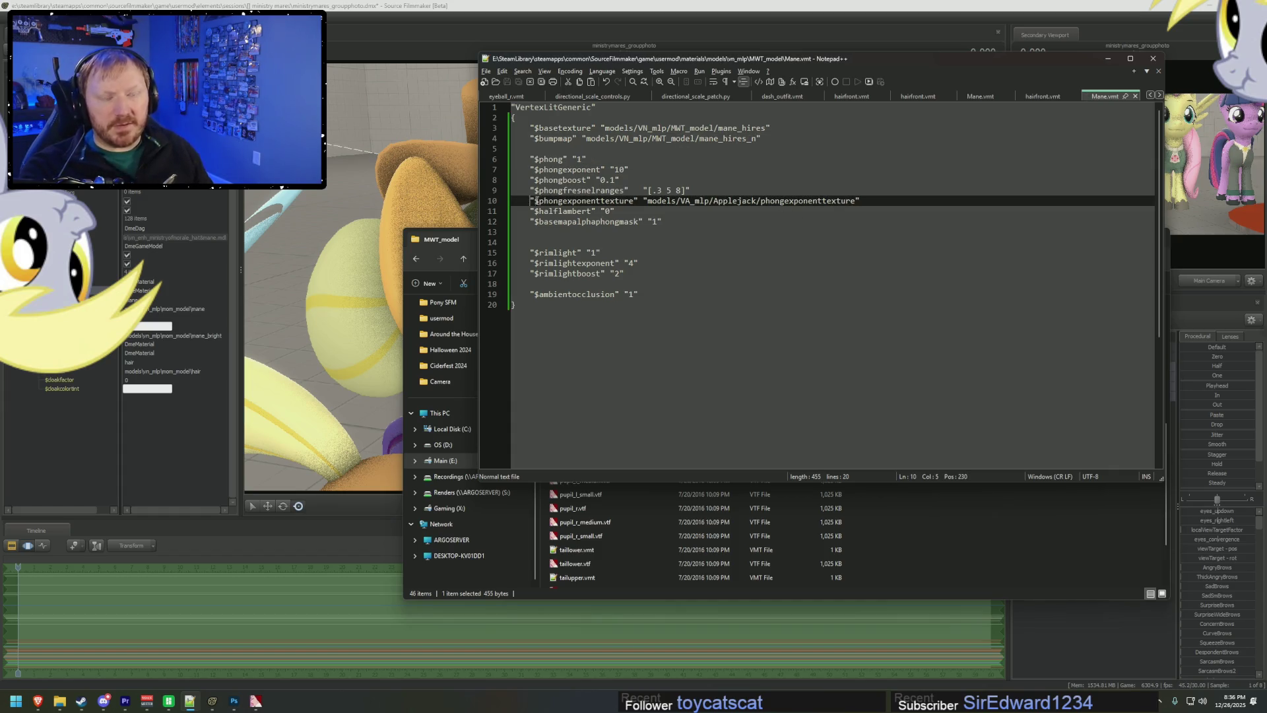
text(//)
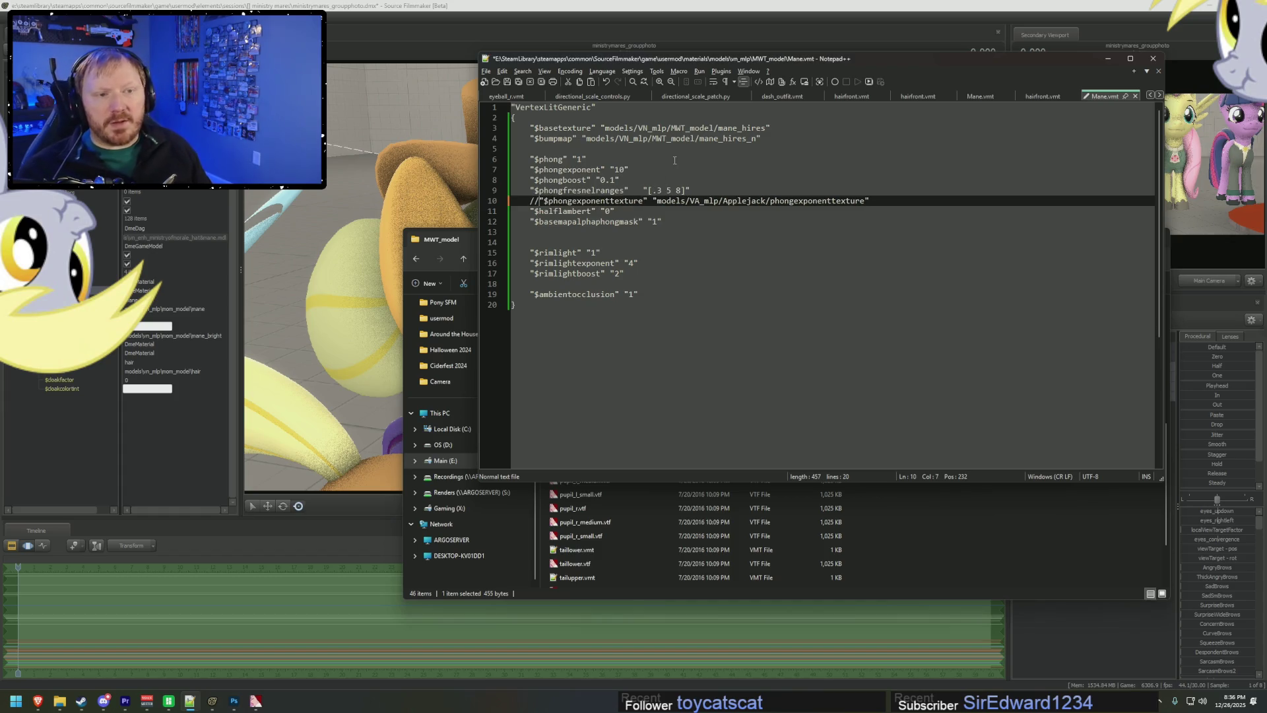
click(718, 200)
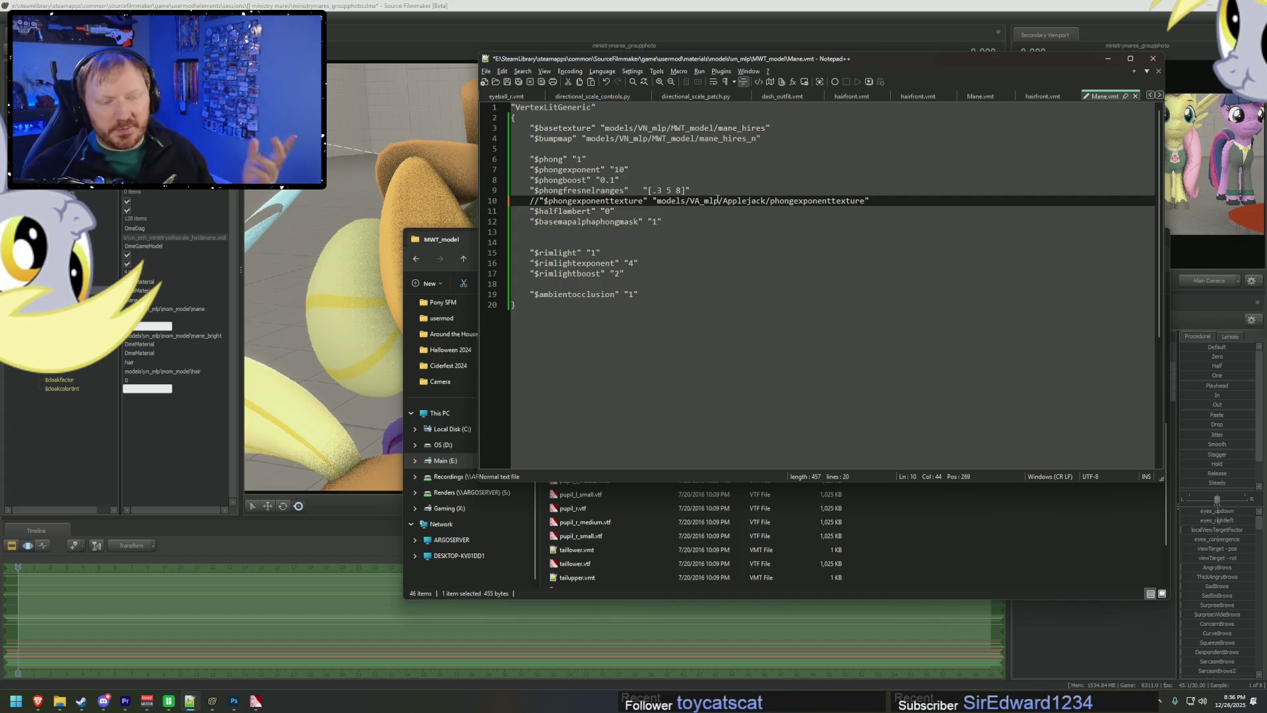
key(ctrl+s)
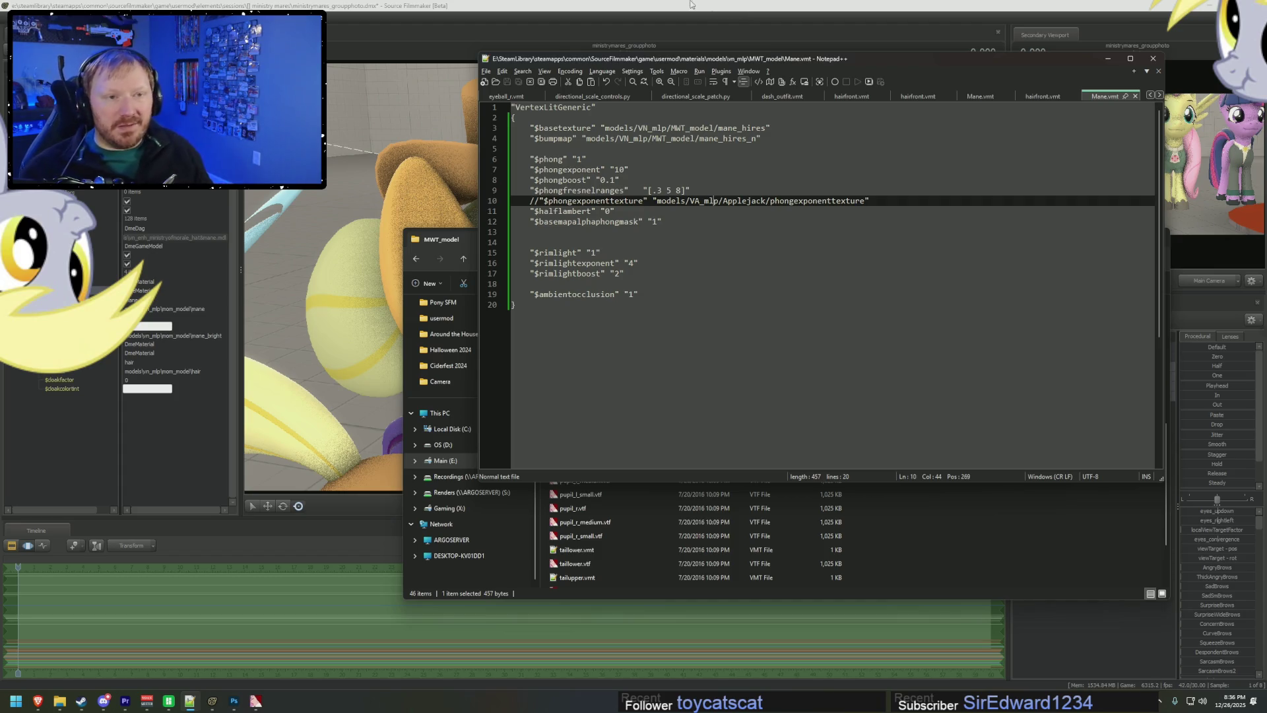
click(733, 7)
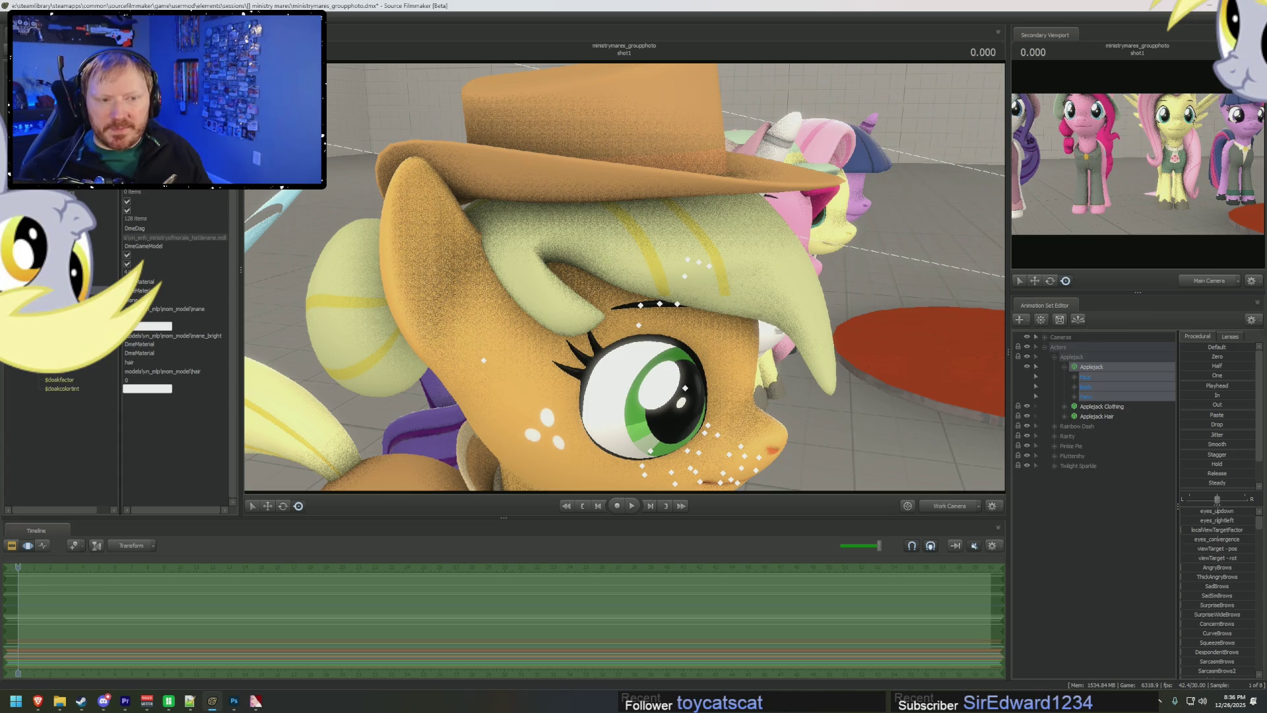
- Save the SFM session and drag the work camera in close on Applejack's mane
key(alt+Tab)
key(alt+Tab)
key(ctrl+s)
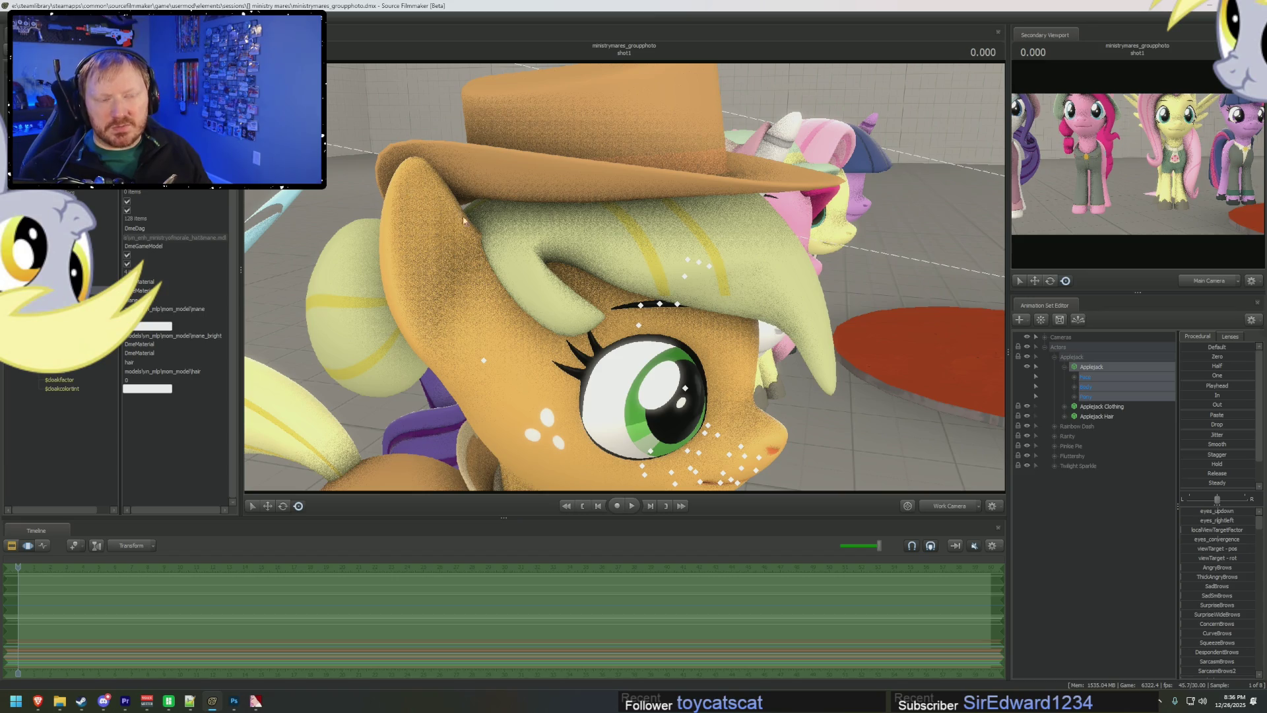
mouse_move(509, 243)
mouse_down()
mouse_move(624, 280)
mouse_move(581, 267)
mouse_move(670, 267)
mouse_move(616, 262)
mouse_up()
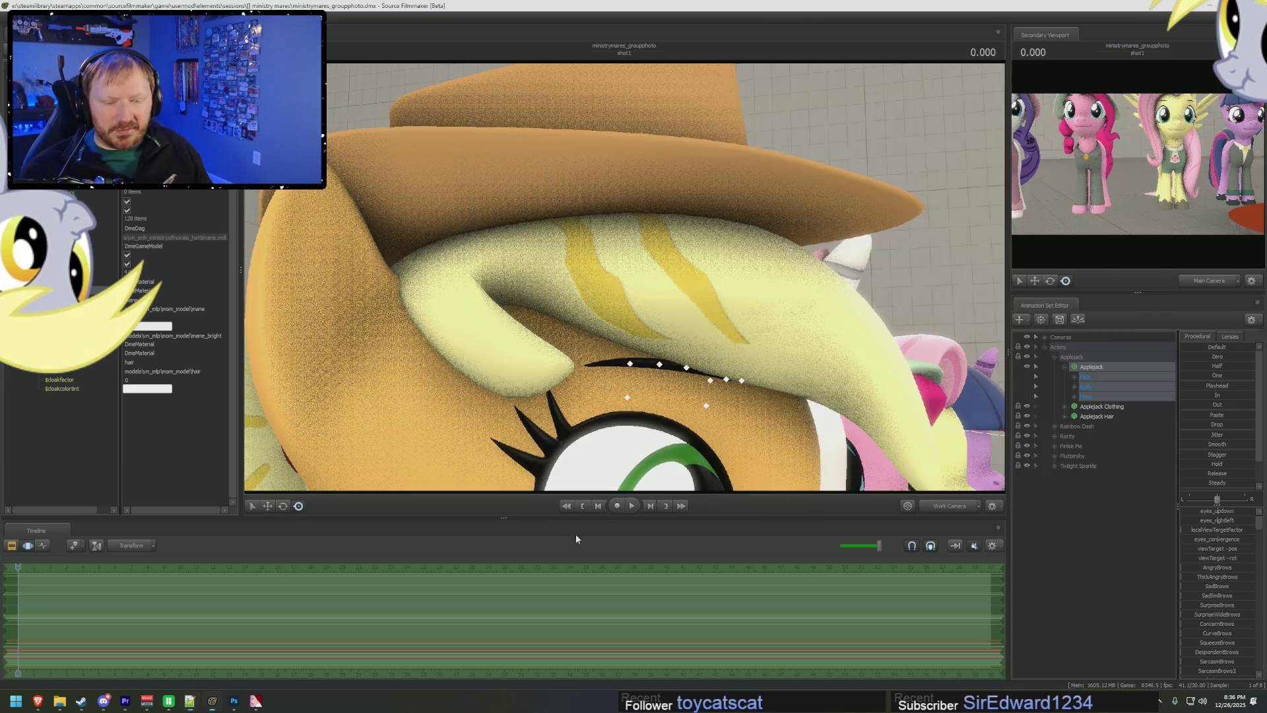
click(234, 701)
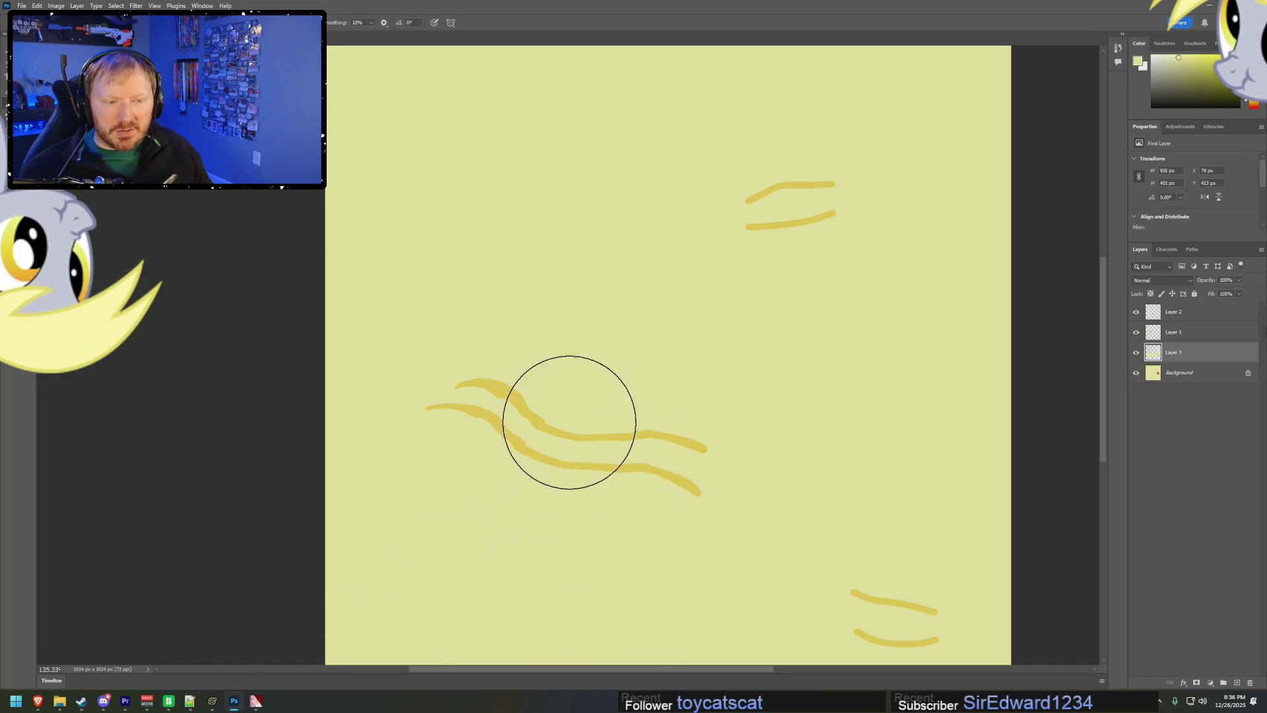
- Toggle Layer 3's visibility, then rotate and nudge the wavy strokes on Layers 1 and 2
click(1136, 353)
click(1136, 353)
click(1136, 353)
mouse_move(1137, 332)
mouse_down()
mouse_move(1137, 319)
mouse_move(1137, 353)
mouse_up()
key(v)
click(630, 370)
shift+click(630, 355)
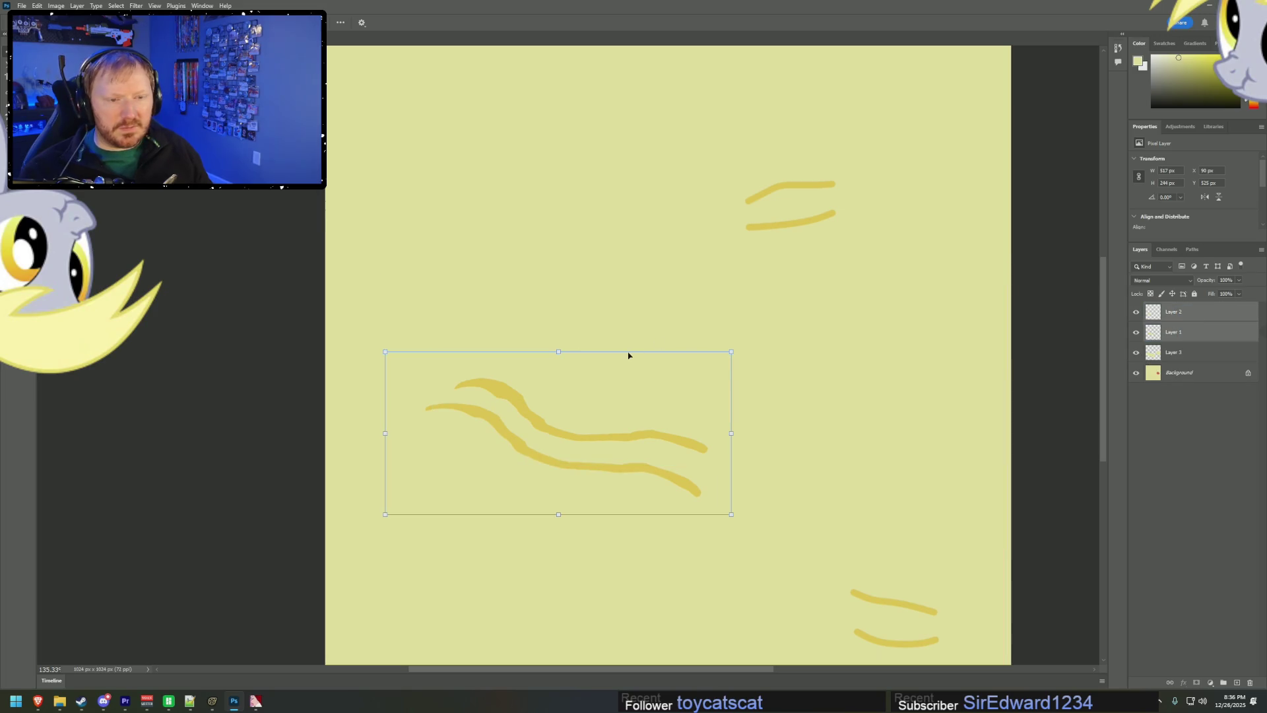
drag(742, 353, 720, 330)
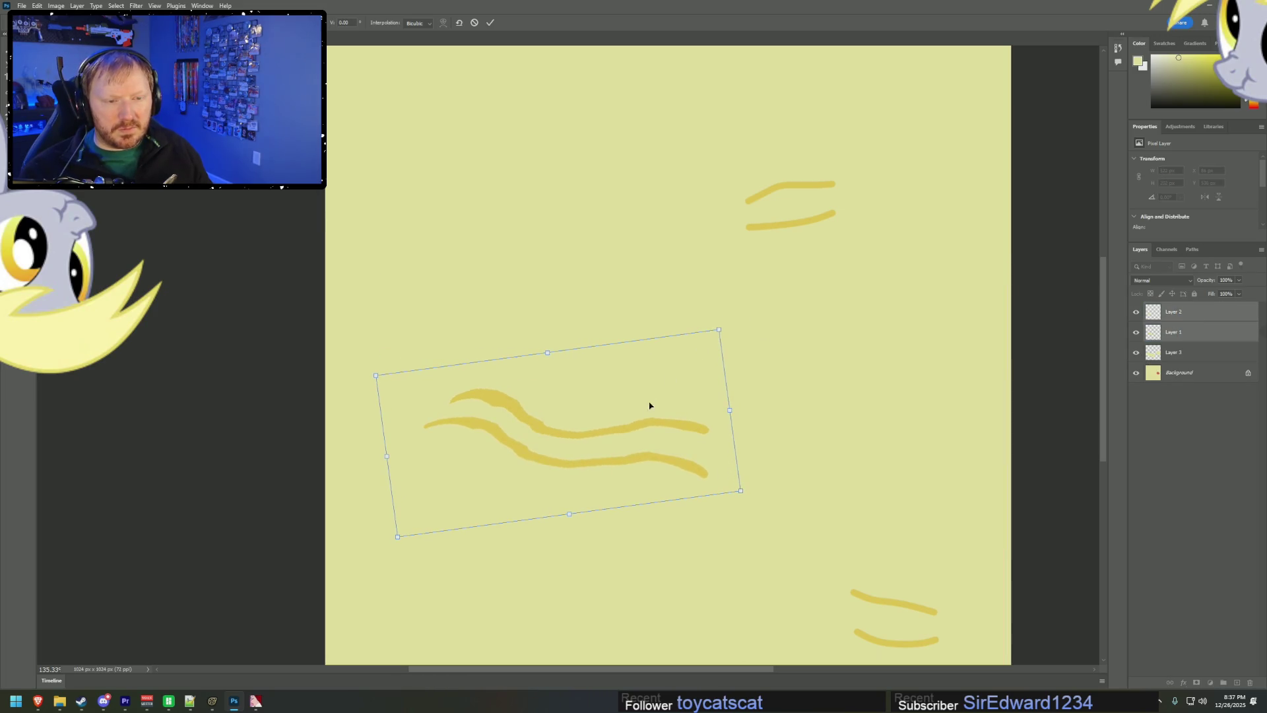
drag(651, 415, 654, 415)
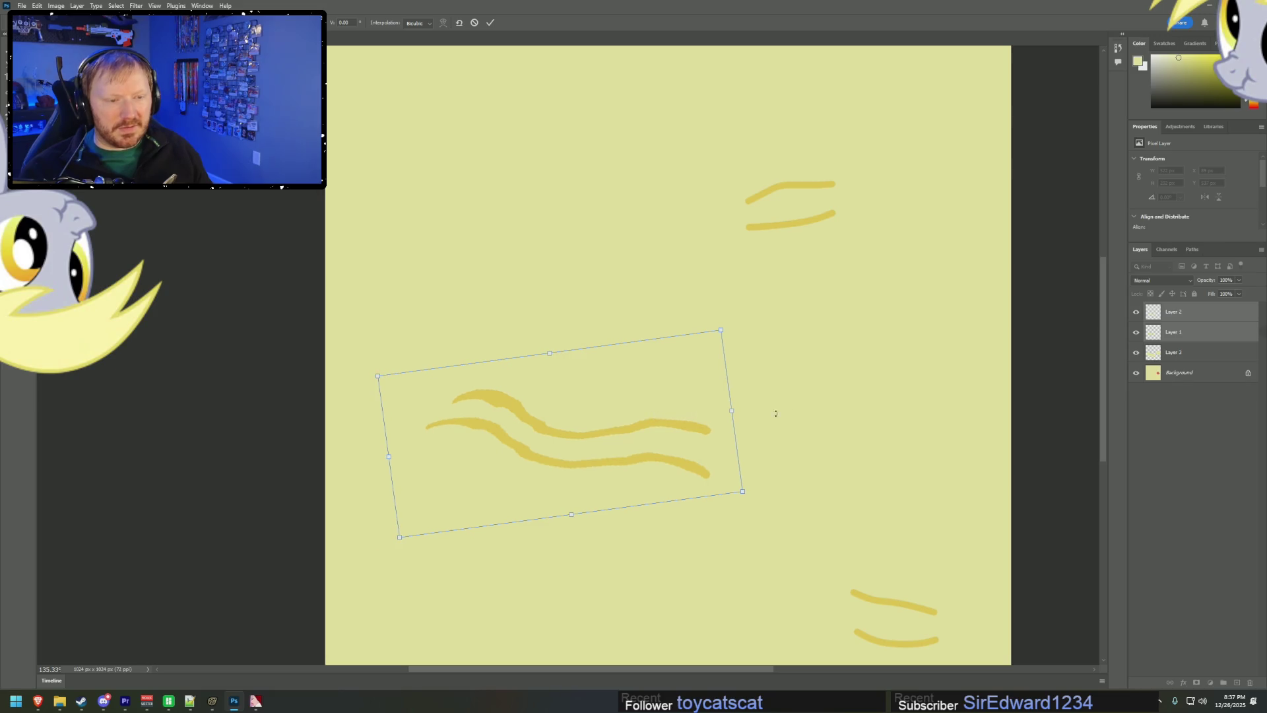
click(1166, 435)
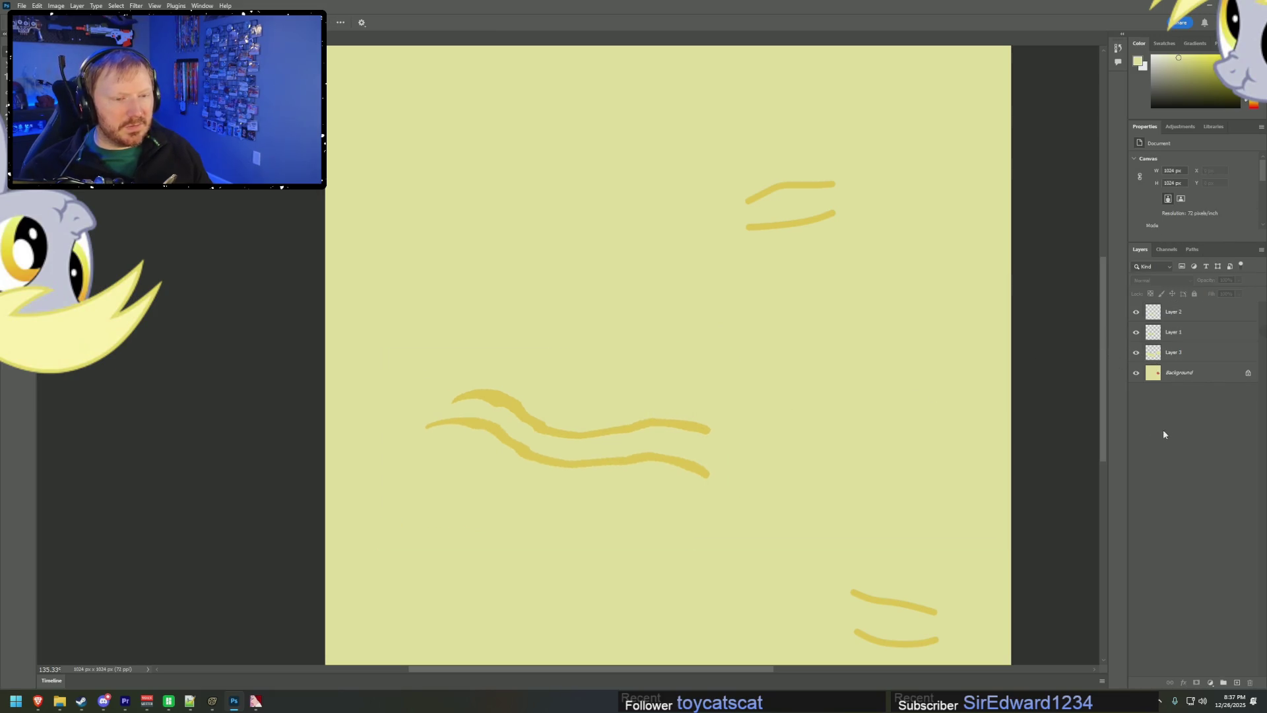
- Save a copy over Mane_hires_n.tga as a Targa
key(alt+f)
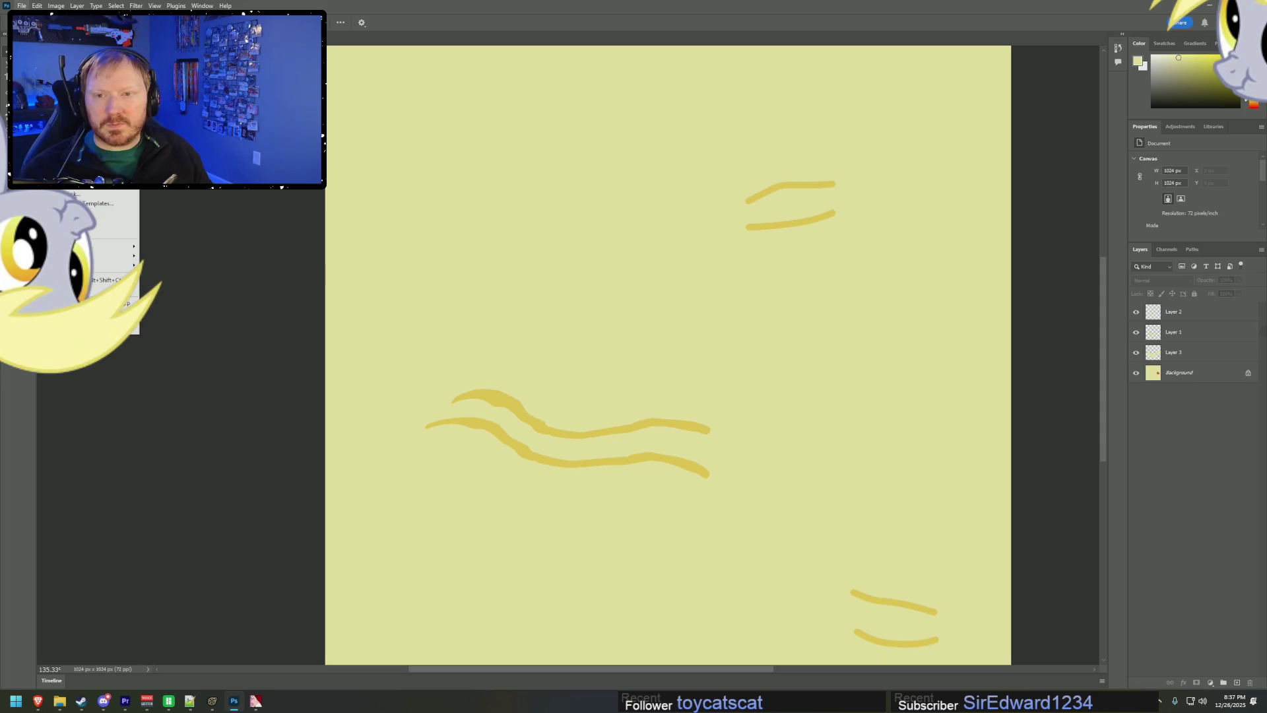
key(alt+ctrl+s)
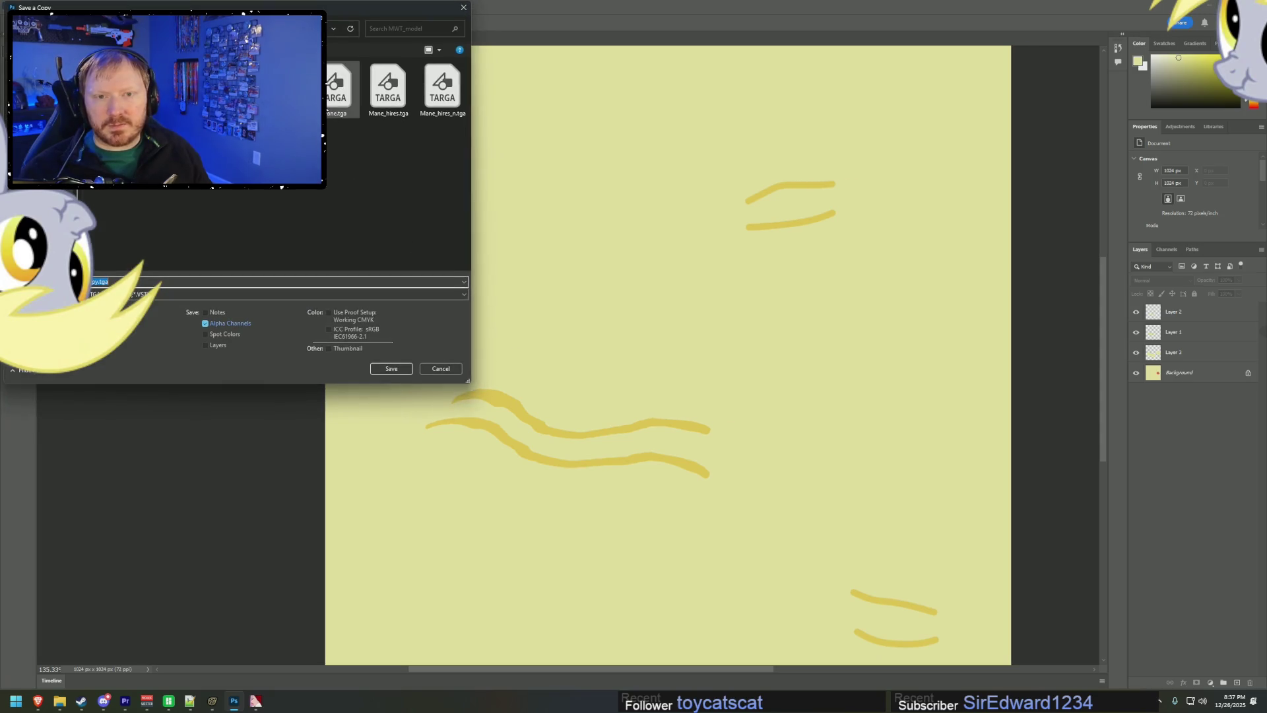
key(Escape)
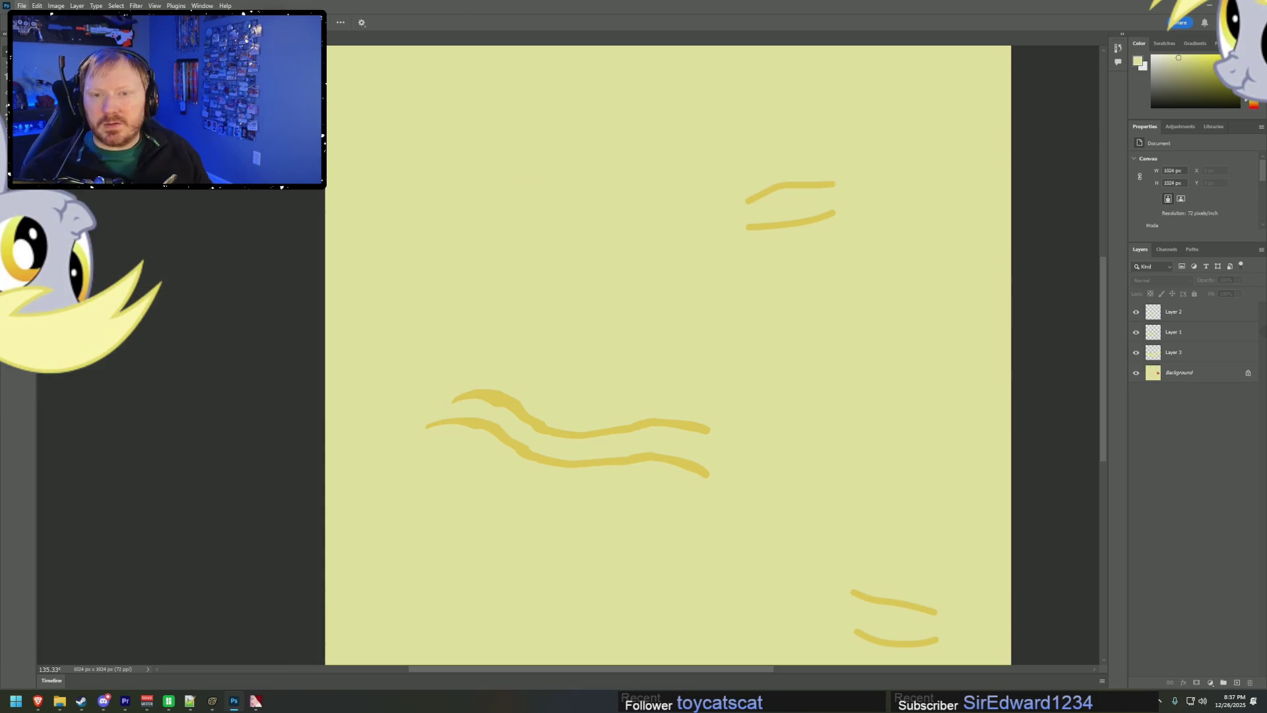
key(alt+ctrl+s)
double_click(443, 85)
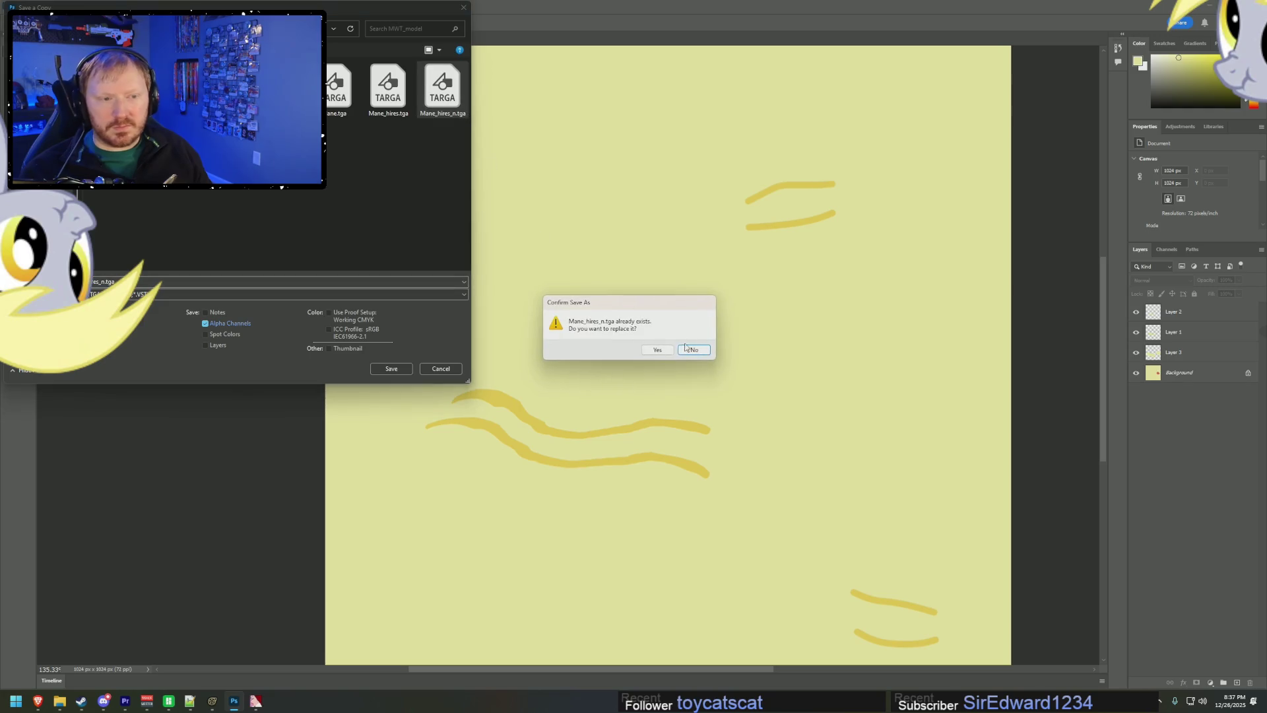
click(659, 353)
key(Return)
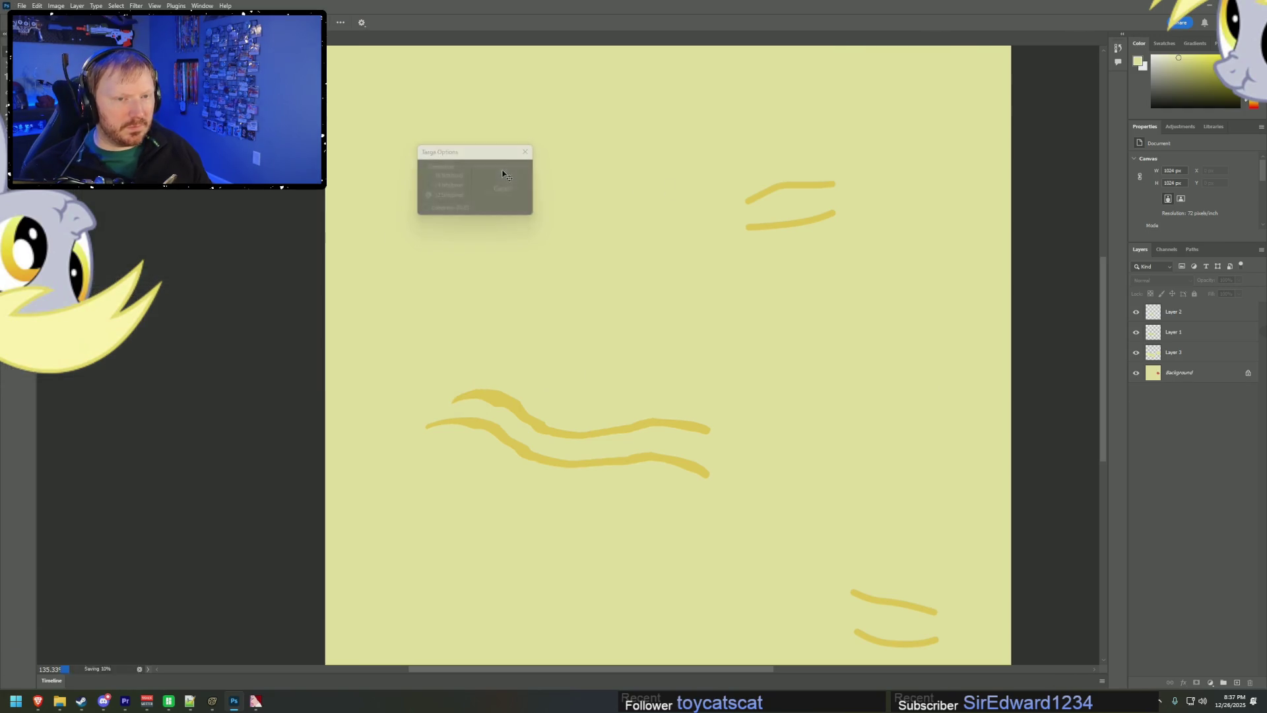
- Hide Layer 3 to reveal the red circle and save a copy over Mane_hires.tga
click(1149, 355)
click(1137, 352)
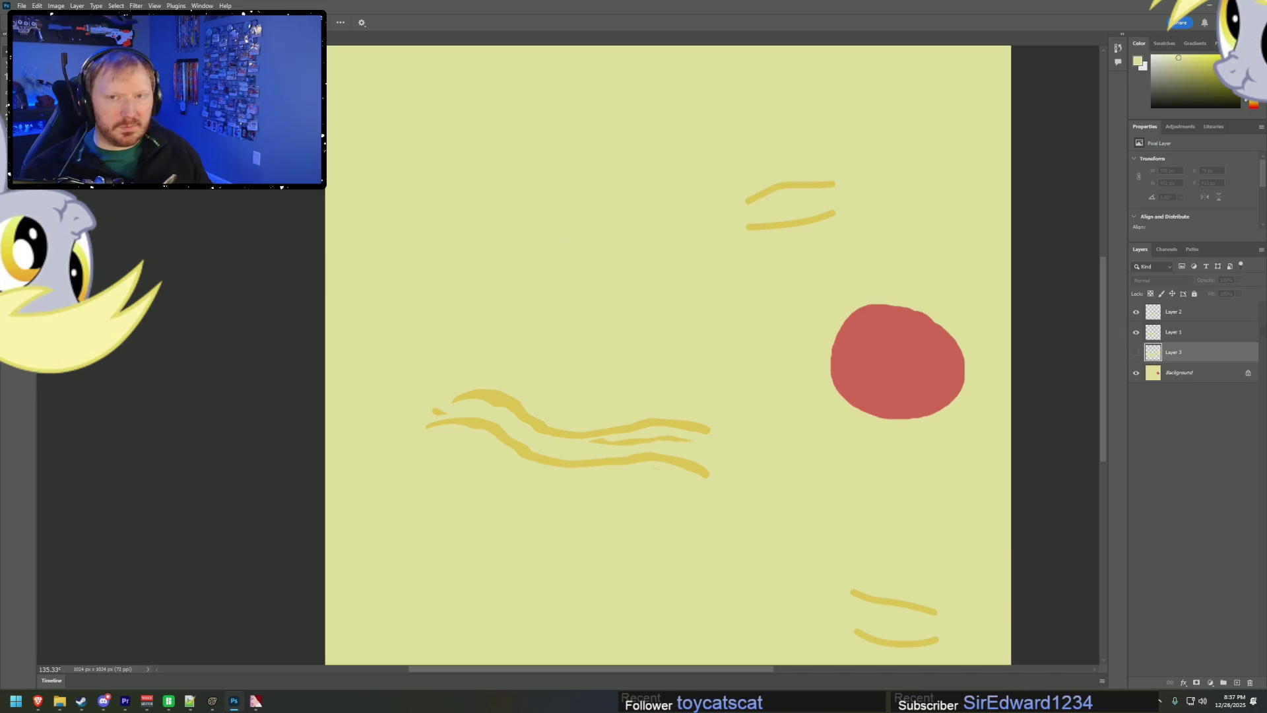
click(22, 6)
click(53, 127)
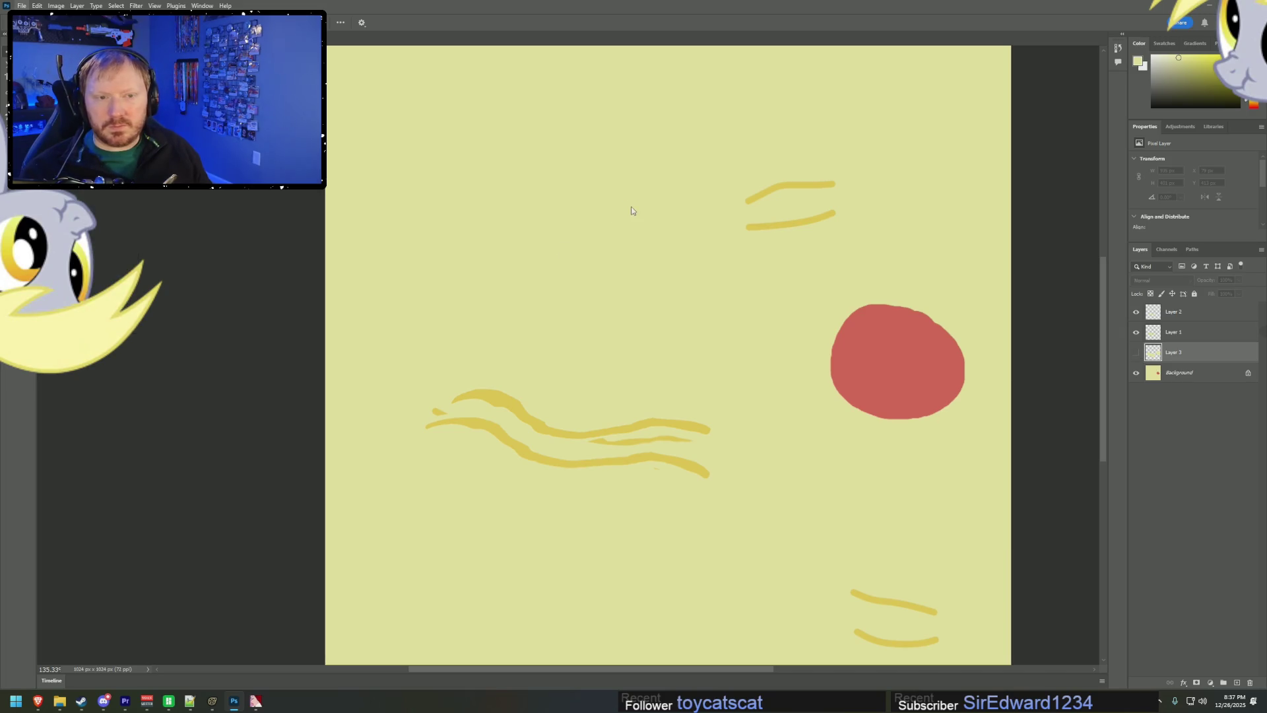
double_click(387, 95)
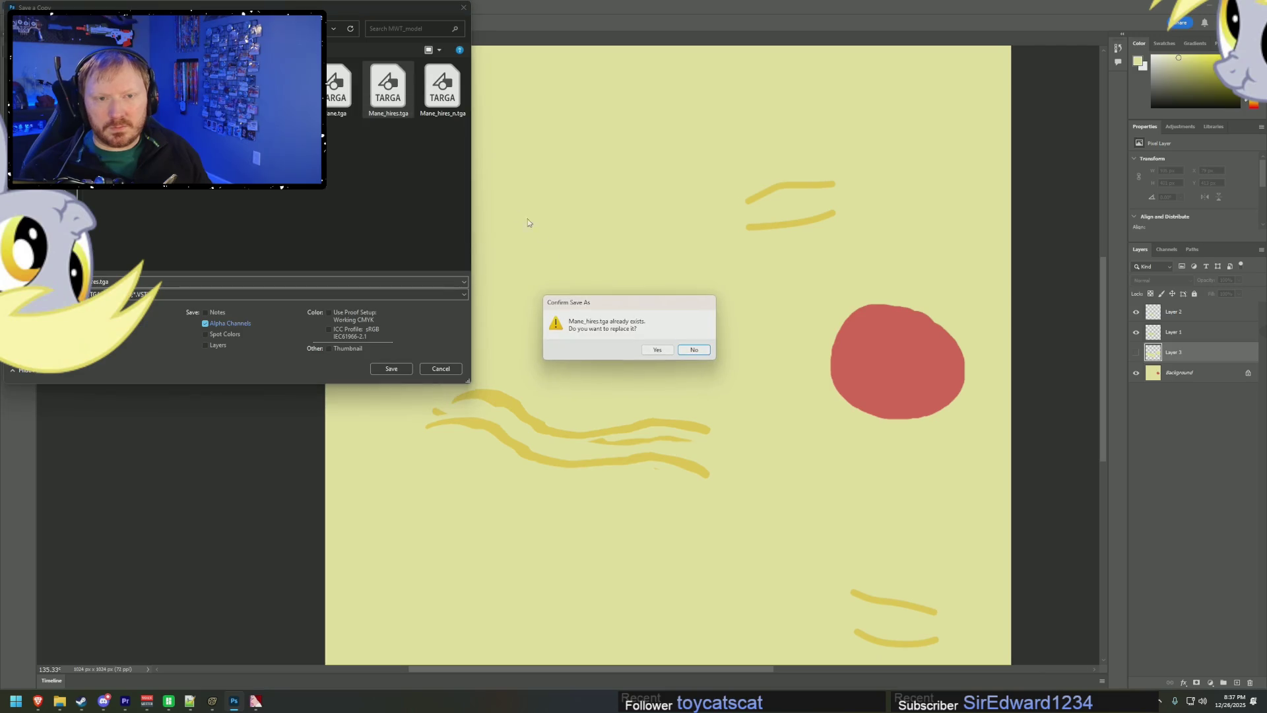
click(656, 355)
key(Return)
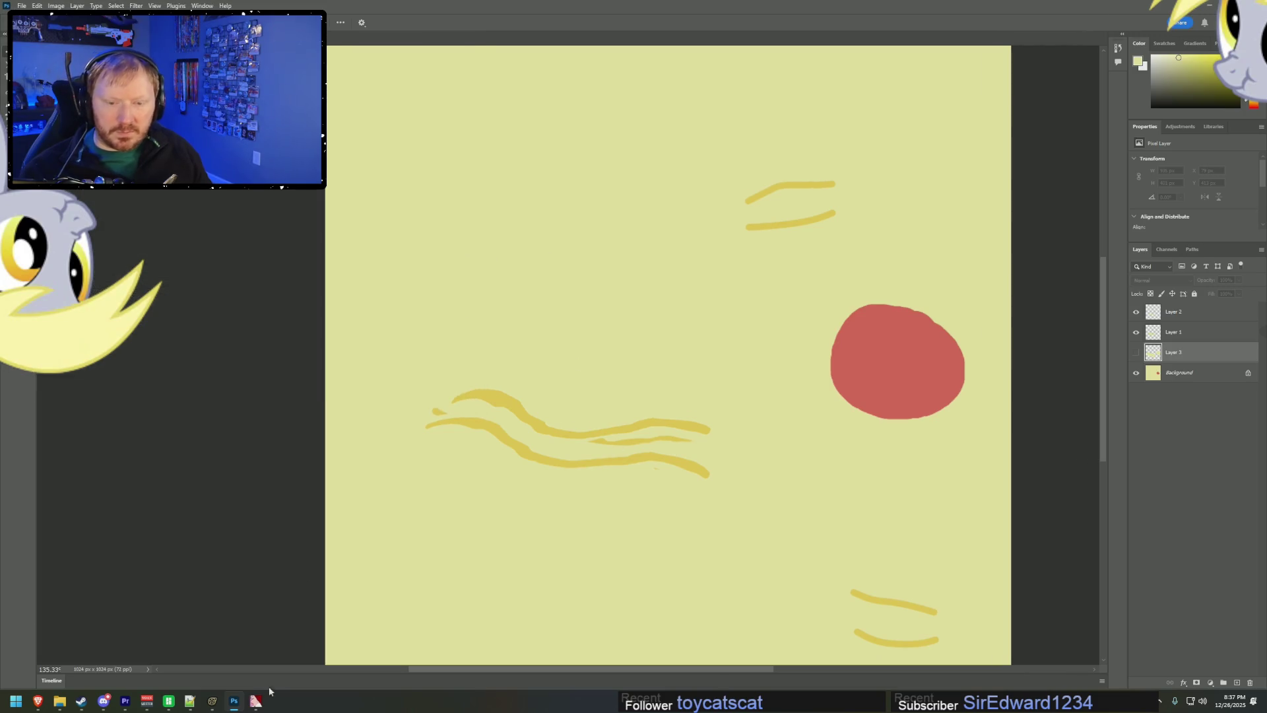
click(263, 705)
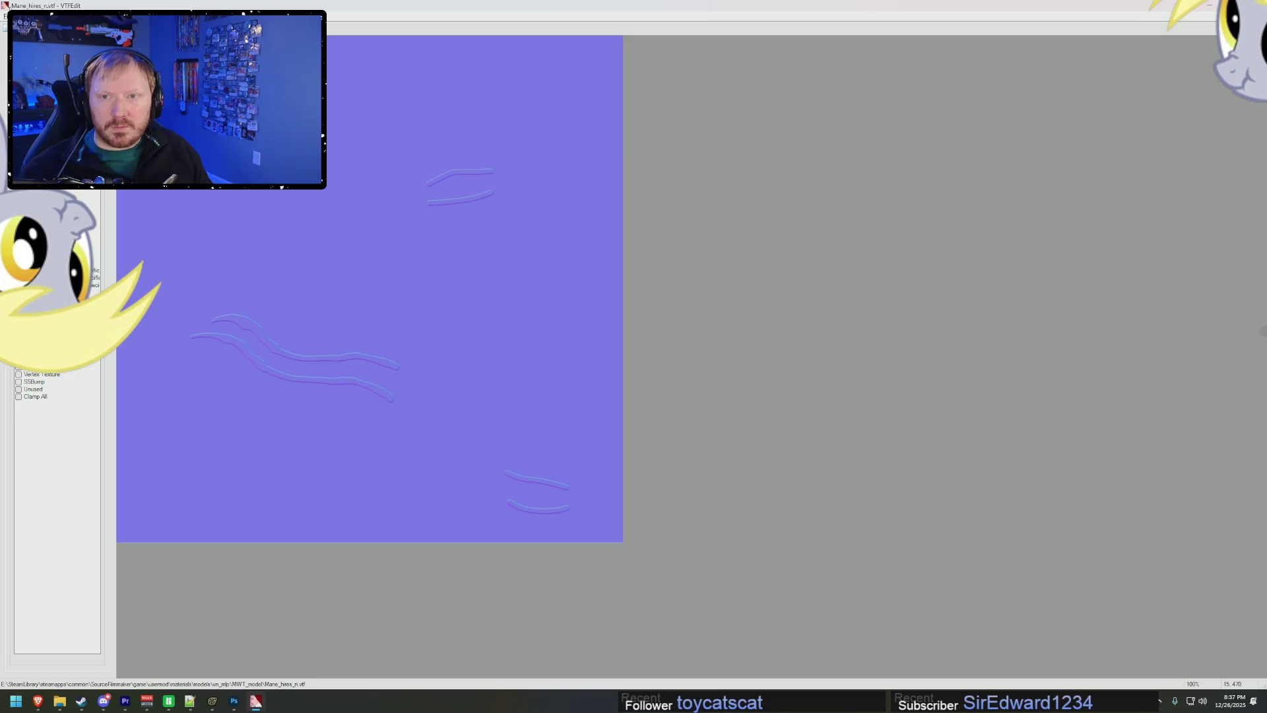
- Import Mane_hires_n.tga in VTFEdit and save it over Mane_hires_n.vtf
key(ctrl+i)
double_click(433, 85)
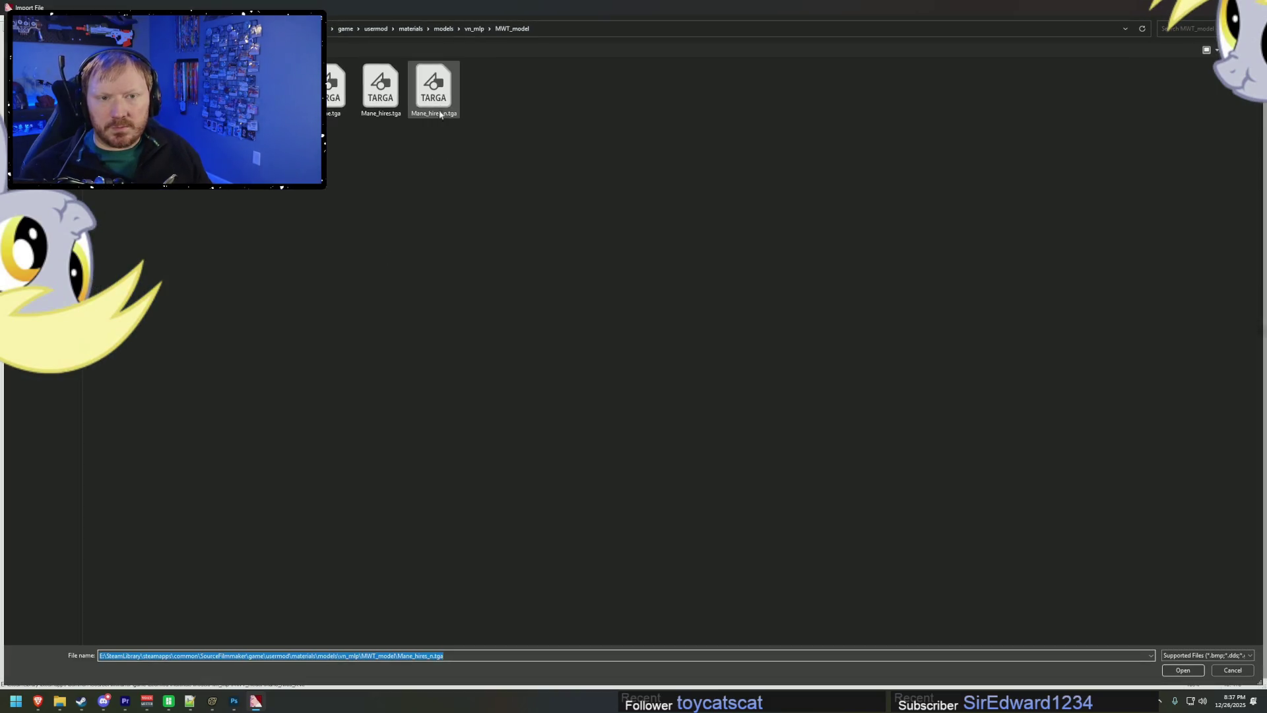
click(715, 449)
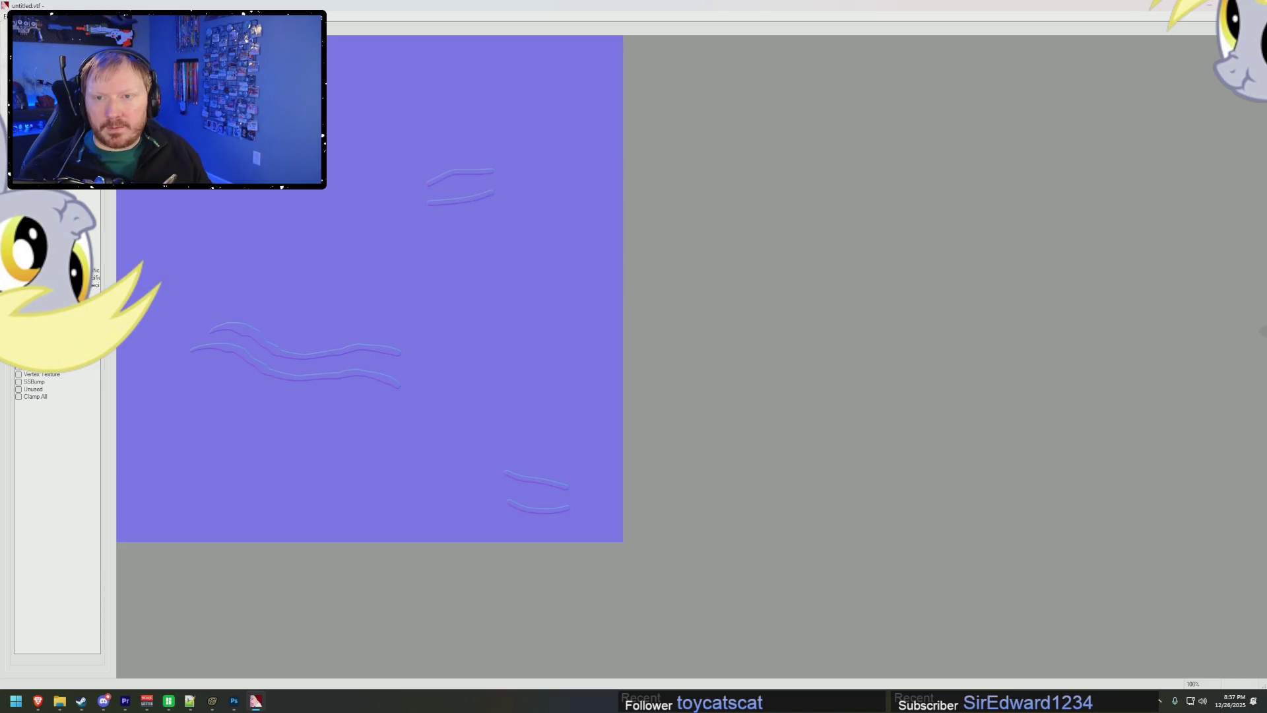
key(ctrl+s)
click(858, 105)
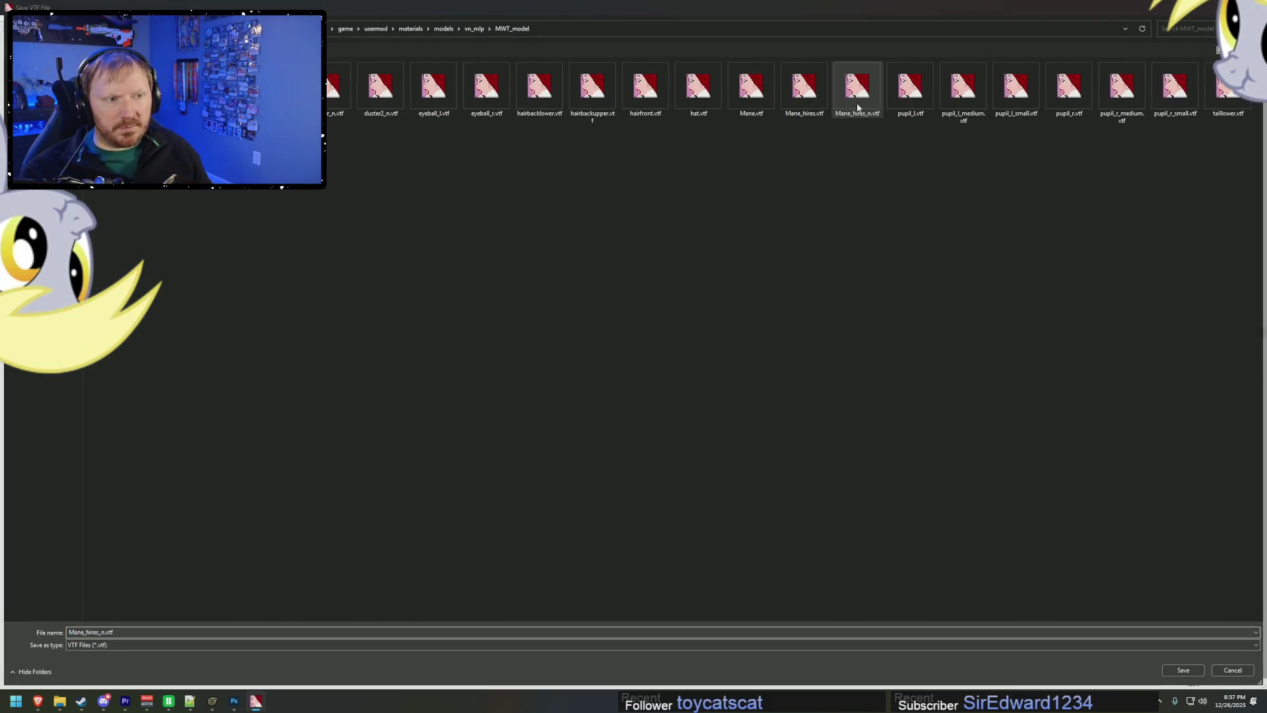
double_click(858, 106)
click(658, 357)
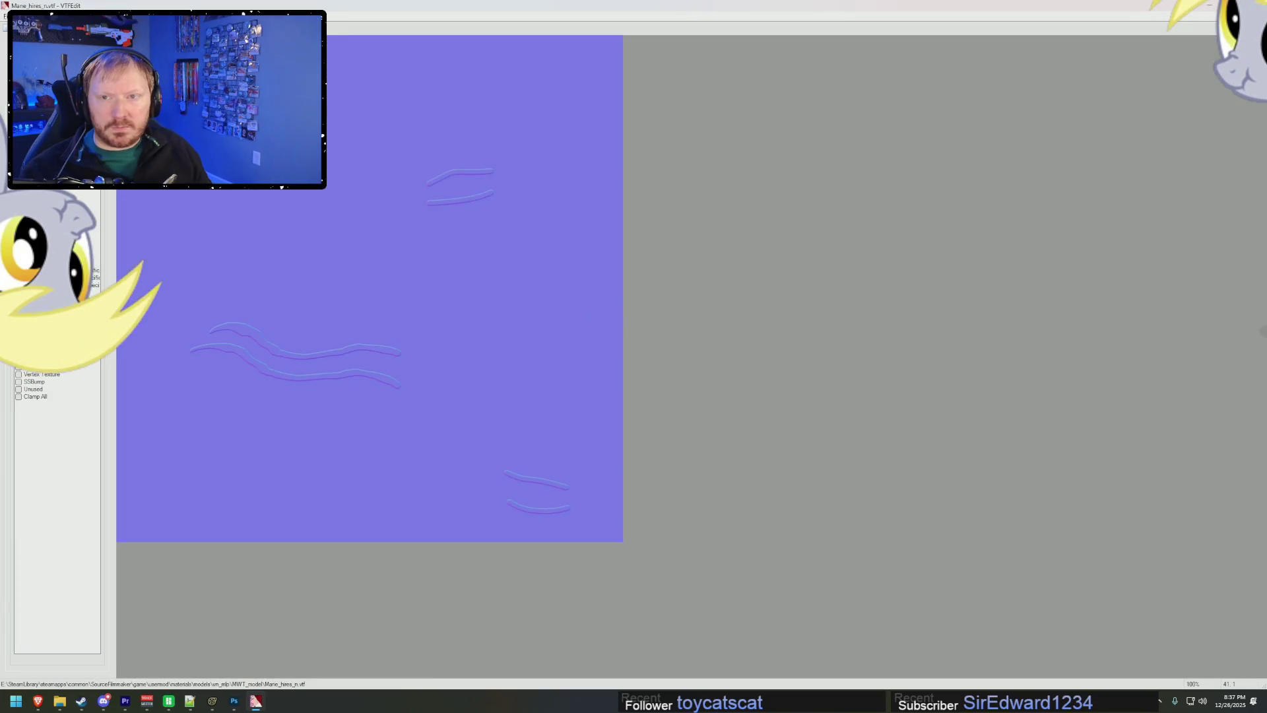
- Convert the red-circle mane image, save it over Mane.vtf, and bring Source Filmmaker forward
key(ctrl+s)
click(380, 89)
key(Escape)
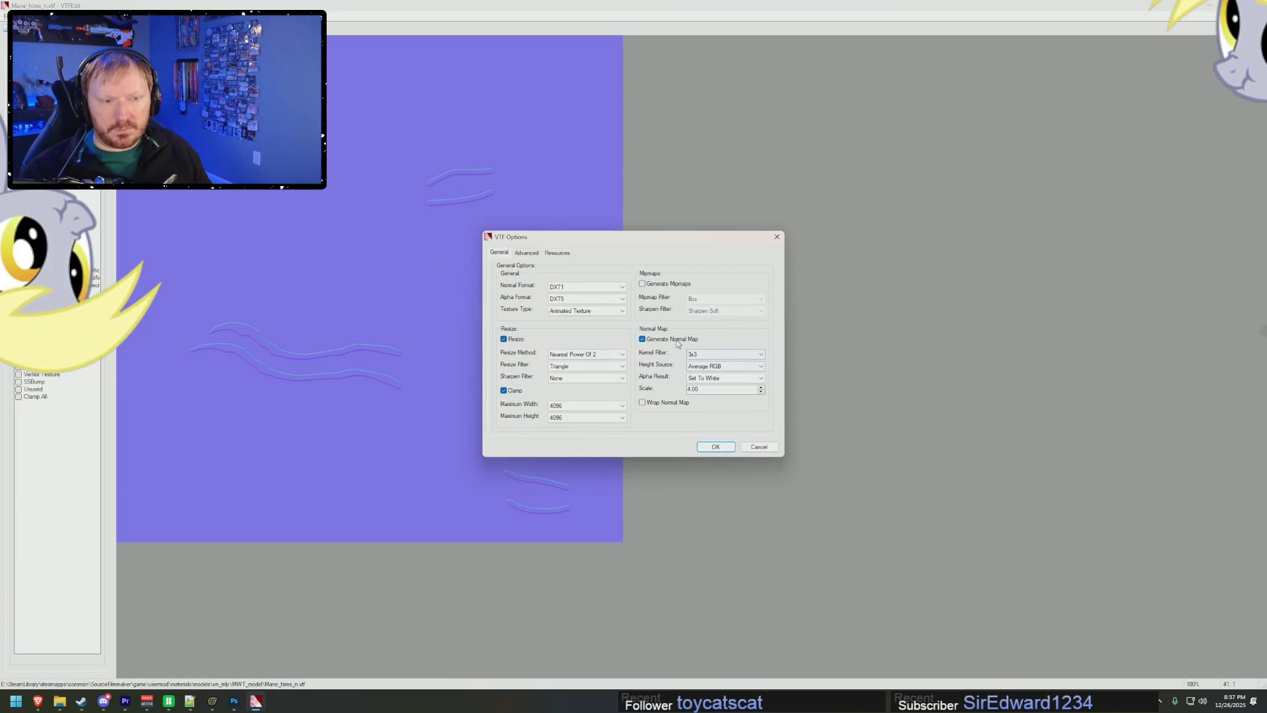
click(716, 447)
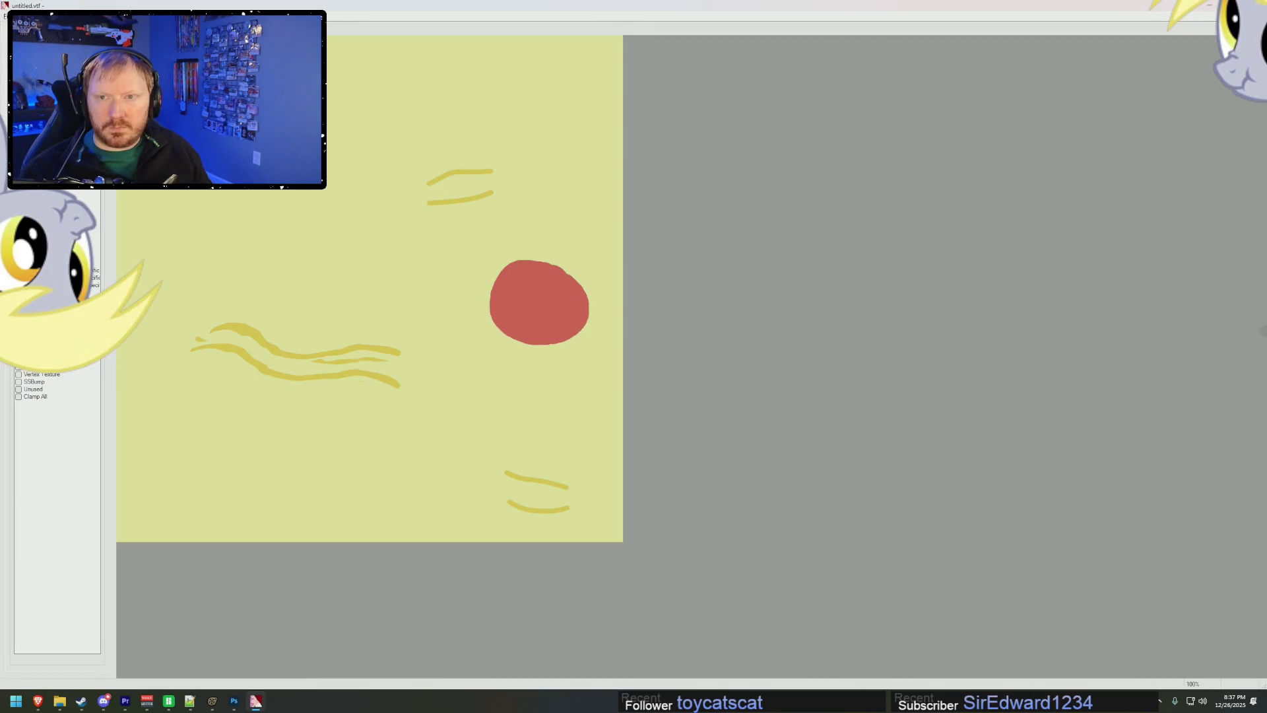
key(ctrl+s)
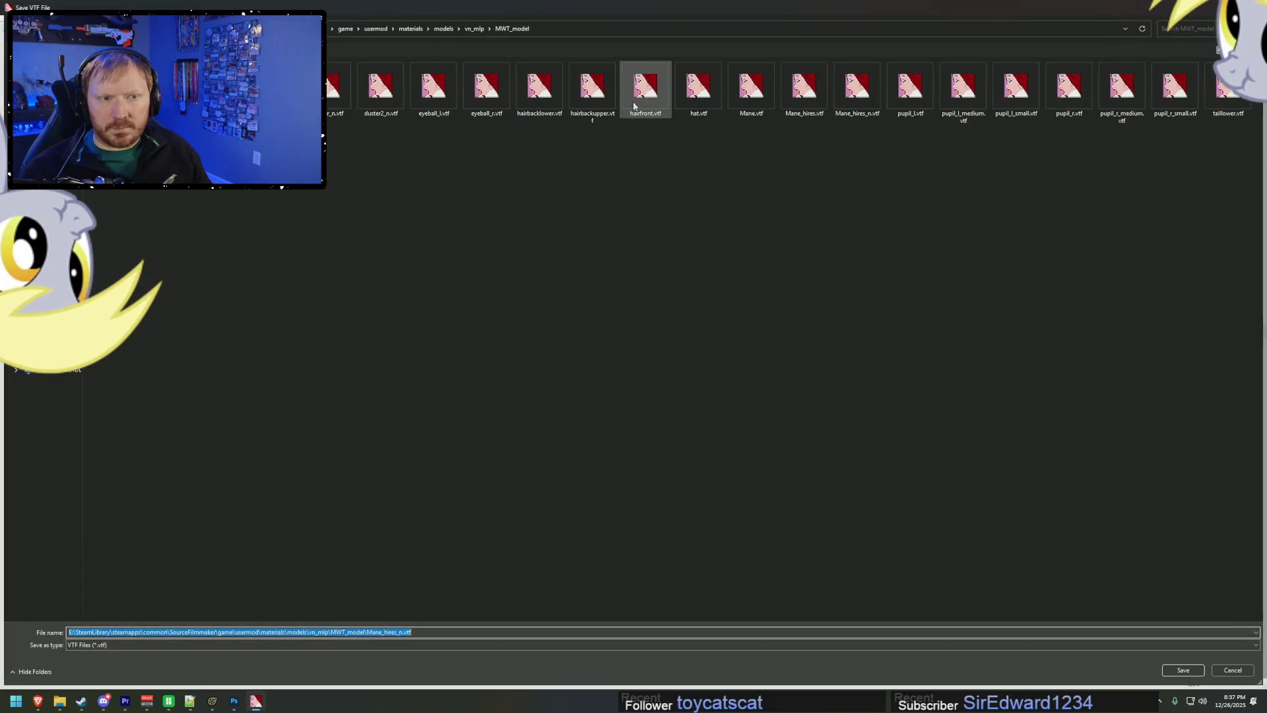
click(740, 85)
key(Return)
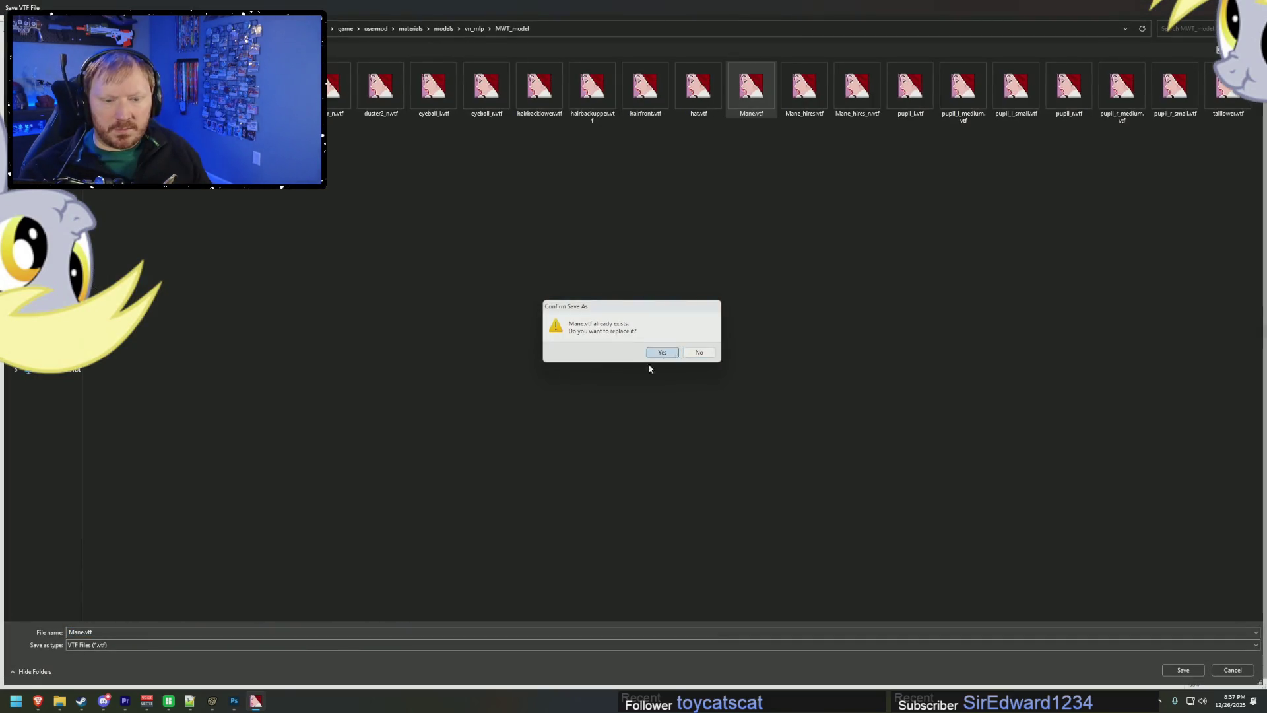
click(666, 357)
click(212, 701)
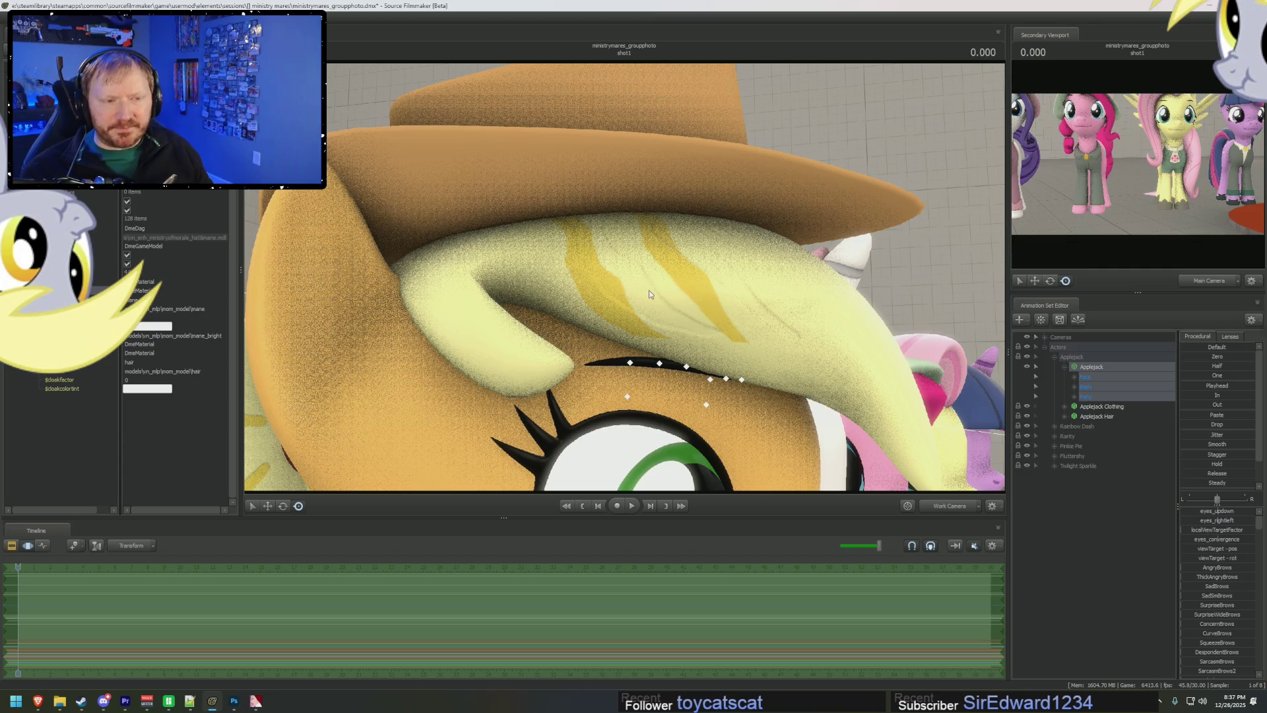
- Compare Applejack's mane in SFM with the Mane texture in VTFEdit, then bring up the MWT_model folder
key(alt+Tab)
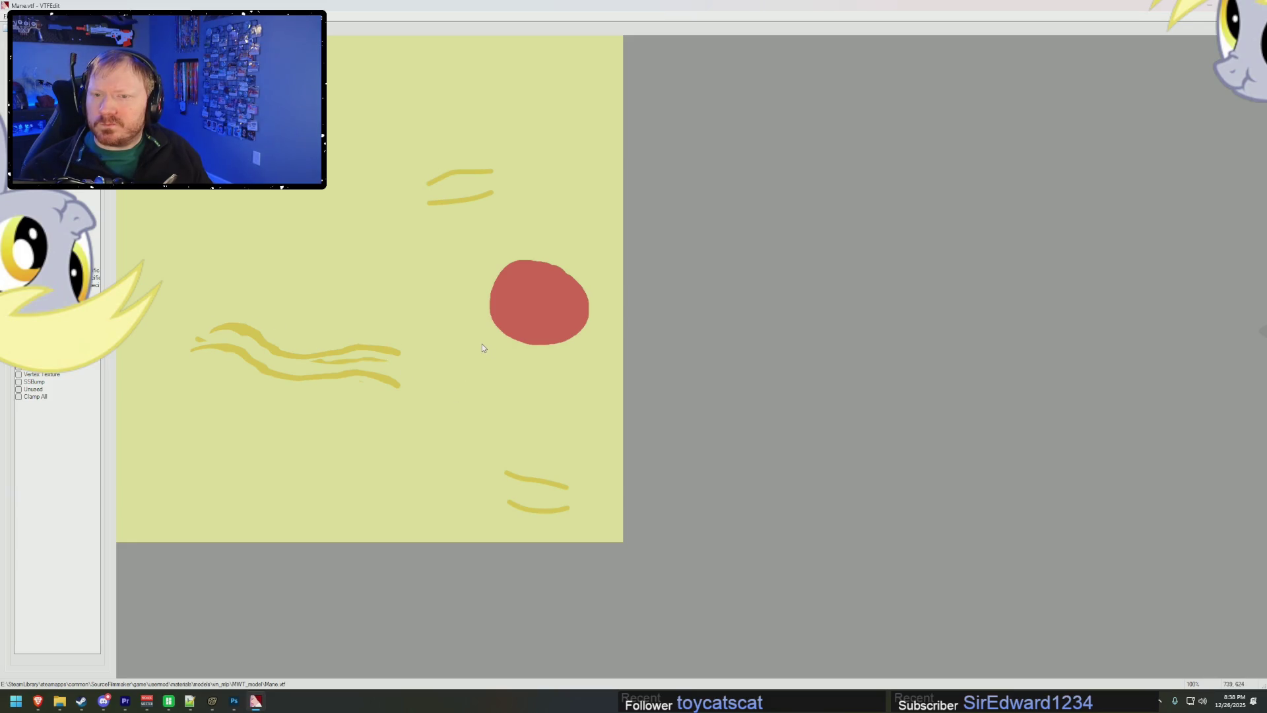
key(alt+Tab)
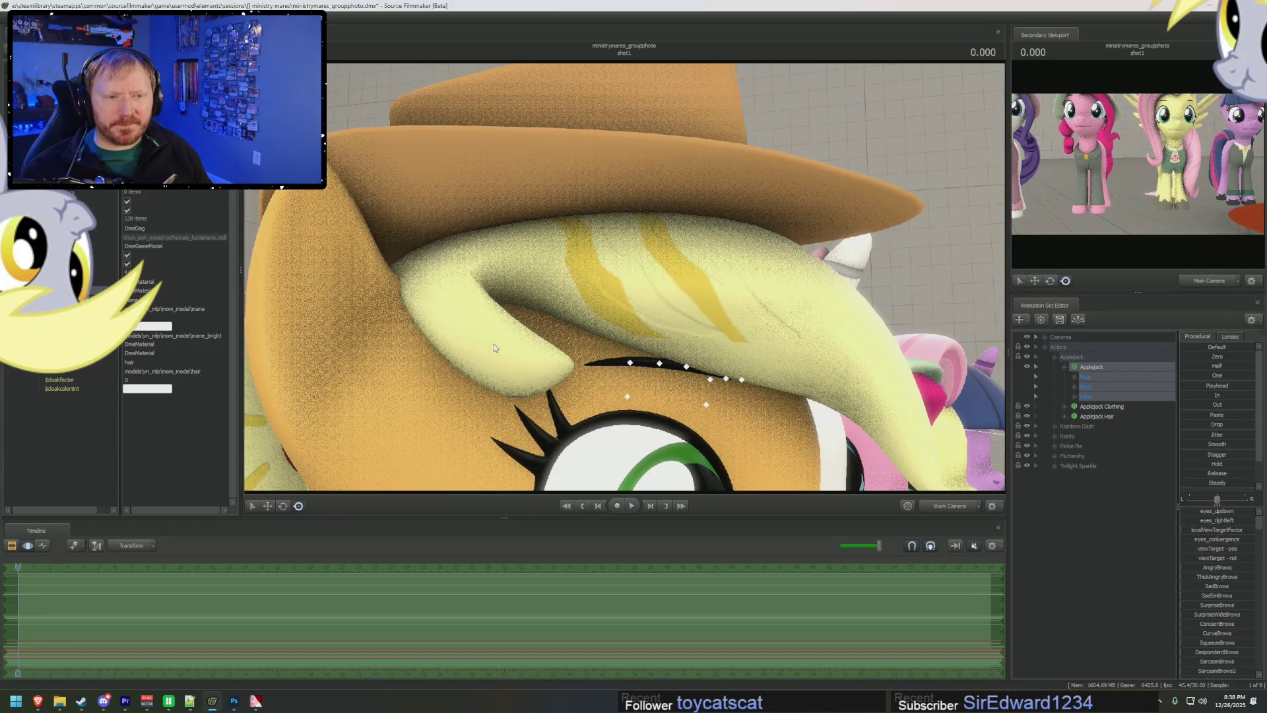
key(alt+Tab)
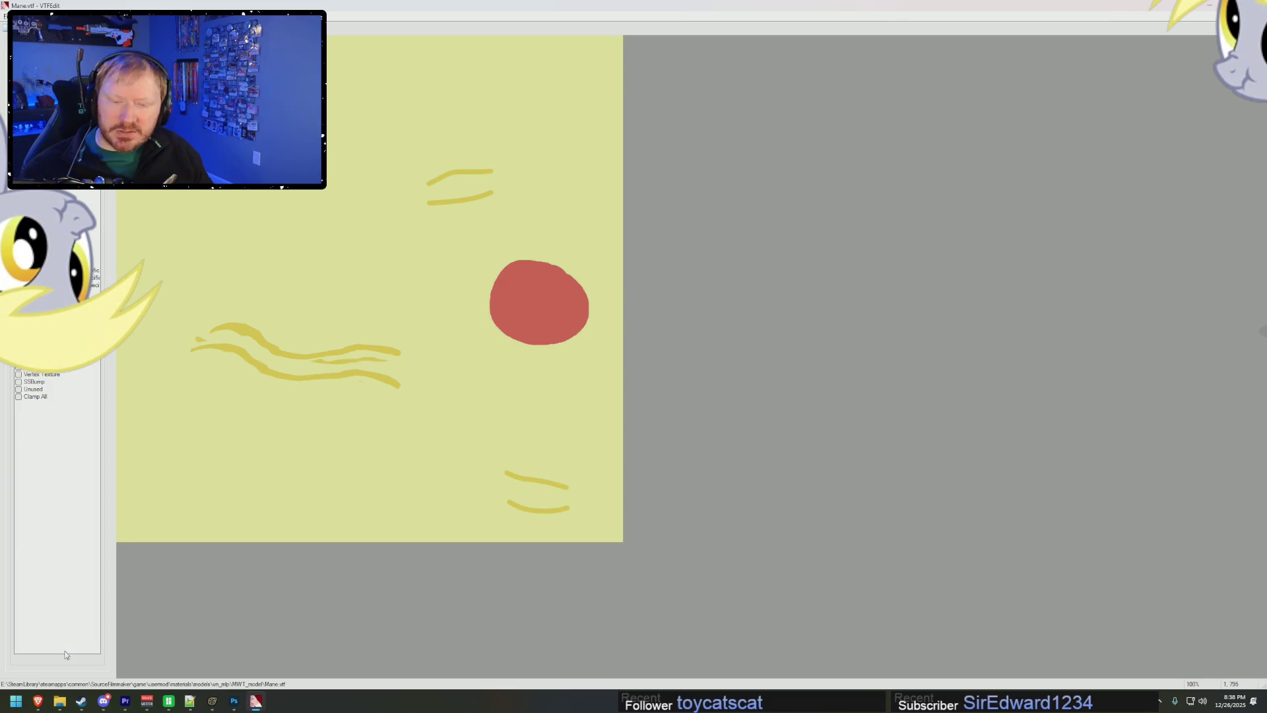
mouse_move(59, 701)
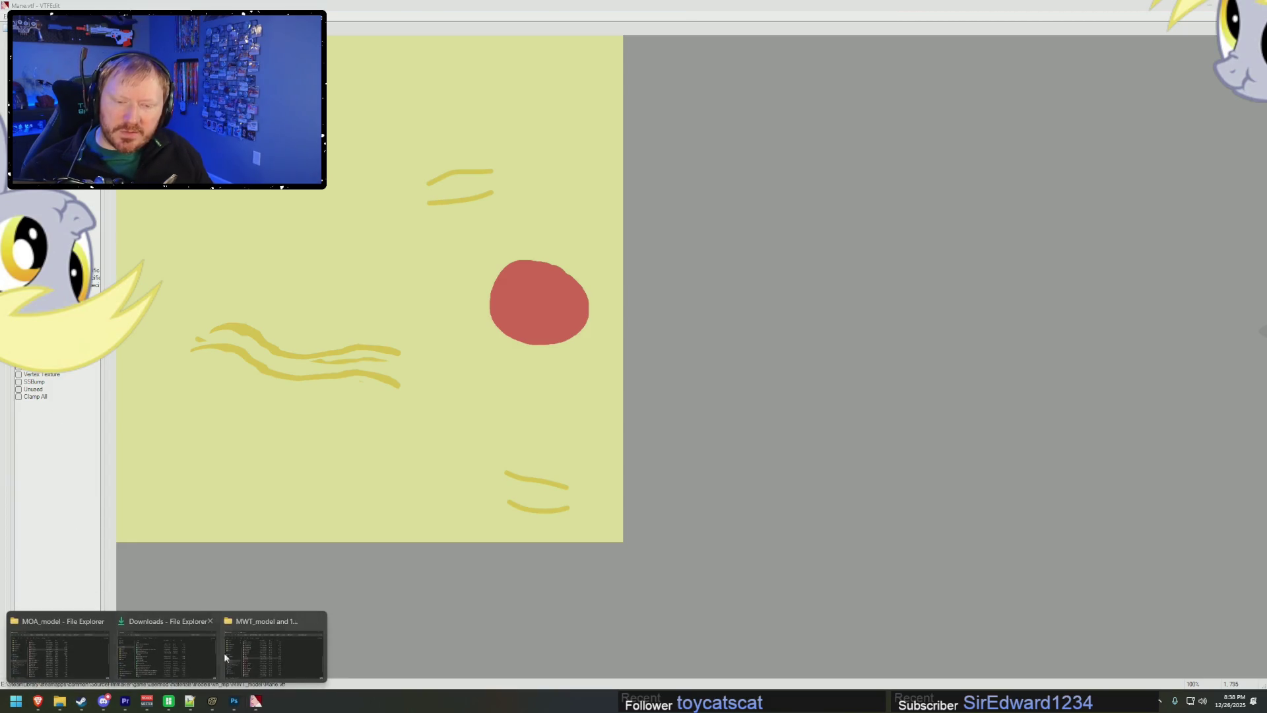
mouse_move(276, 644)
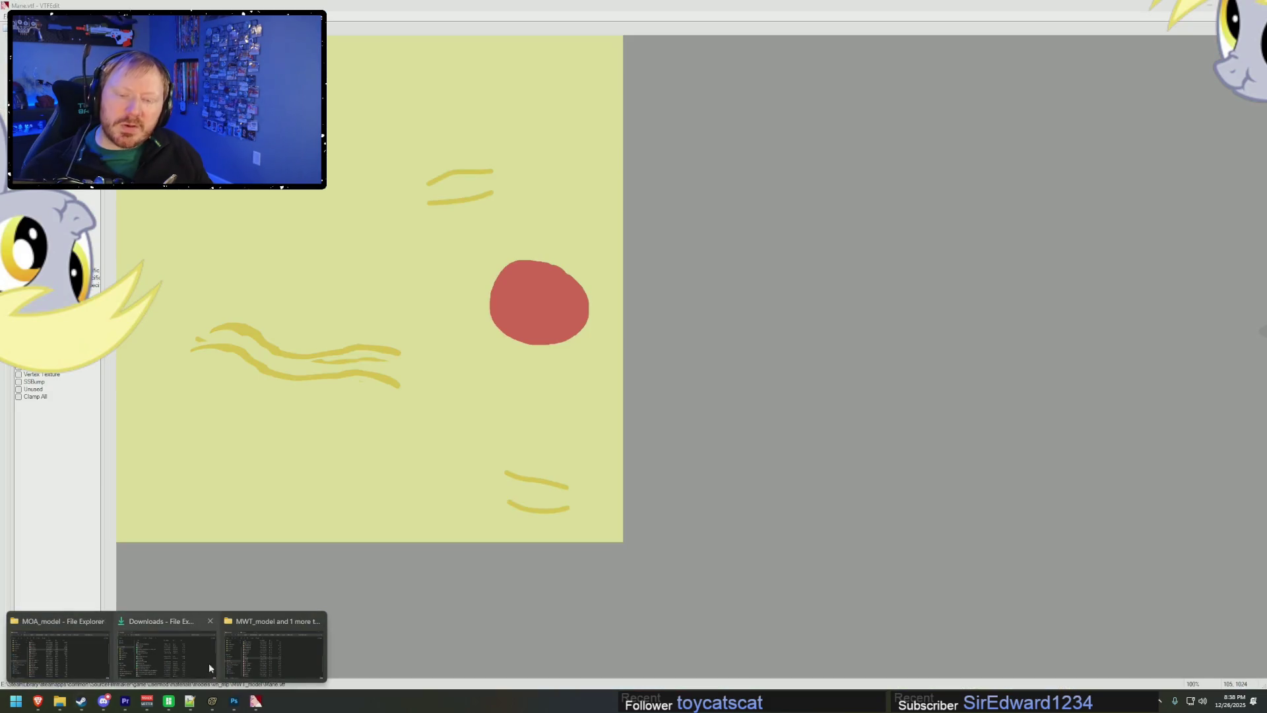
click(261, 655)
- Return to the Photoshop mane image and toggle Layer 3 over the red circle, leaving it hidden
key(alt+Tab)
key(alt+Tab)
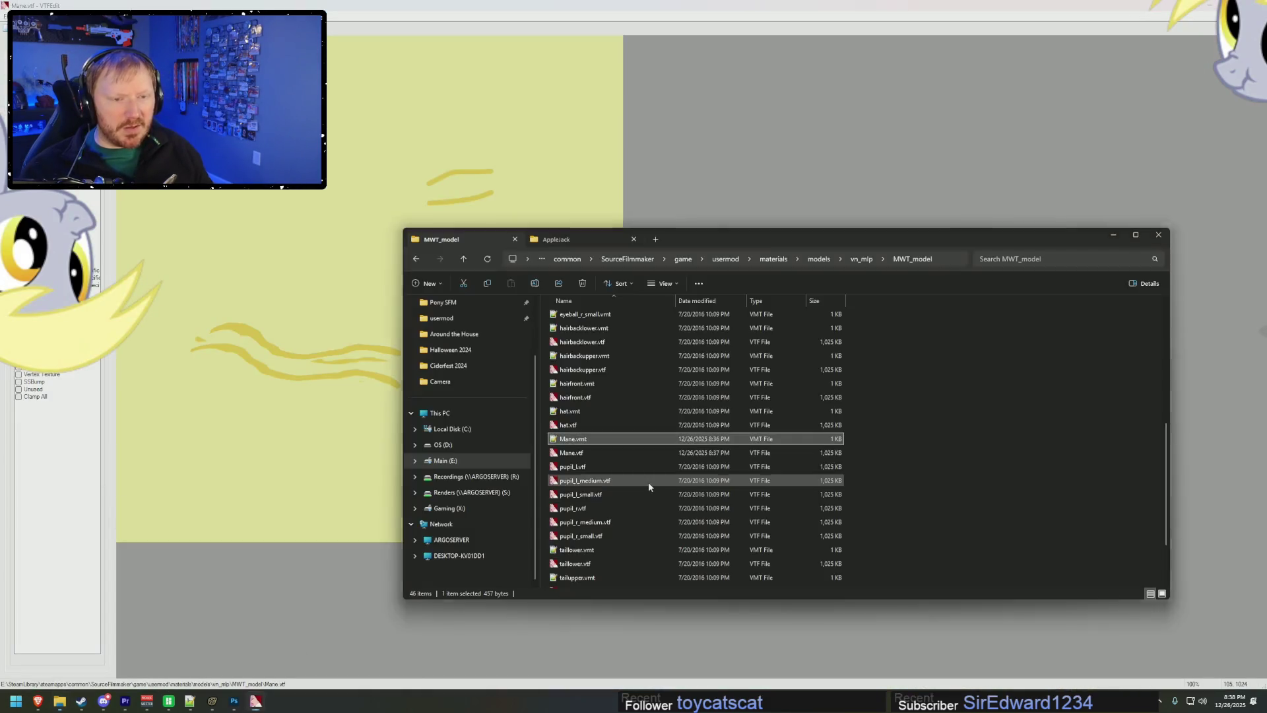
key(alt+Tab)
key(Tab)
key(alt+Tab)
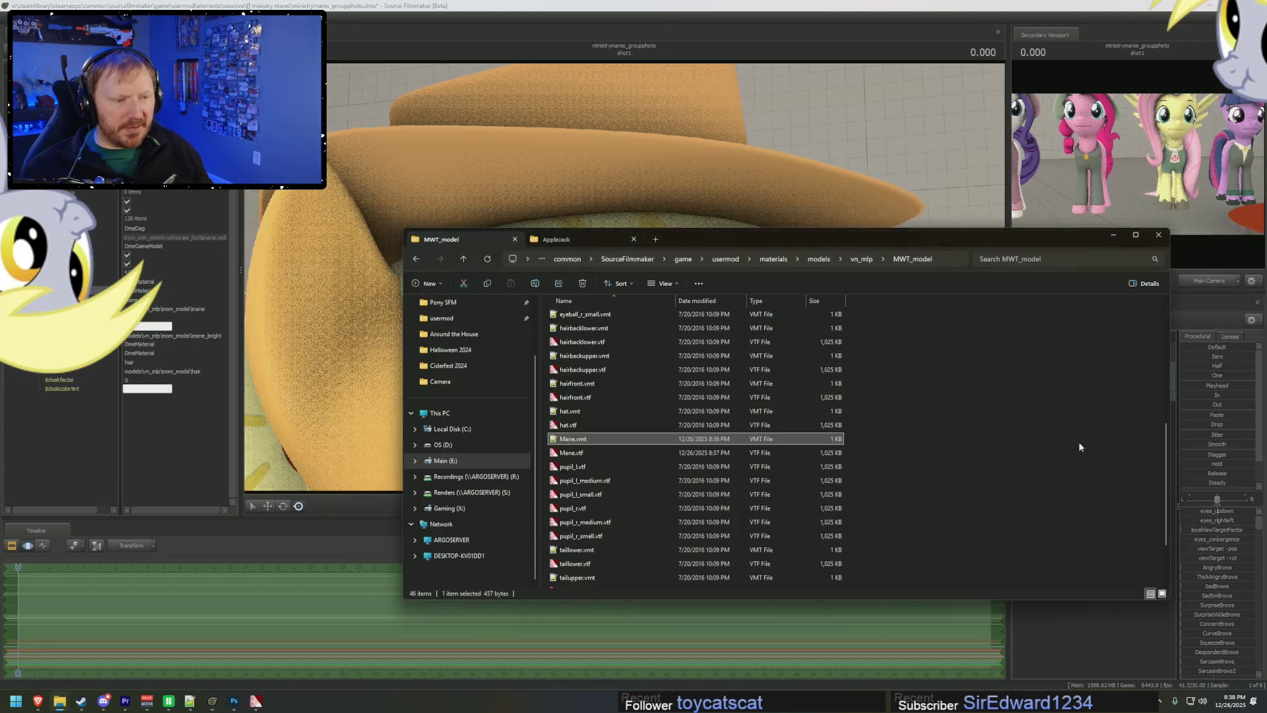
key(alt+Tab)
key(Tab)
key(Tab)
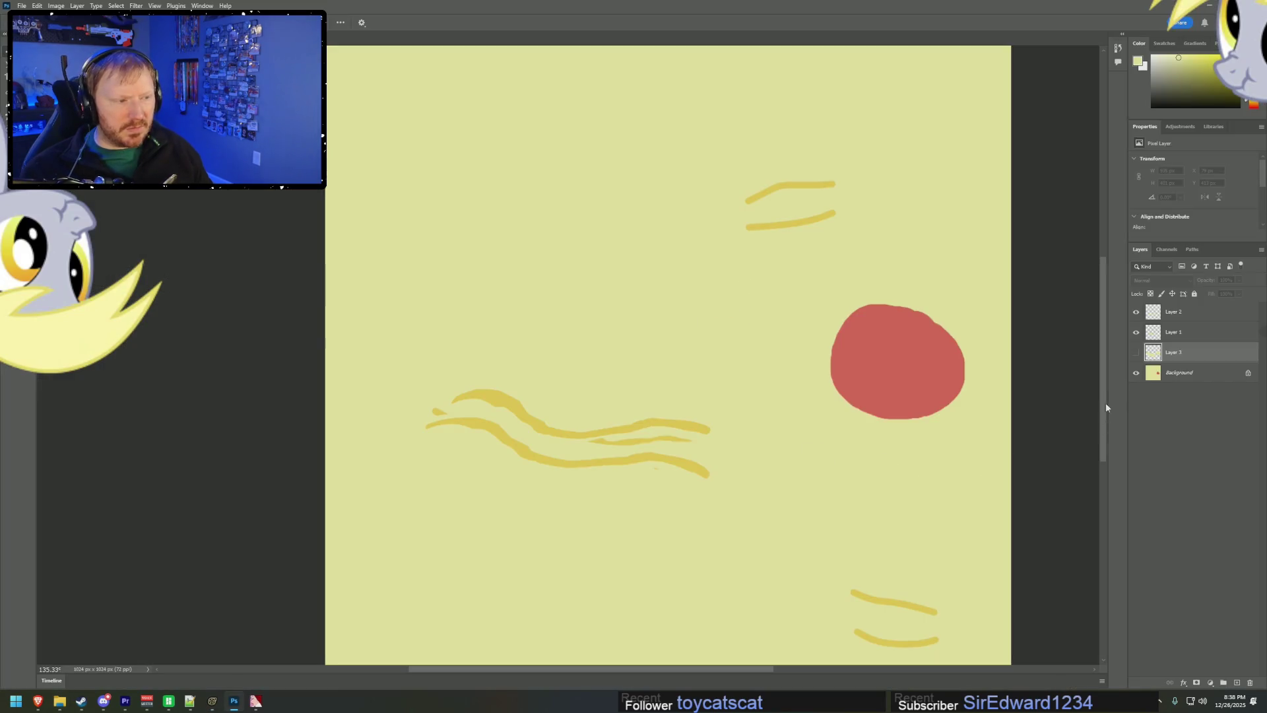
click(1142, 351)
click(1141, 353)
- Show Layer 3 and erase part of it to expose the red shape underneath
click(1137, 353)
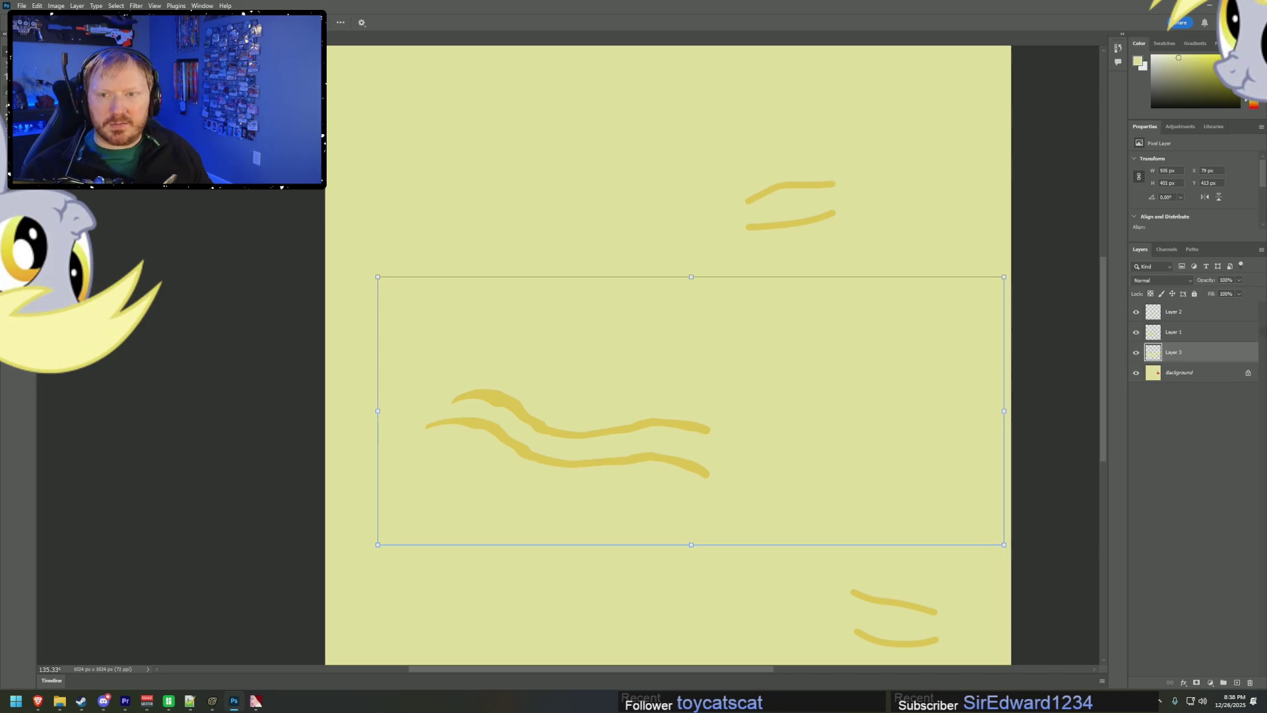
key(e)
mouse_move(993, 314)
mouse_down()
mouse_move(763, 351)
mouse_move(869, 331)
mouse_move(893, 385)
mouse_move(843, 339)
mouse_move(923, 373)
mouse_up()
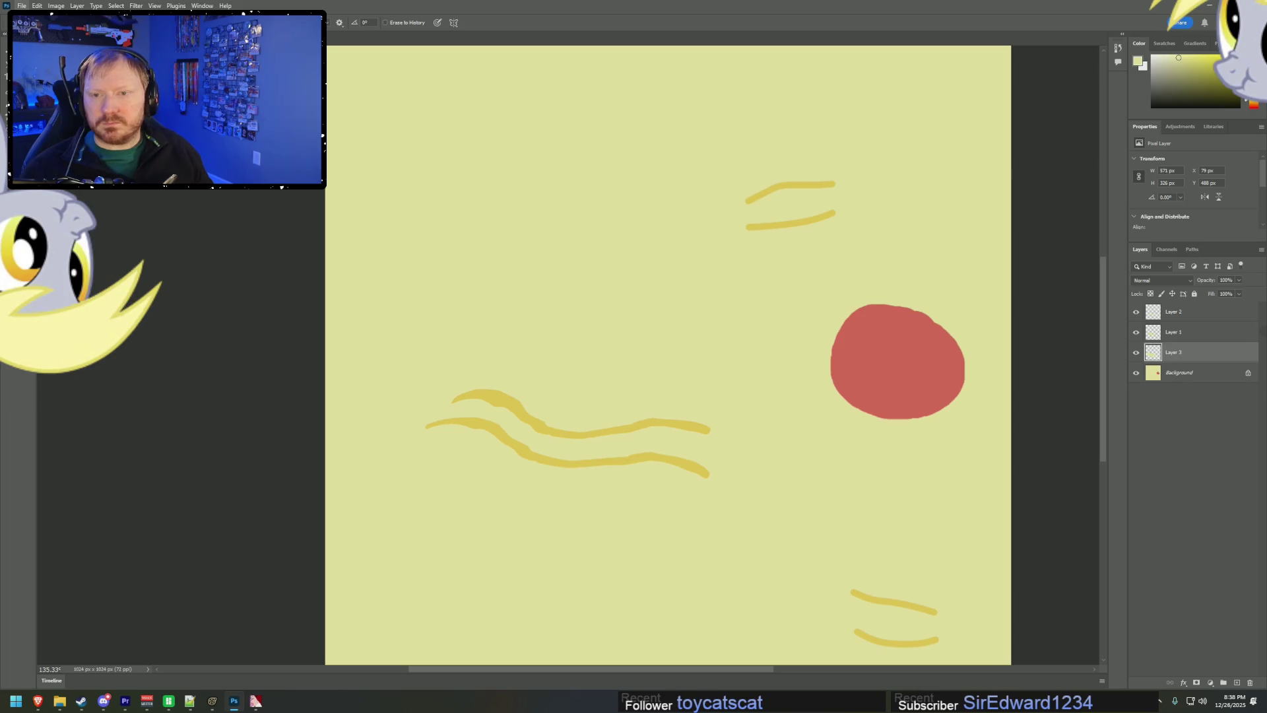
- Save a copy over Mane_hires.tga as a 32 bits/pixel Targa file
key(ctrl+alt+s)
double_click(383, 93)
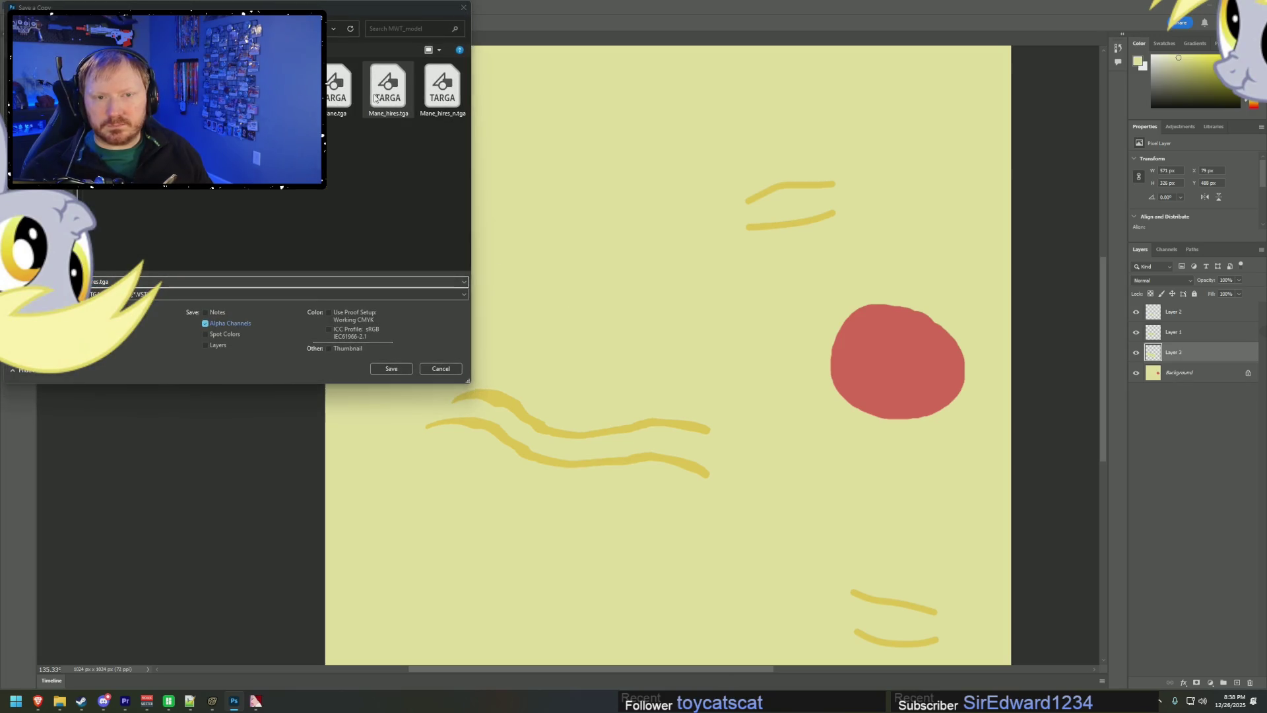
click(655, 348)
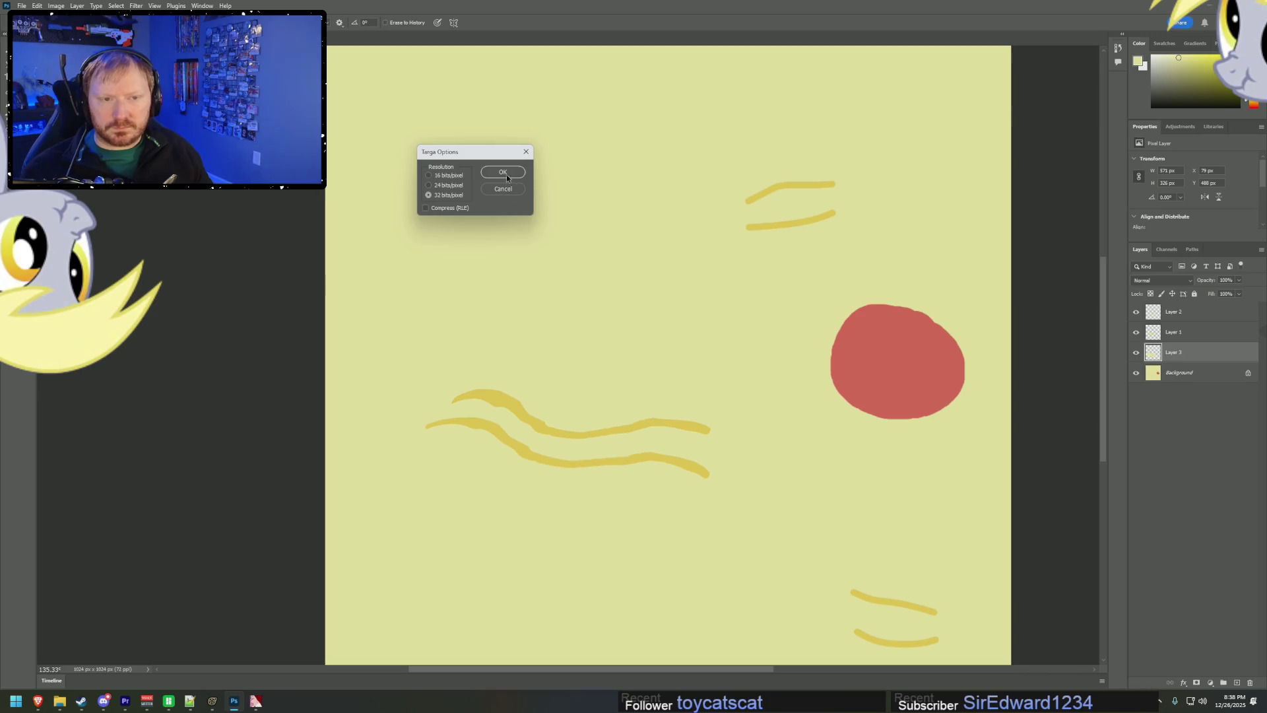
click(505, 176)
- Import the fresh Mane_hires.tga in VTFEdit, overwrite Mane_hires.vtf, and return to Source Filmmaker
click(257, 703)
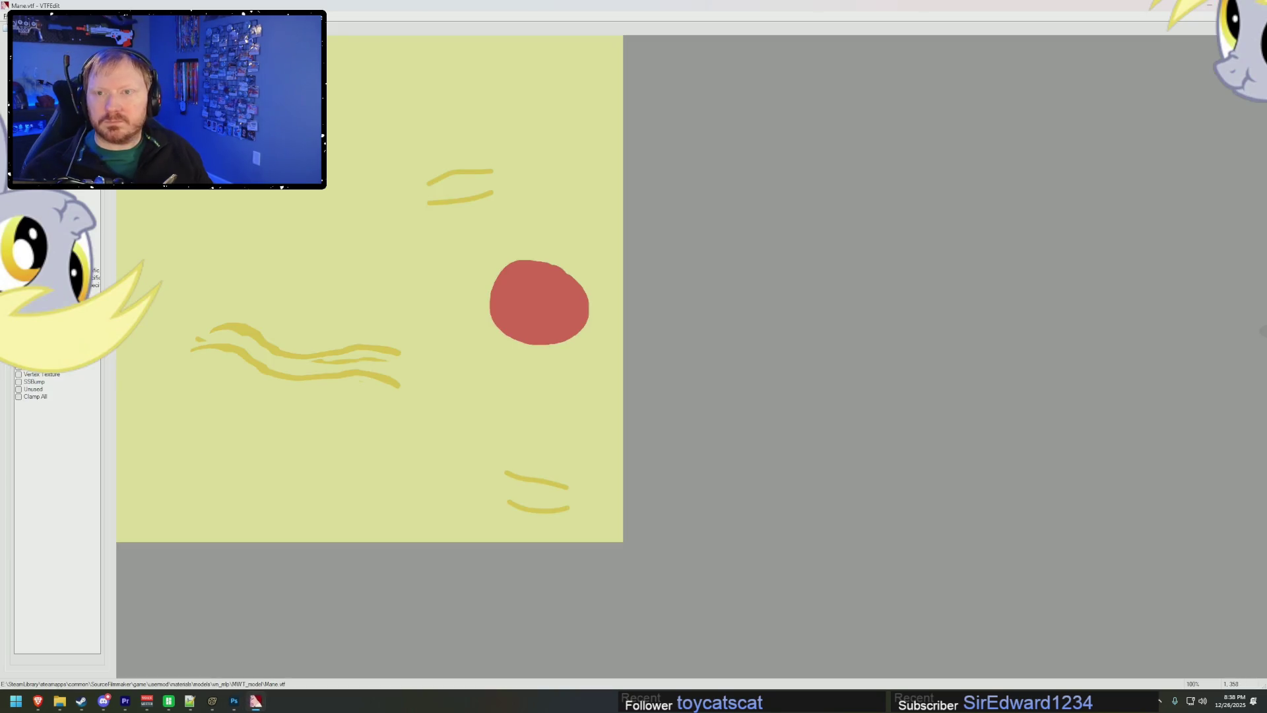
key(ctrl+i)
double_click(378, 92)
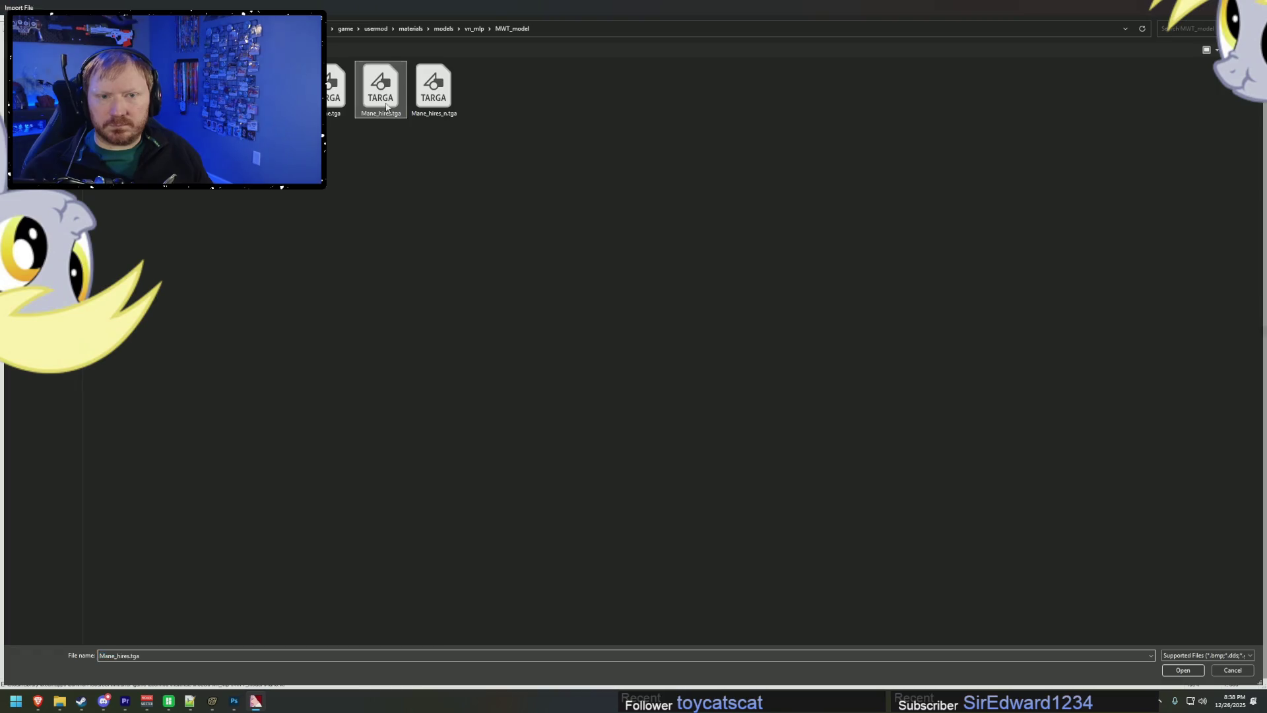
click(716, 447)
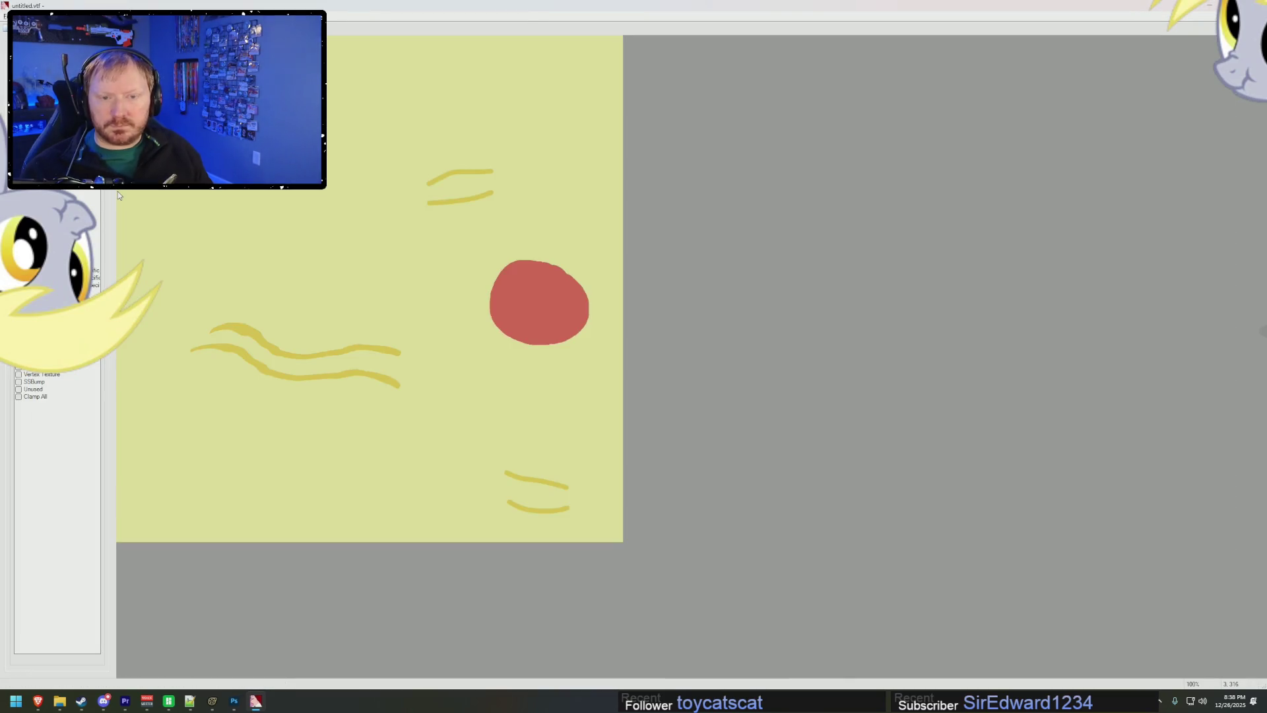
key(ctrl+s)
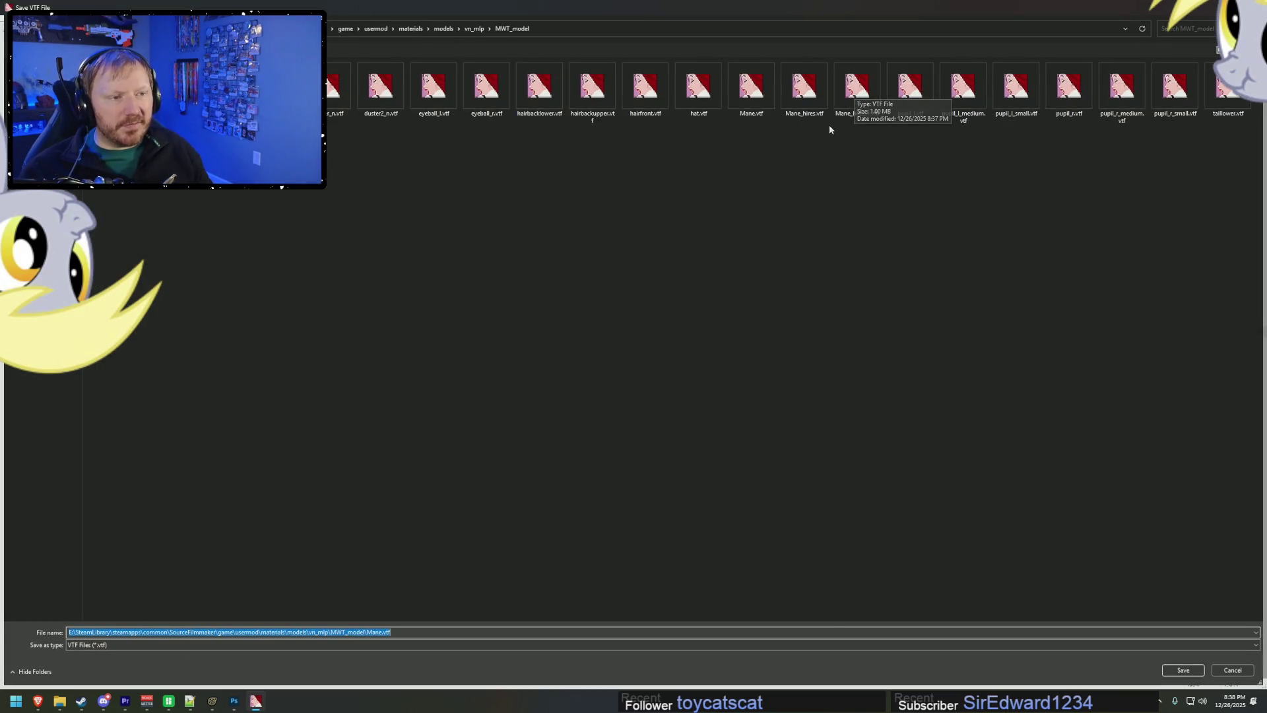
click(811, 99)
double_click(812, 99)
click(647, 350)
key(alt+Tab)
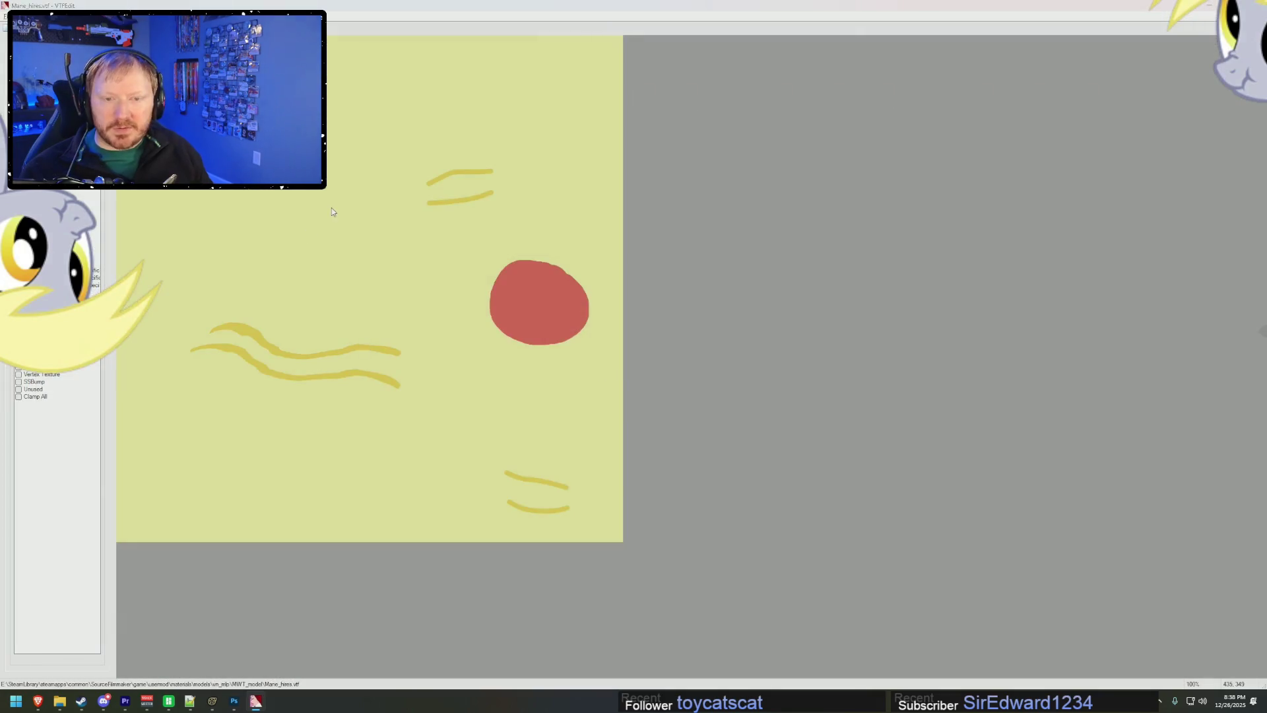
key(alt+Tab)
key(alt+Tab)
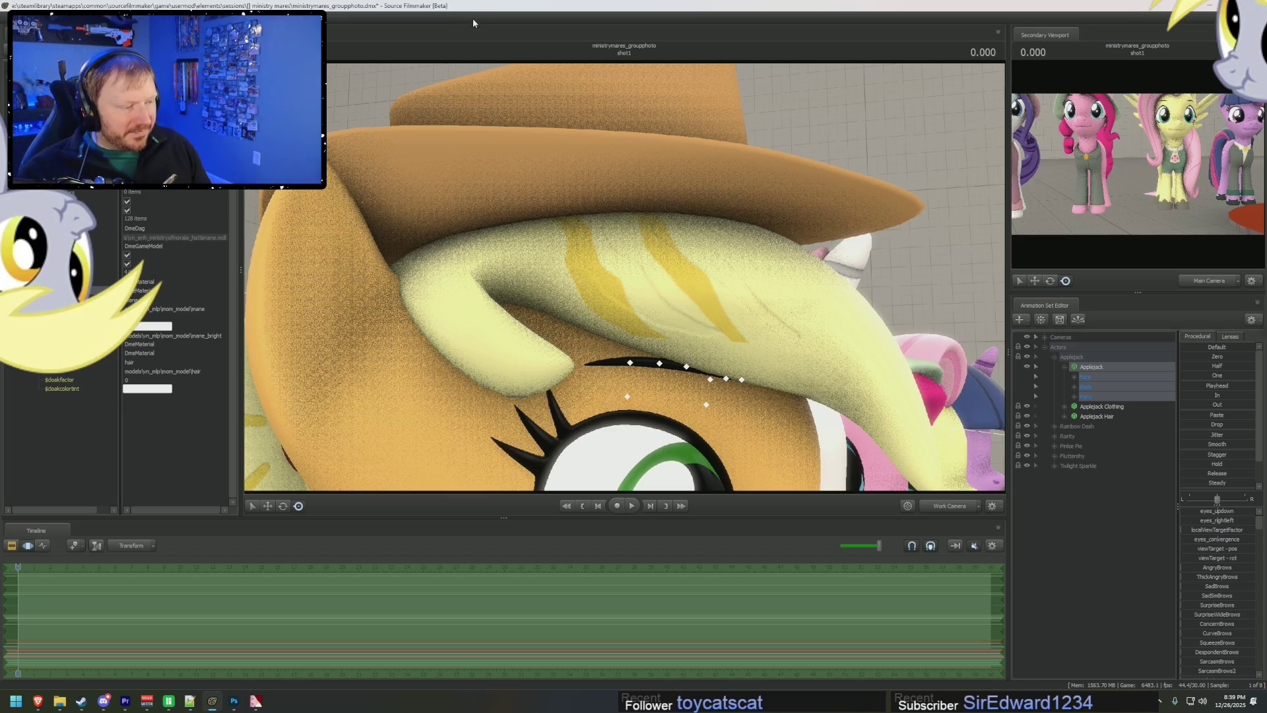
- Show the clip tracks, toggle Main and Work Camera, move in on Applejack, then bring up the Premiere storyboard
key(F3)
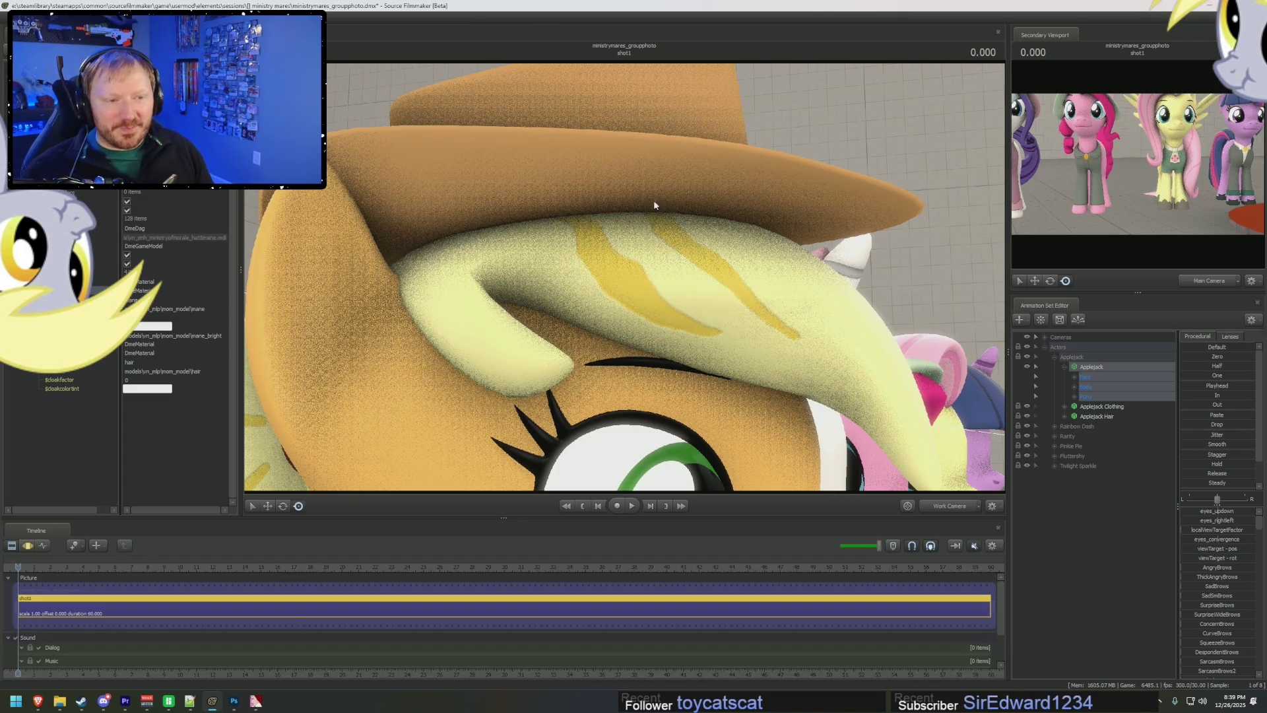
click(938, 507)
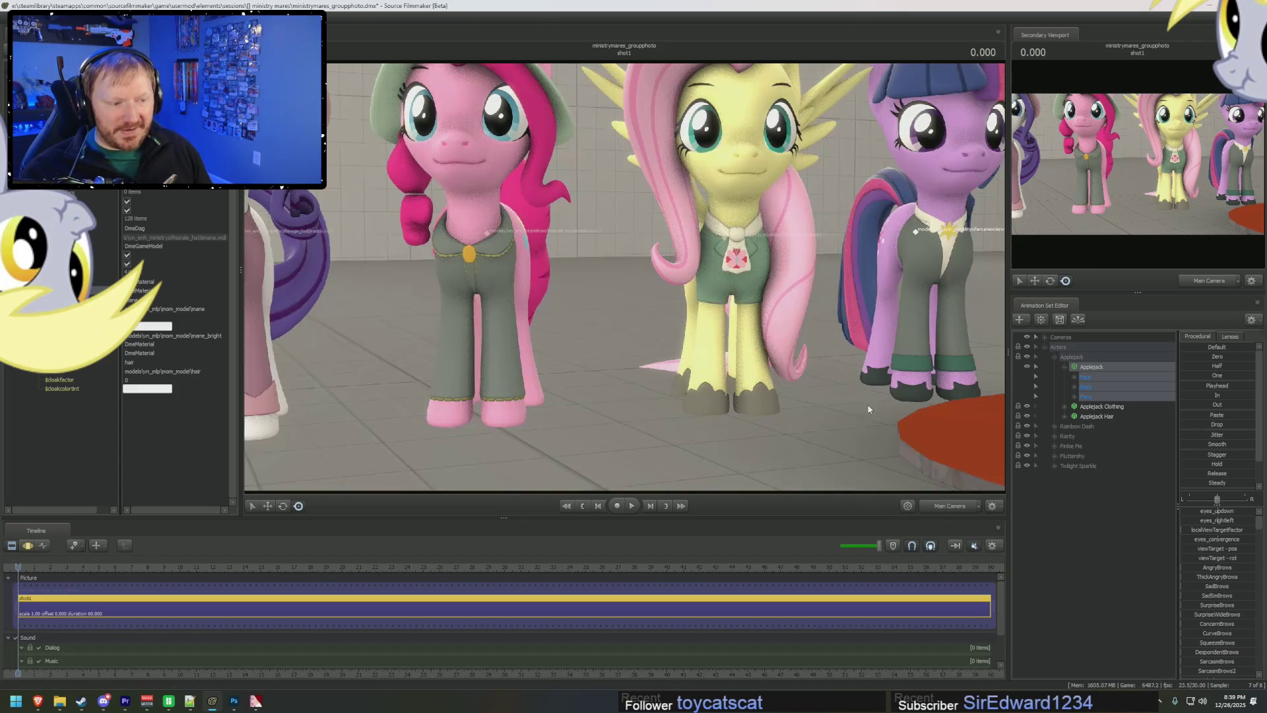
click(937, 507)
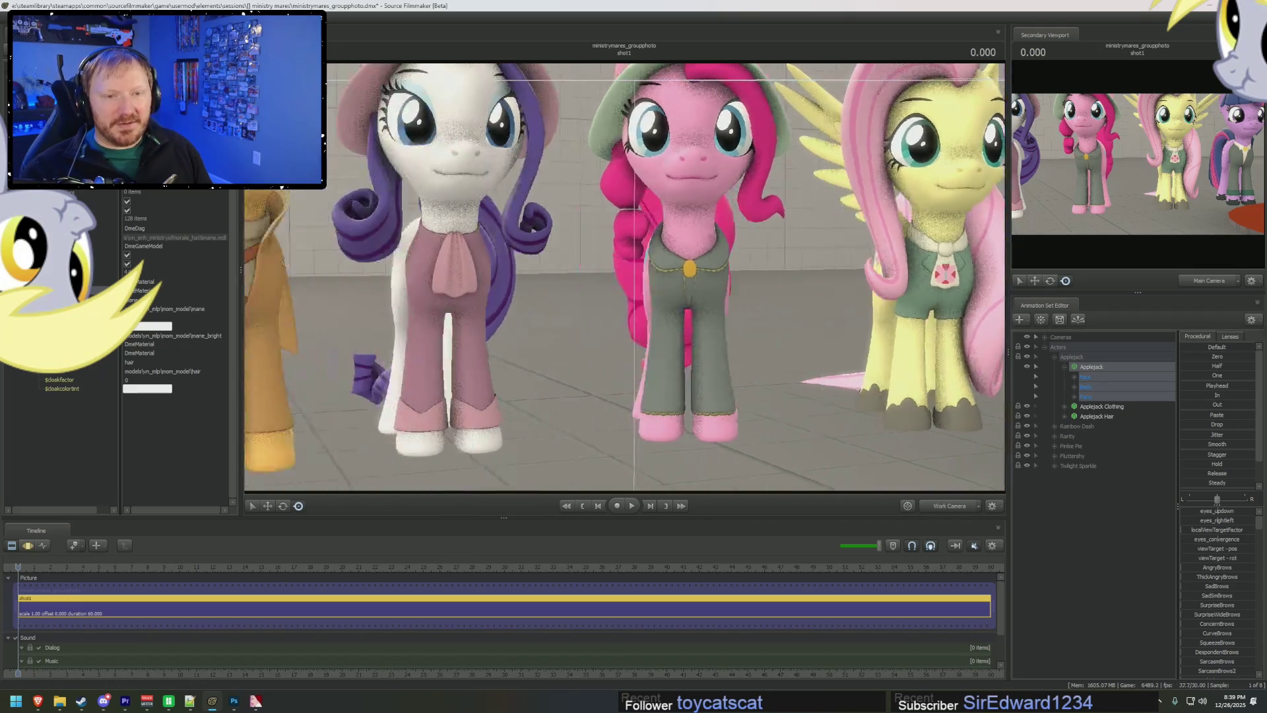
drag(624, 278, 686, 277)
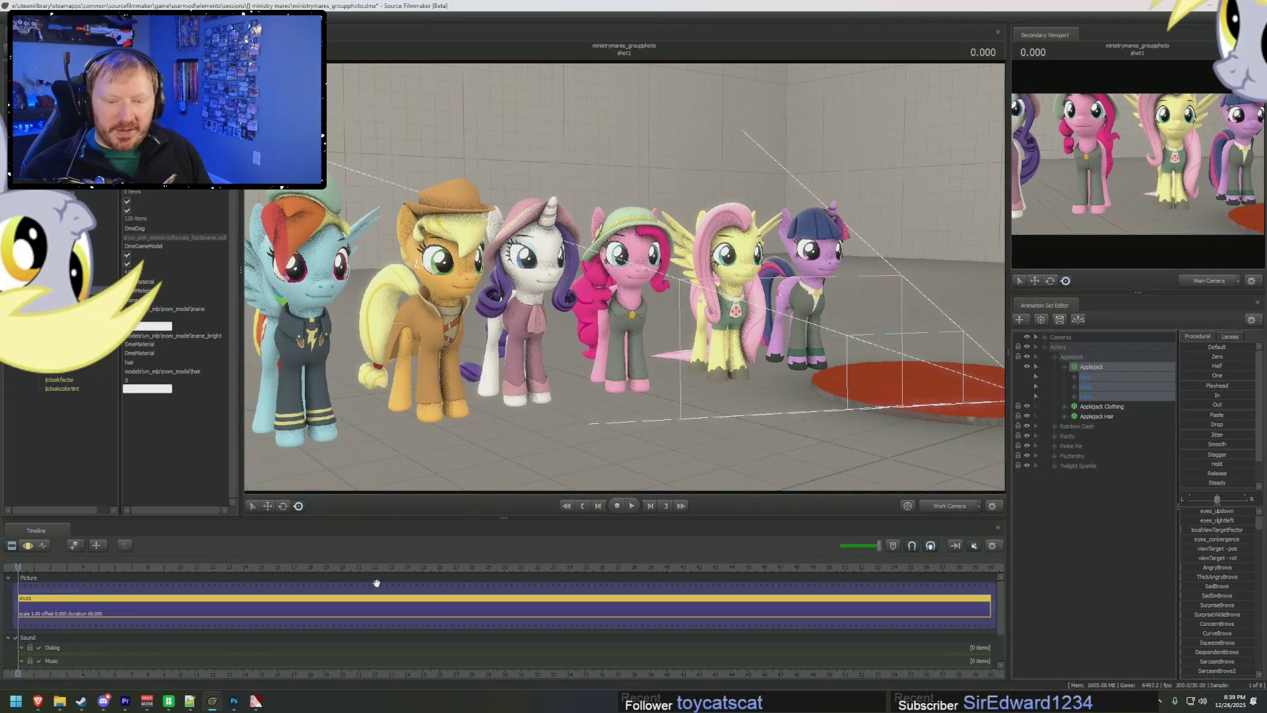
click(126, 701)
alt+scroll(830, 577, down, 5)
alt+scroll(525, 621, up, 3)
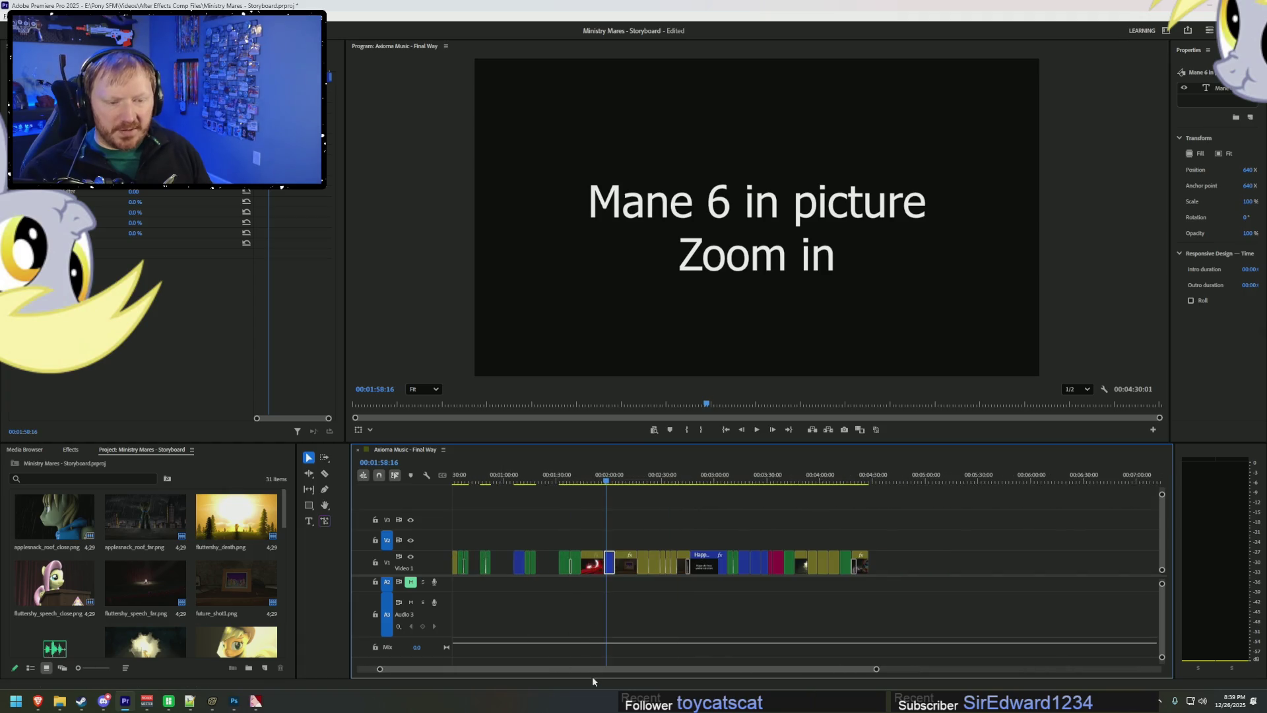
alt+scroll(623, 614, up, 2)
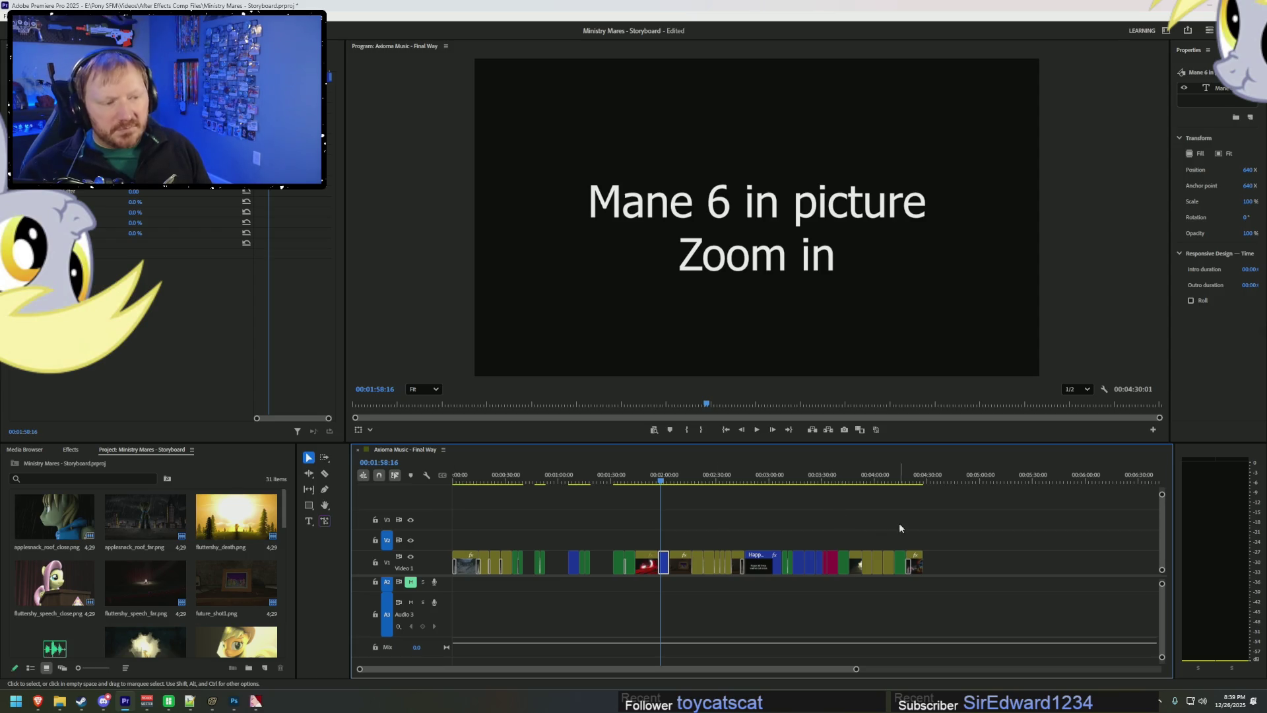
click(921, 476)
key(alt+Tab)
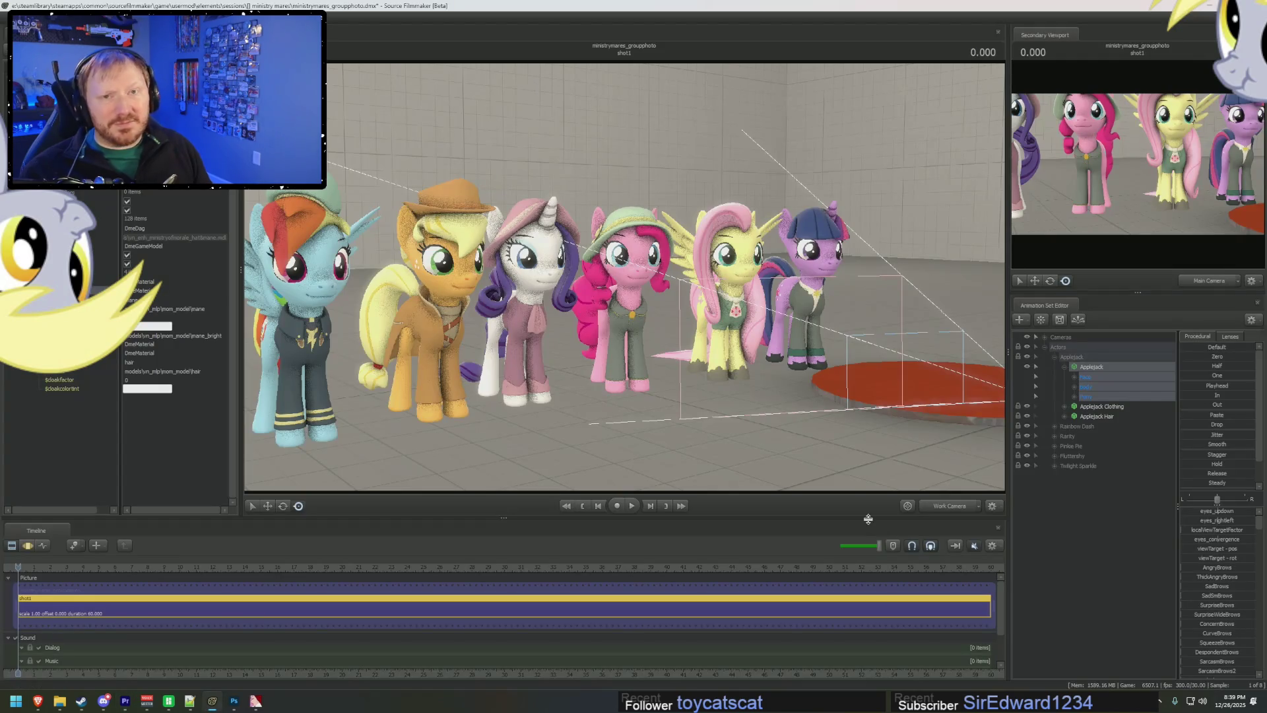
- Fly the work camera close to Applejack's hat and mane, then back out to the group
drag(625, 280, 626, 280)
drag(605, 216, 605, 217)
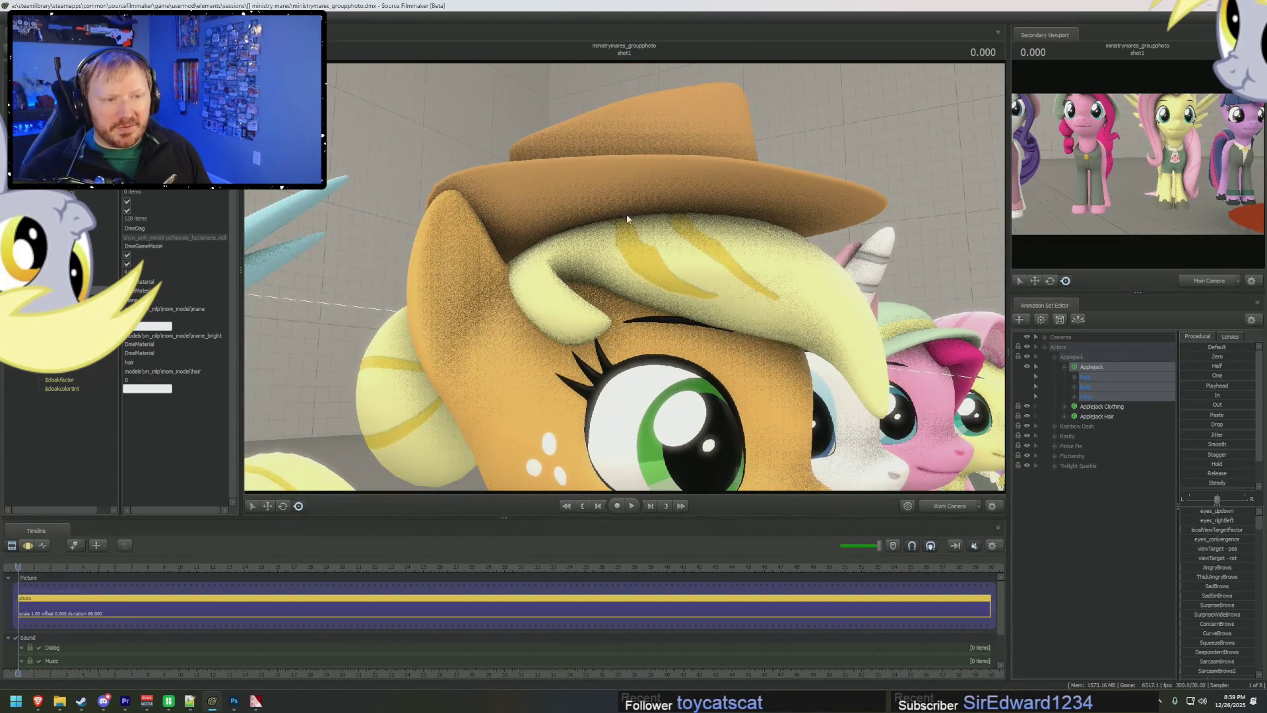
drag(787, 318, 787, 318)
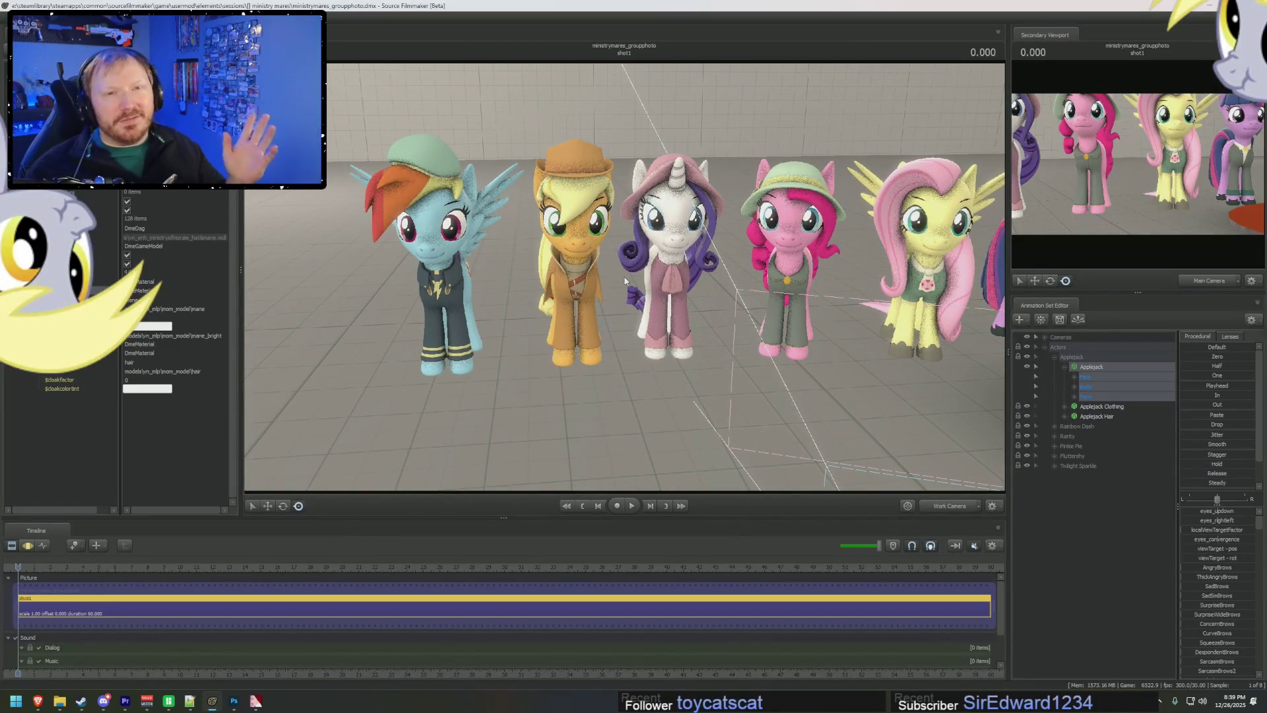
drag(625, 280, 625, 281)
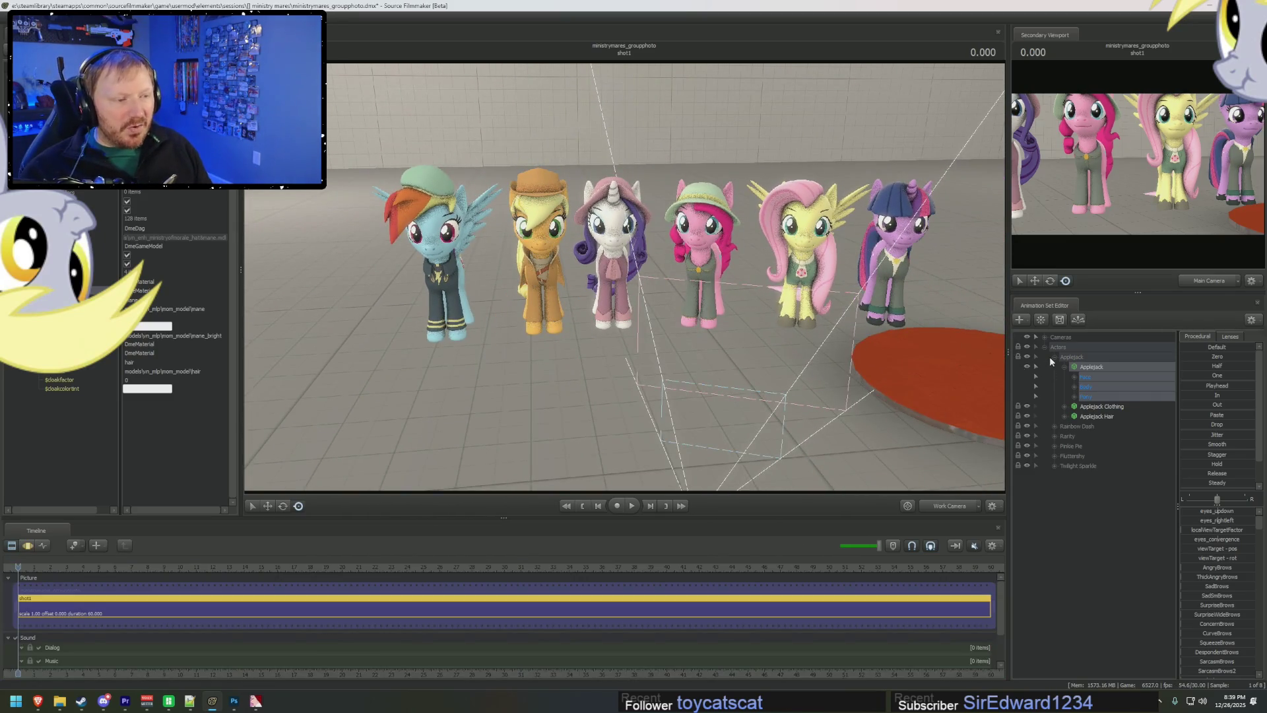
- Collapse the Applejack and Actors nodes in the Animation Set Editor
click(1053, 357)
click(1047, 346)
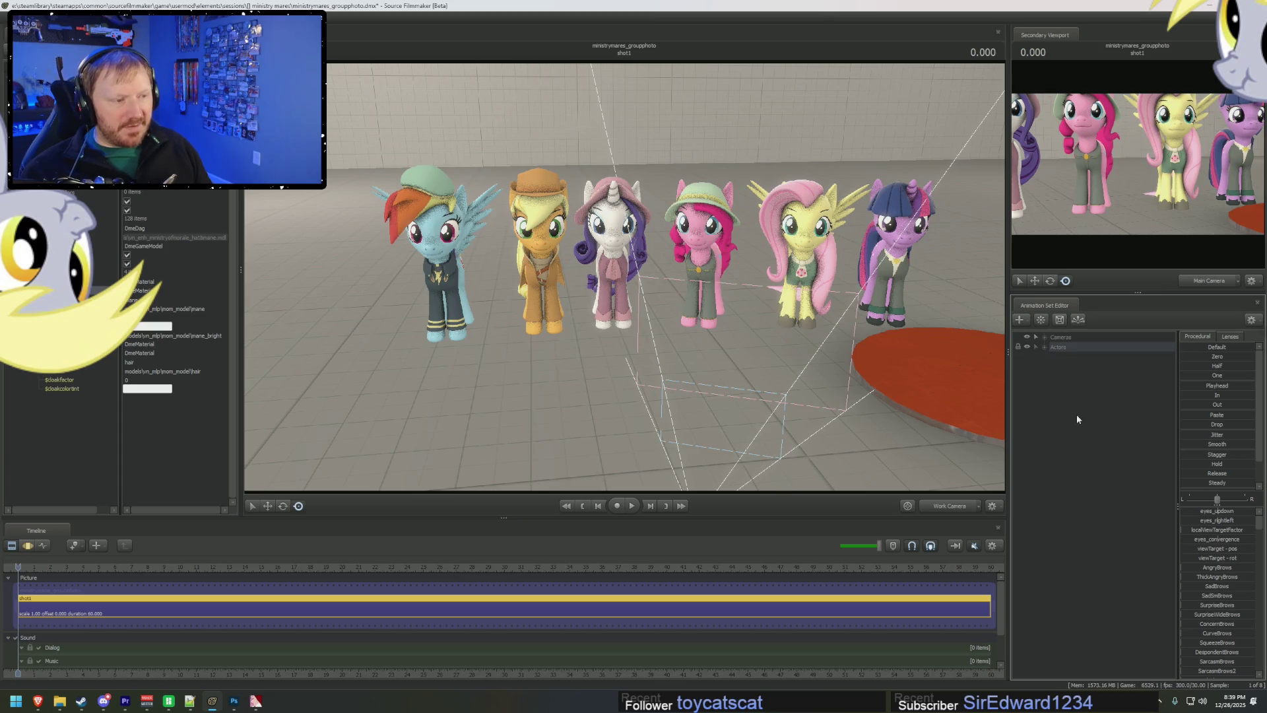
click(1076, 414)
right_click(1065, 381)
click(1028, 367)
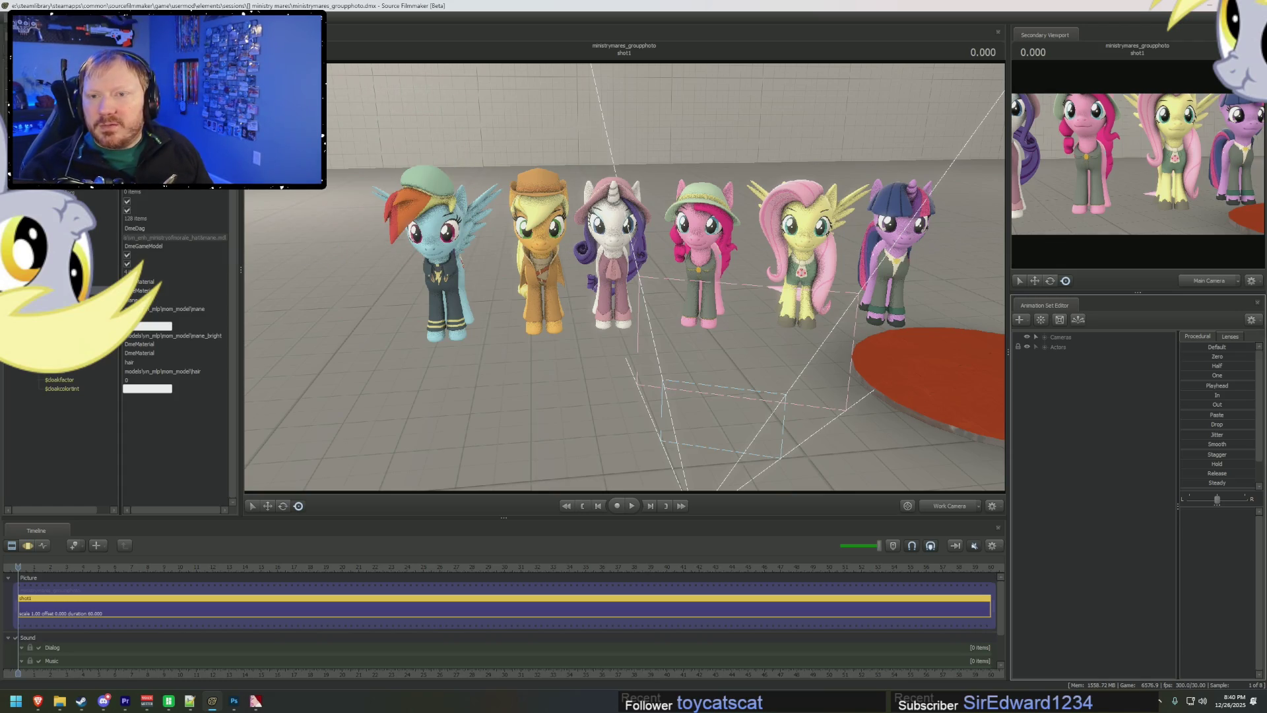
key(ctrl+o)
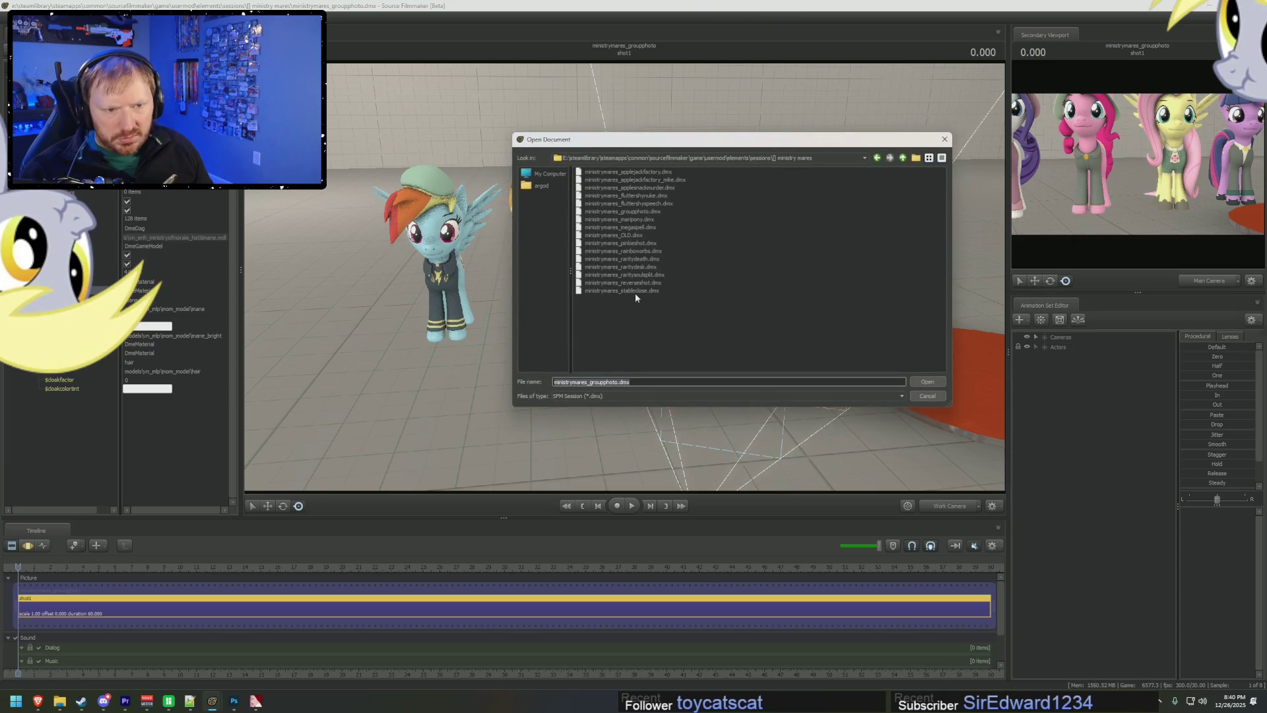
- Open ministrymares_maripony.dmx from the Open Document dialog
double_click(640, 220)
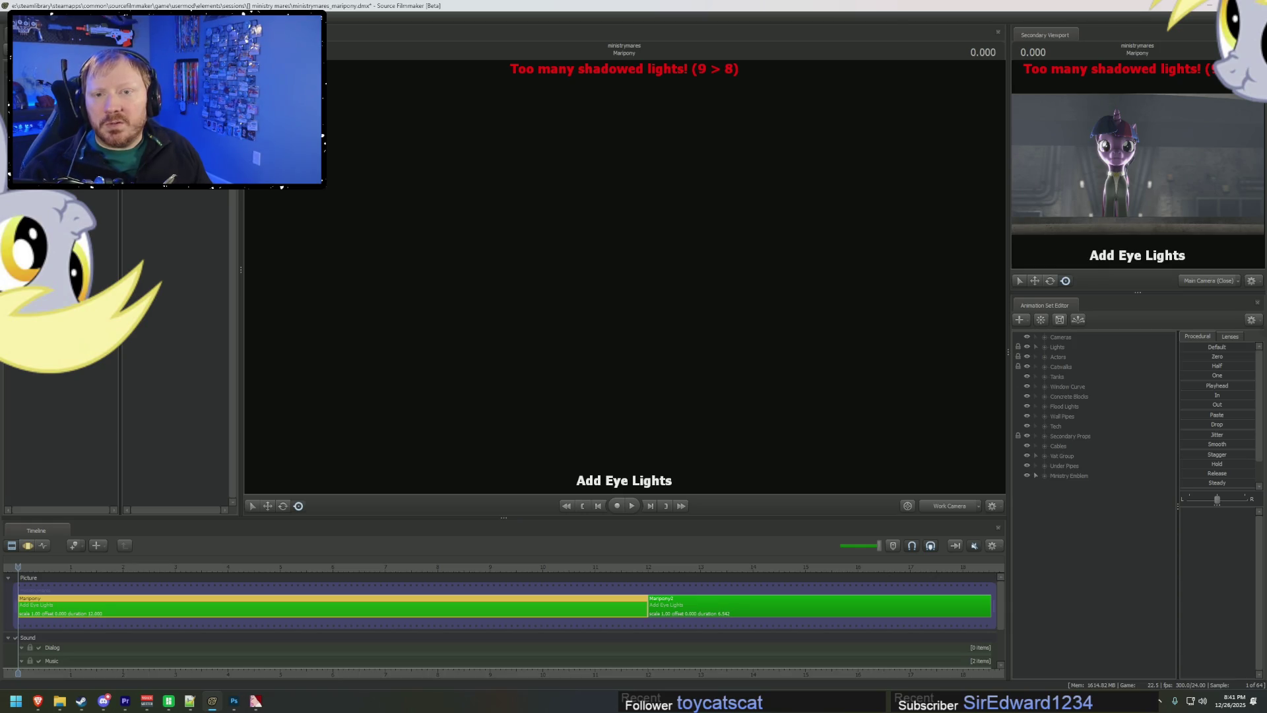
- Set the shadowed light limit to 10 and briefly play the shot from near its start
text(10)
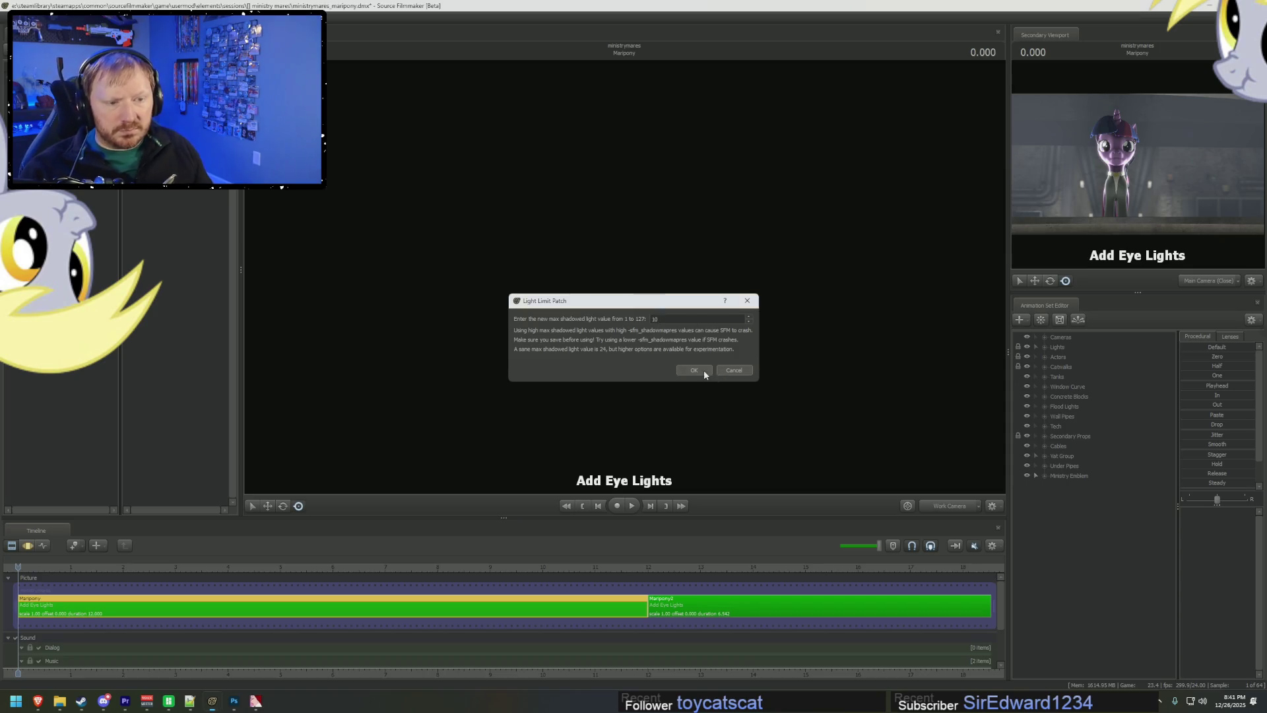
click(703, 369)
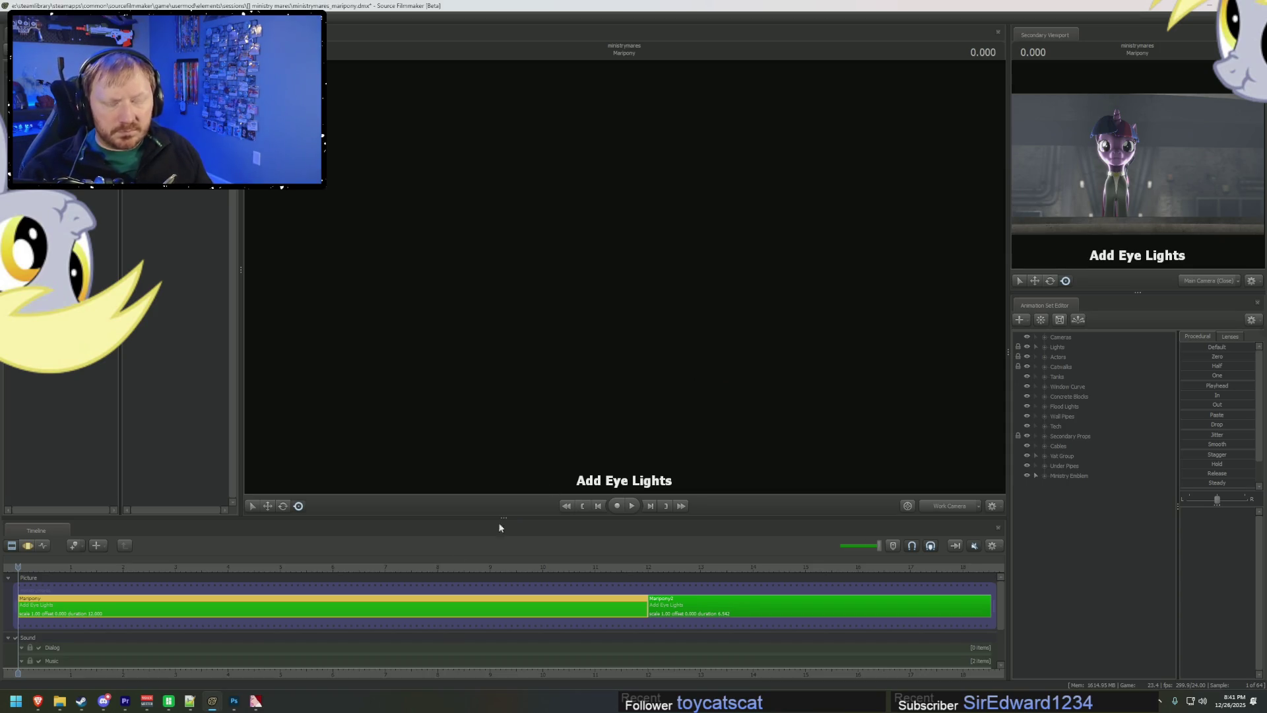
click(39, 568)
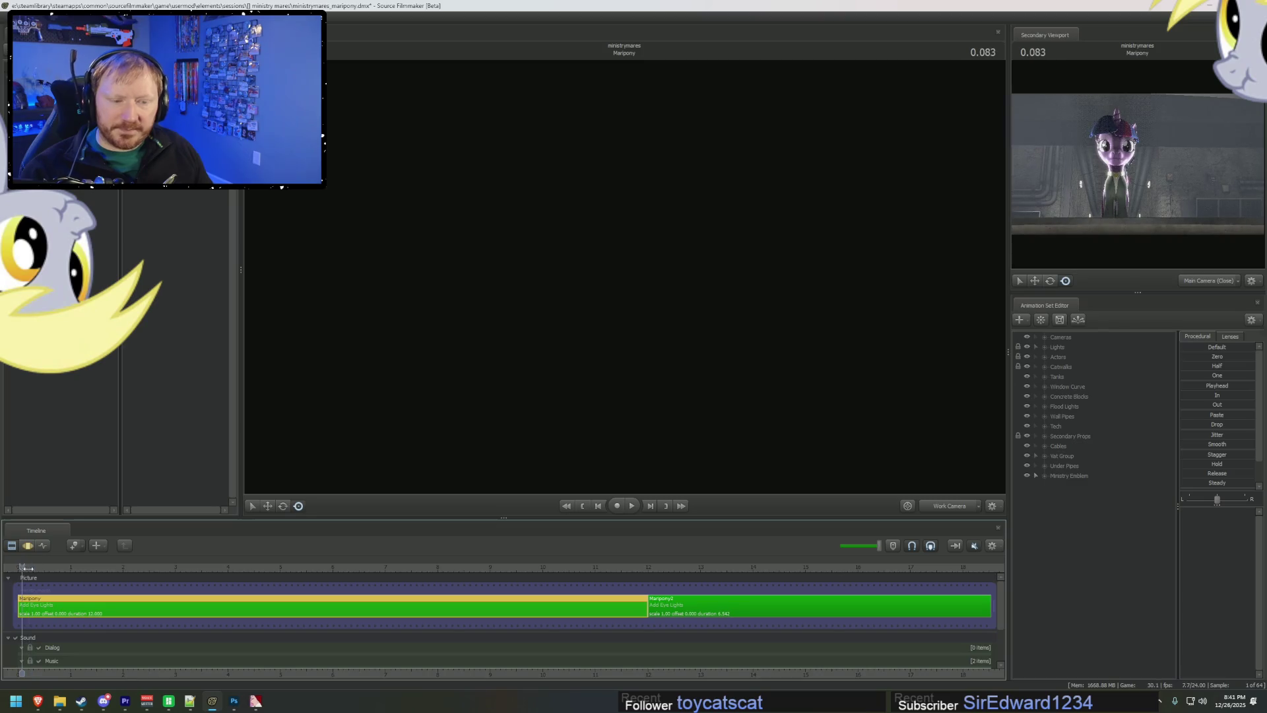
key(space)
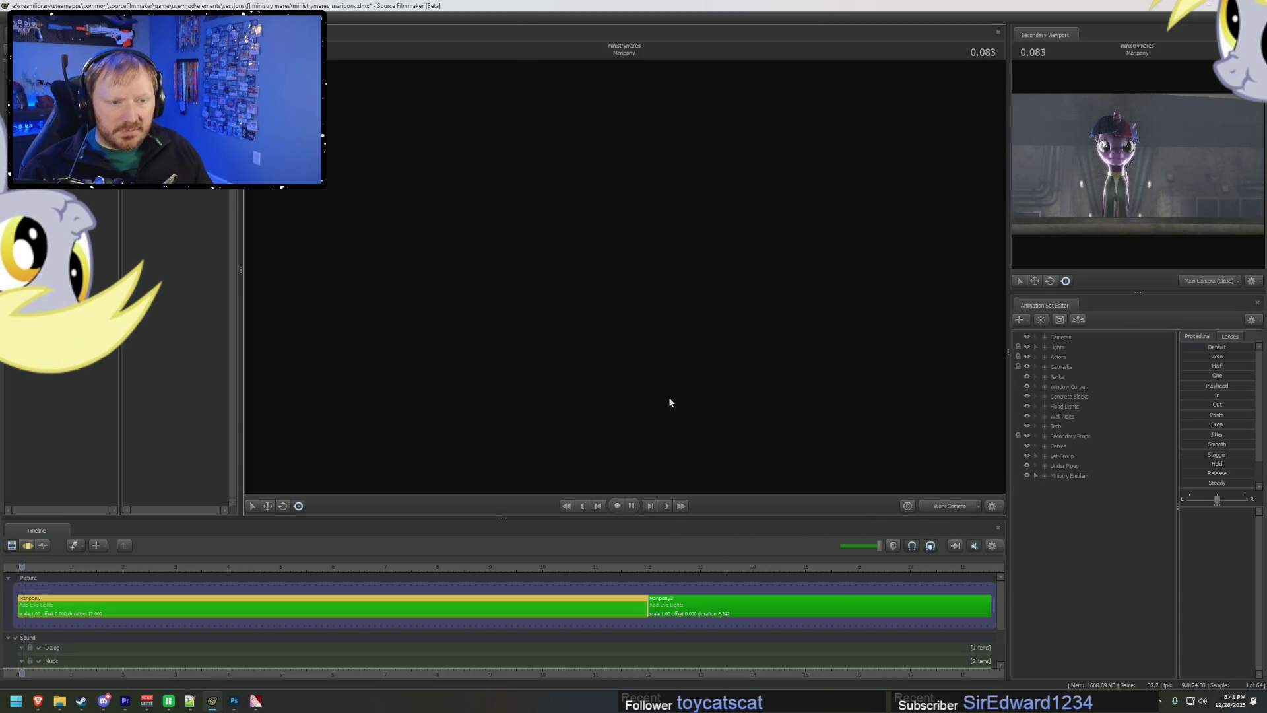
key(space)
- Preview the shot through Main Camera (Close) and Main Camera (Far), then return to the work camera
click(939, 505)
right_click(713, 307)
click(1044, 338)
click(1044, 337)
click(1091, 356)
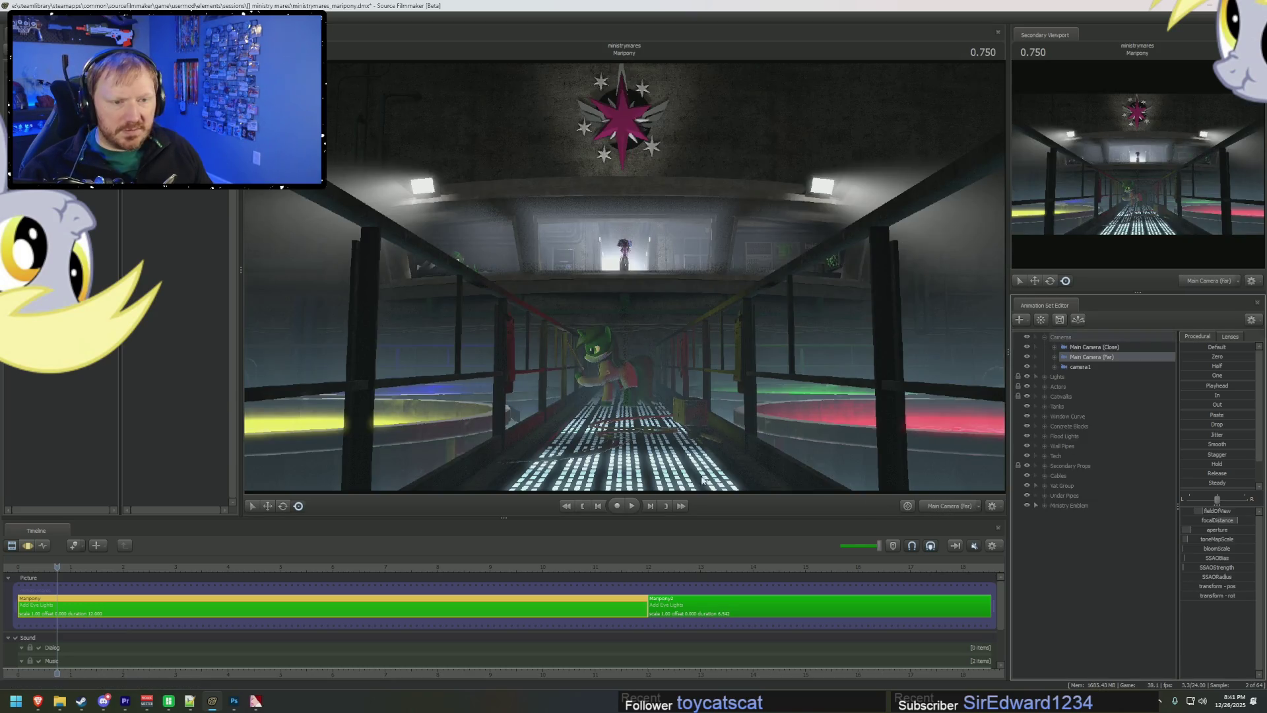
click(632, 505)
click(902, 505)
- Fly the work camera forward over the vats and aim it at the Ministry emblem
mouse_move(770, 335)
mouse_down()
mouse_move(786, 356)
mouse_move(627, 281)
mouse_up()
right_click(627, 281)
click(642, 174)
mouse_move(642, 174)
mouse_down()
mouse_move(632, 119)
mouse_move(608, 152)
mouse_move(604, 193)
mouse_up()
mouse_move(700, 321)
mouse_down()
mouse_move(703, 381)
mouse_move(774, 429)
mouse_up()
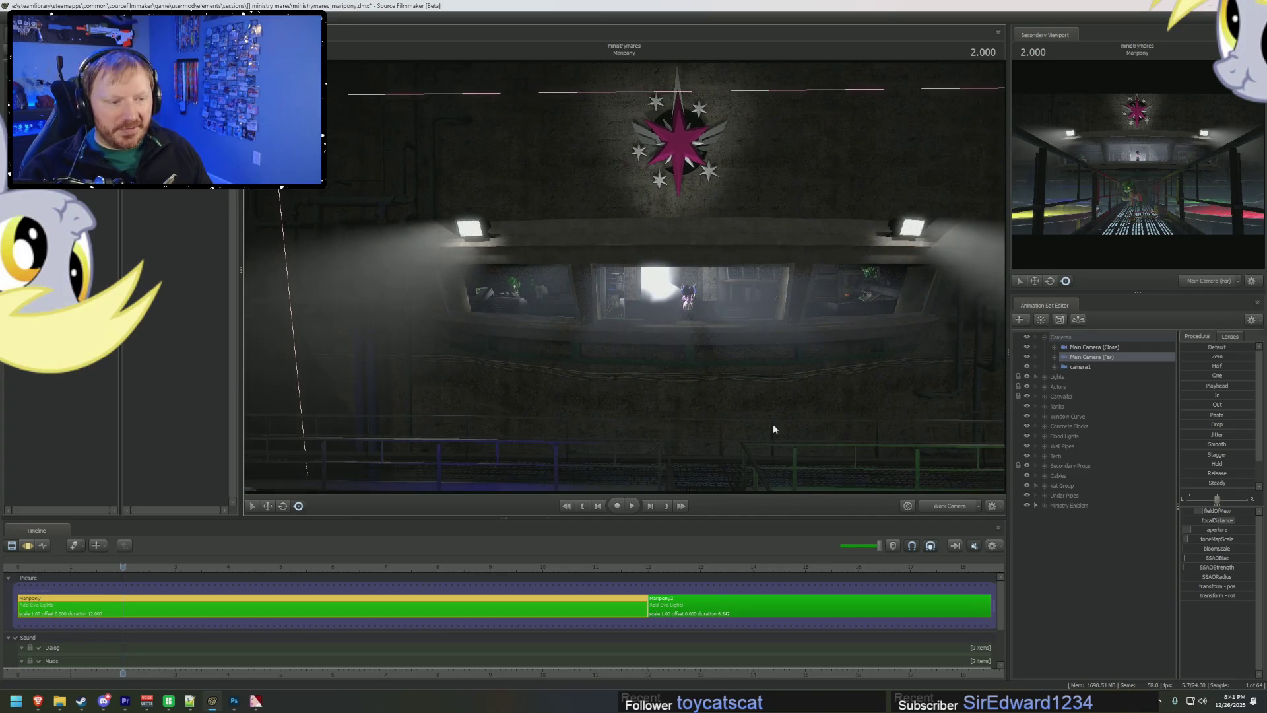
- Switch back to the Main Camera (Far) view and turn on the viewport's scene lighting
click(940, 511)
right_click(711, 333)
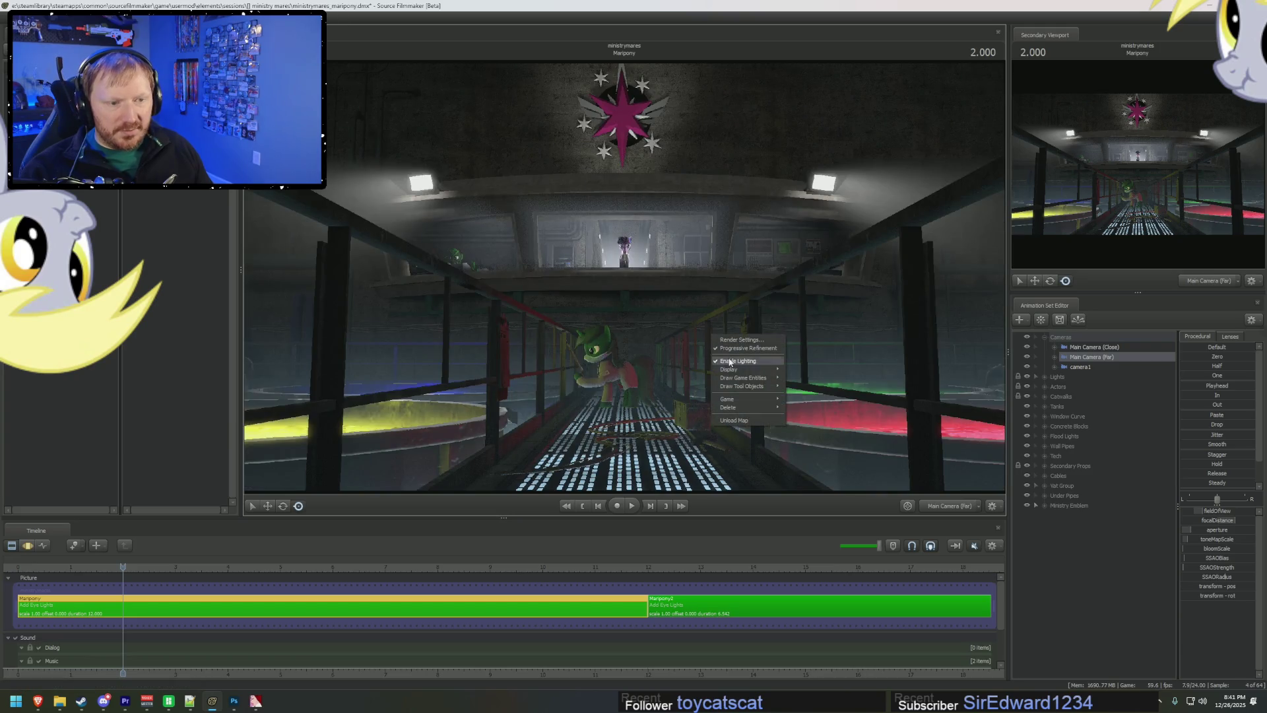
click(732, 360)
- Play the Maripony2 shot through to the end, then scrub the playhead back into Maripony2
click(652, 567)
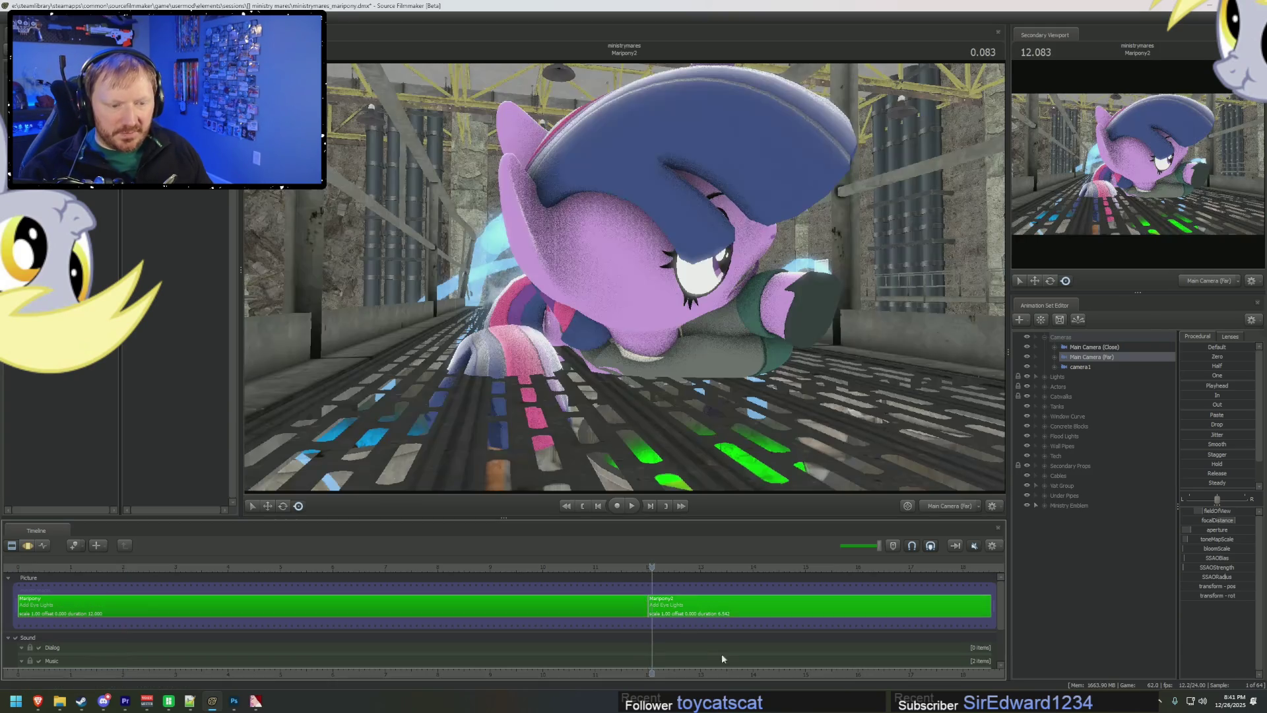
middle_drag(757, 680, 277, 641)
key(space)
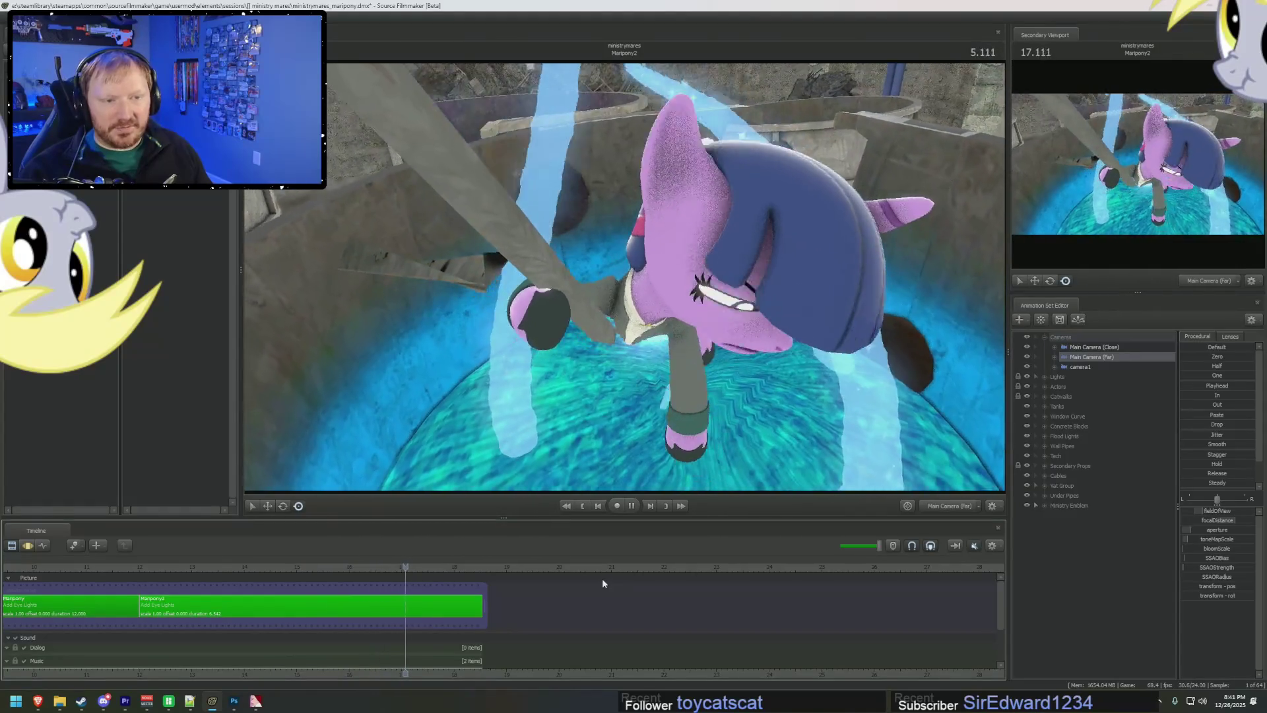
key(space)
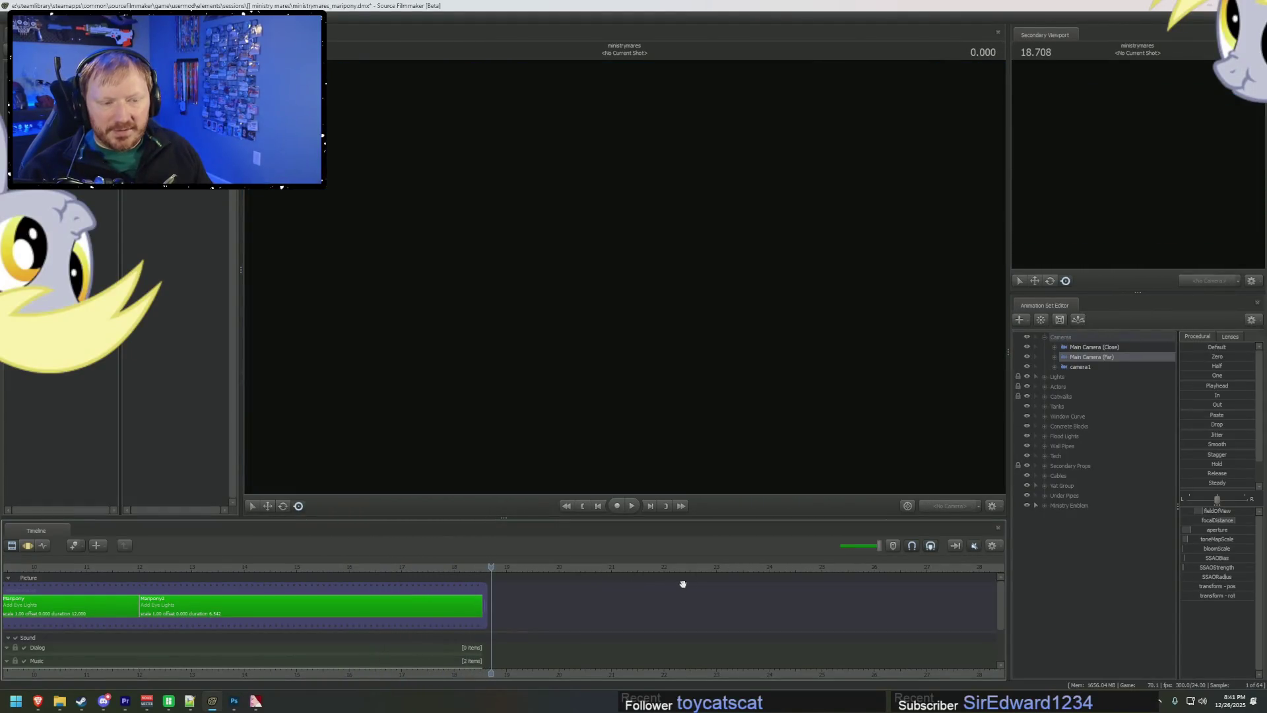
drag(179, 567, 294, 567)
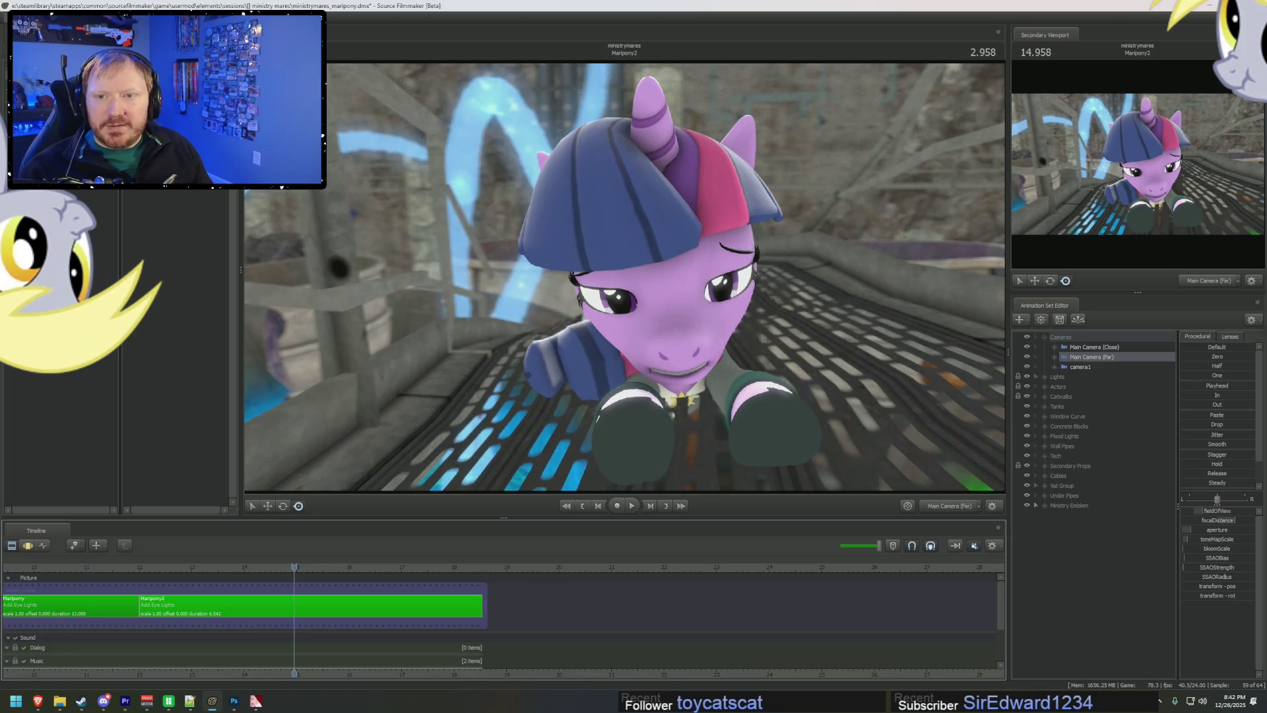
- Load ministrymanes_groupphoto.dmx from the recent files list and confirm
mouse_move(79, 85)
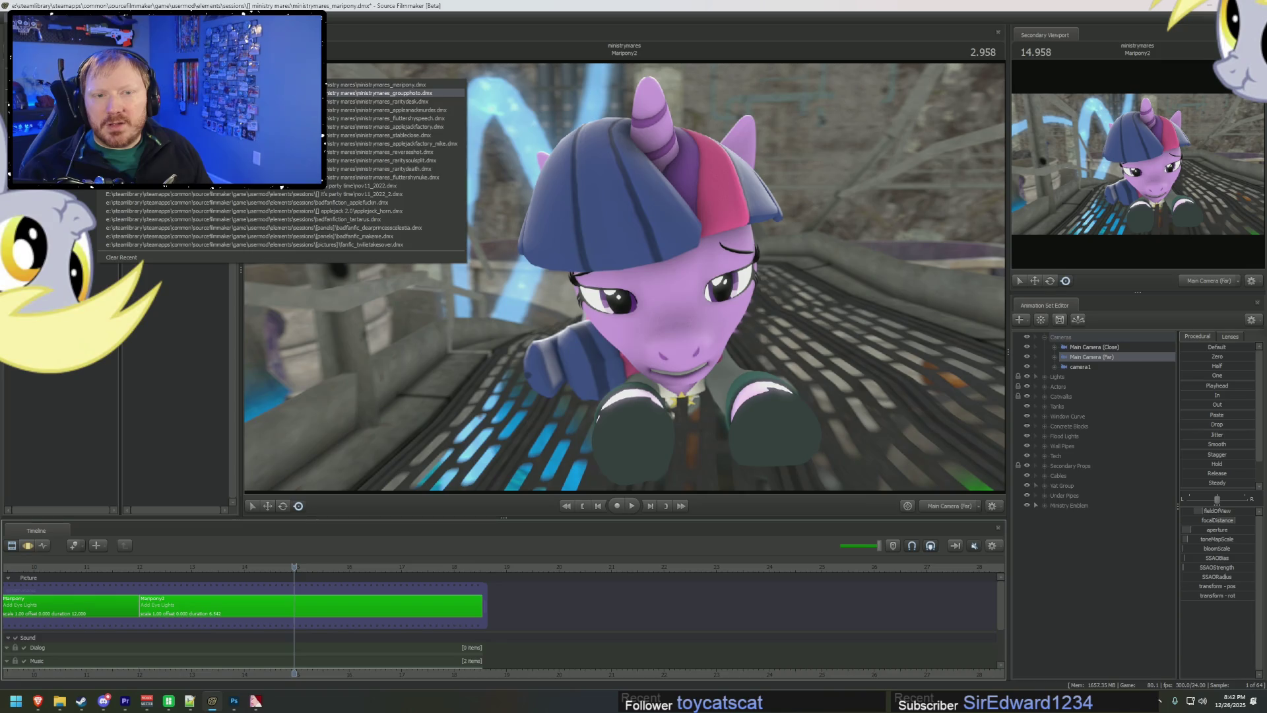
click(380, 93)
click(621, 359)
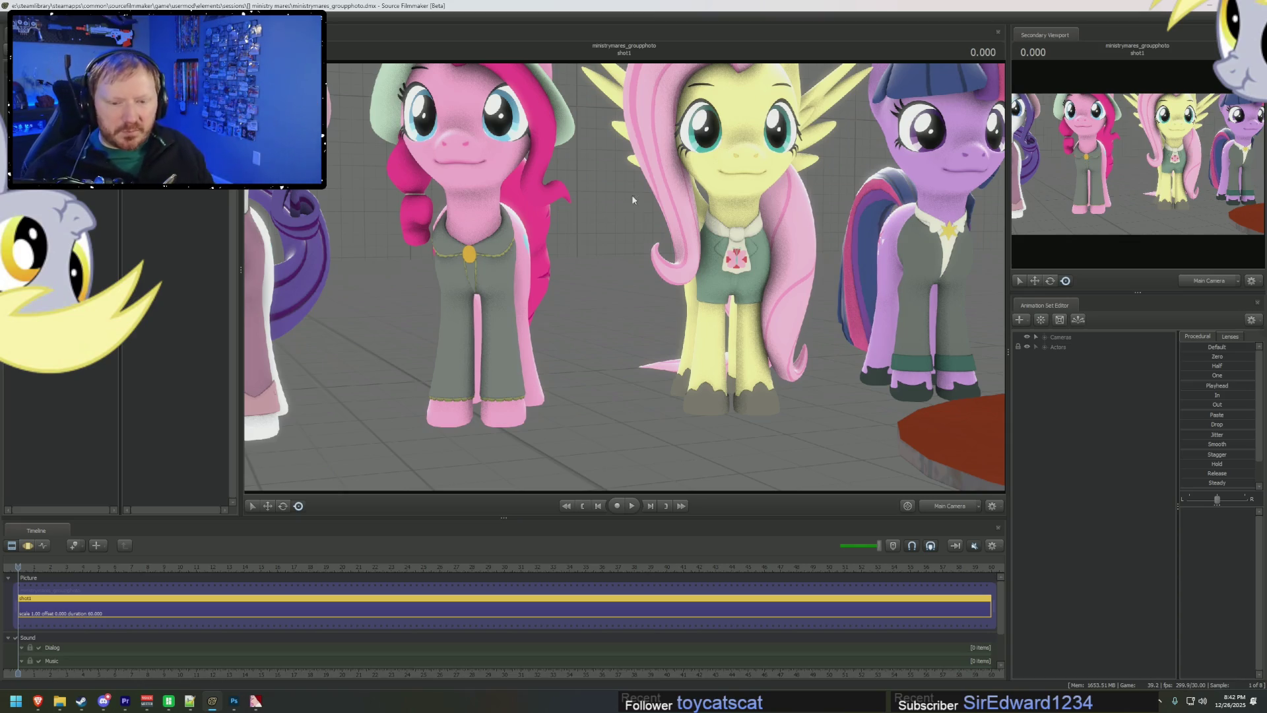
- Navigate the MWT_model Explorer window to Pony SFM > Videos and select Chemistry (Original).mp4
mouse_move(59, 701)
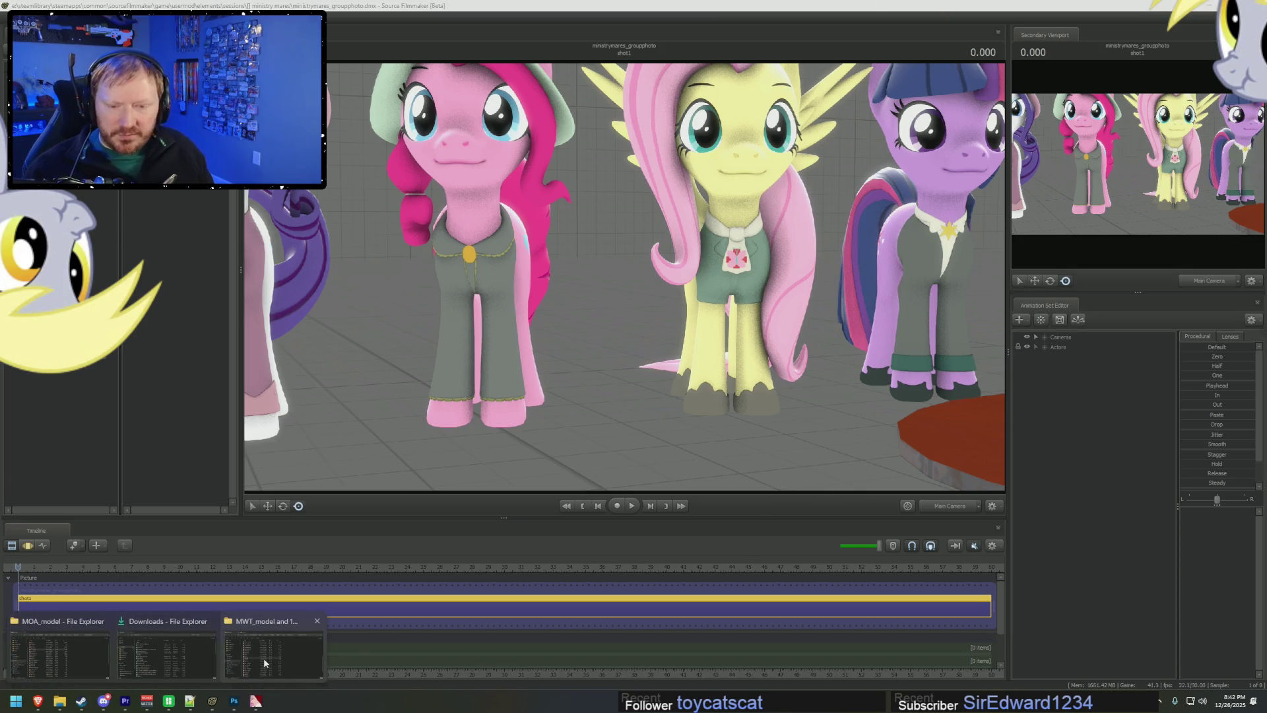
click(264, 660)
scroll(456, 340, up, 2)
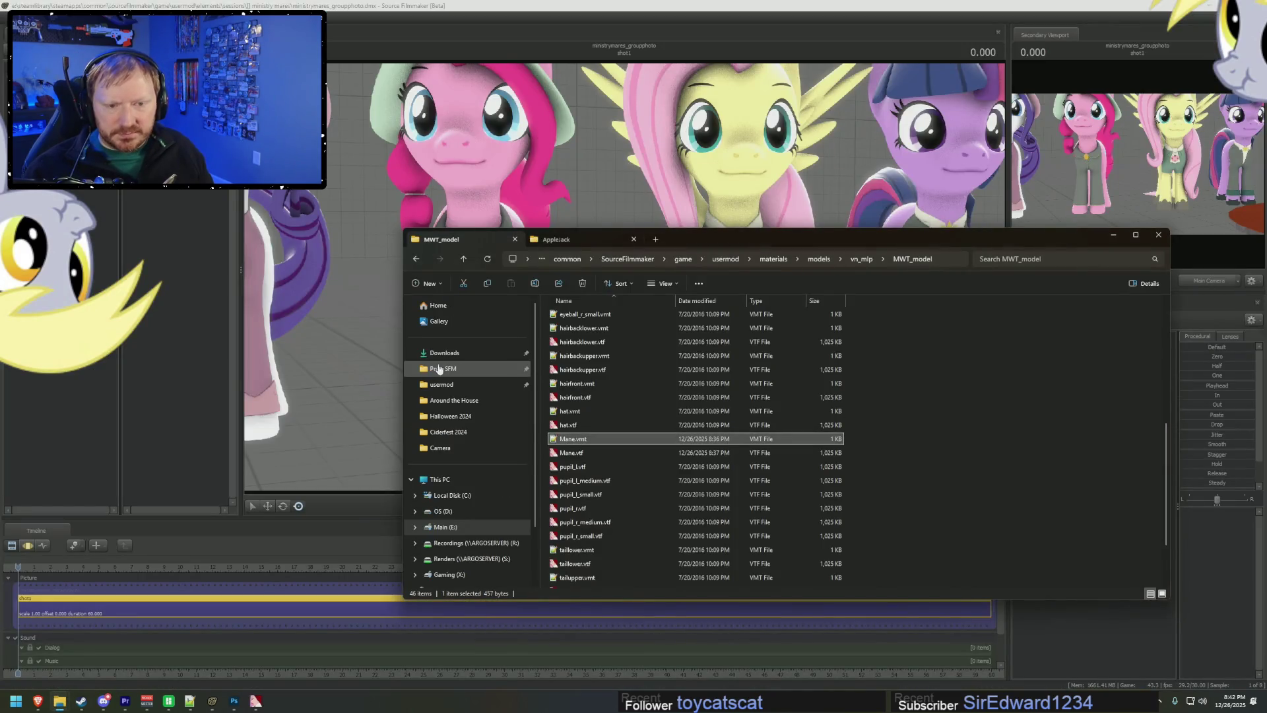
click(441, 368)
double_click(565, 482)
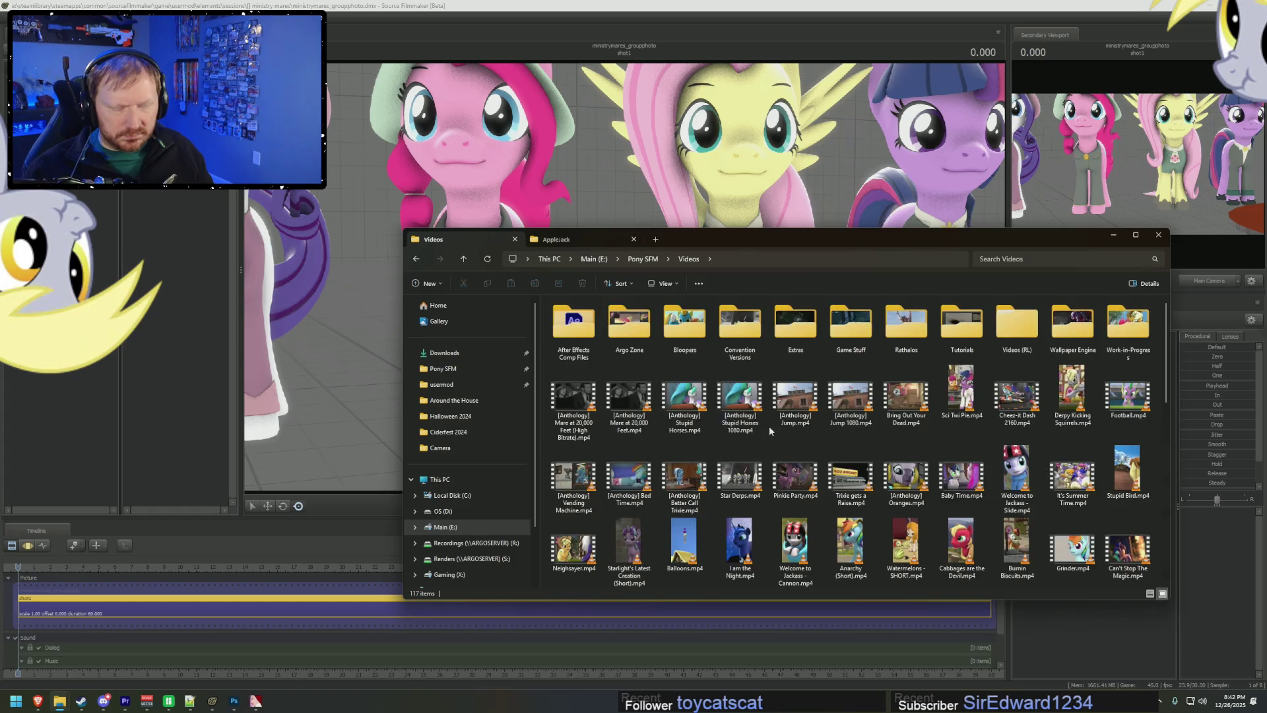
scroll(726, 409, down, 3)
scroll(858, 413, up, 3)
scroll(990, 415, down, 2)
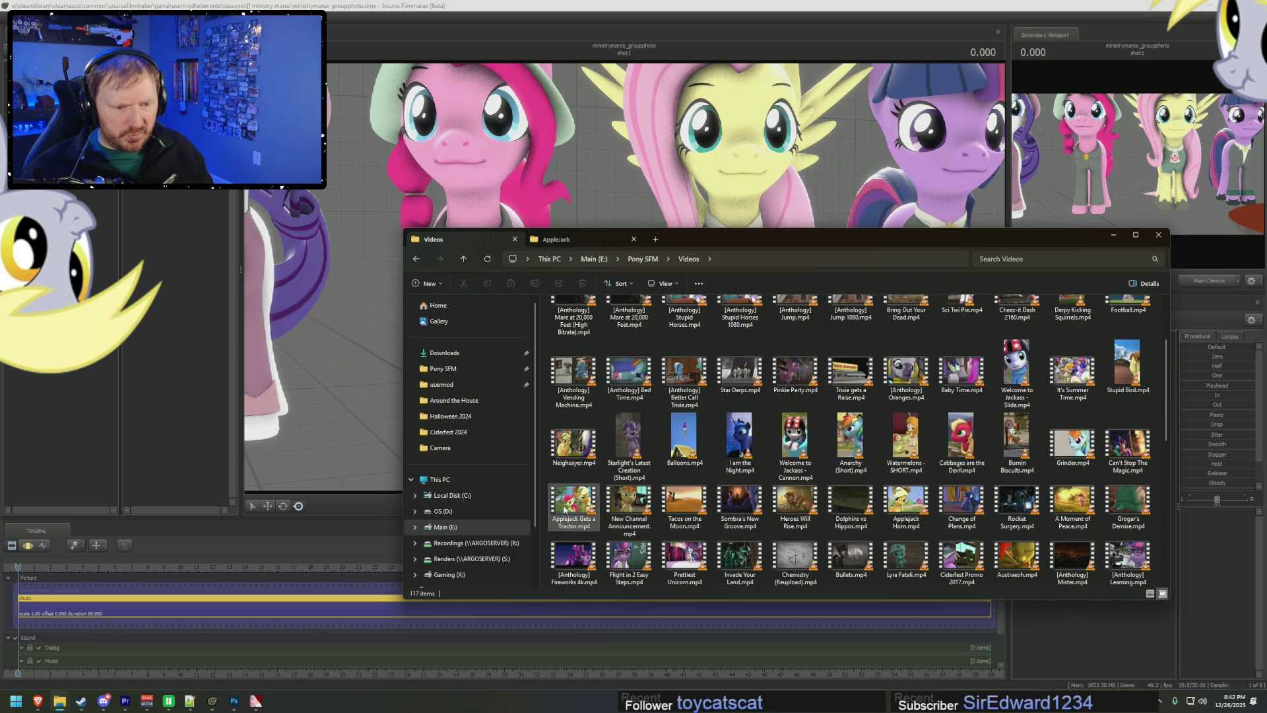
scroll(851, 513, down, 5)
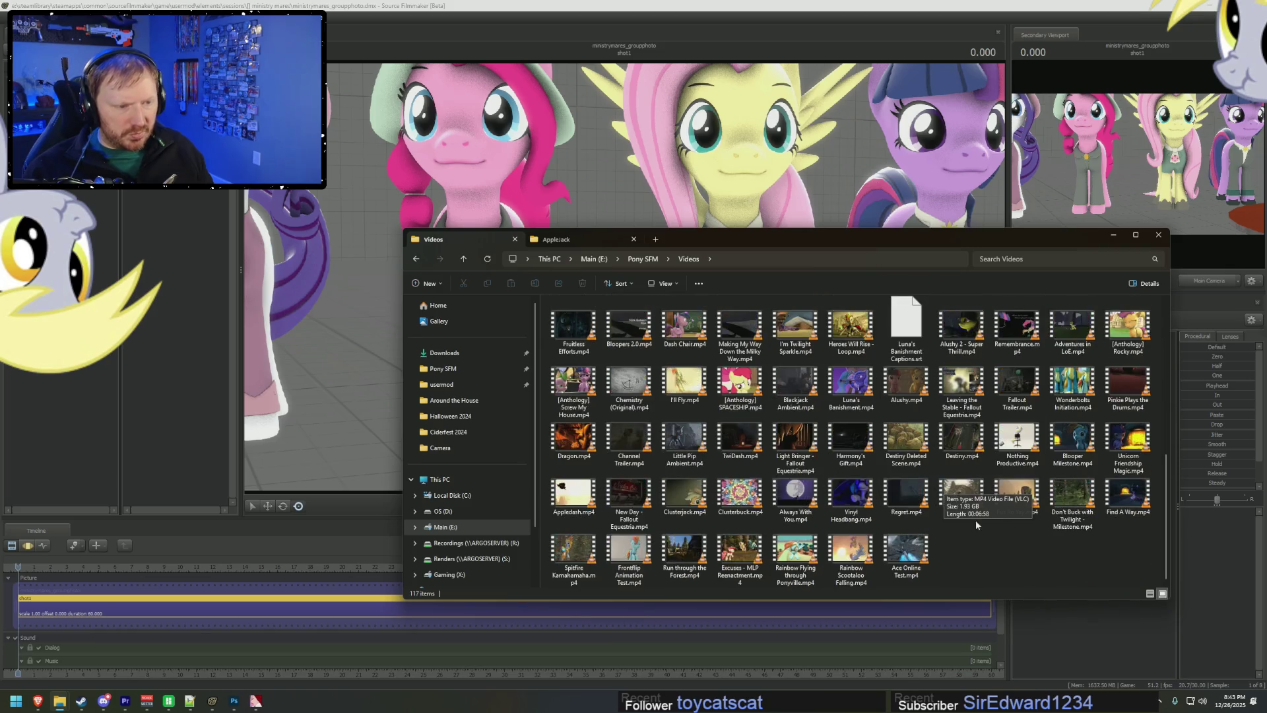
click(630, 389)
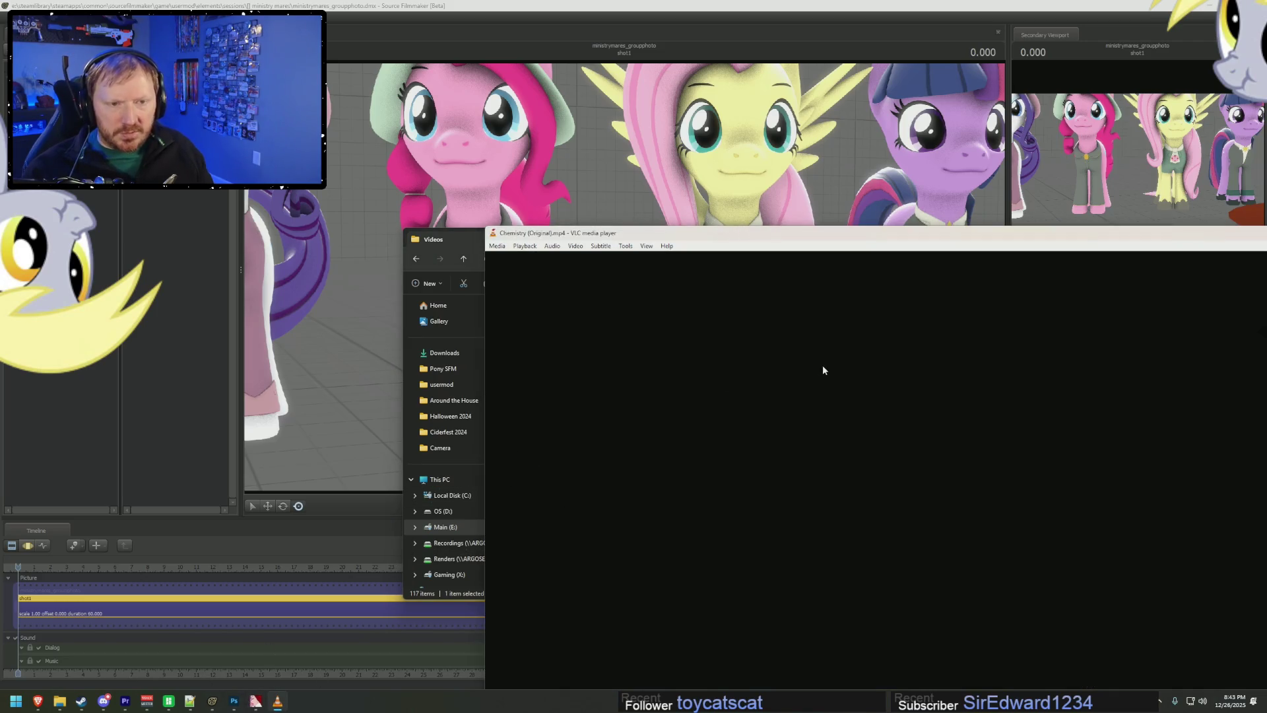
- Play Chemistry (Original).mp4 full screen, skimming between about 00:26 and 00:36
double_click(822, 371)
drag(490, 690, 564, 697)
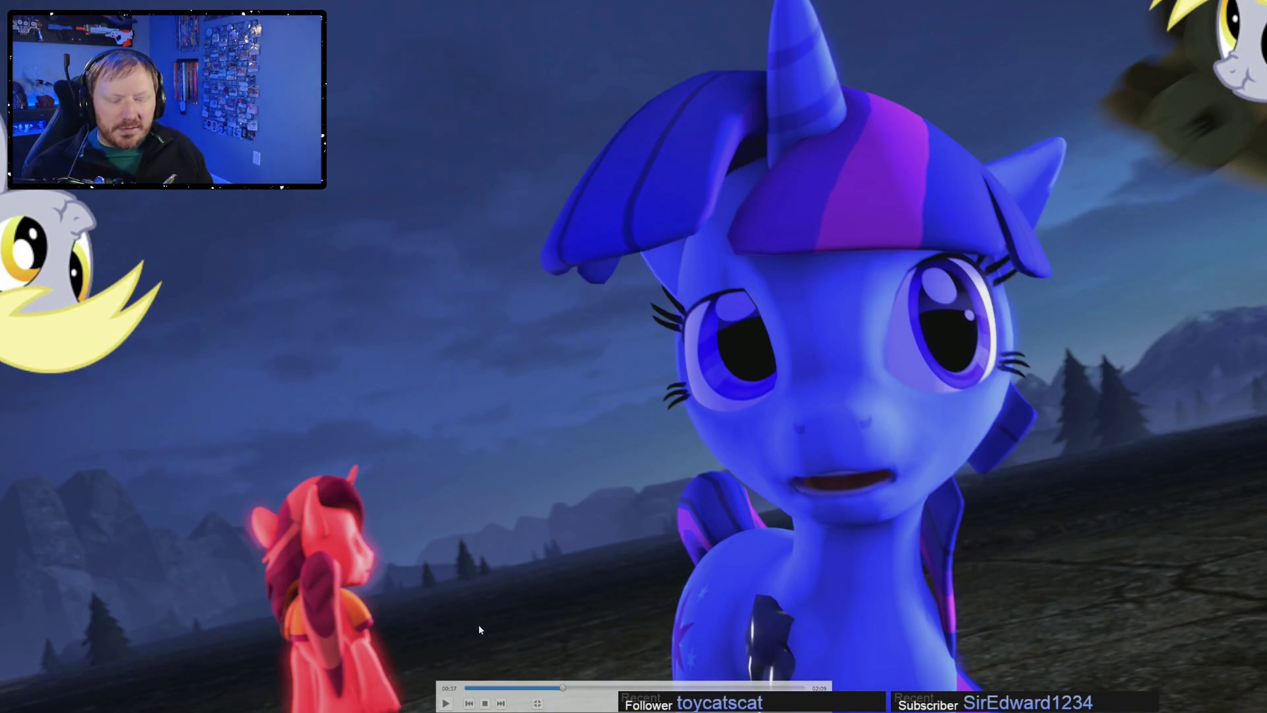
click(549, 687)
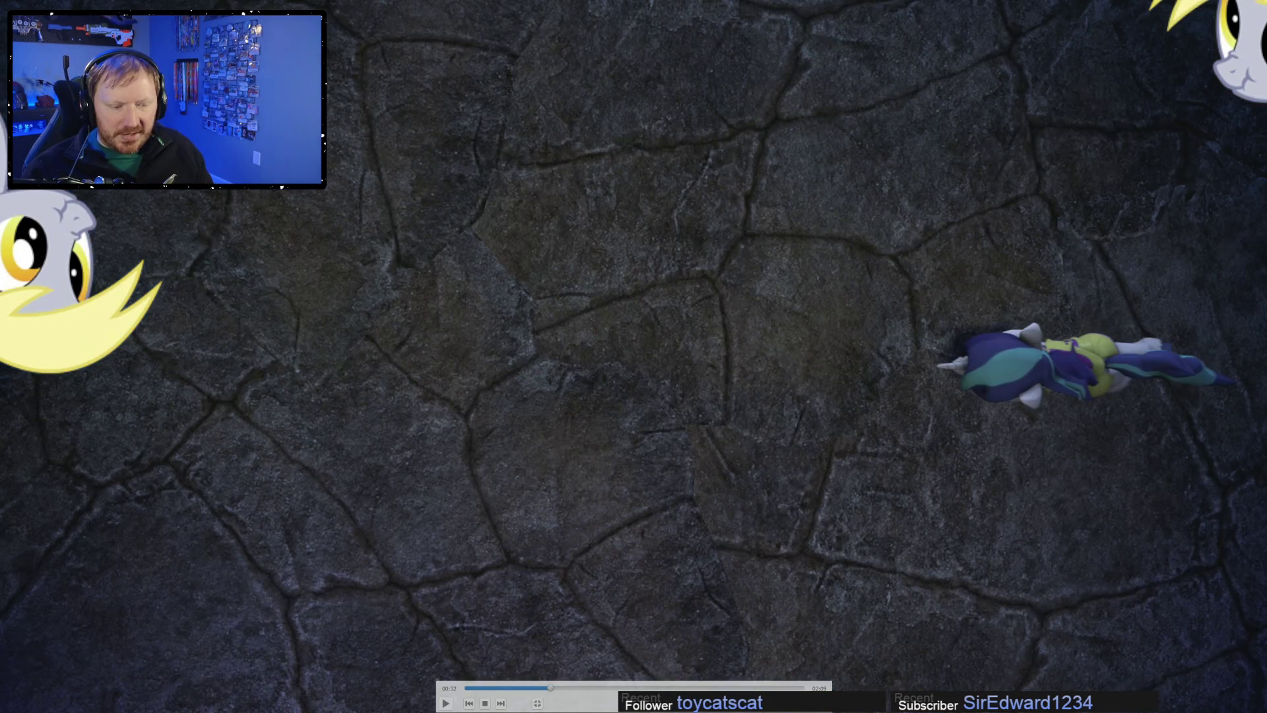
key(space)
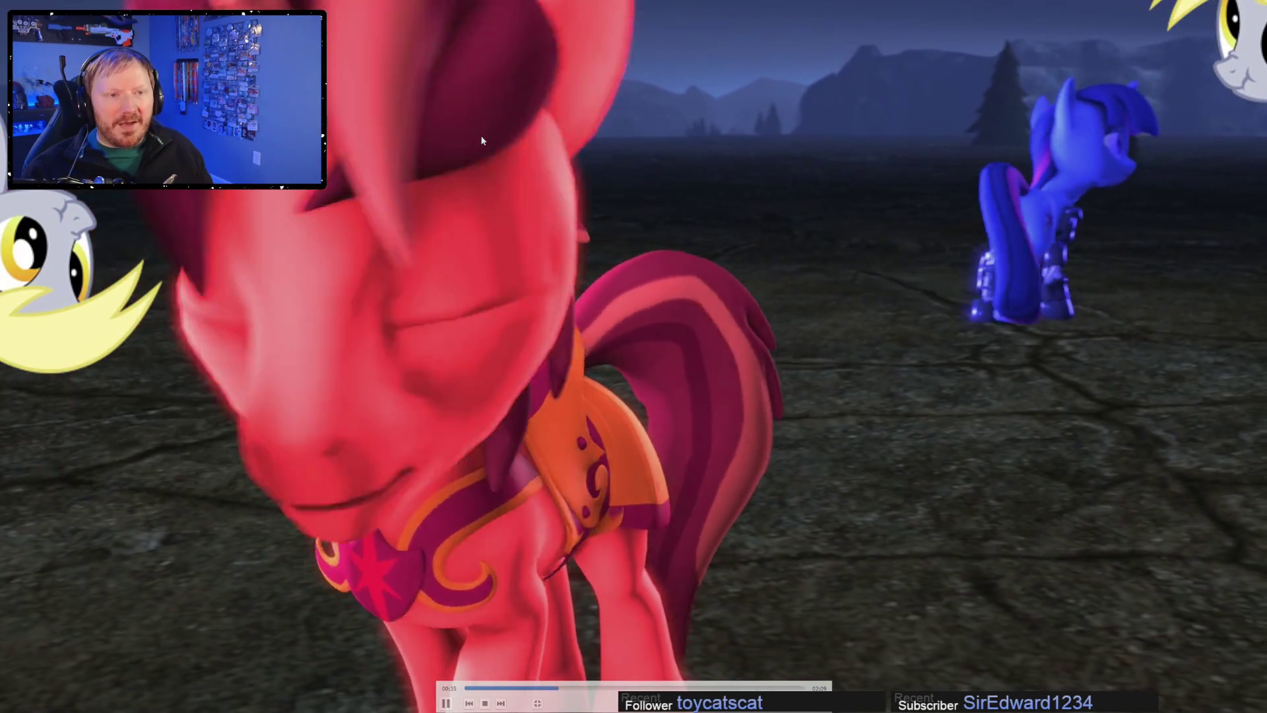
key(space)
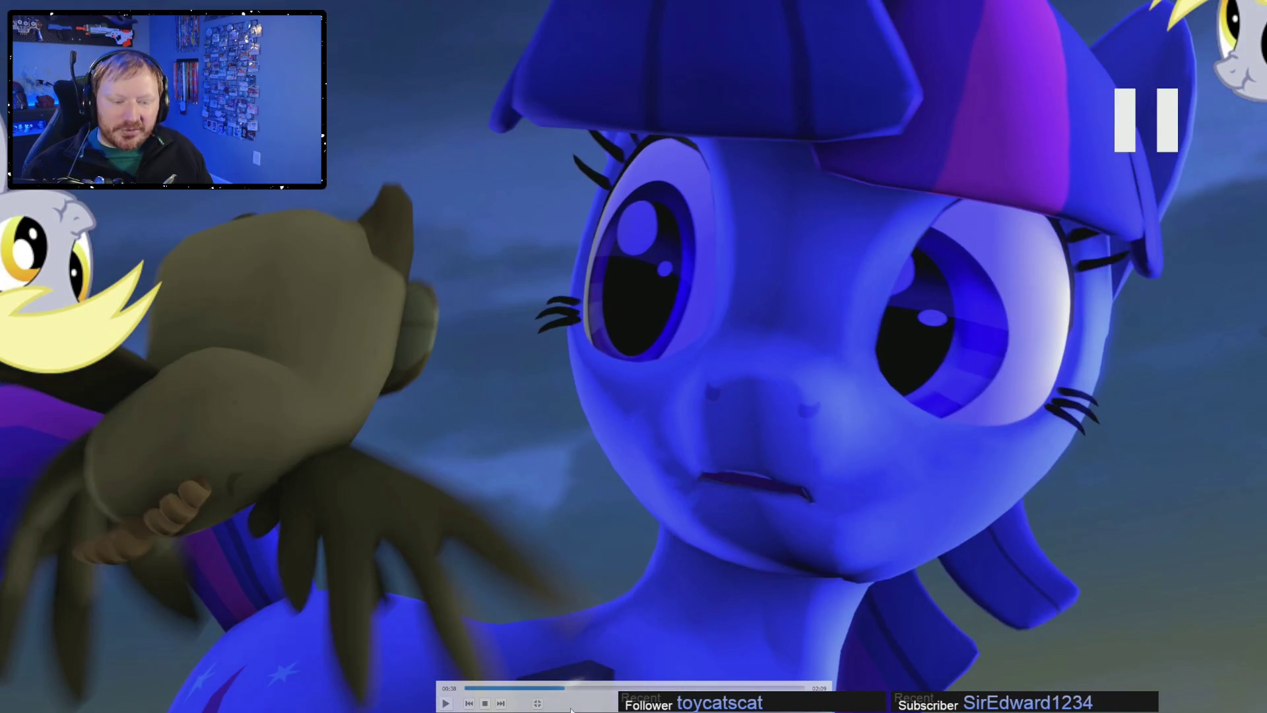
click(560, 688)
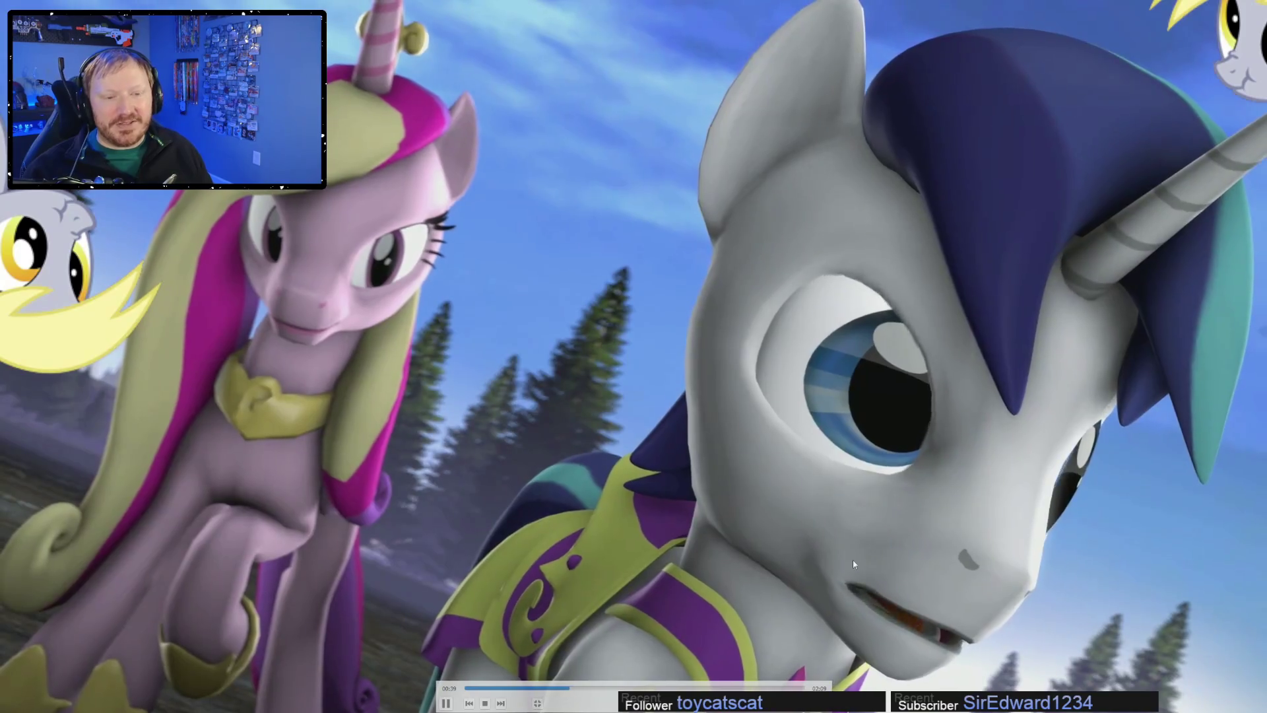
- Pause and resume on the new scenes up to 00:52, then jump back to 00:49
click(740, 680)
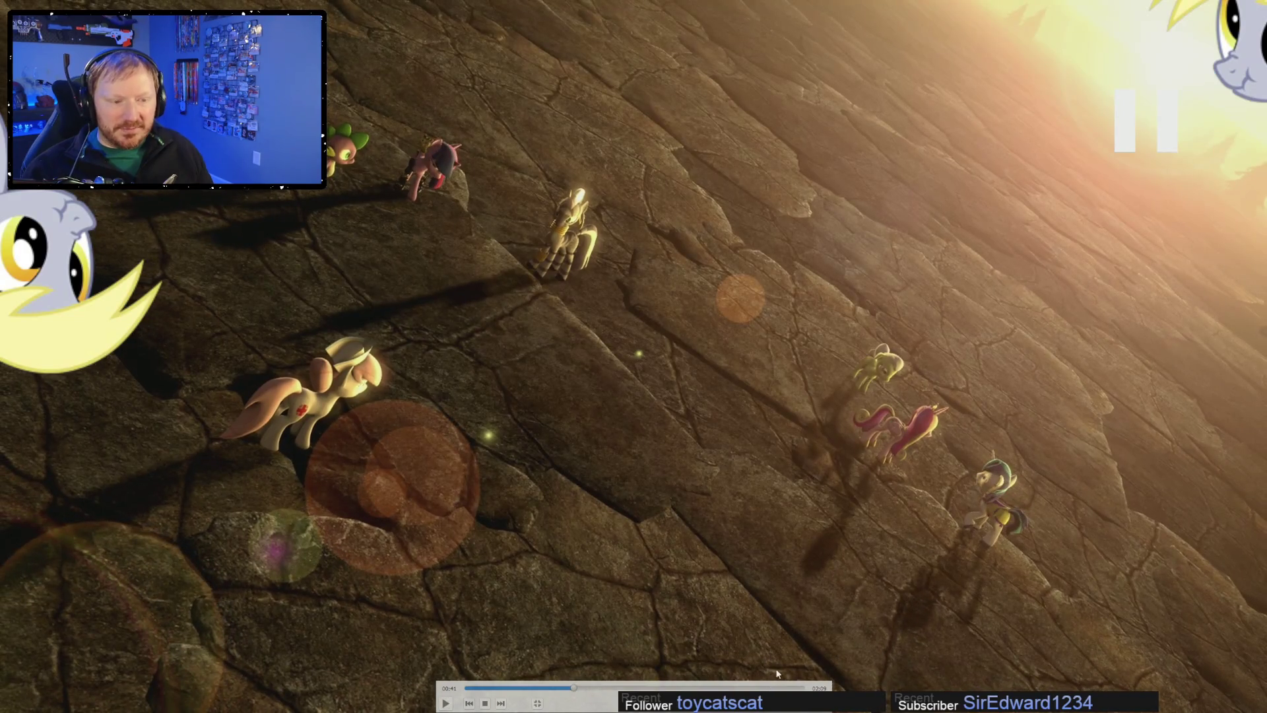
click(778, 673)
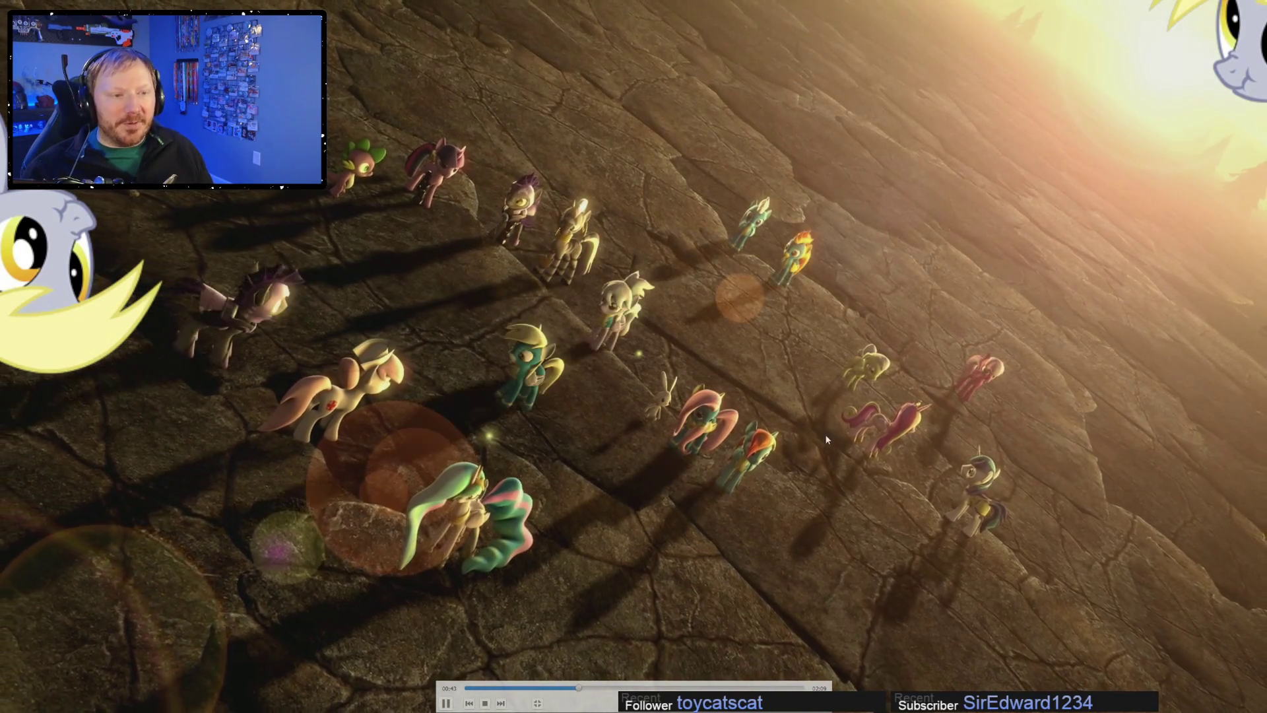
click(1086, 132)
click(1000, 271)
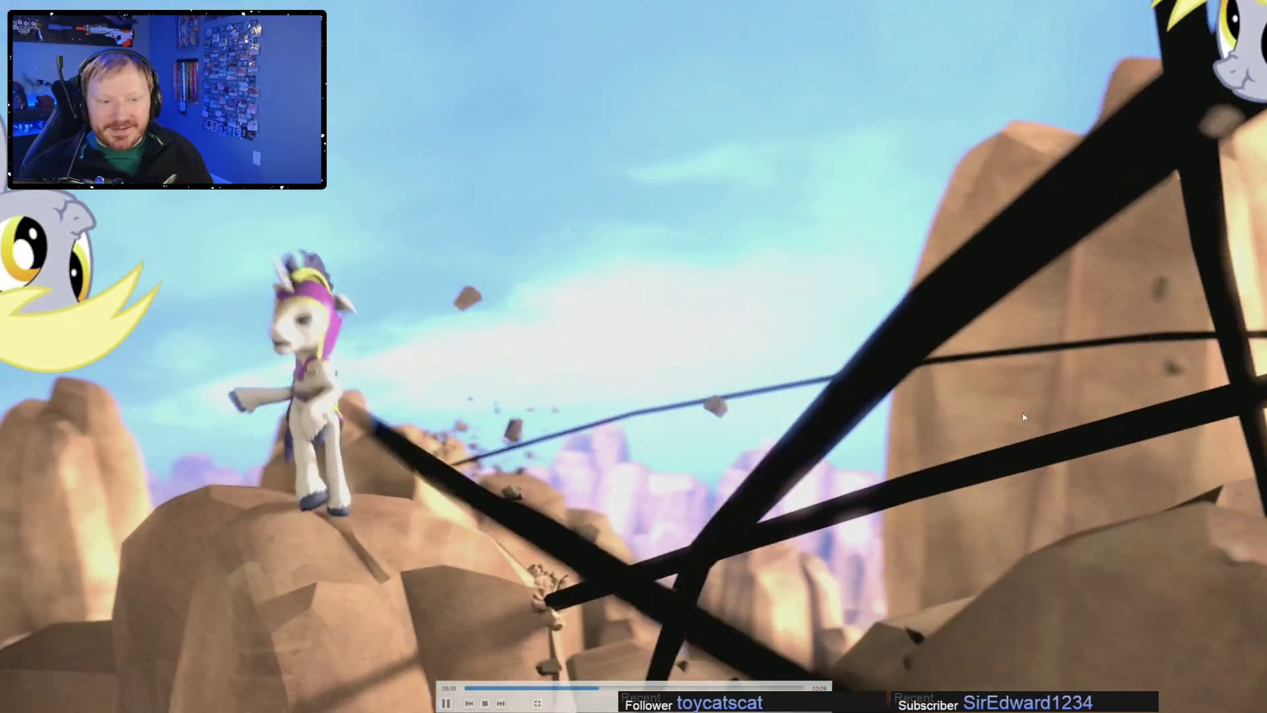
click(1036, 443)
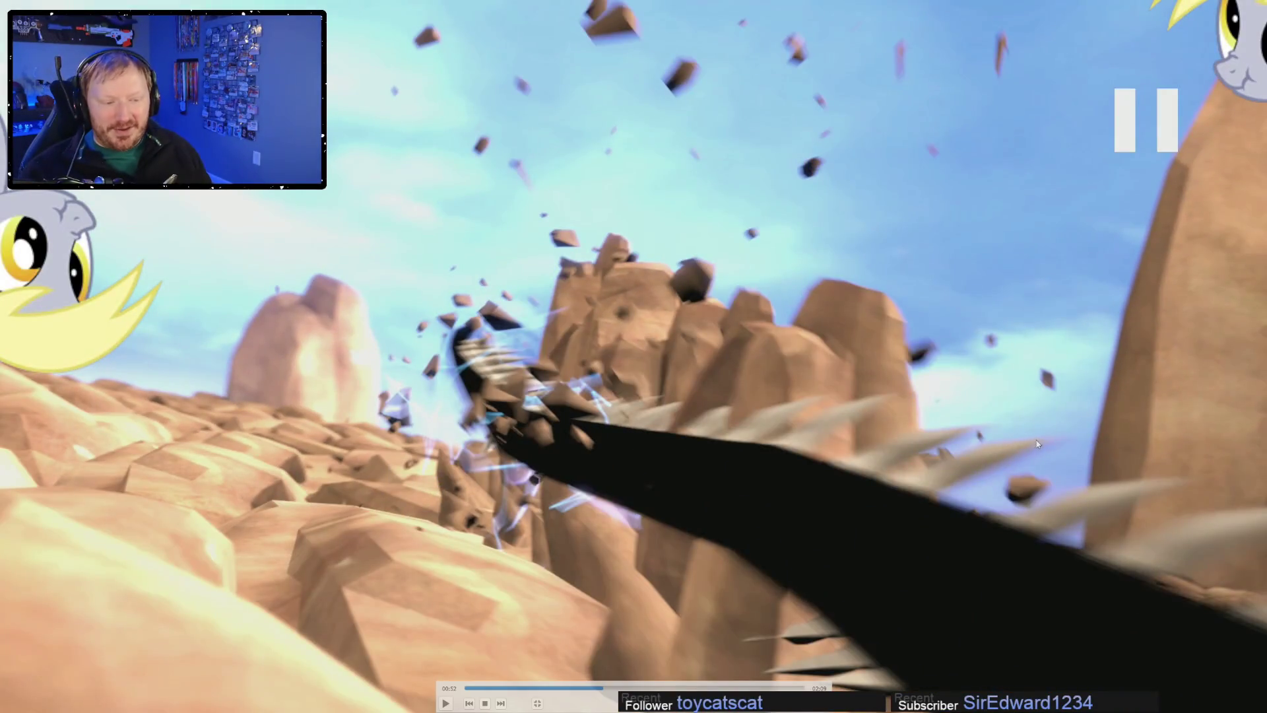
click(594, 688)
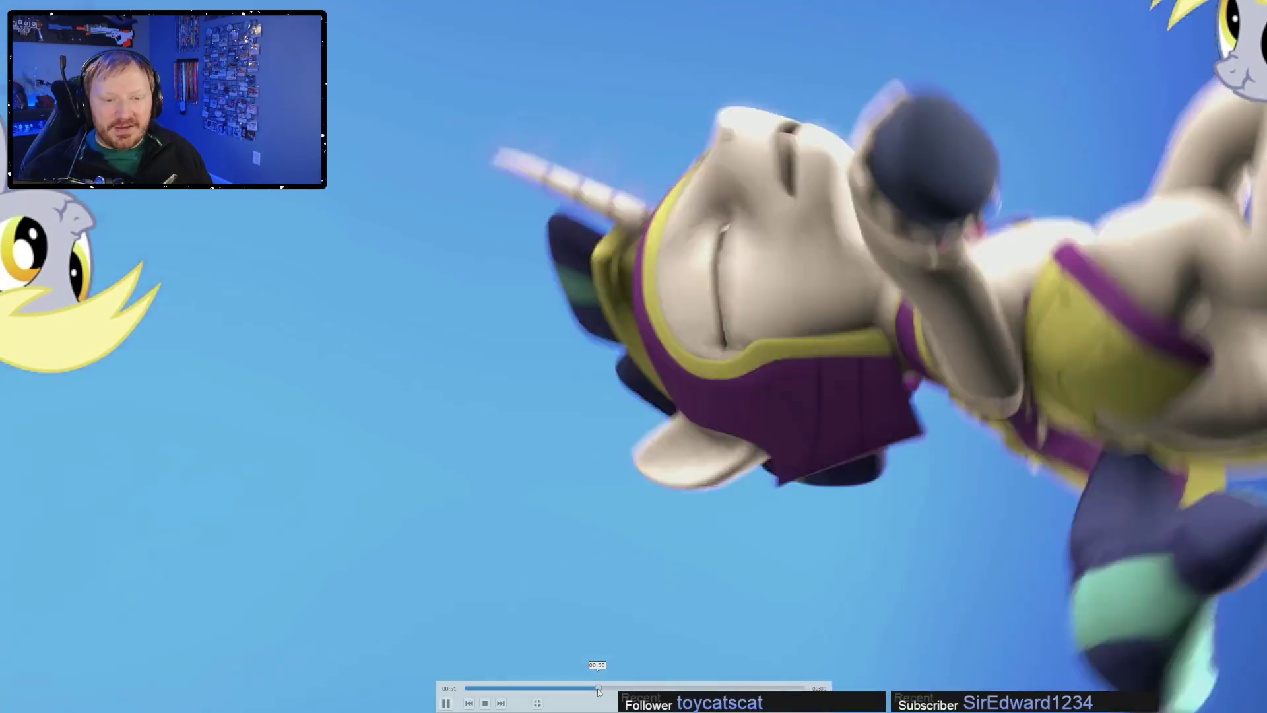
- Skip from 00:58 to 01:12, then exit fullscreen playback
key(space)
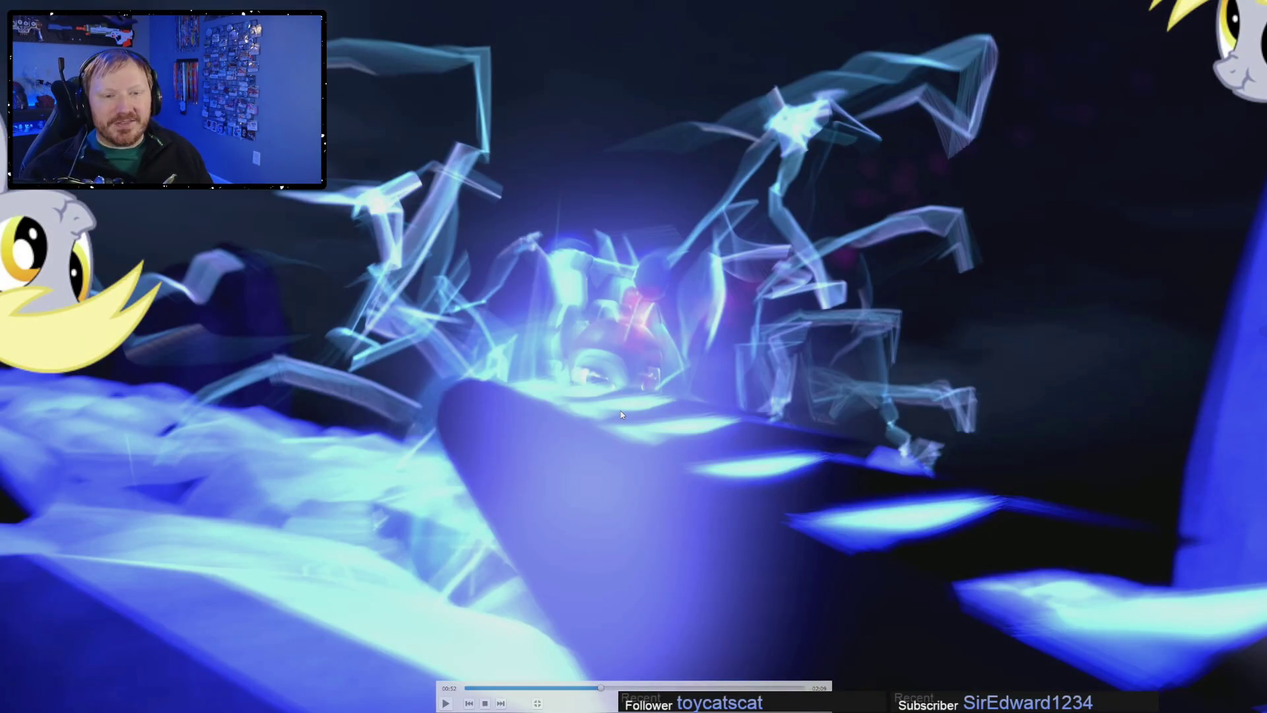
key(space)
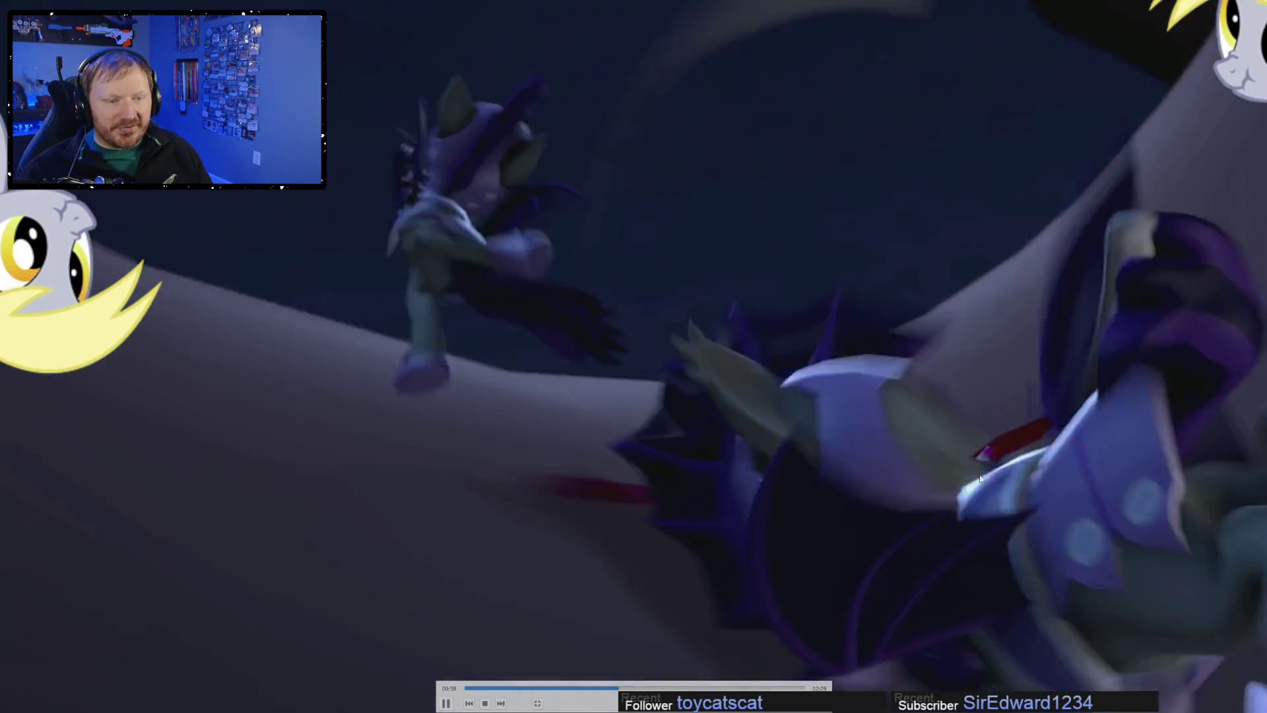
click(942, 572)
drag(640, 686, 687, 687)
key(Escape)
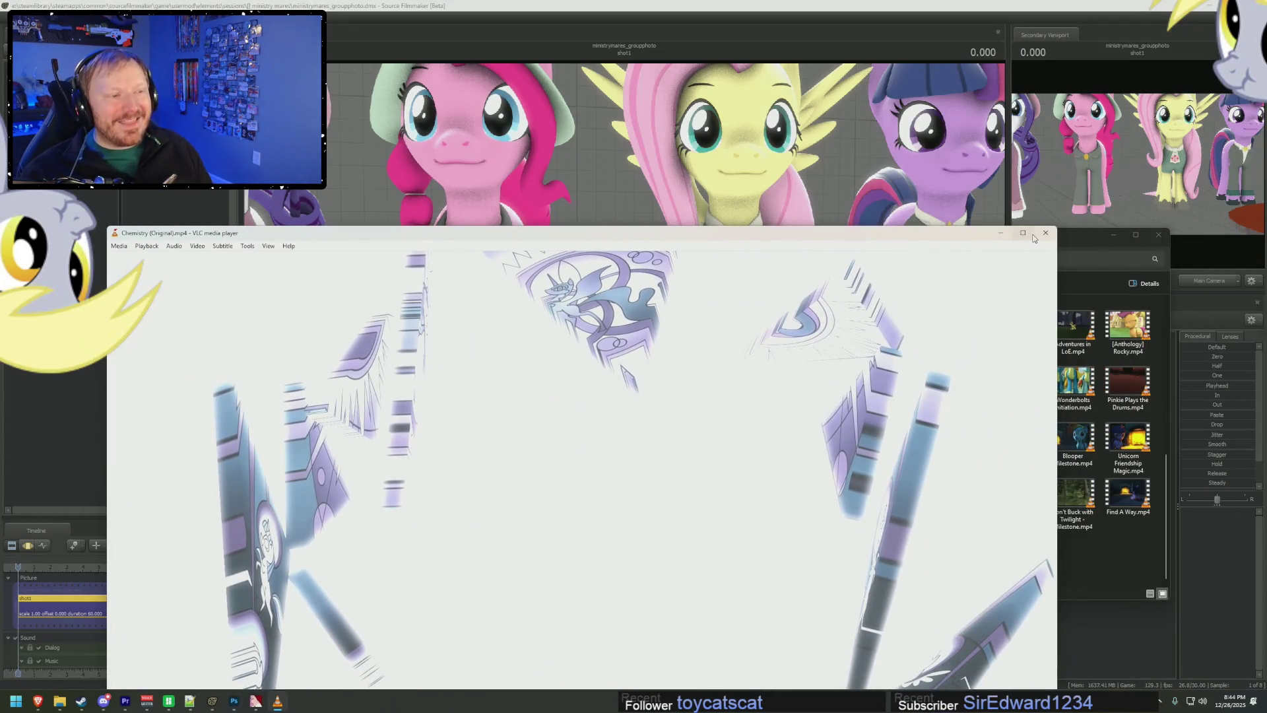
- Close the video player and scroll through the Pony SFM Videos folder
click(1045, 233)
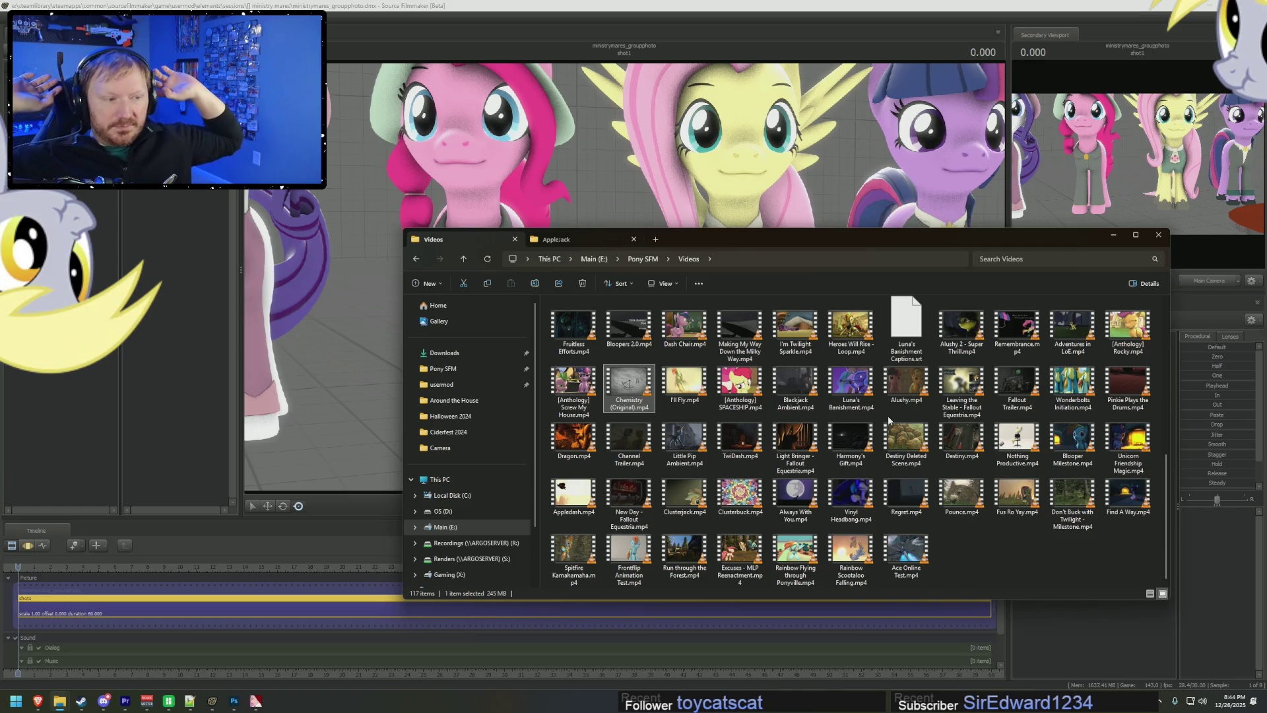
scroll(877, 395, up, 2)
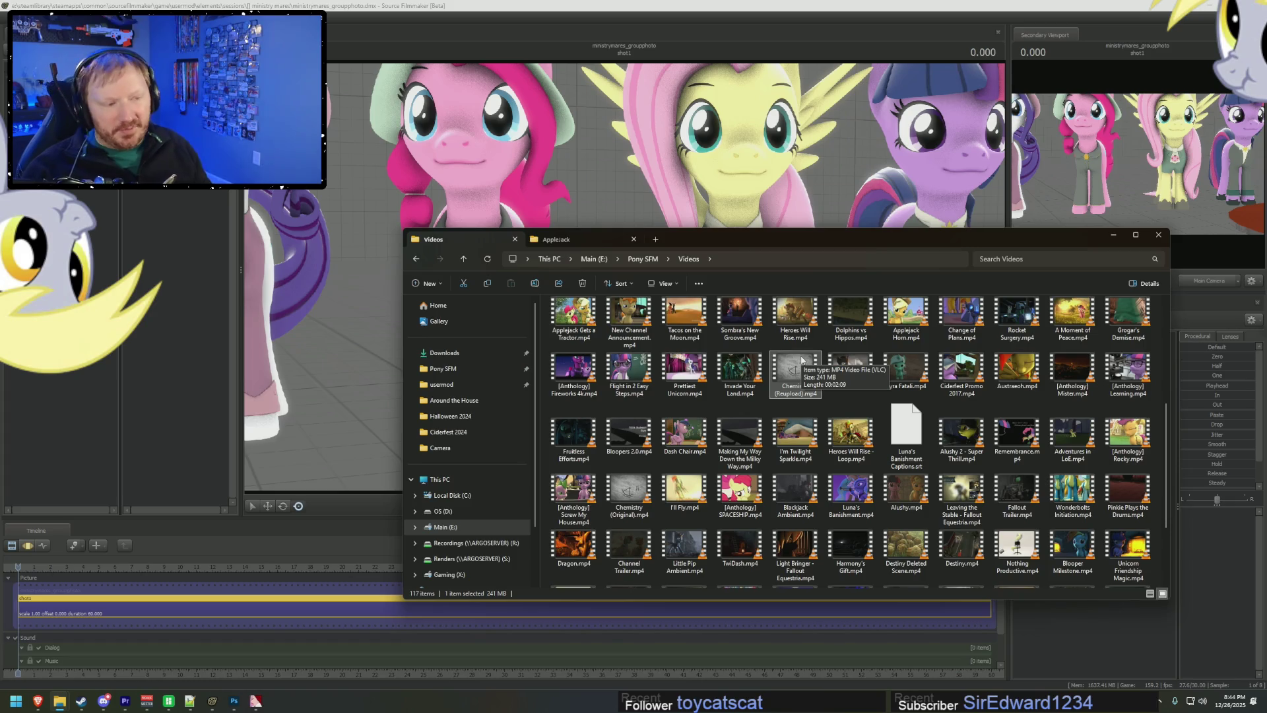
scroll(792, 347, up, 3)
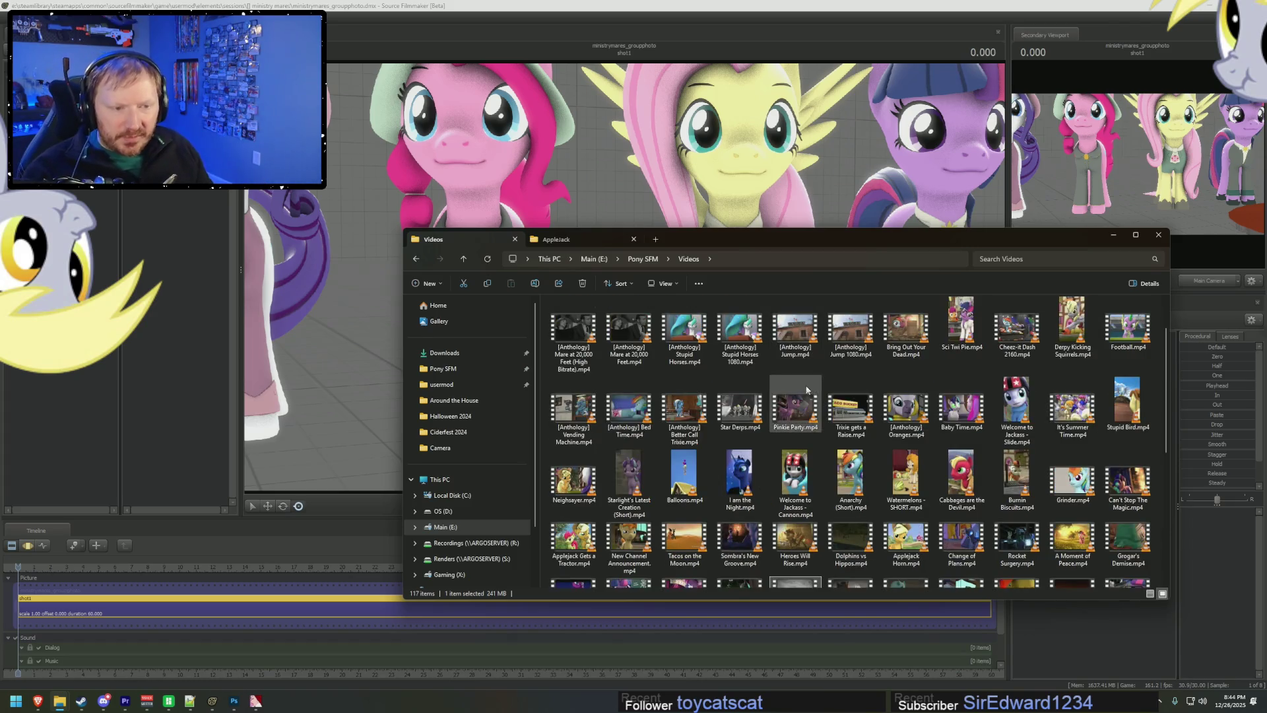
scroll(1029, 481, up, 1)
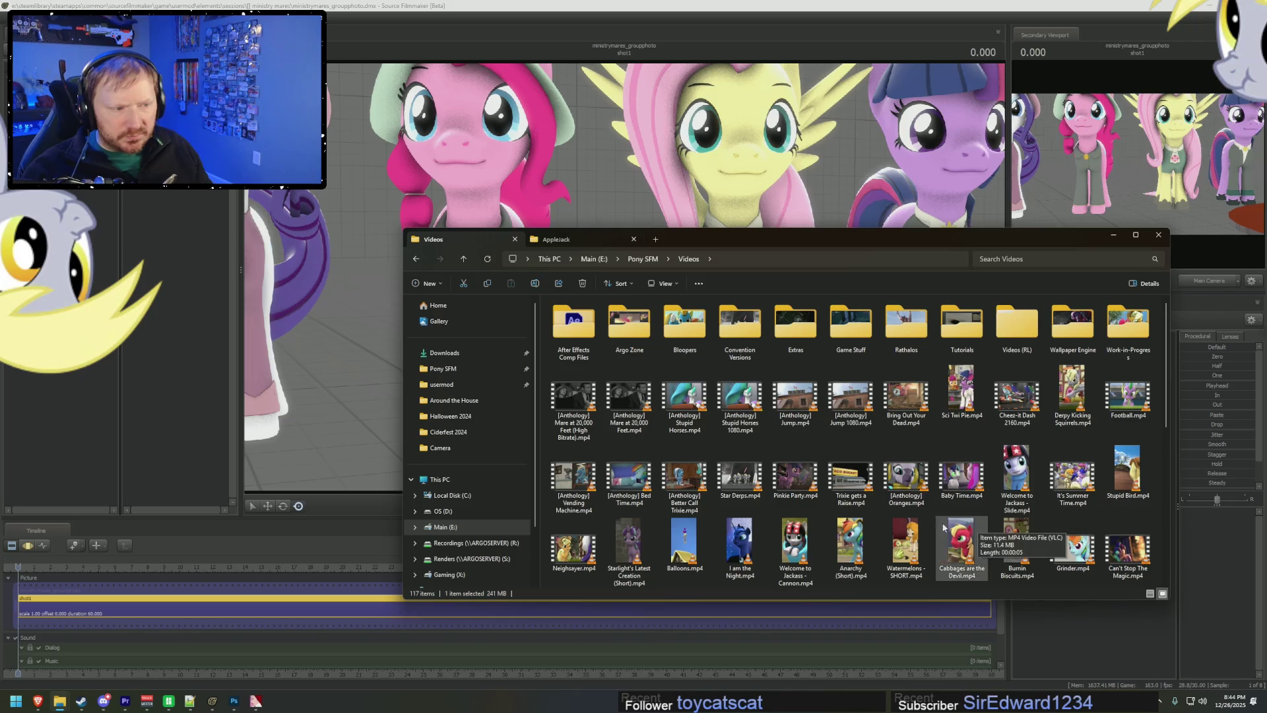
scroll(1041, 477, down, 4)
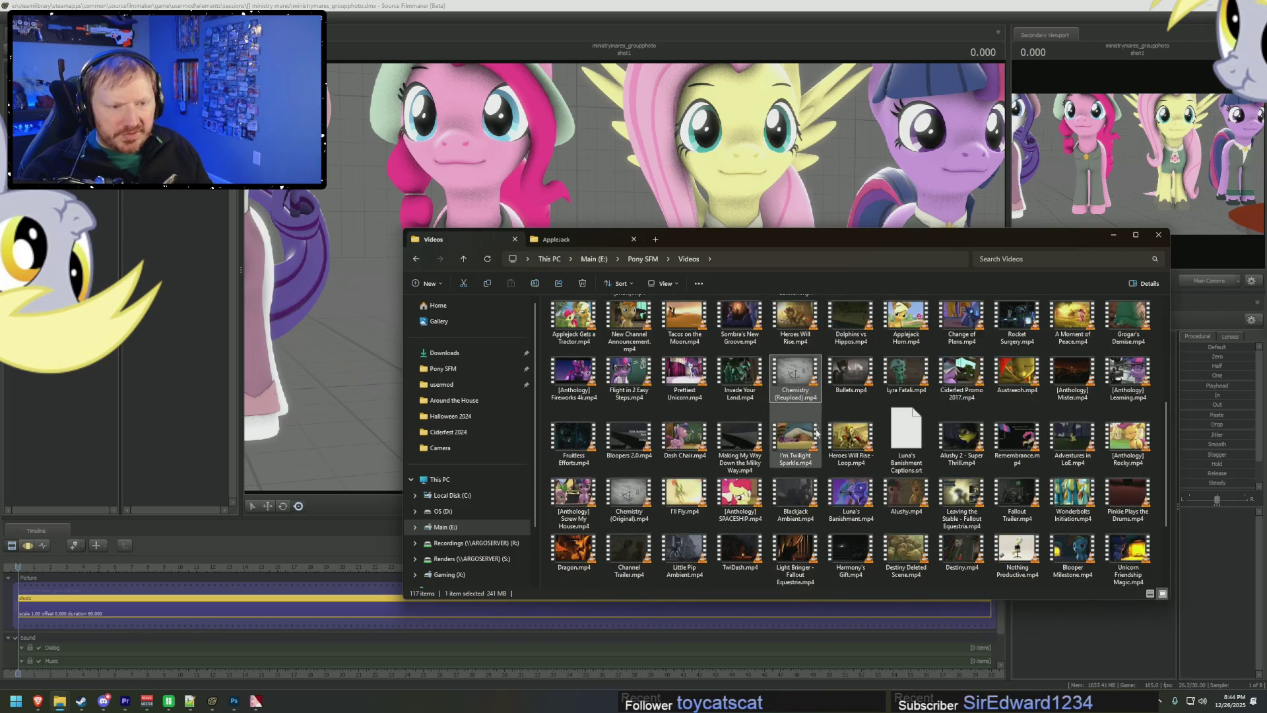
scroll(816, 428, up, 3)
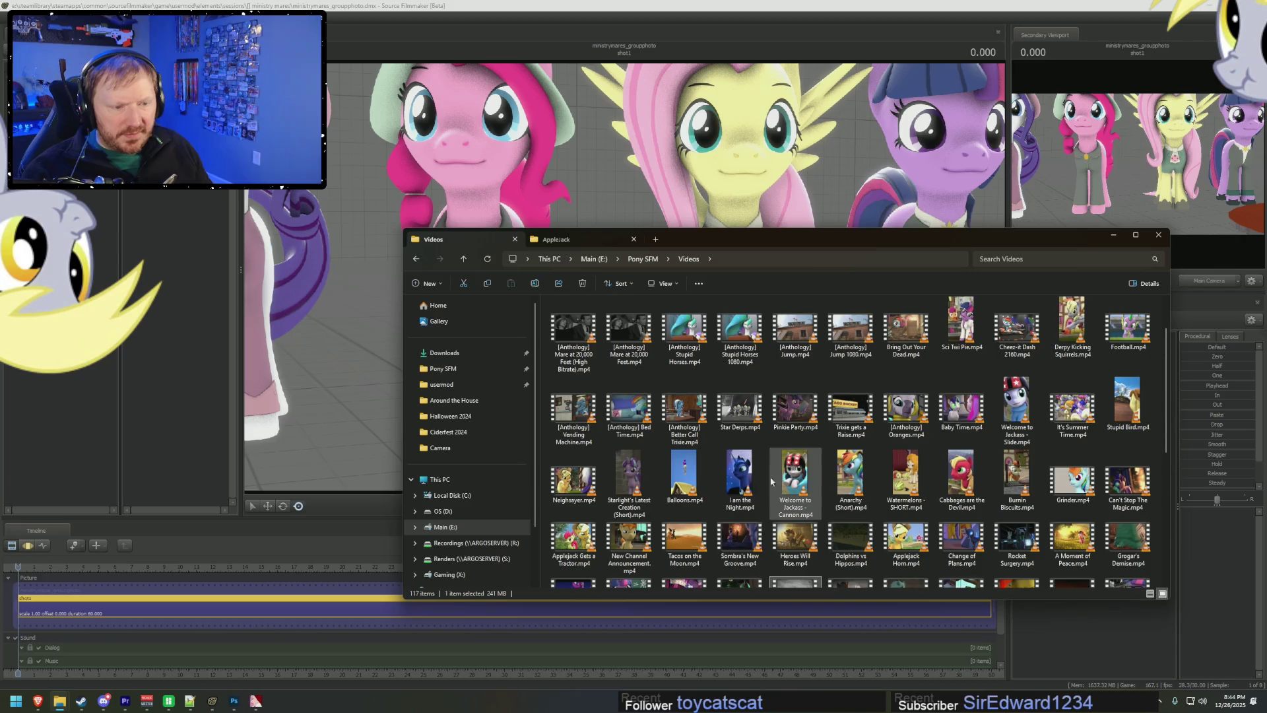
scroll(779, 481, down, 2)
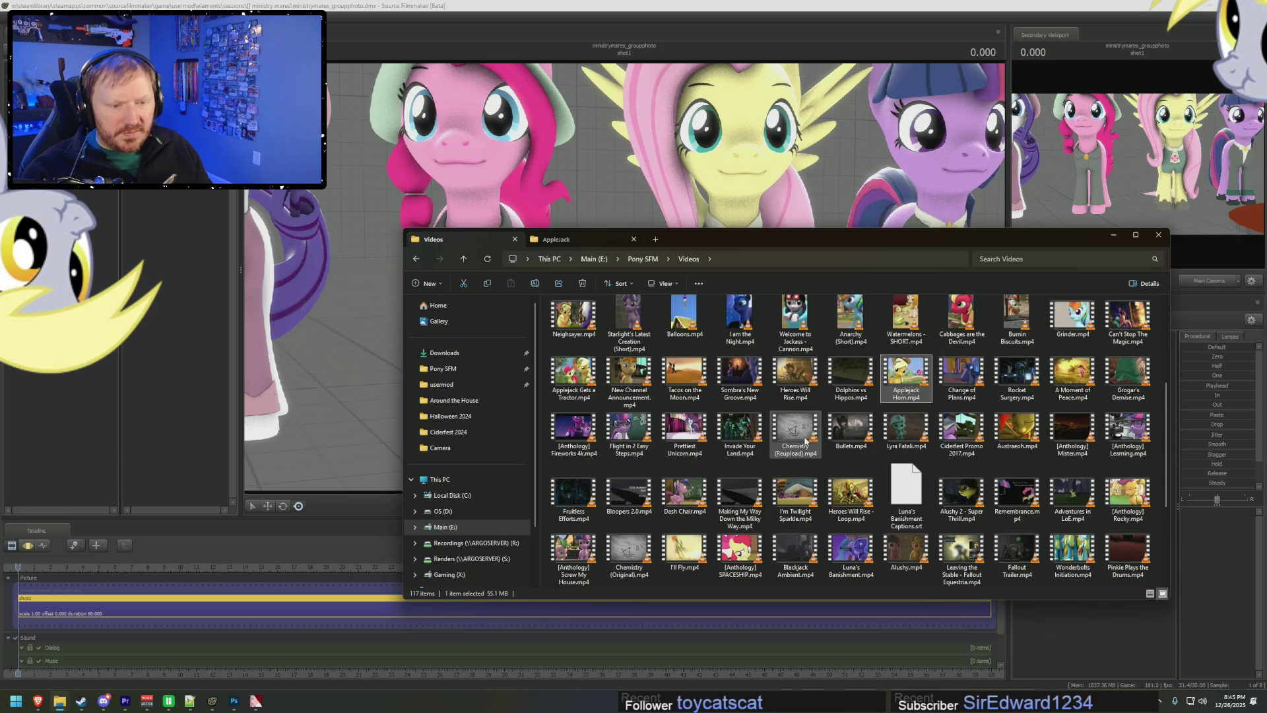
- Sort the Videos folder by name and open Austraeoh.mp4
right_click(771, 575)
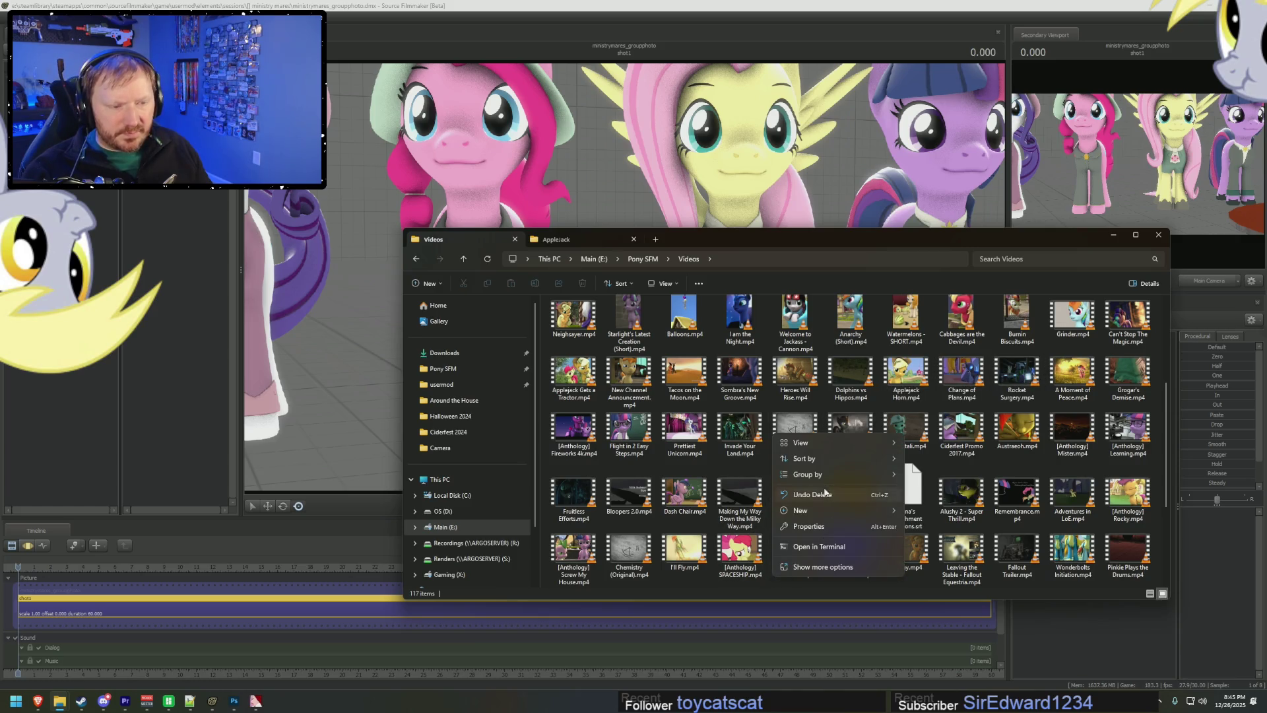
mouse_move(816, 458)
click(917, 456)
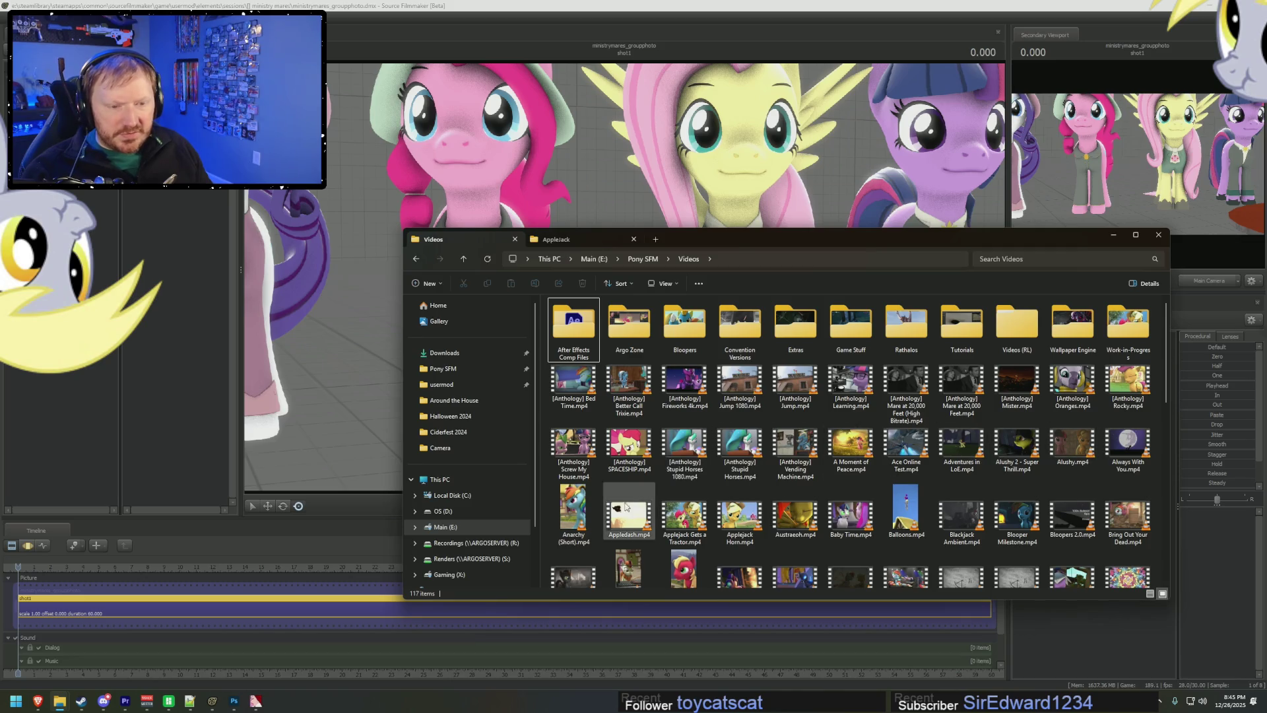
double_click(772, 518)
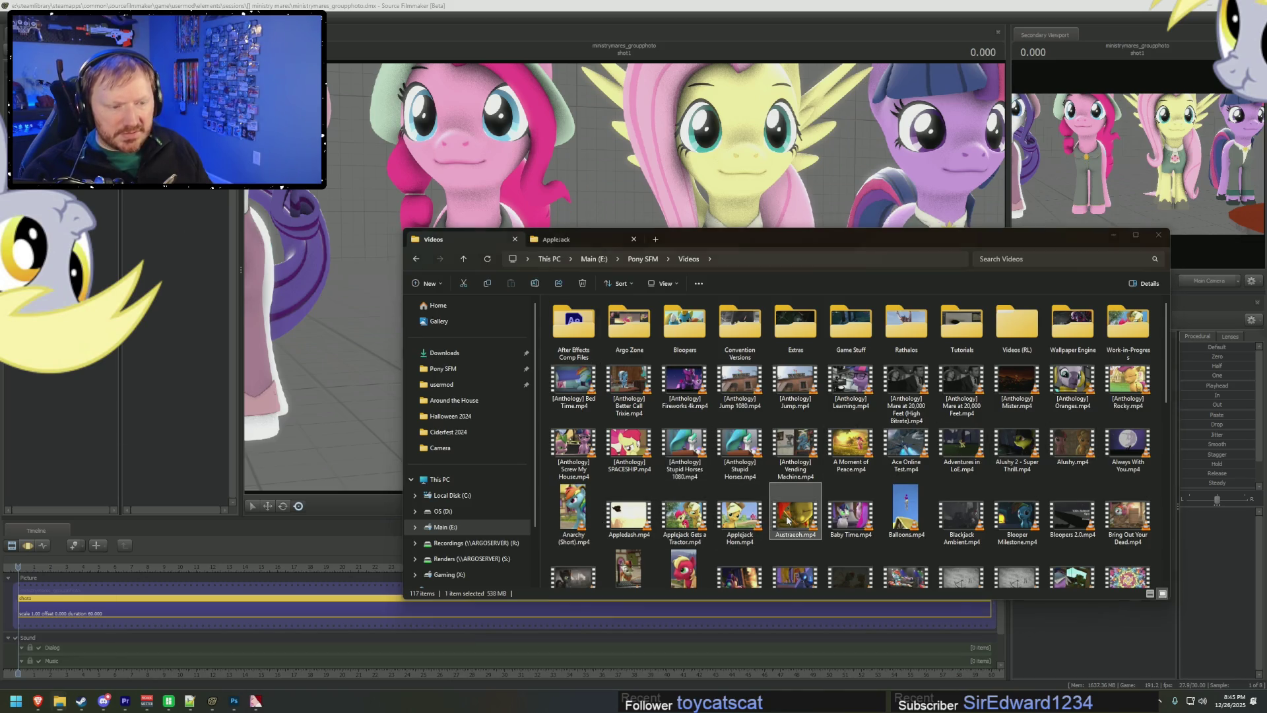
- Play Austraeoh.mp4 full screen, skimming ahead to the title and a later scene
double_click(786, 480)
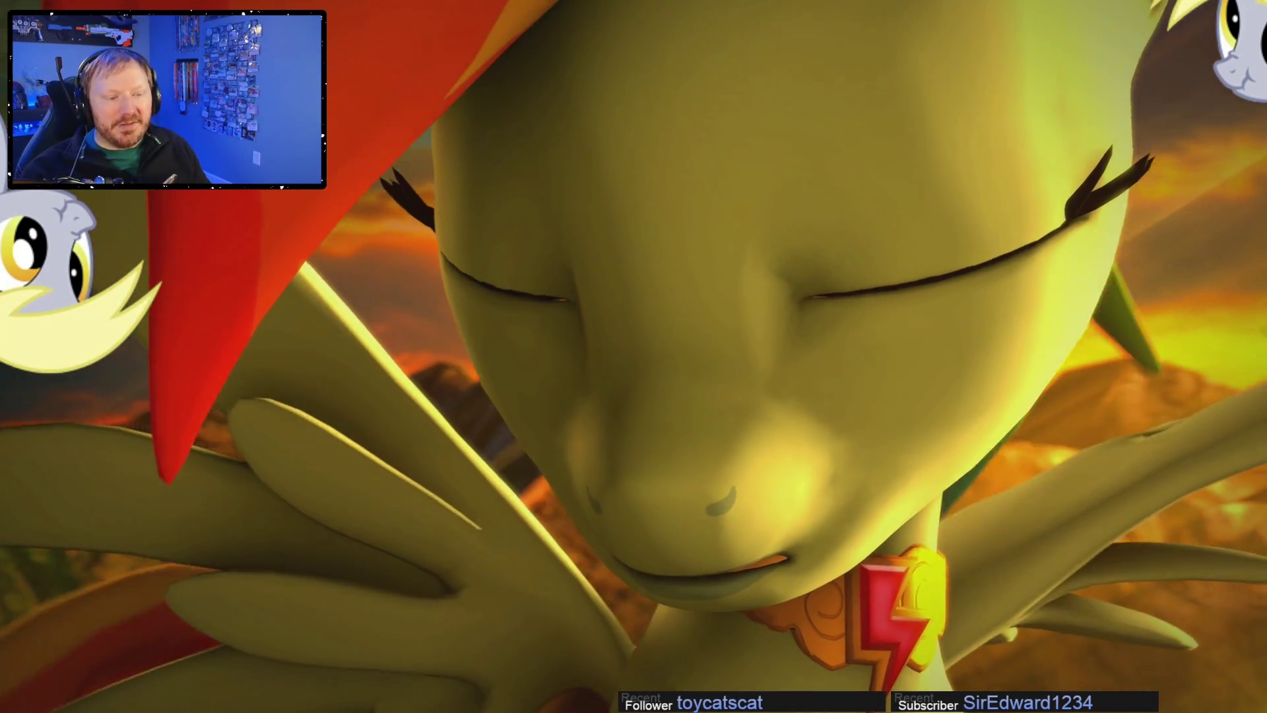
key(space)
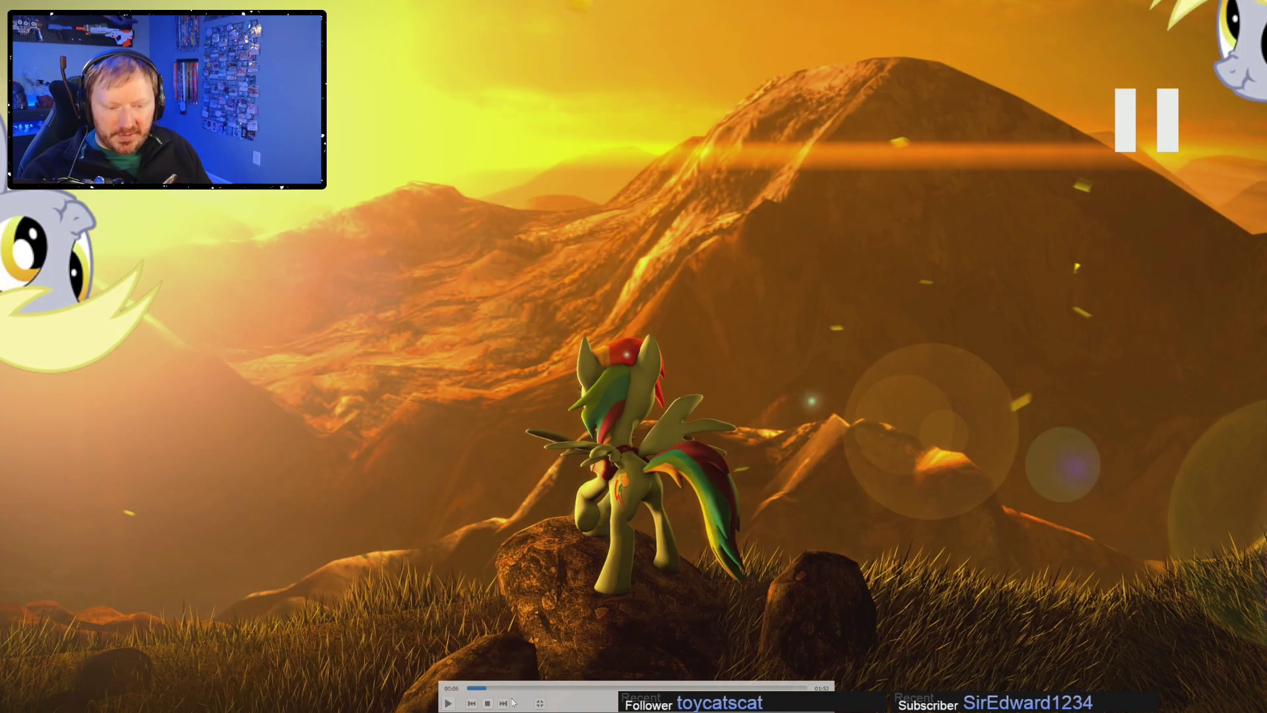
key(space)
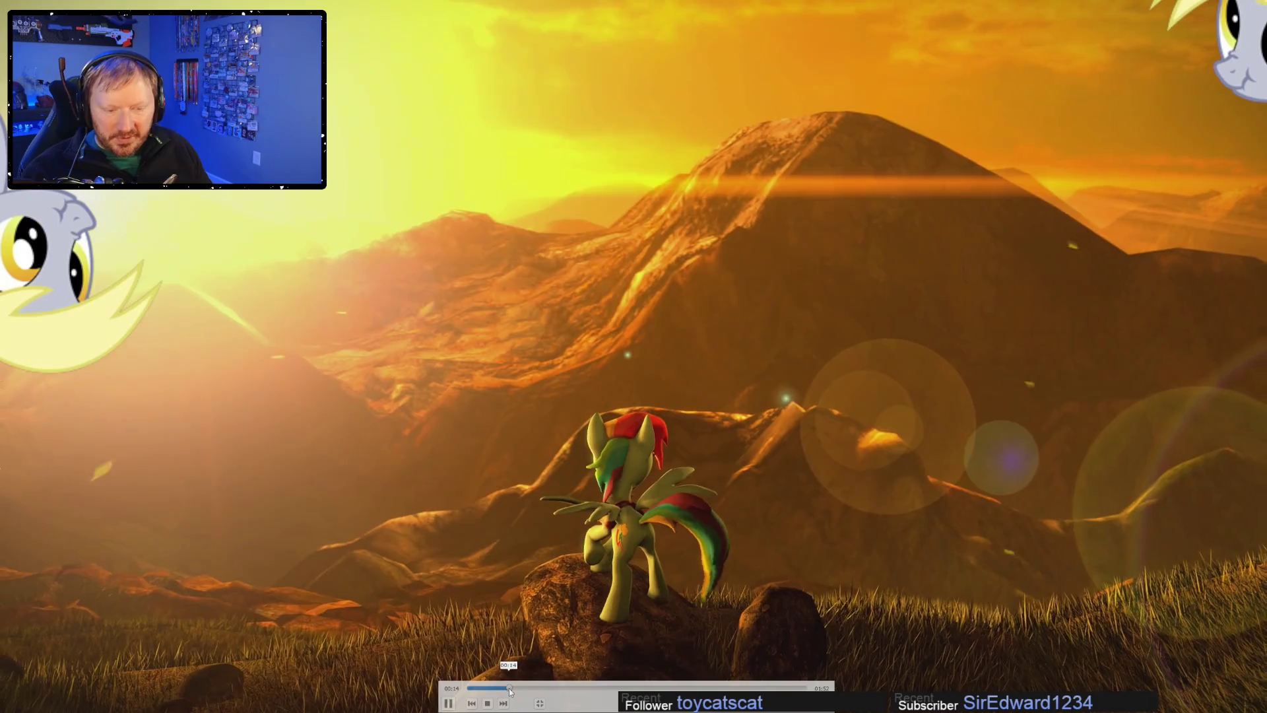
click(509, 688)
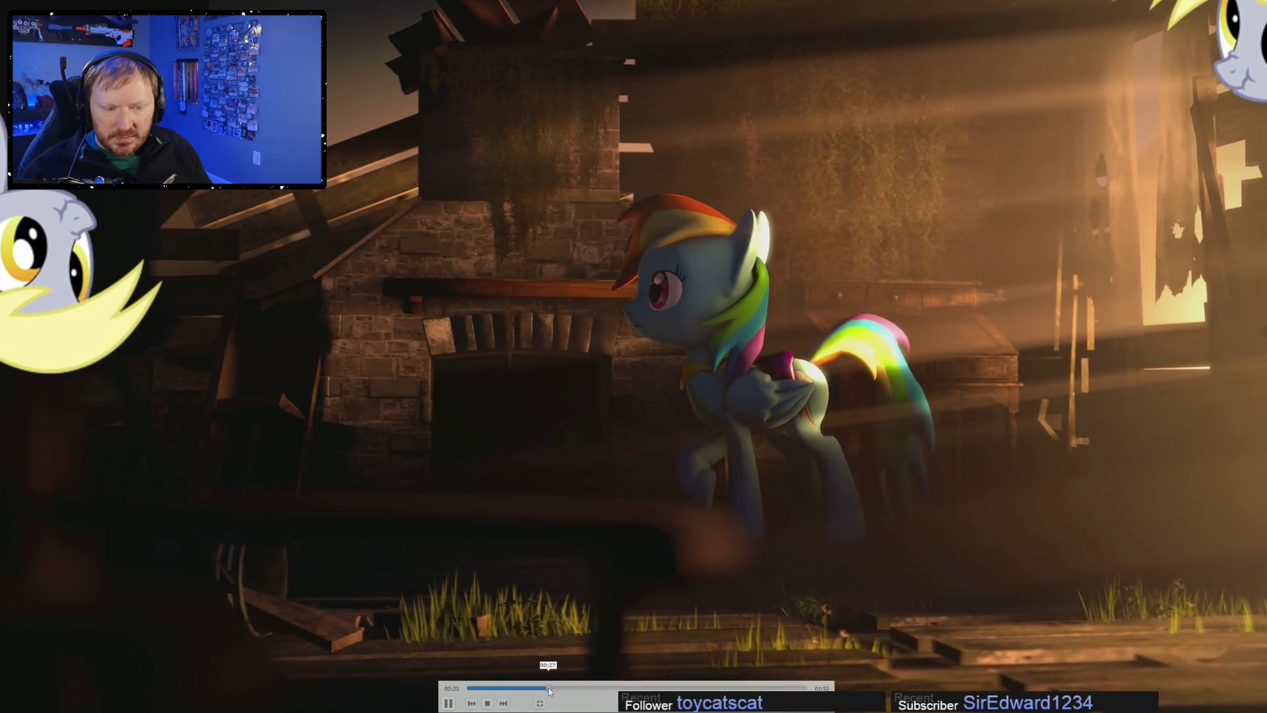
click(550, 687)
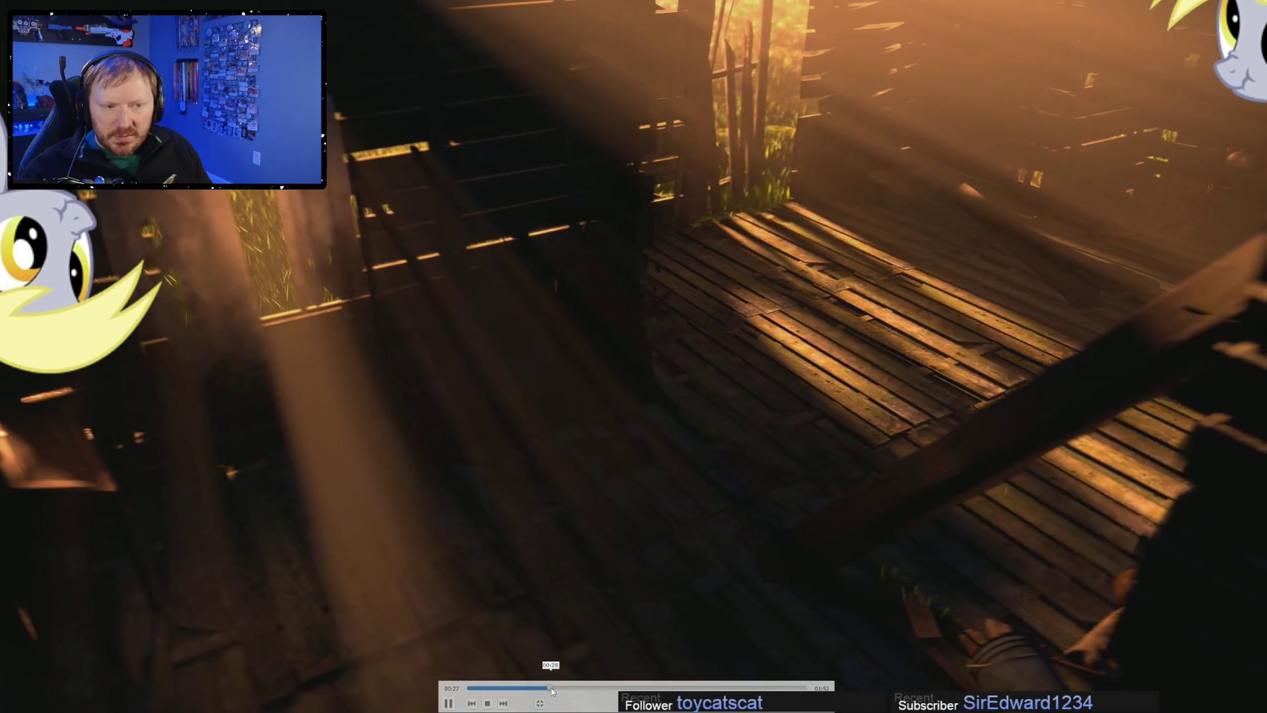
click(545, 687)
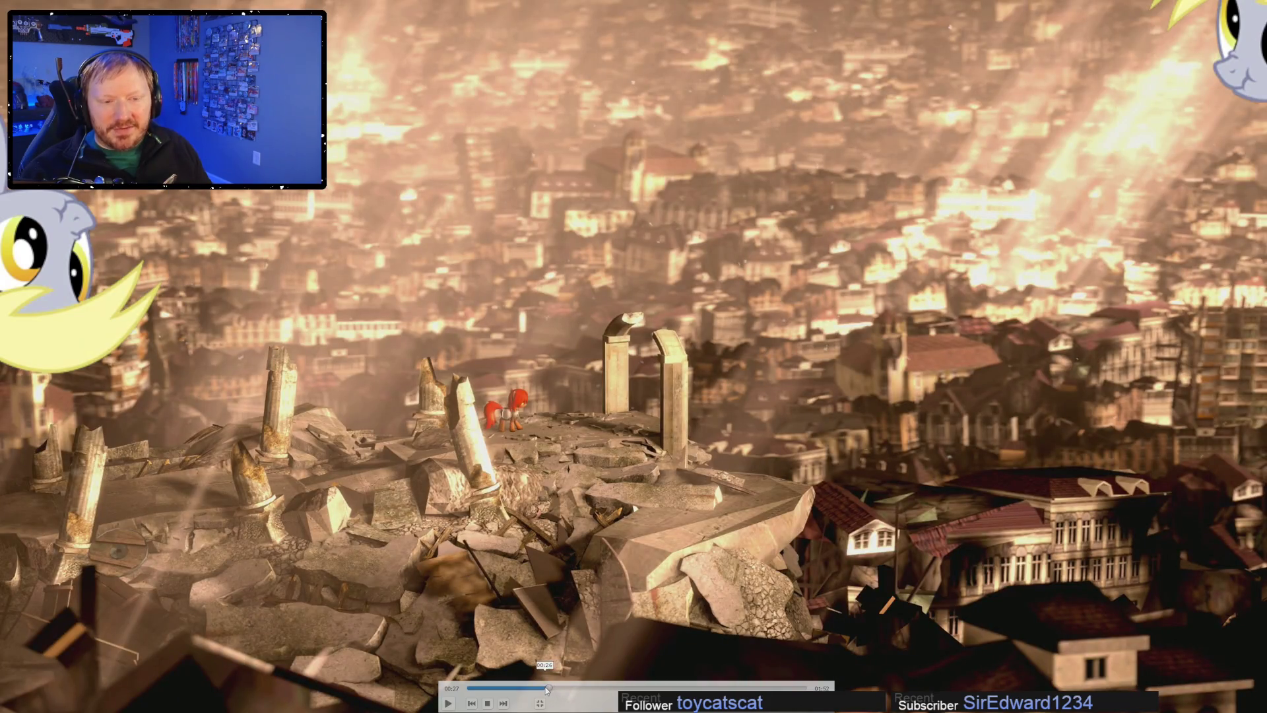
key(space)
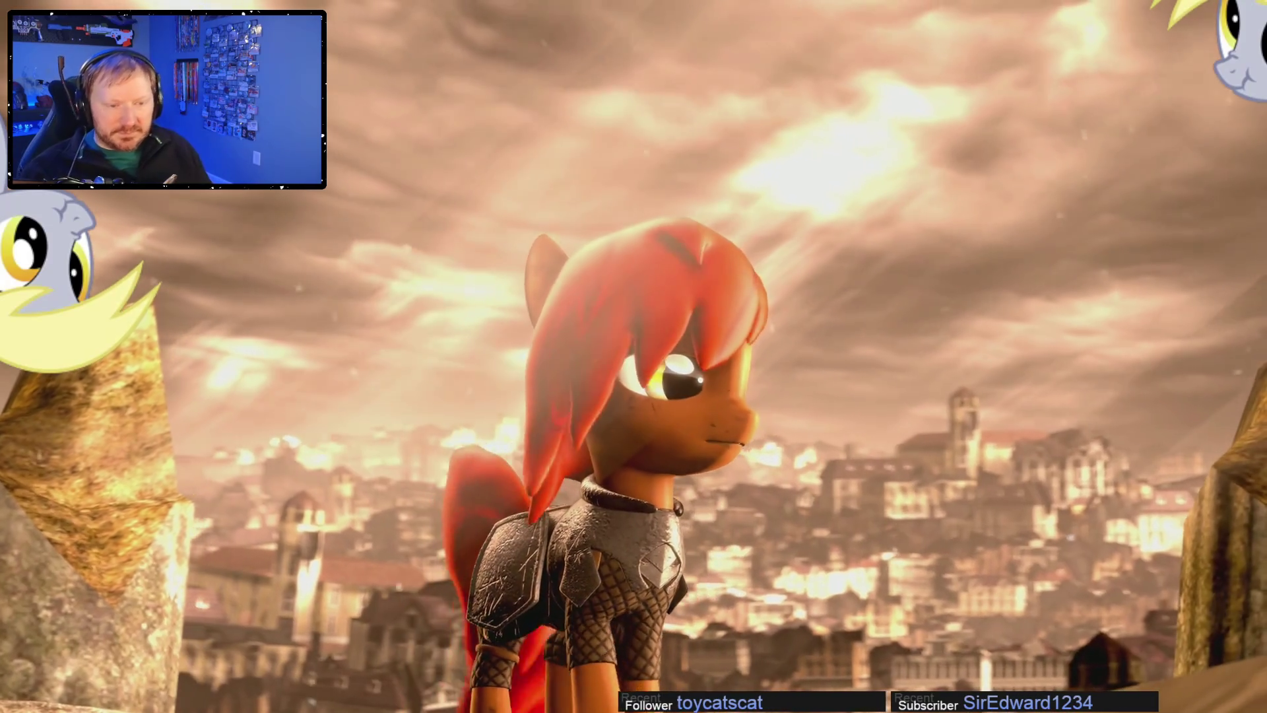
key(space)
- Skip past the one-minute mark to about 01:23, pause on the book scene, return to a window
mouse_move(581, 687)
mouse_down()
mouse_move(640, 691)
mouse_move(629, 690)
mouse_up()
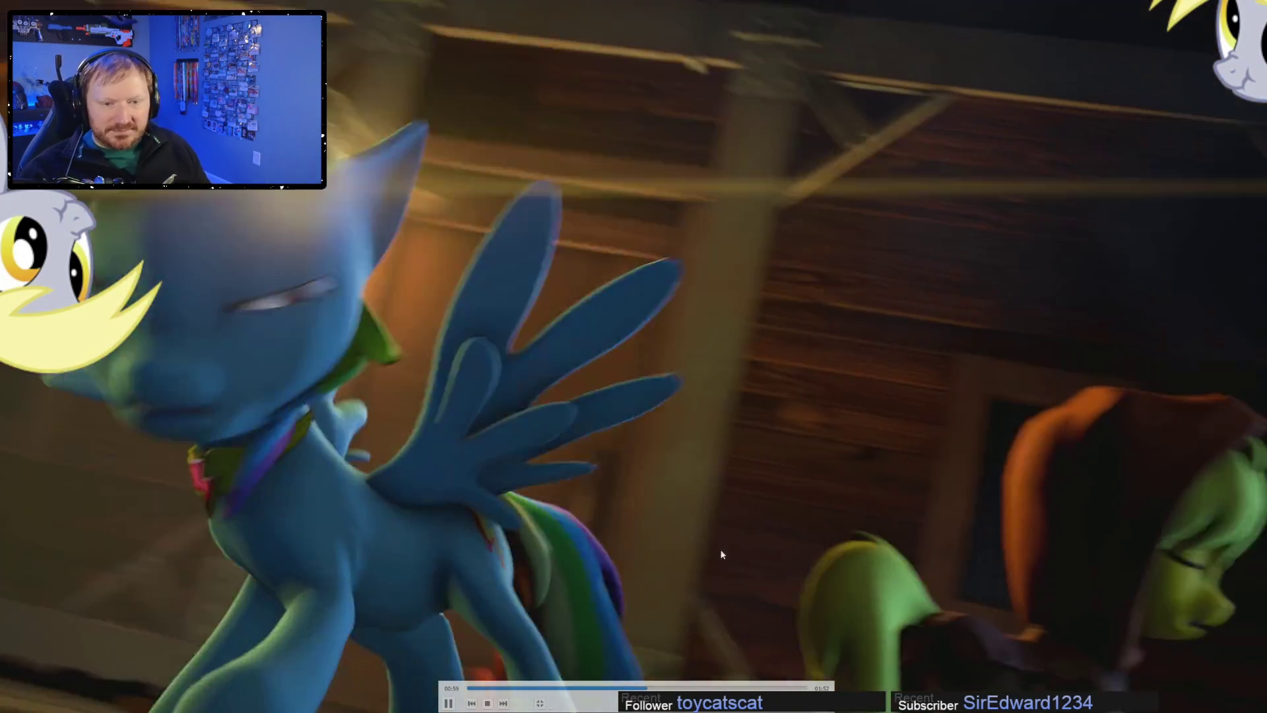
click(745, 609)
drag(680, 686, 732, 687)
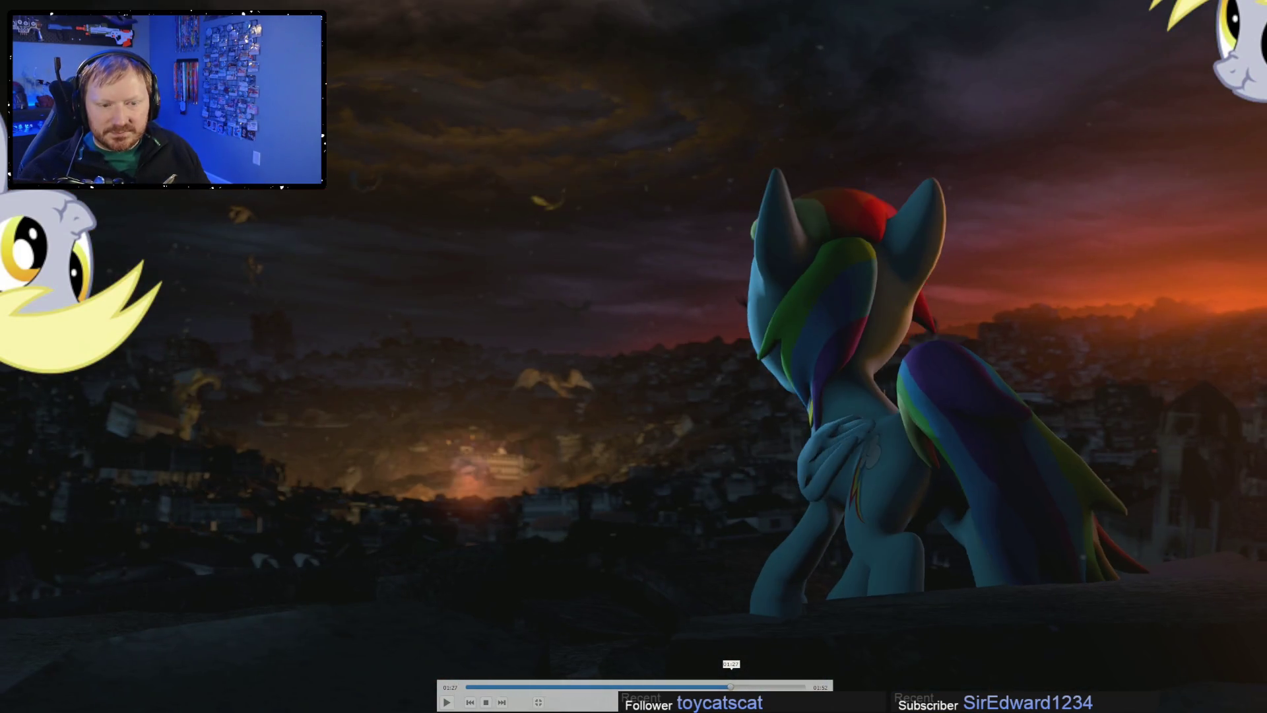
click(506, 396)
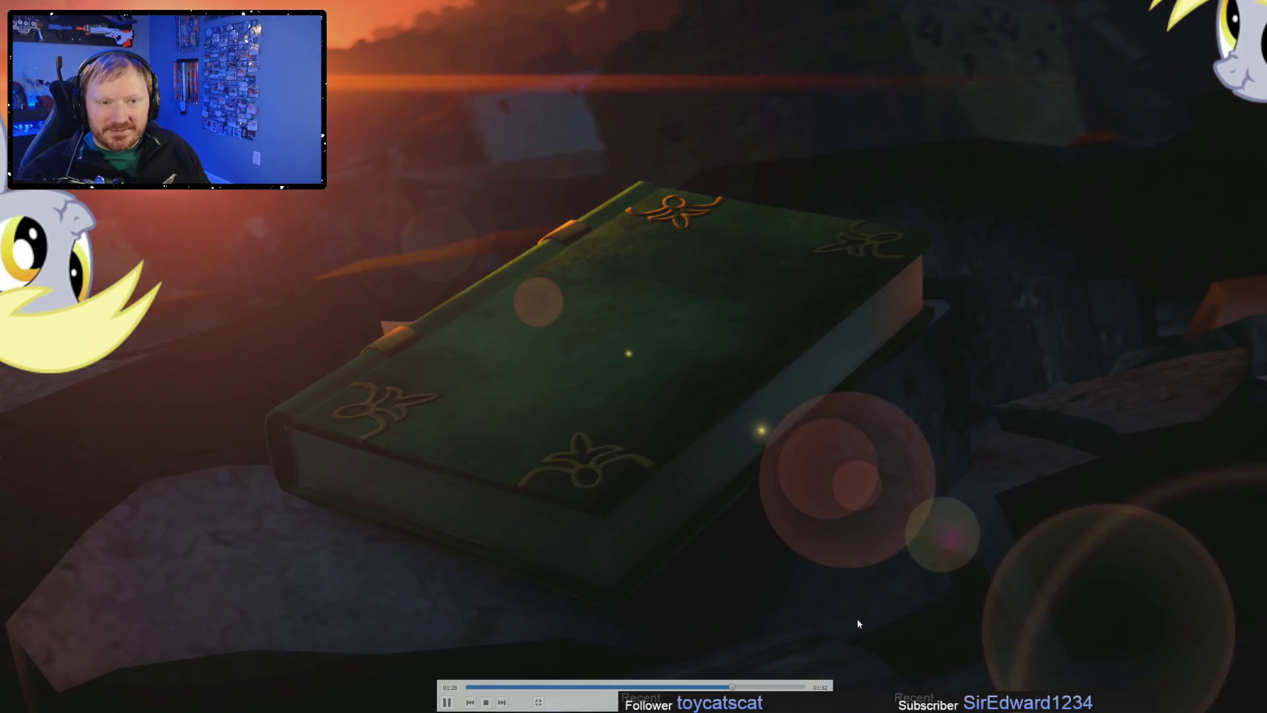
click(882, 609)
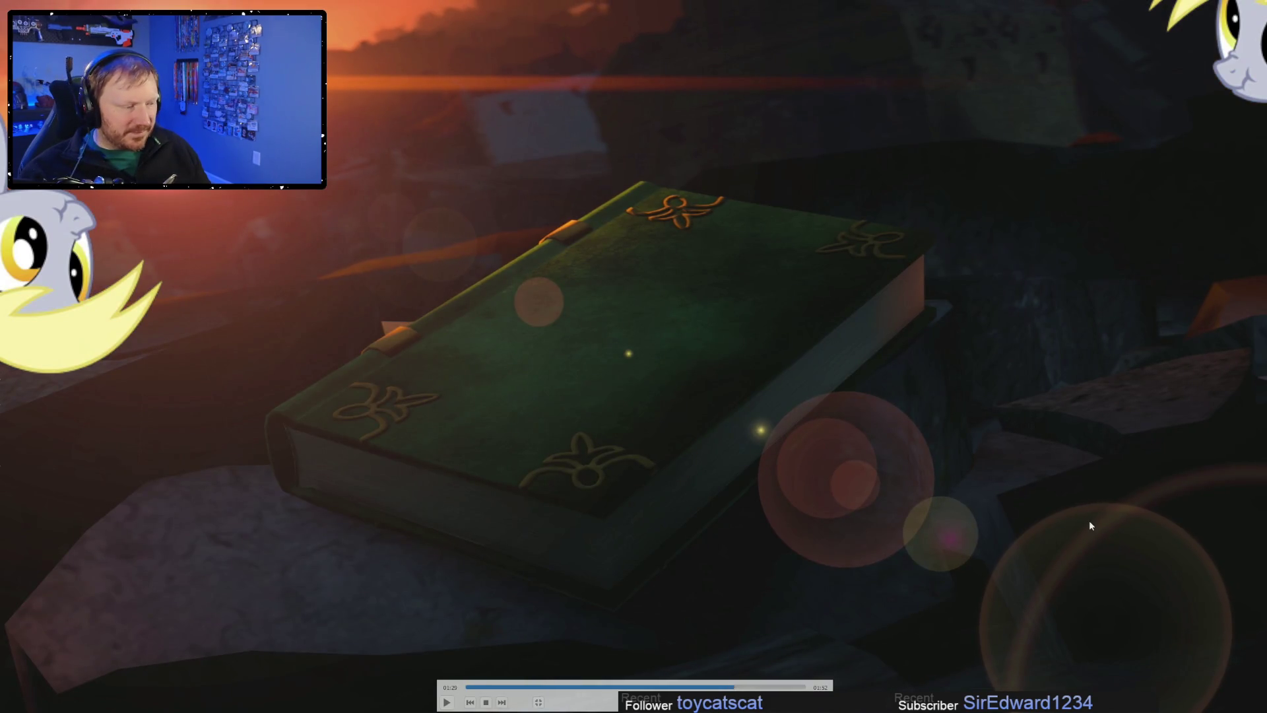
double_click(1038, 454)
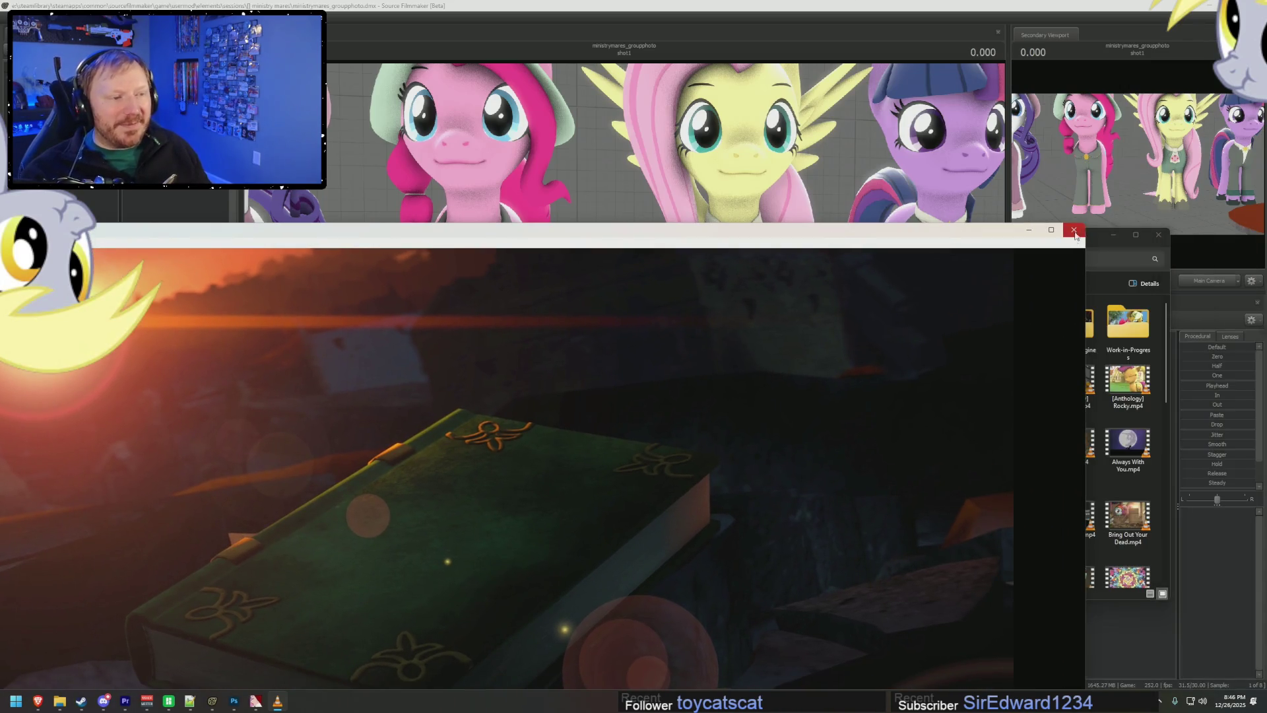
- Close VLC, bring Source Filmmaker forward, then switch to the Premiere Pro storyboard edit
click(1075, 232)
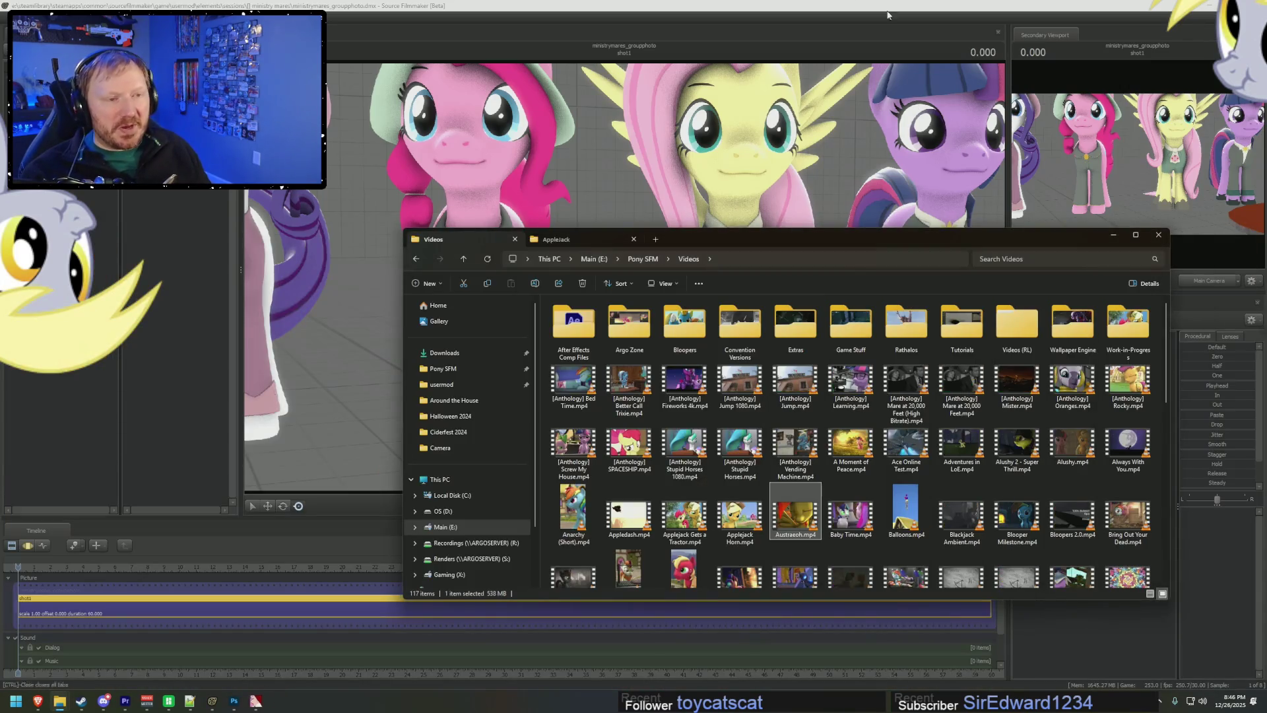
click(870, 3)
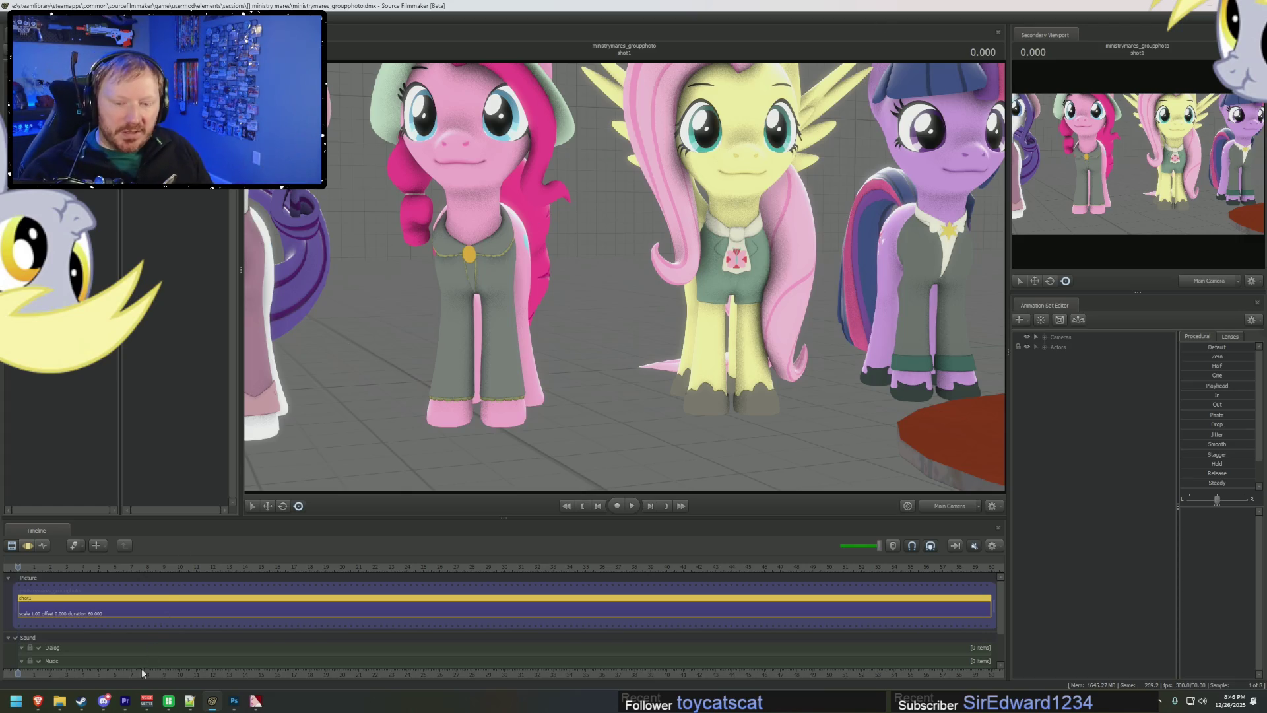
click(126, 701)
- Zoom the timeline near 1:08 and scrub over the Applejack roof shots
alt+scroll(695, 593, up, 3)
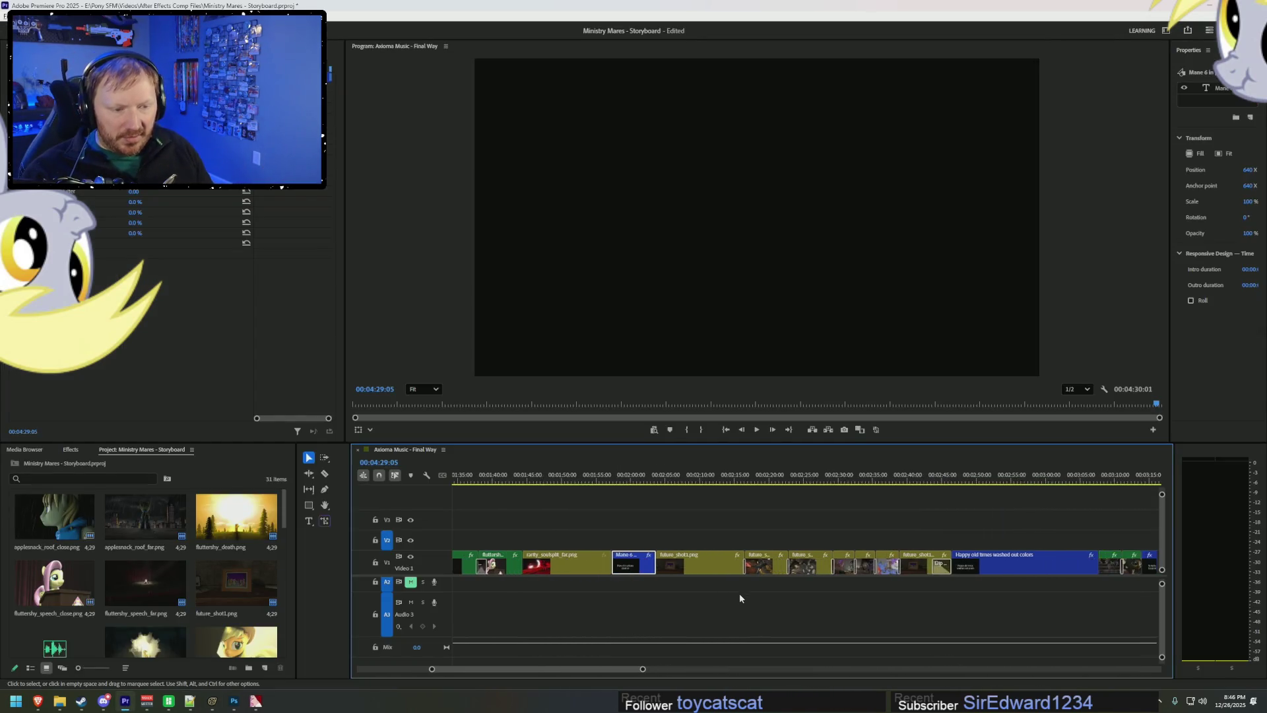
alt+scroll(607, 551, up, 6)
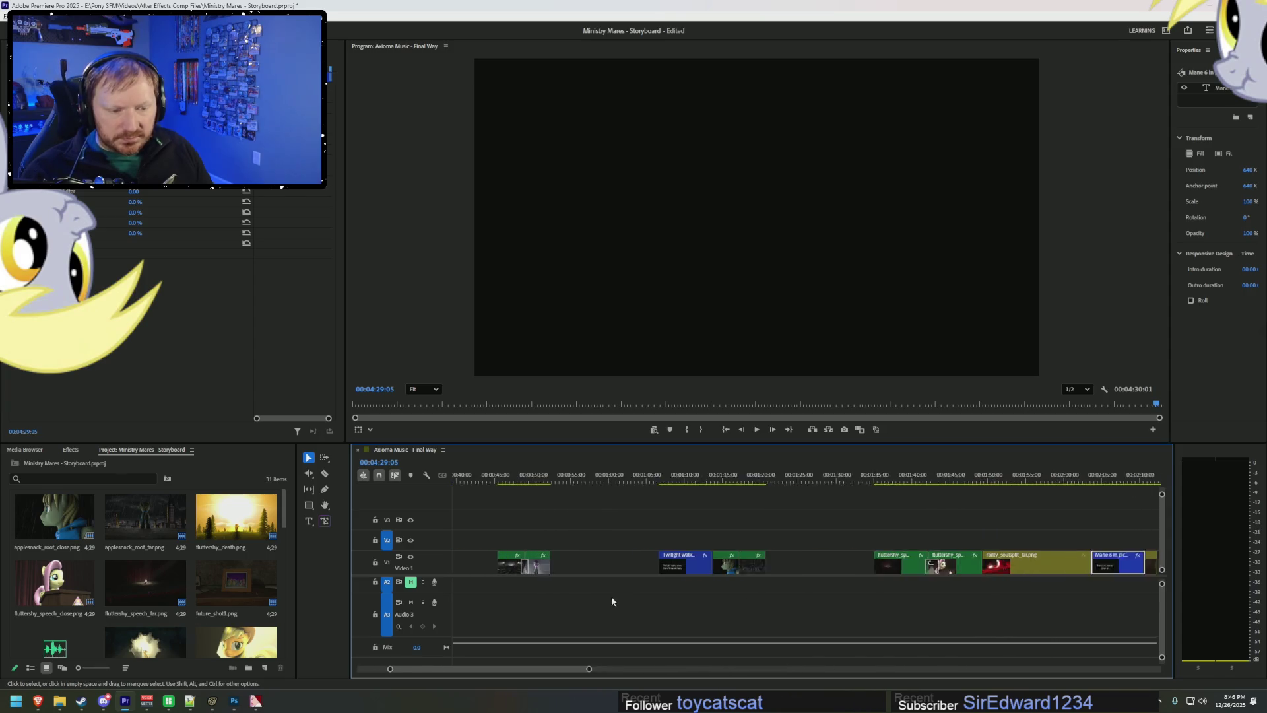
click(701, 481)
drag(677, 482, 801, 486)
key(=)
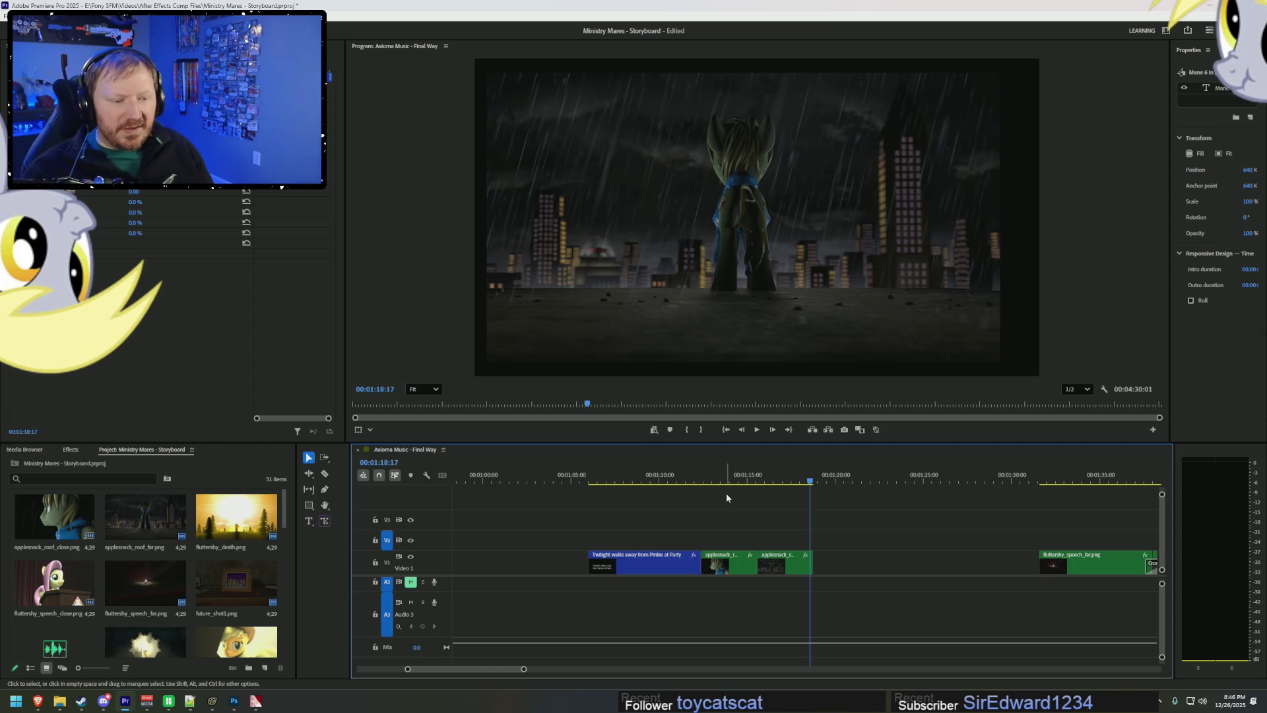
click(683, 521)
mouse_move(660, 482)
mouse_down()
mouse_move(636, 482)
mouse_move(727, 483)
mouse_move(709, 482)
mouse_move(793, 504)
mouse_up()
- Run the playhead from the title card past the roof clips, then Alt+Tab back to Source Filmmaker
alt+scroll(814, 534, up, 5)
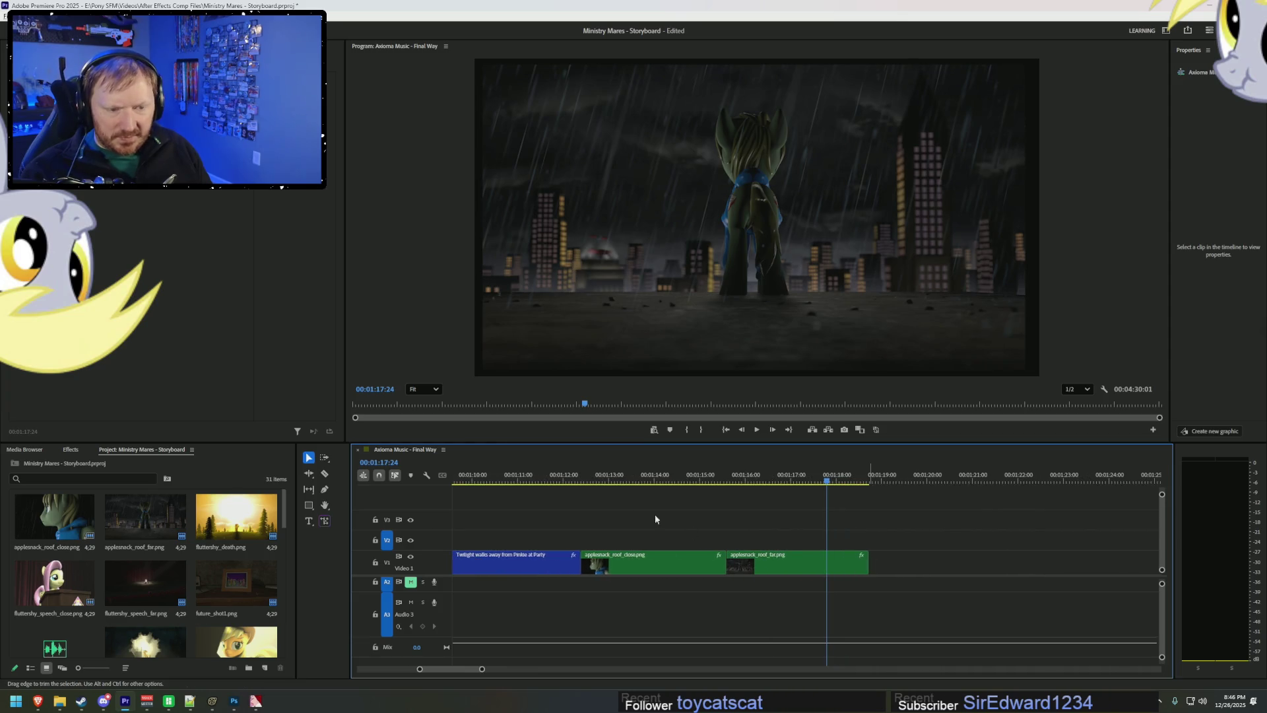
click(575, 480)
mouse_move(575, 481)
mouse_down()
mouse_move(869, 489)
mouse_move(870, 503)
mouse_up()
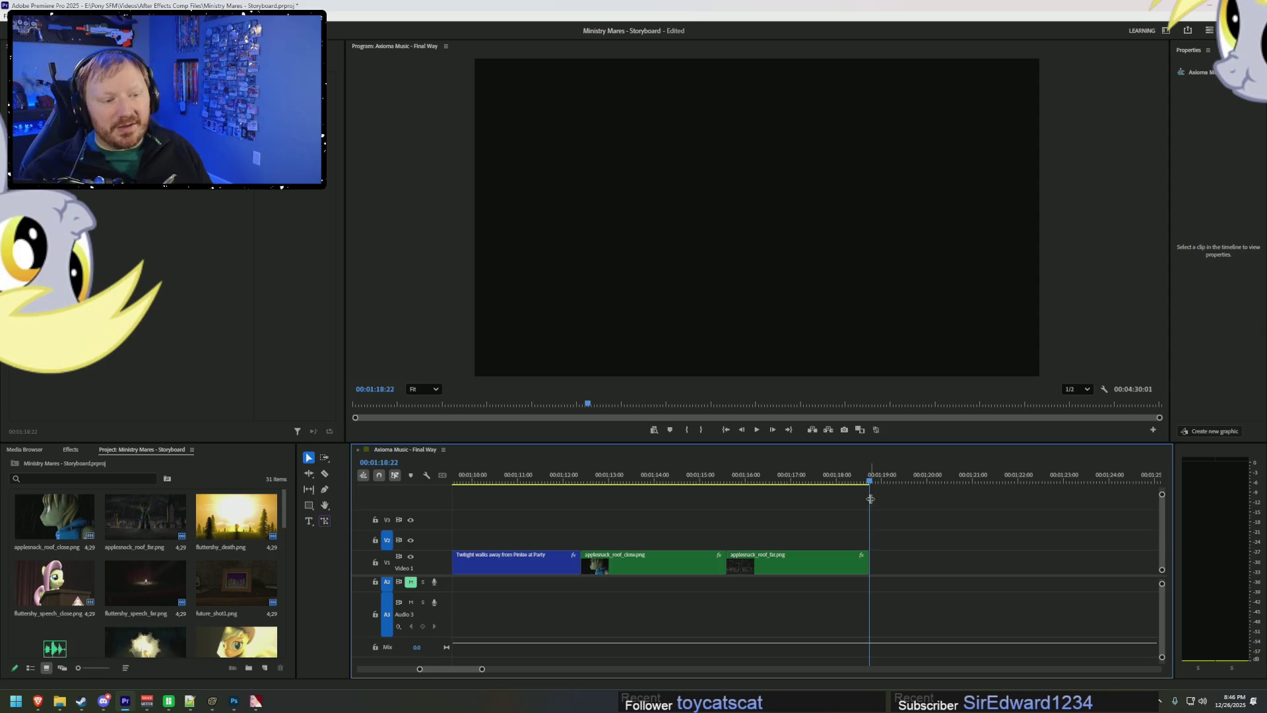
alt+scroll(868, 503, down, 5)
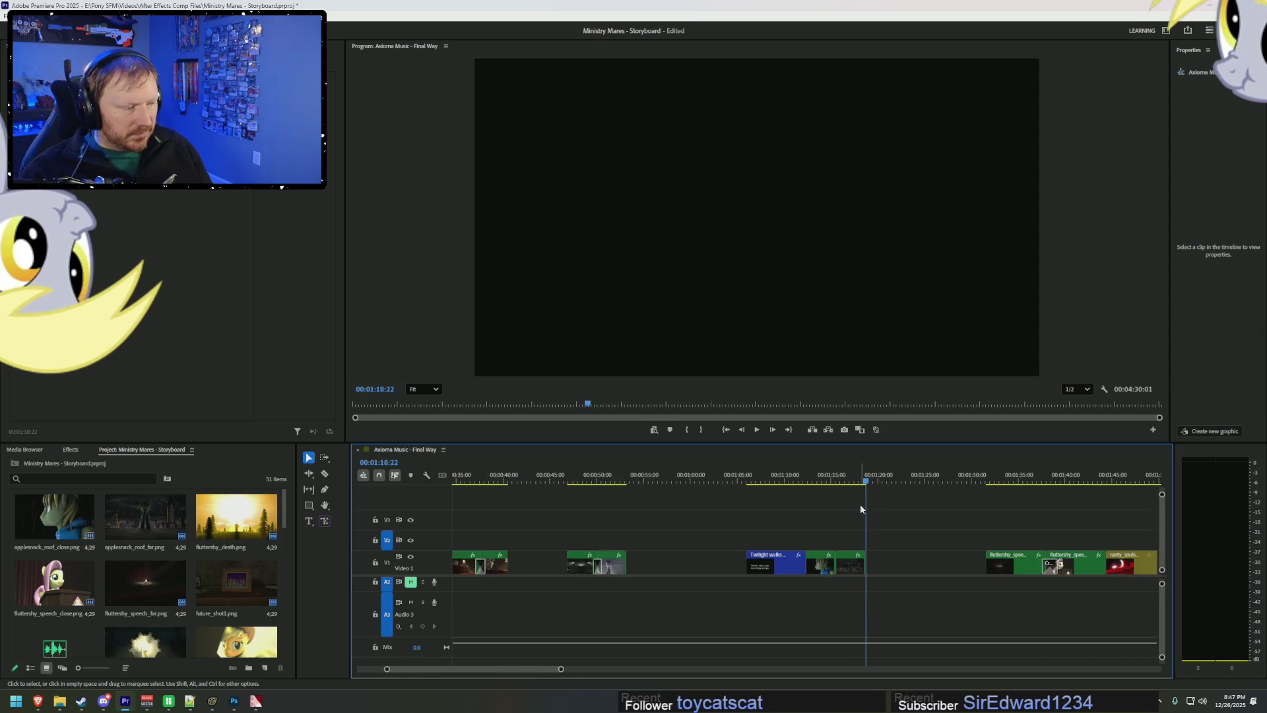
key(alt+Tab)
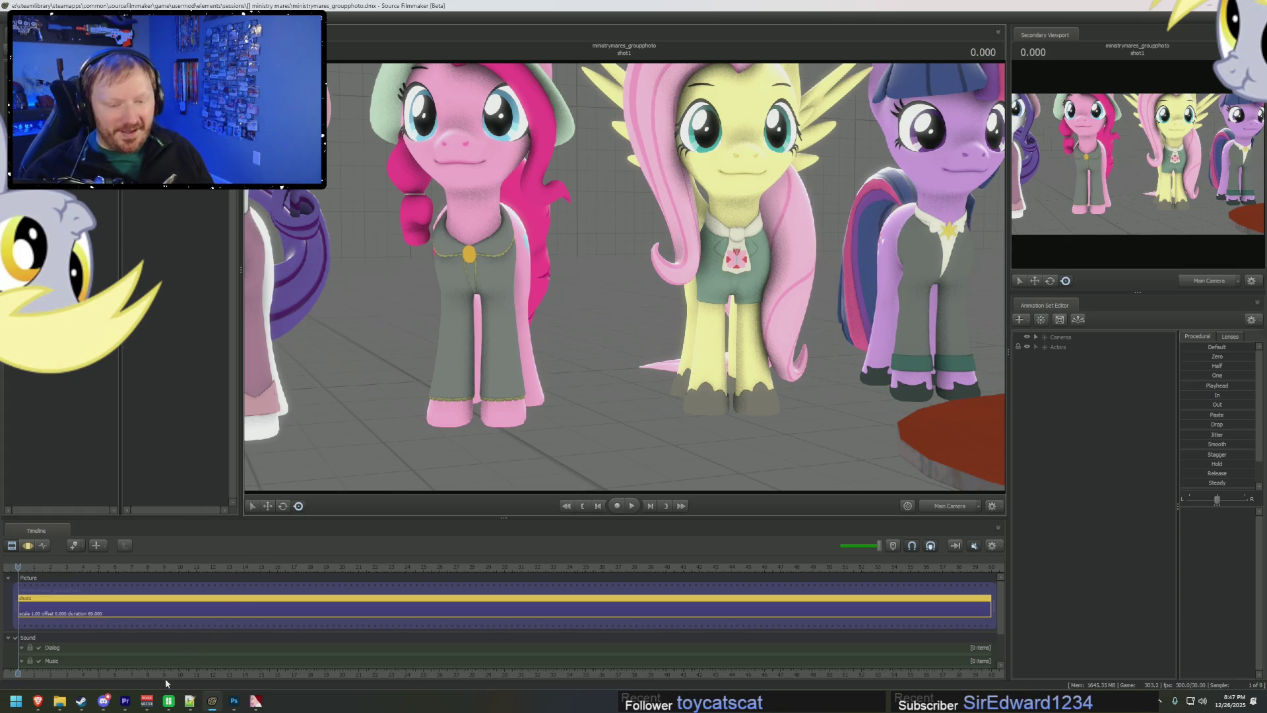
mouse_move(233, 706)
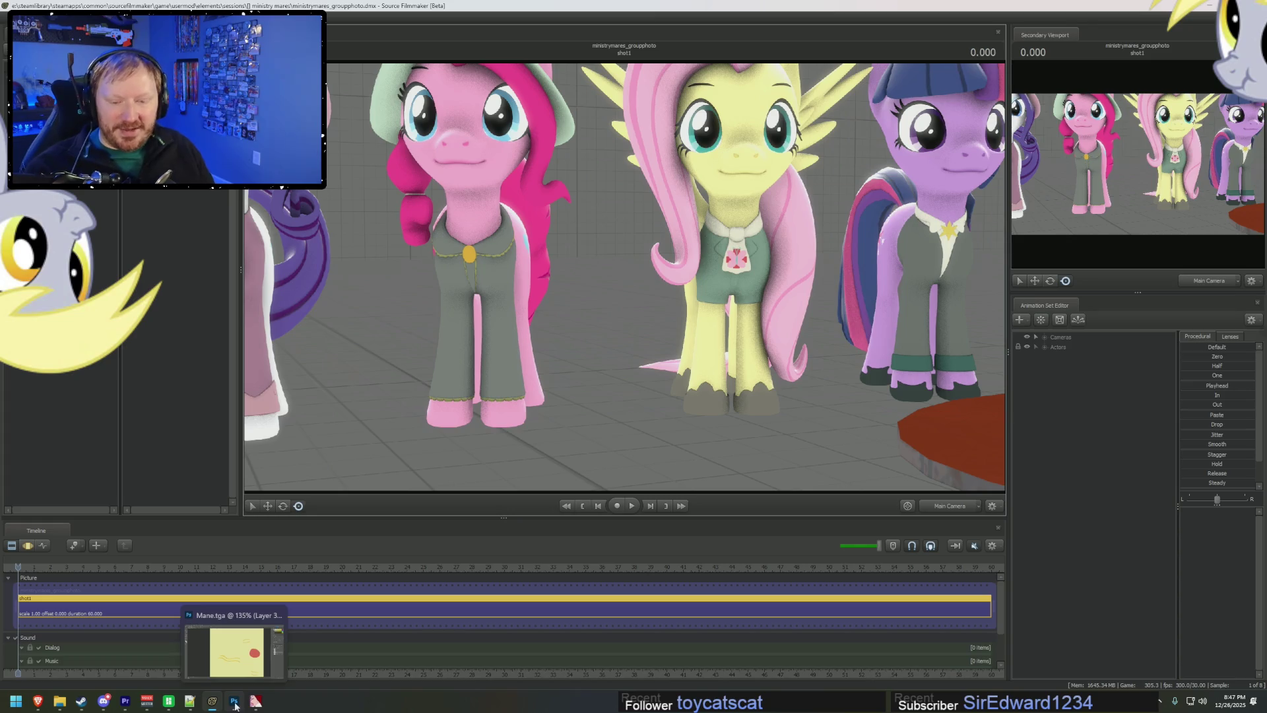
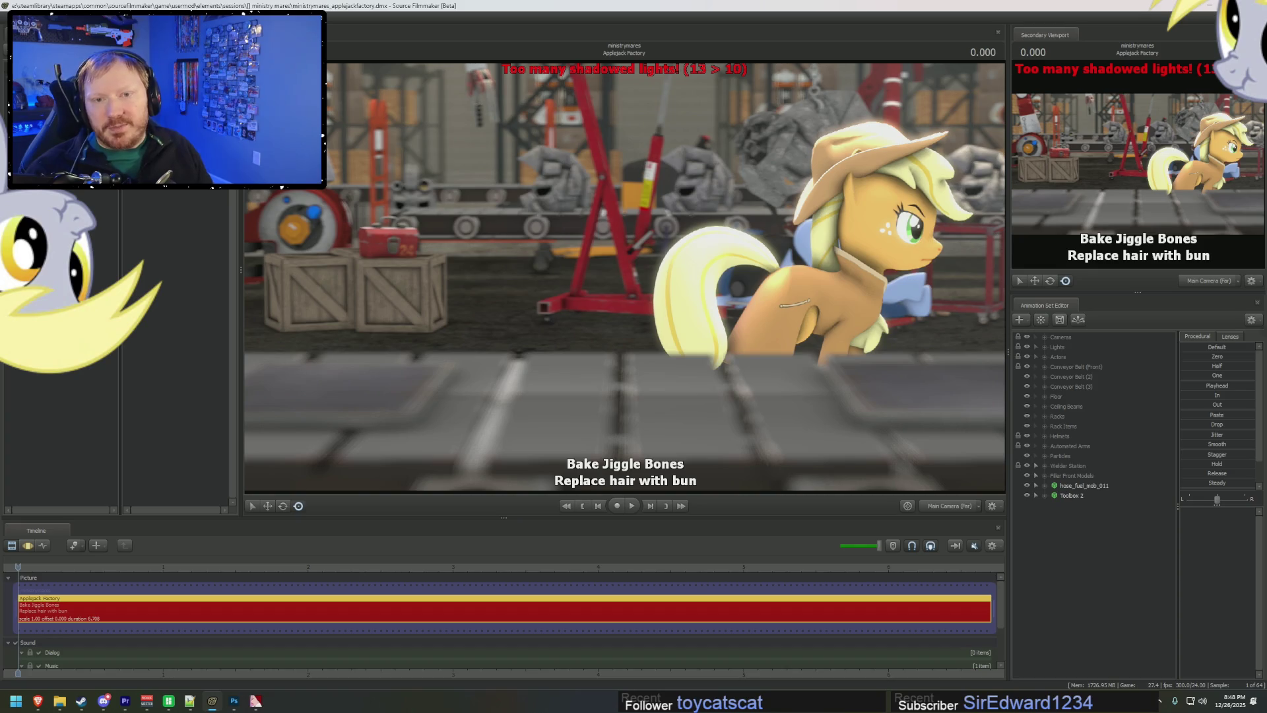
- Toggle log thresholds on and off, then raise the maximum shadowed lights limit to 13
key(ctrl+shift+l)
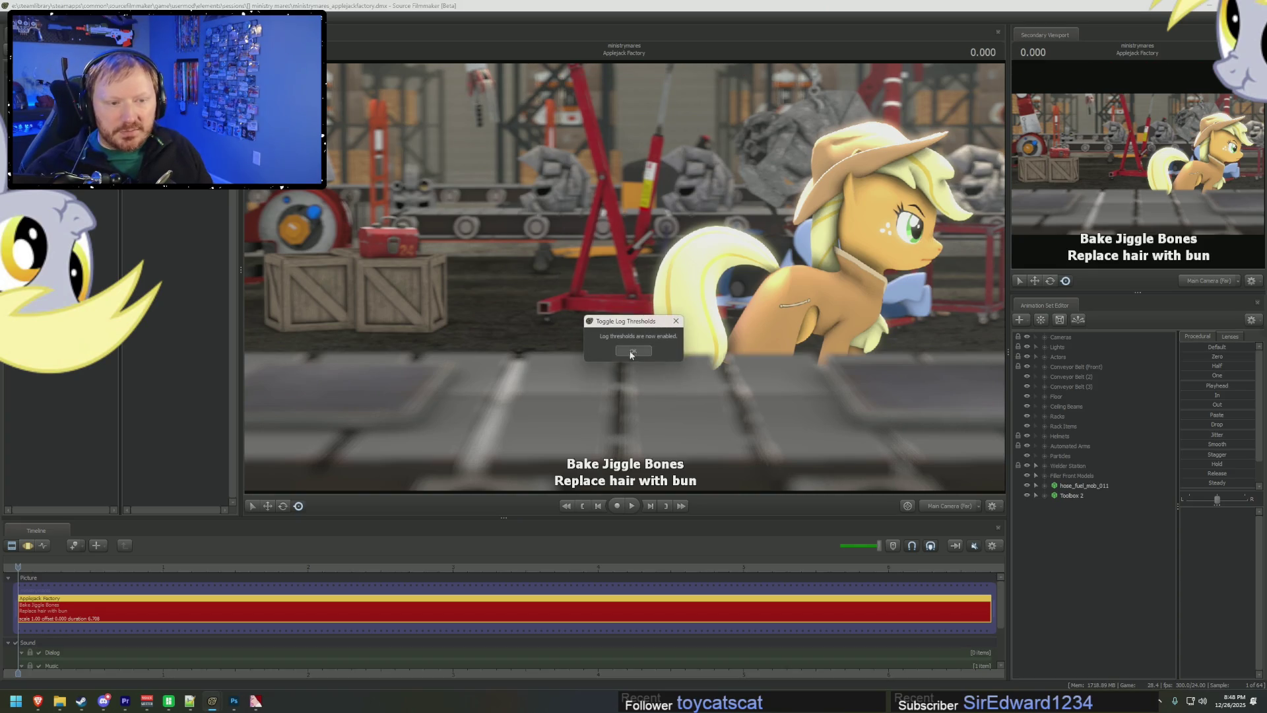
click(631, 352)
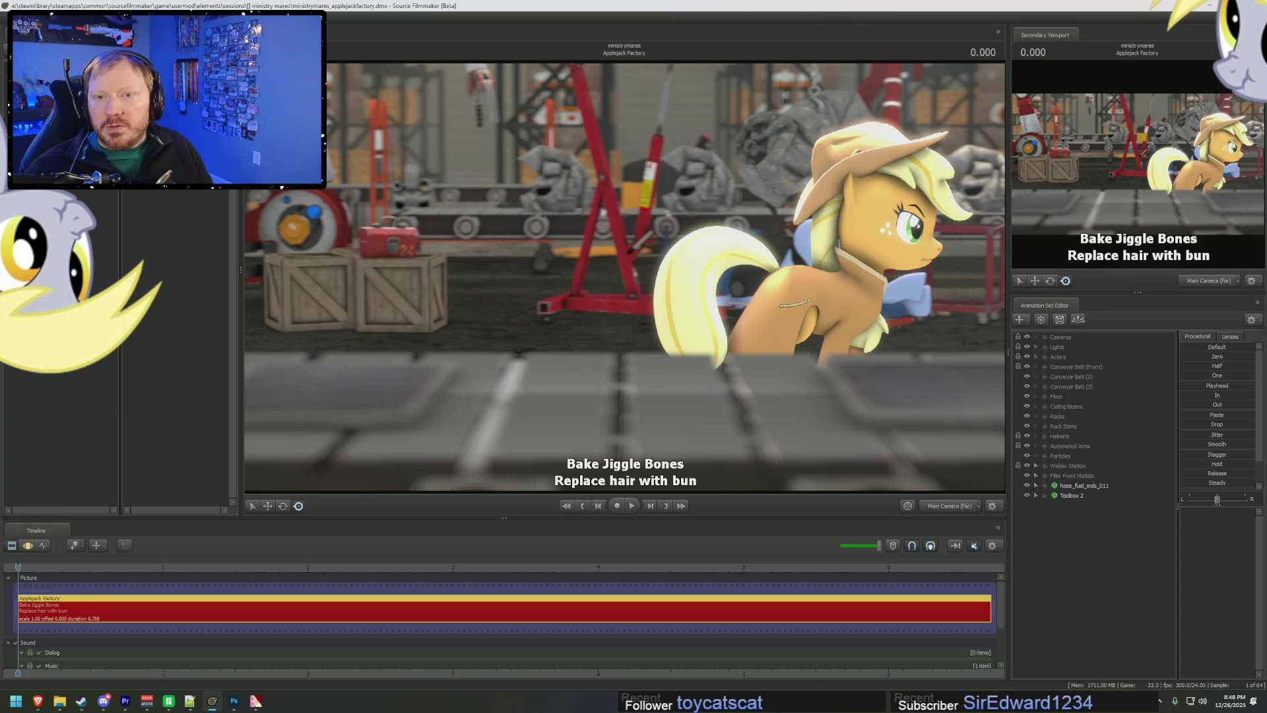
key(ctrl+shift+l)
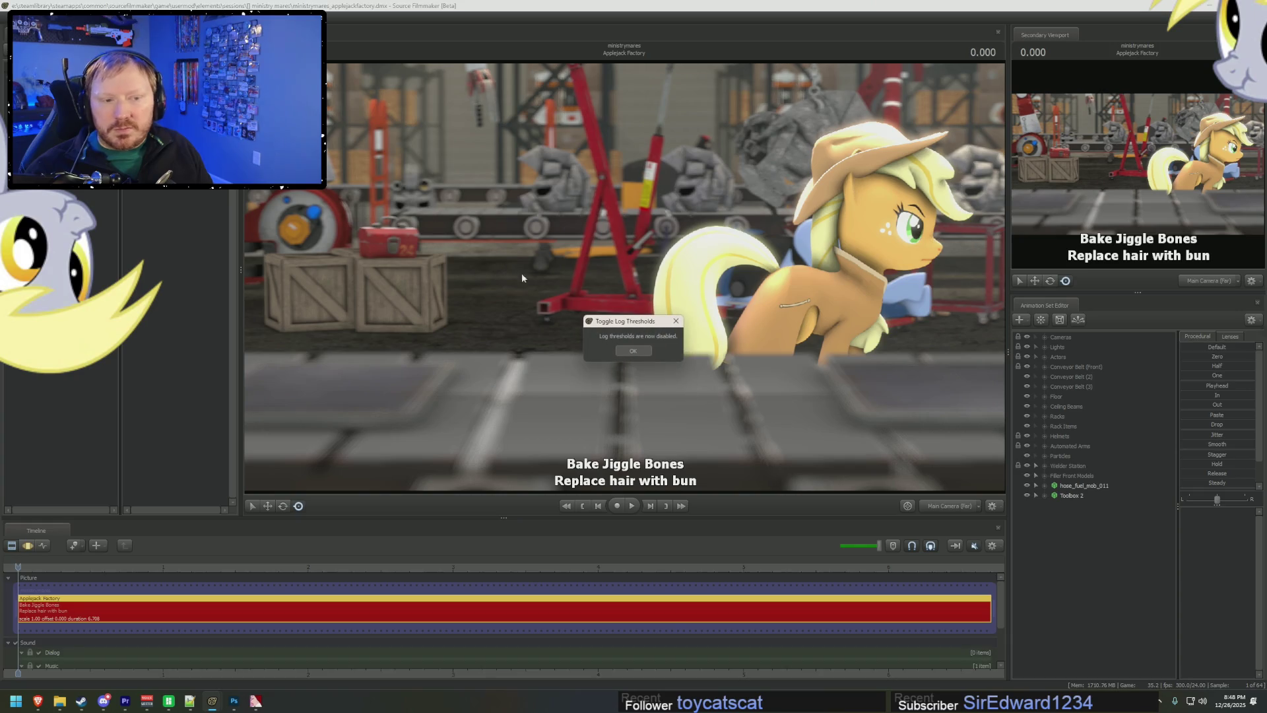
click(633, 352)
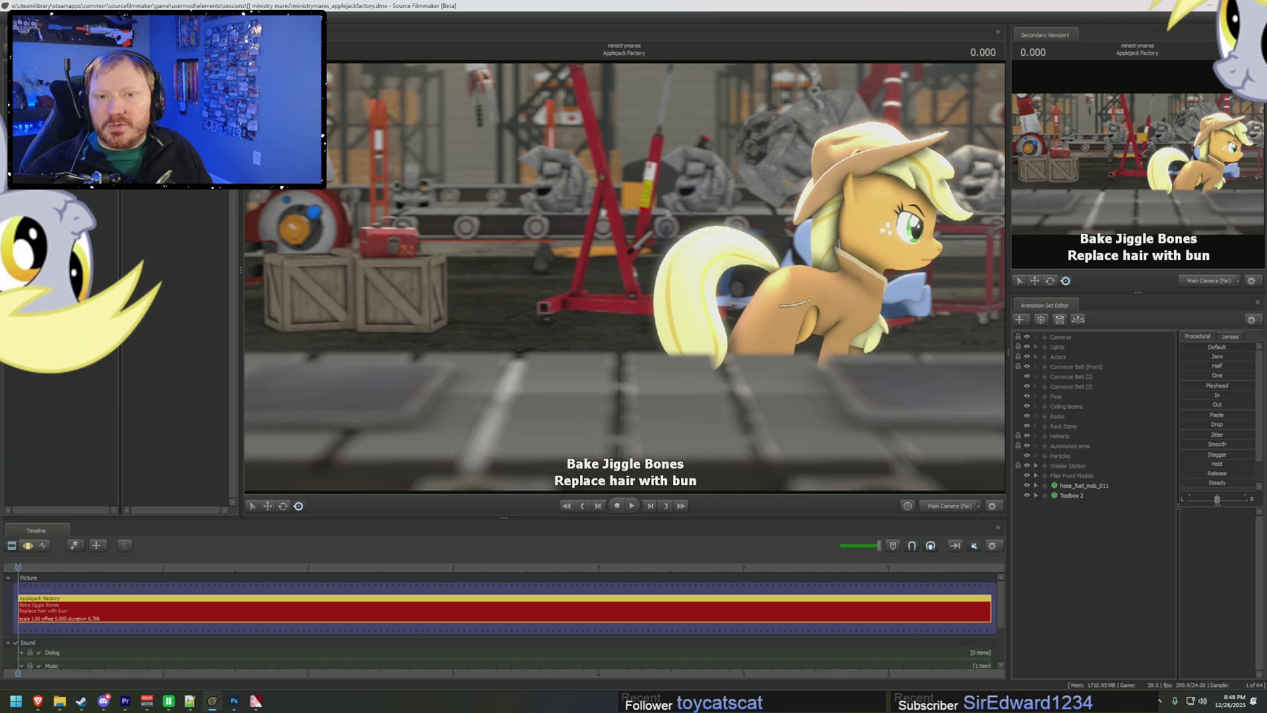
key(ctrl+shift+p)
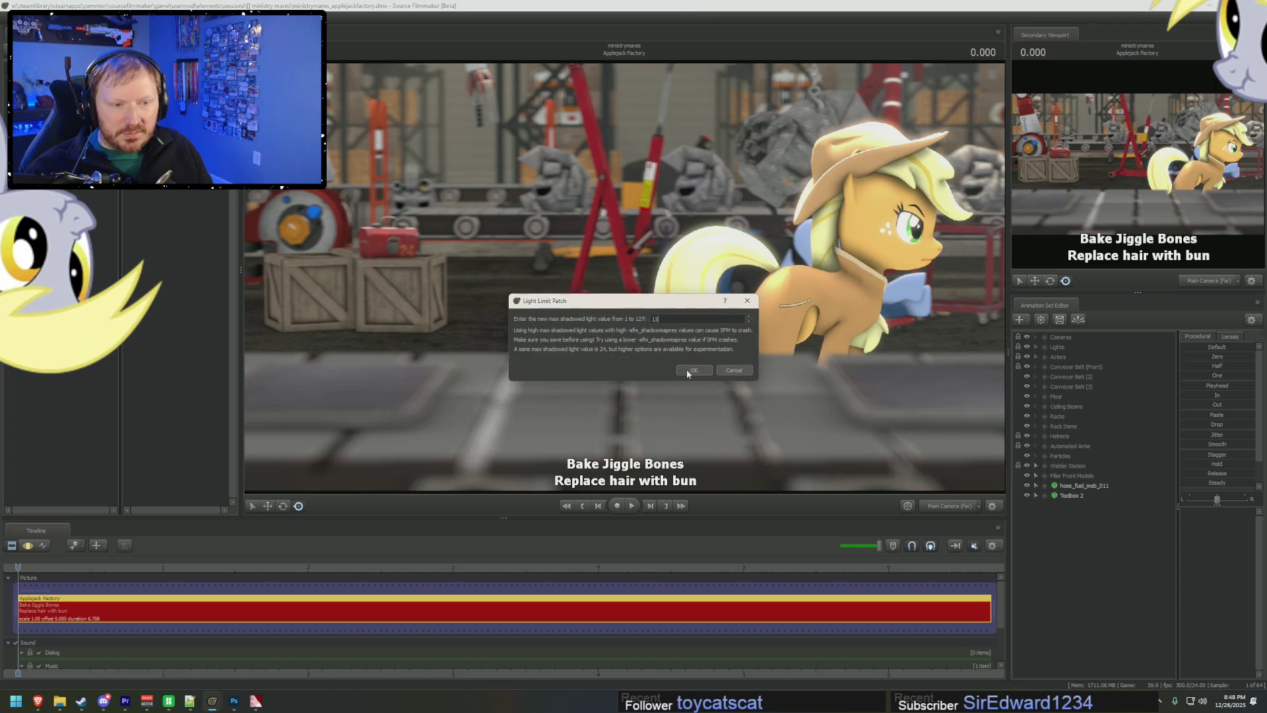
click(690, 371)
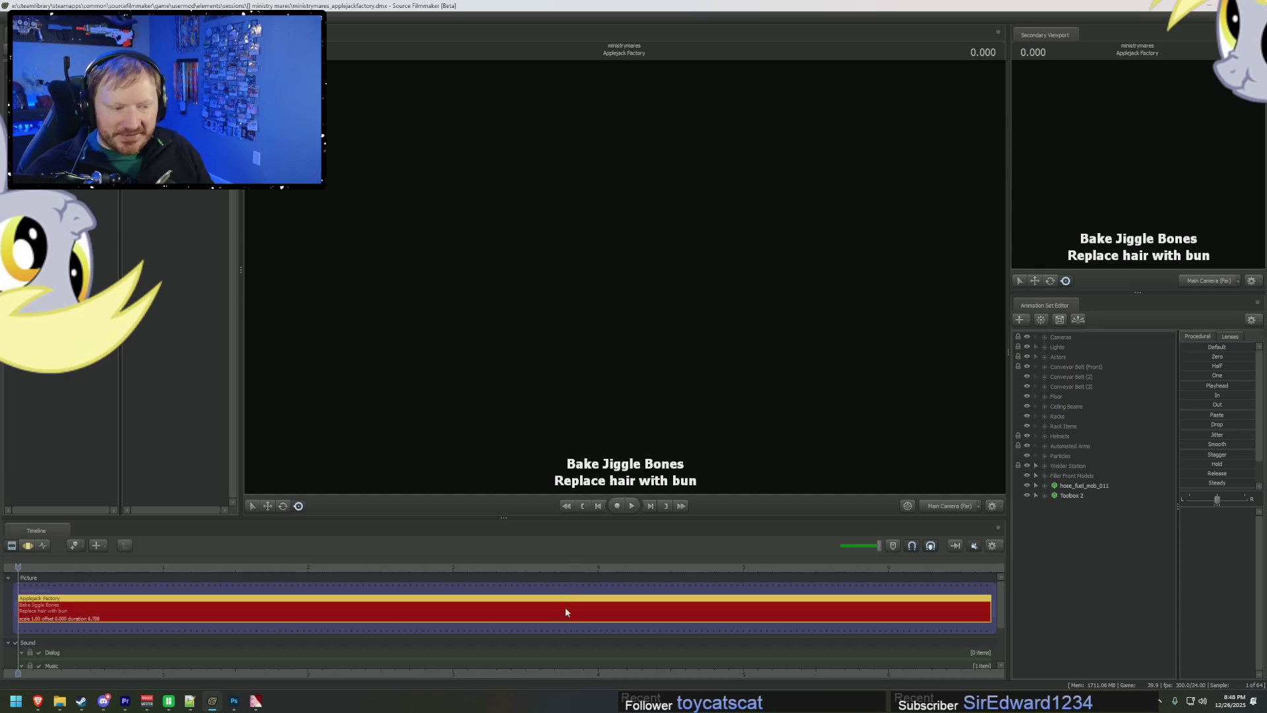
- Play the Applejack Factory shot twice from its start and zoom the timeline out
click(35, 564)
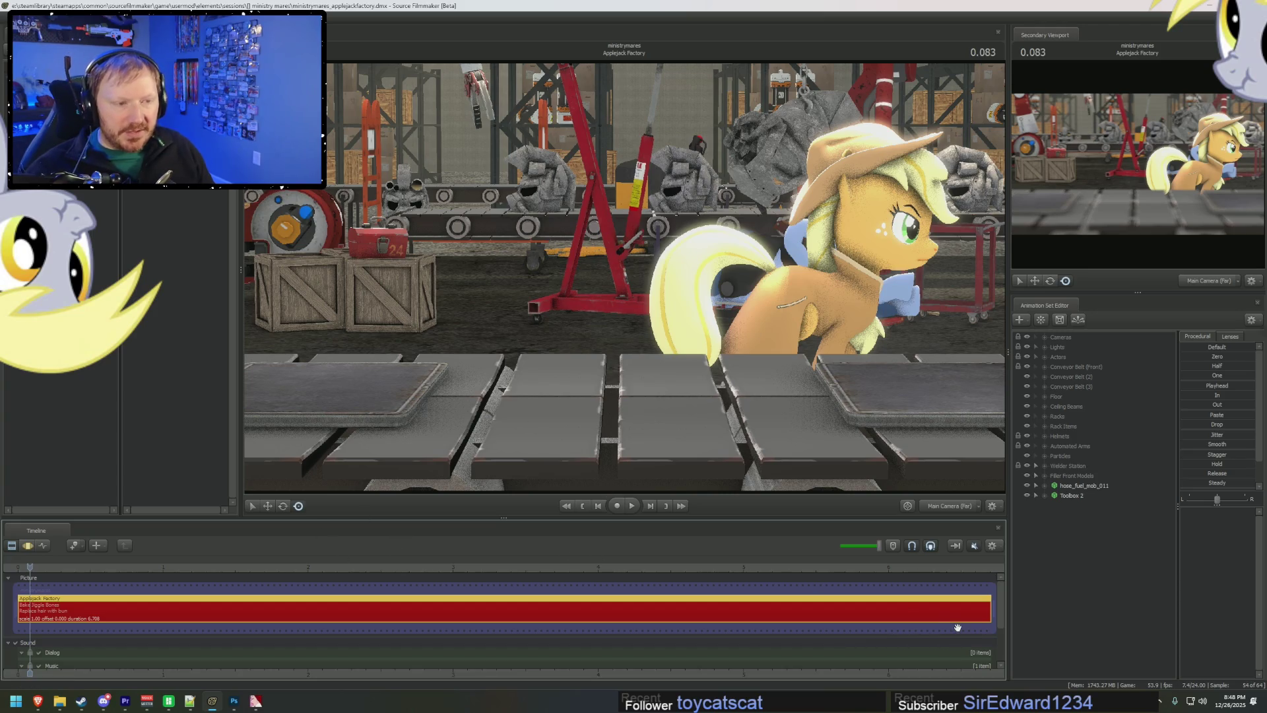
key(space)
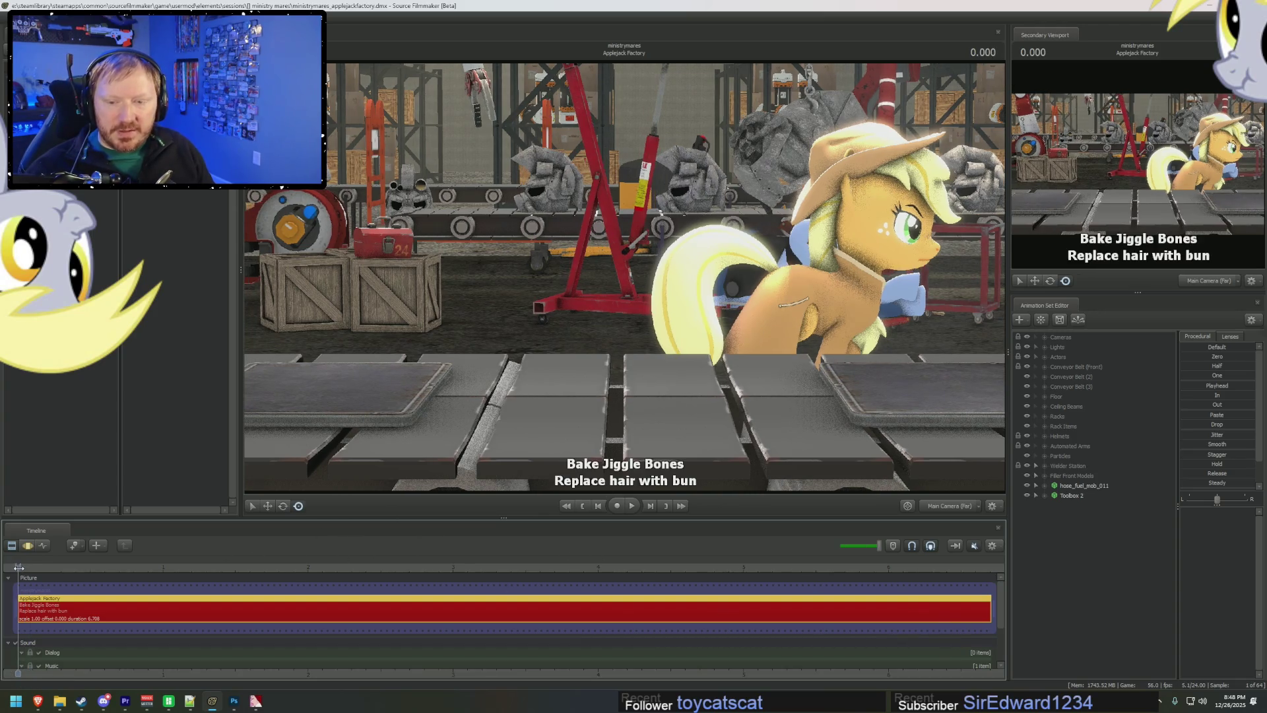
key(space)
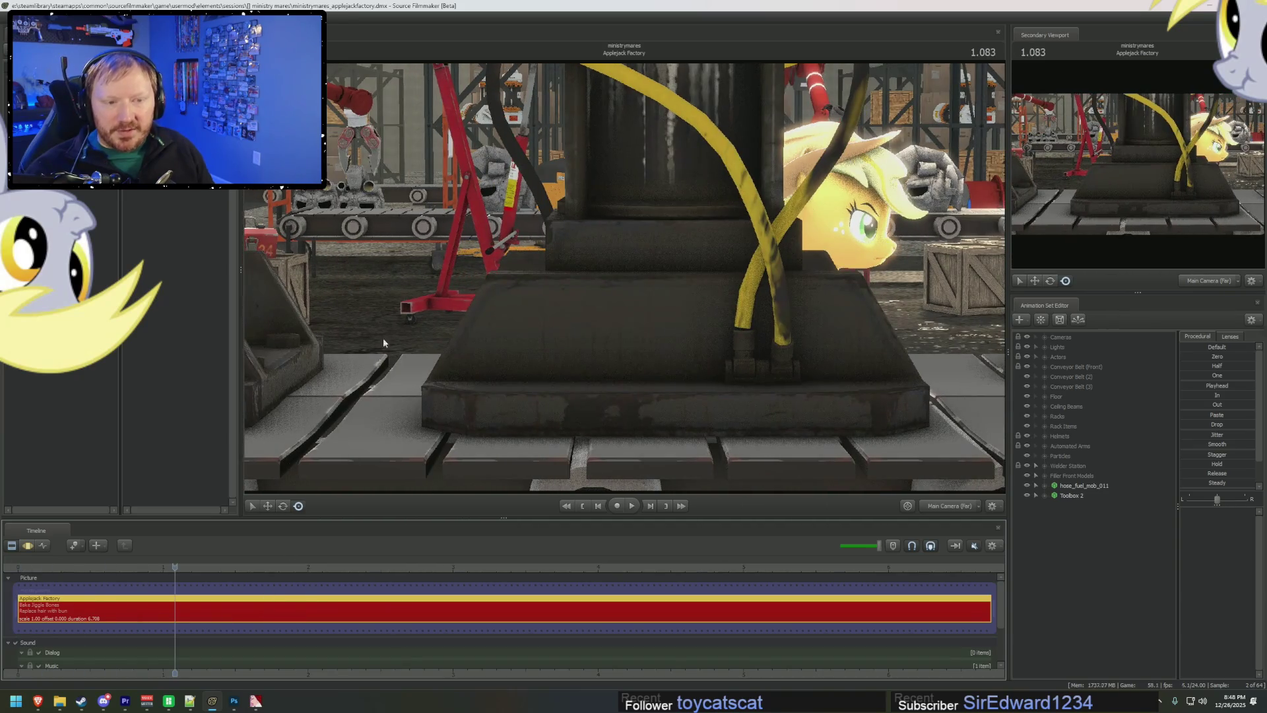
click(18, 567)
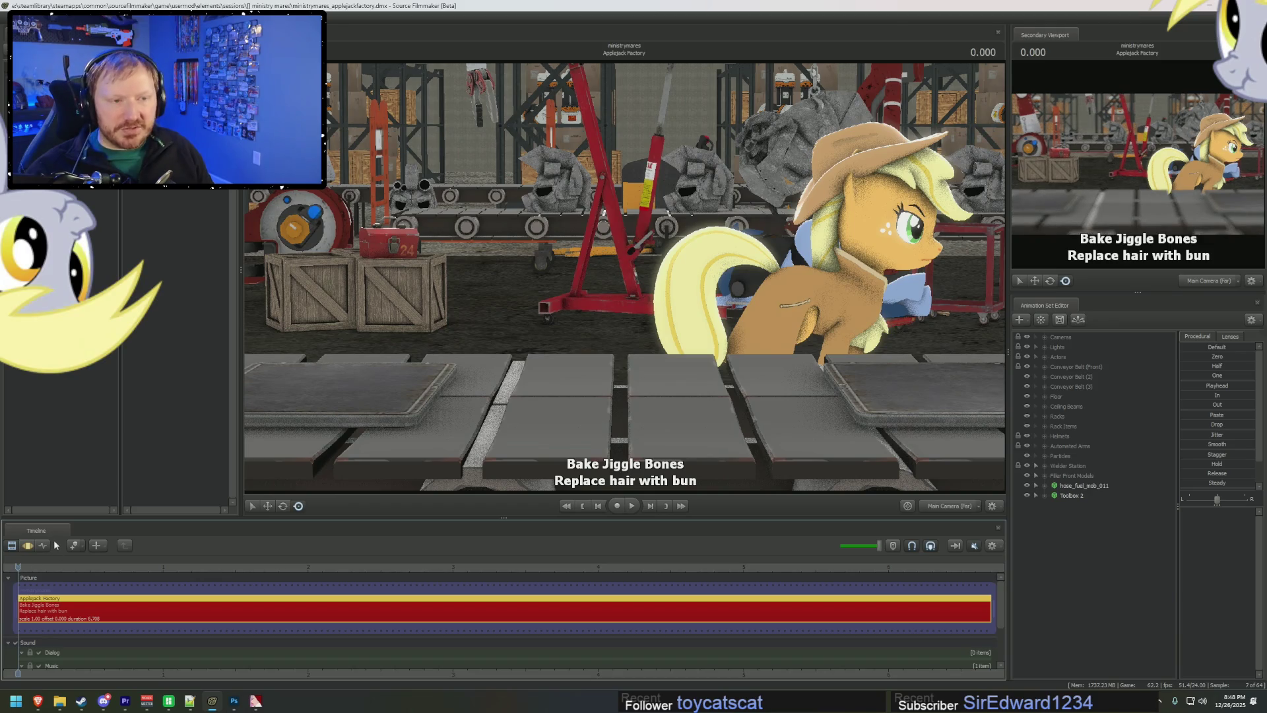
key(space)
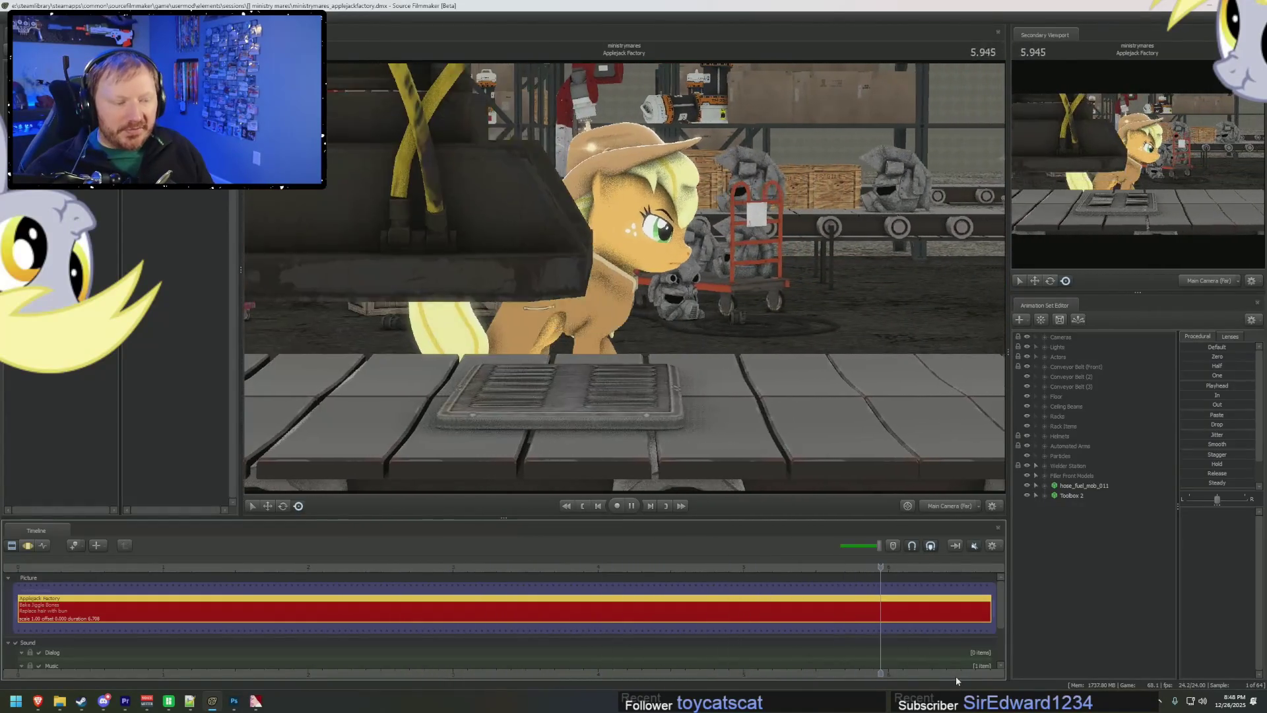
key(space)
scroll(949, 665, down, 3)
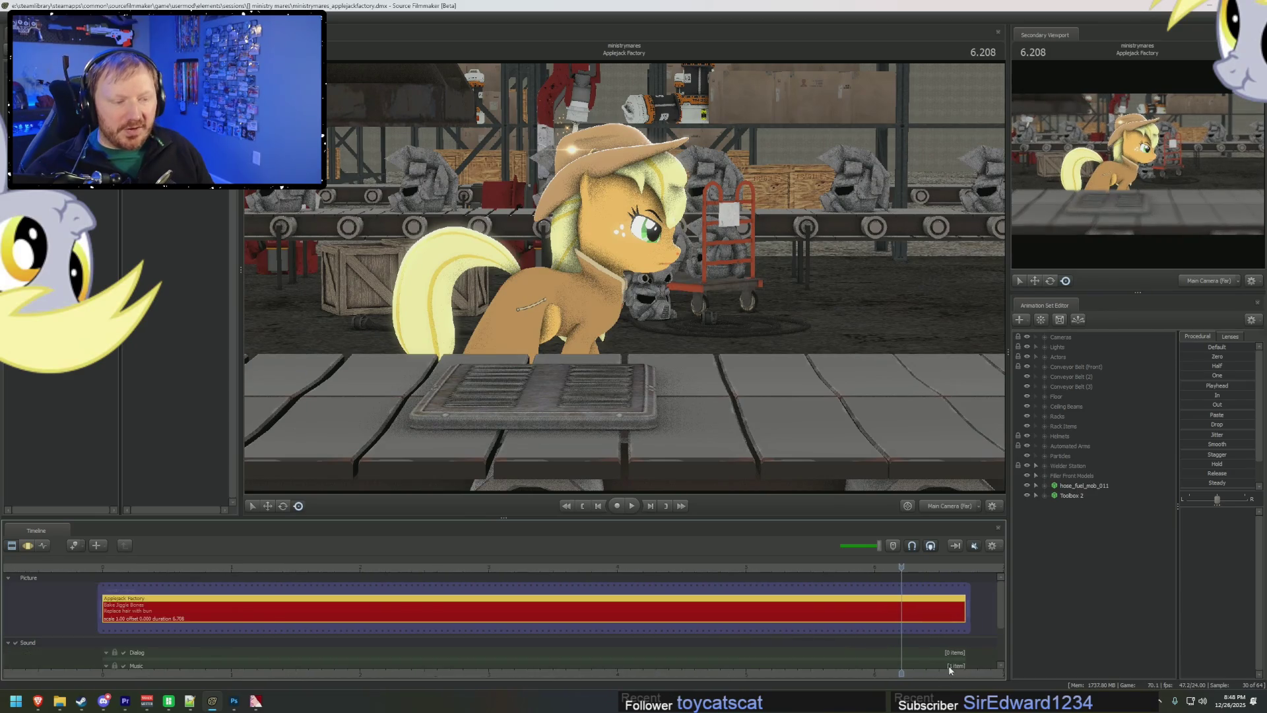
scroll(949, 665, down, 1)
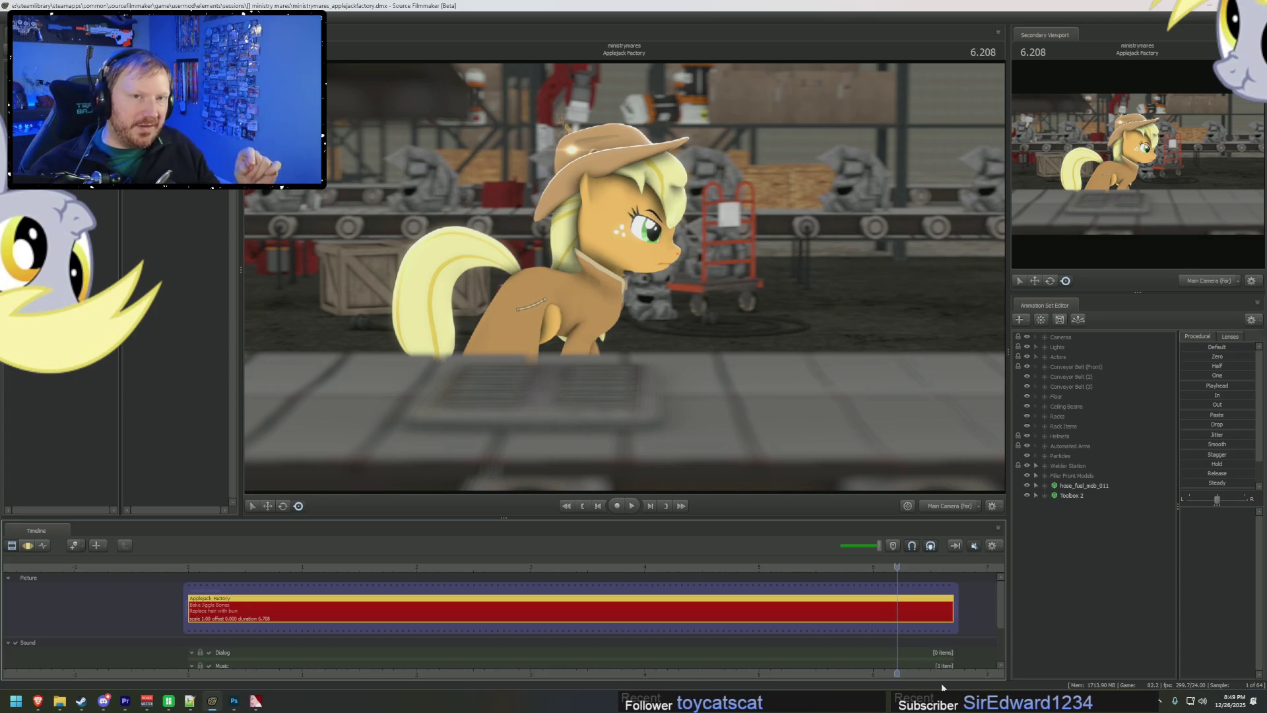
- Replay the shot from the start, pause at 3.083, and expand the Cameras group
key(Home)
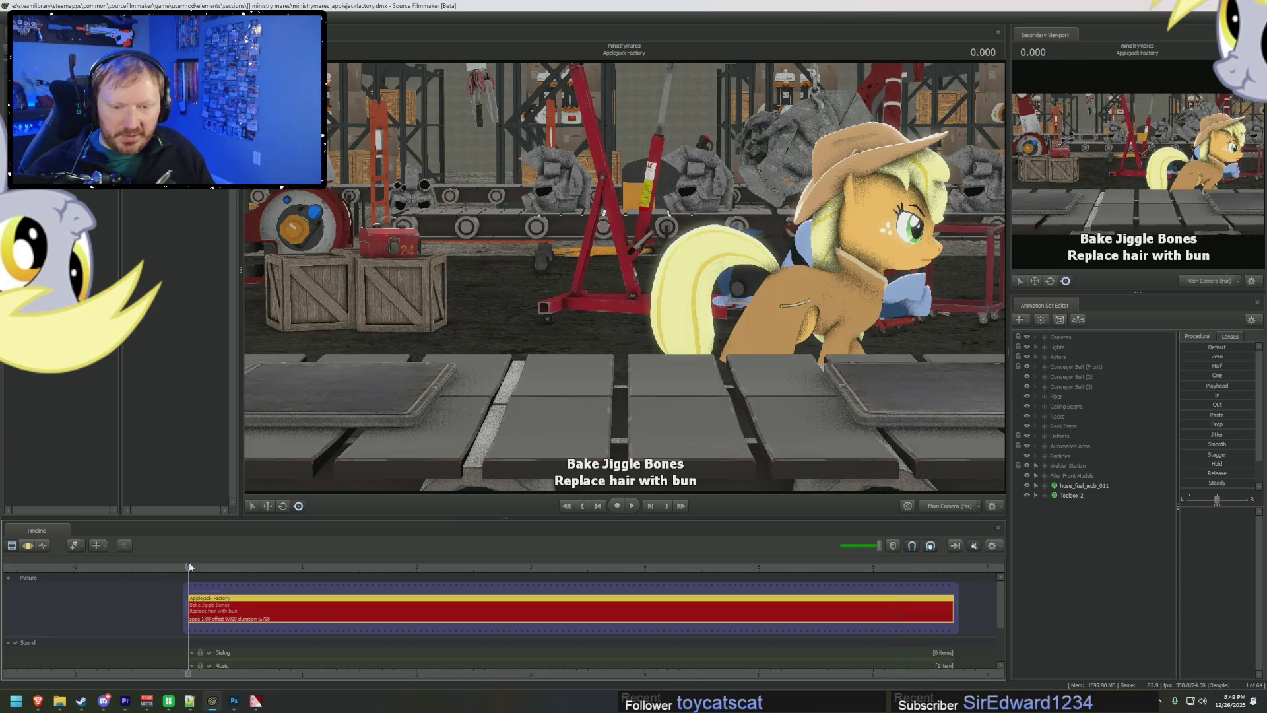
key(space)
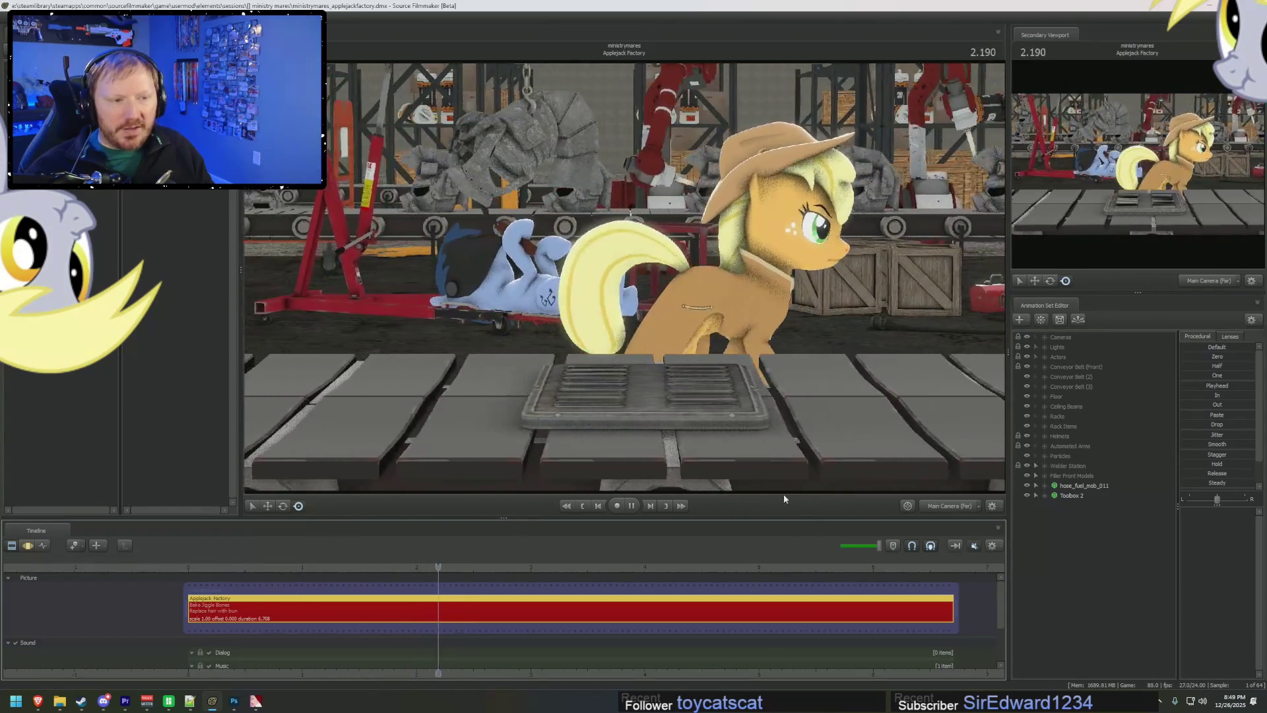
key(space)
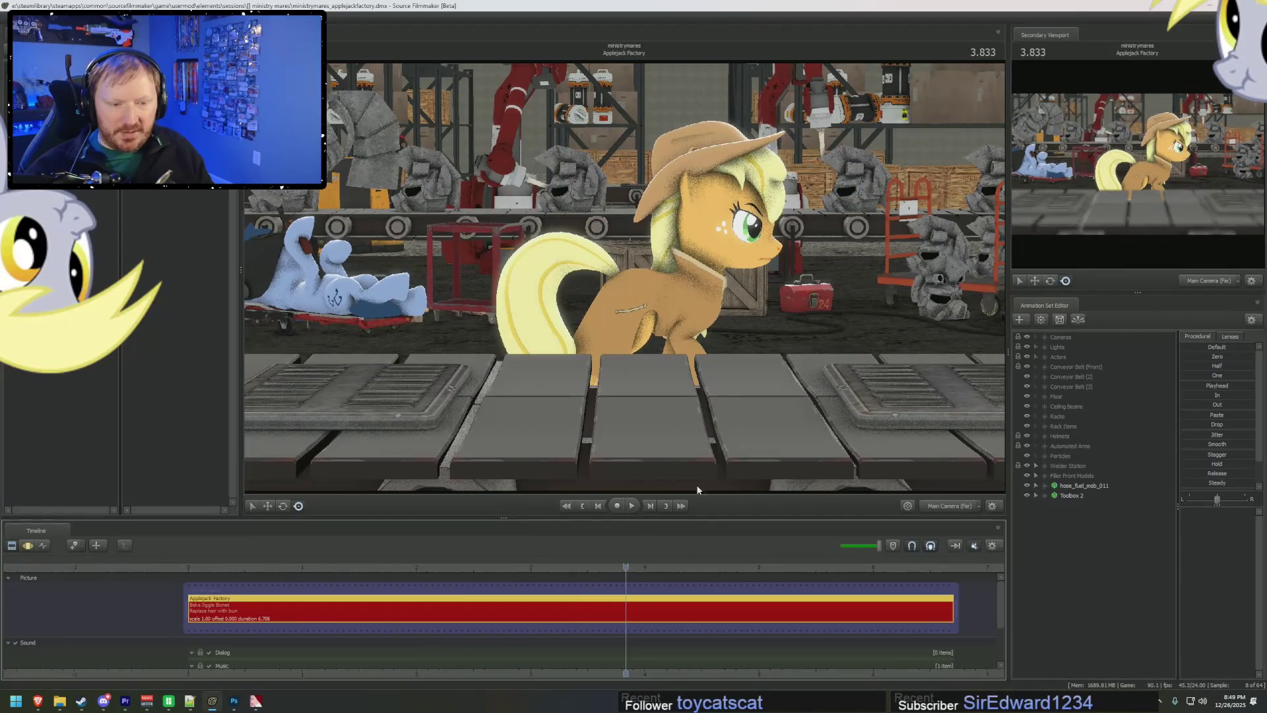
click(540, 566)
click(1044, 337)
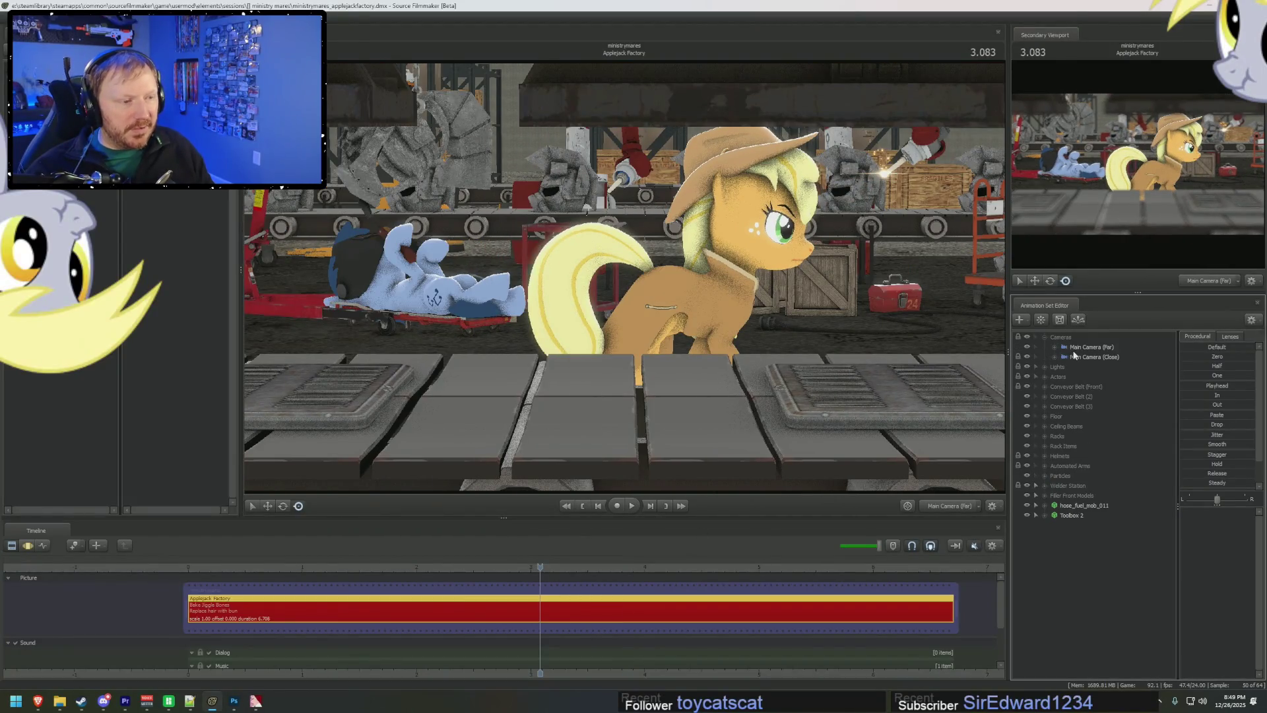
- Play the shot through Main Camera (Close) and move the playhead near the start
click(1093, 357)
key(space)
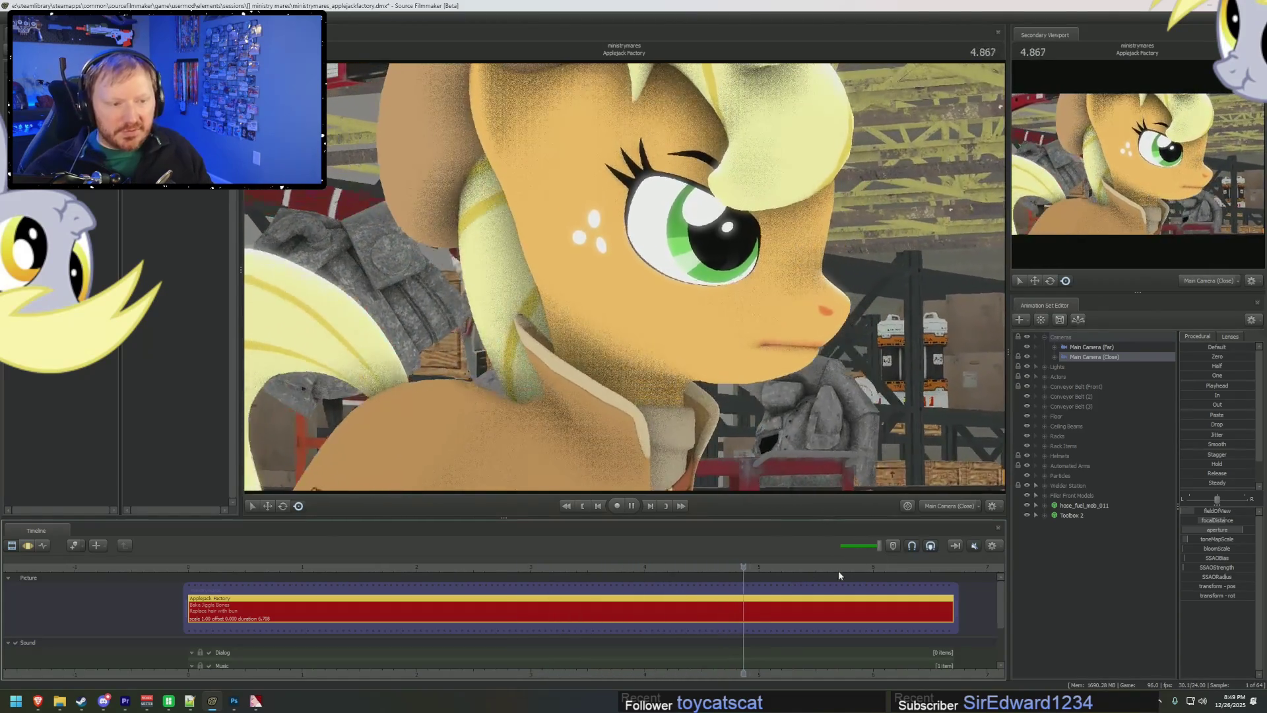
key(space)
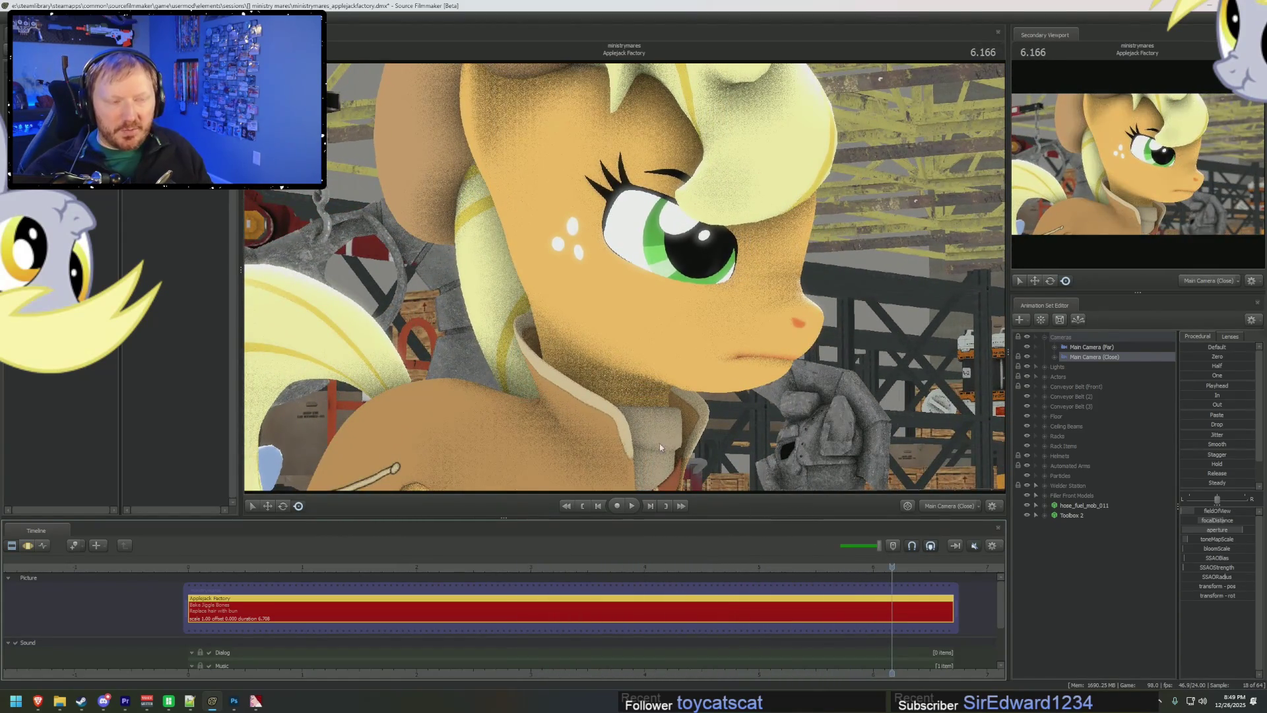
click(202, 568)
- Enable lighting, play the shot through Main Camera (Far), and rewind to about 0.666
right_click(404, 376)
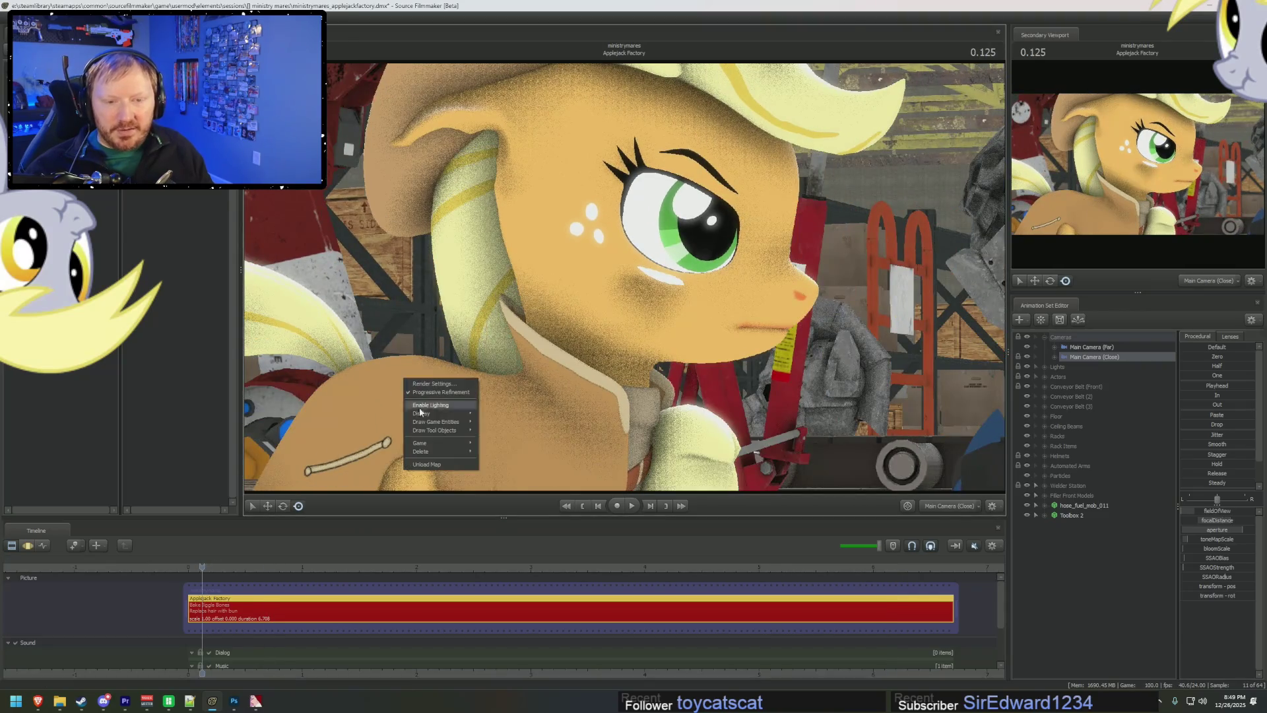
click(1074, 350)
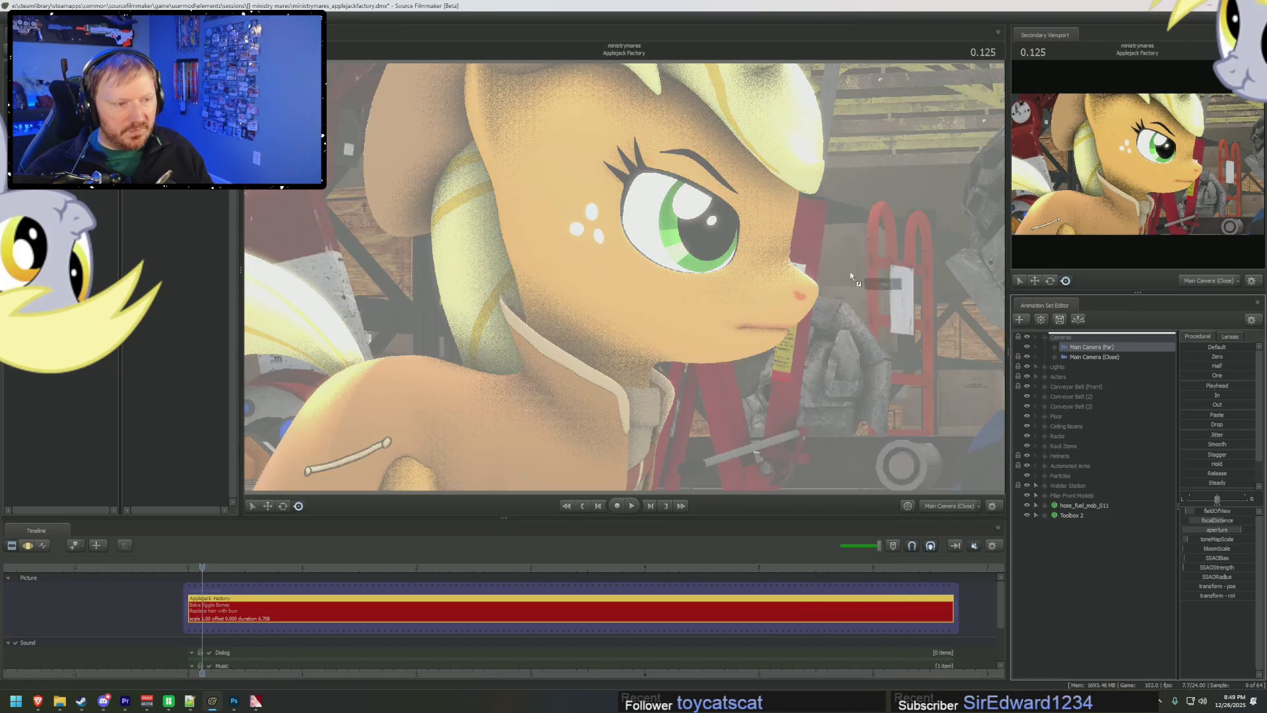
key(space)
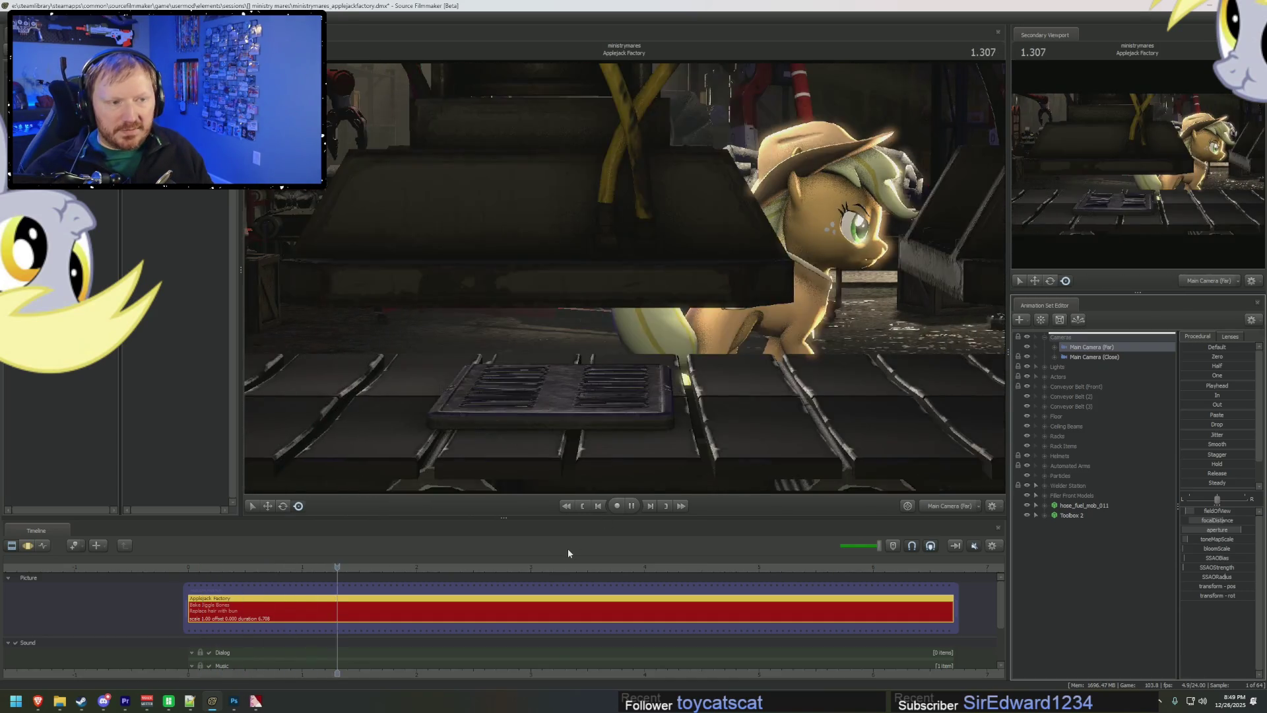
key(space)
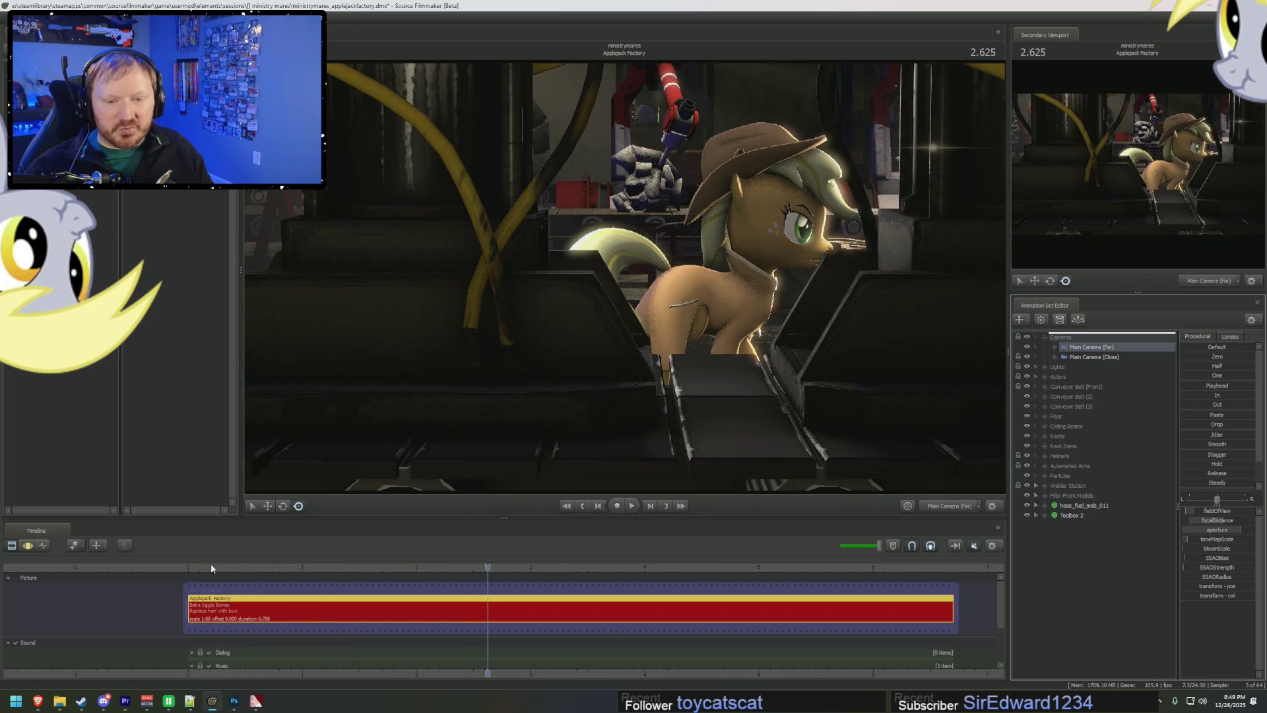
mouse_move(240, 568)
mouse_down()
mouse_move(438, 596)
mouse_move(381, 601)
mouse_up()
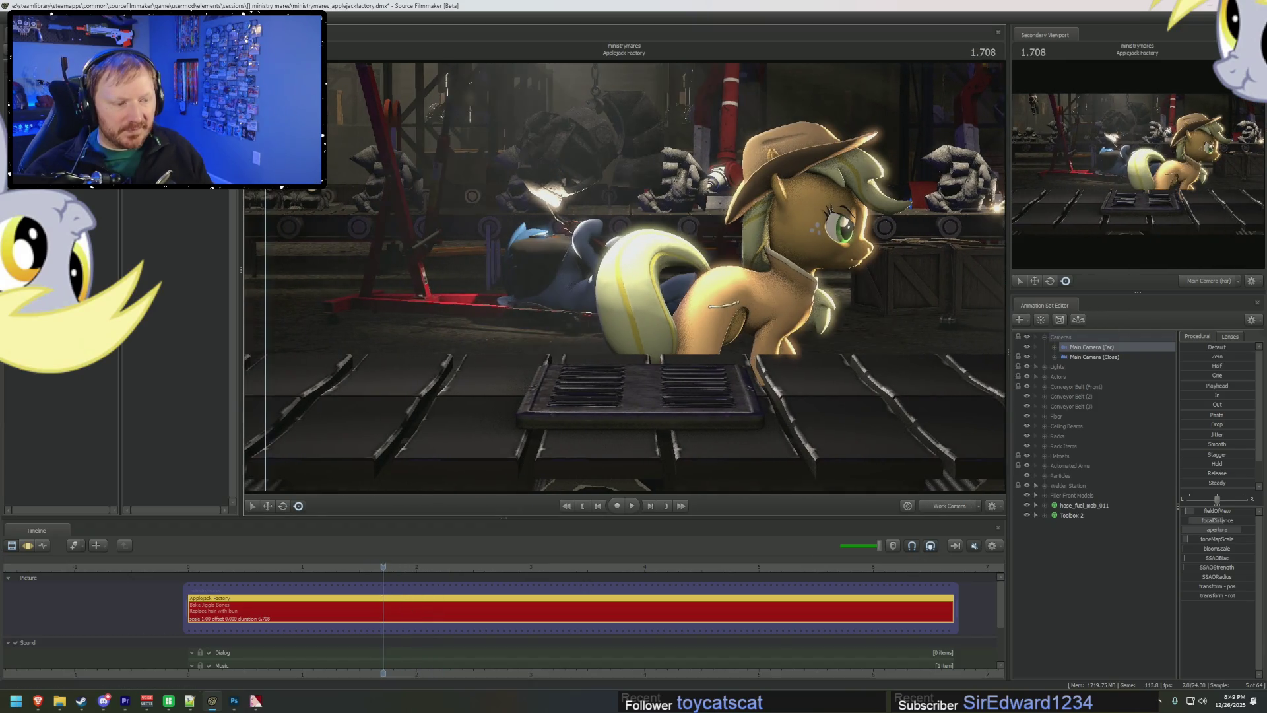
- Frame Applejack and the conveyor belt with the work camera and play the shot
click(949, 506)
drag(623, 277, 601, 274)
mouse_move(389, 553)
mouse_down()
mouse_move(397, 567)
mouse_move(479, 576)
mouse_move(411, 588)
mouse_move(474, 591)
mouse_move(448, 591)
mouse_up()
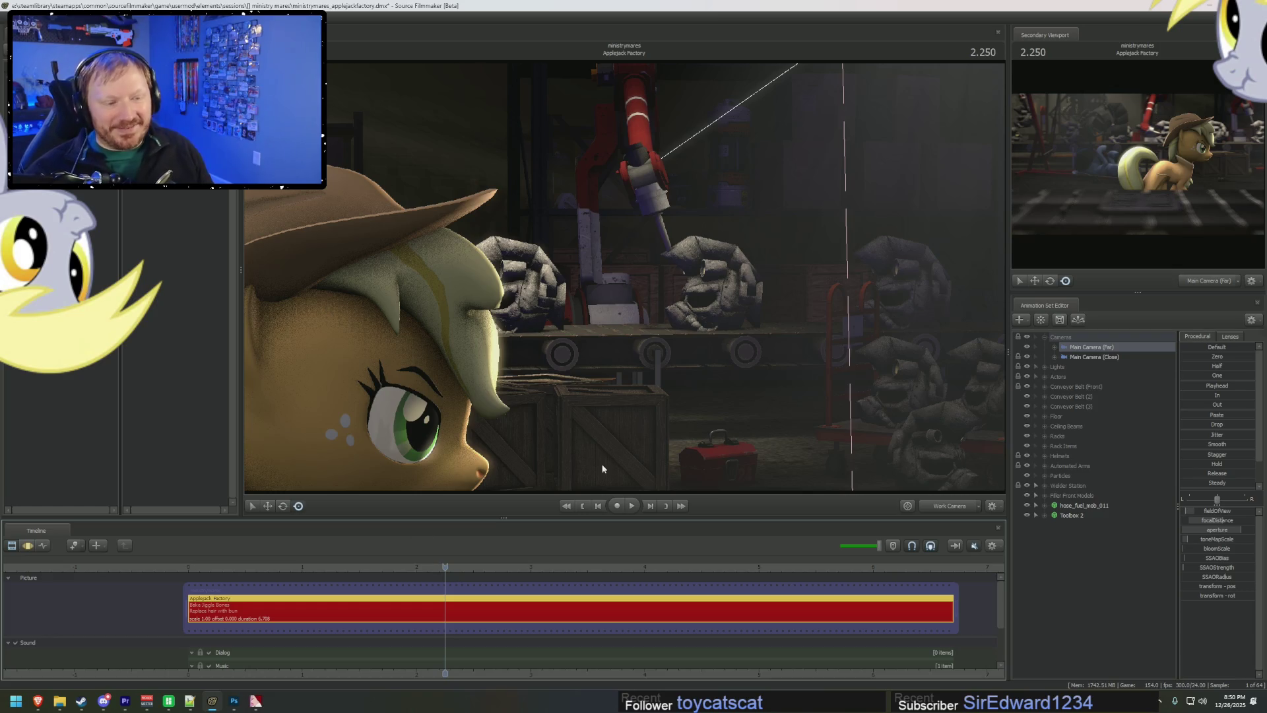
mouse_move(732, 358)
mouse_down()
mouse_move(693, 351)
mouse_move(754, 371)
mouse_move(527, 503)
mouse_up()
key(space)
key(space)
key(space)
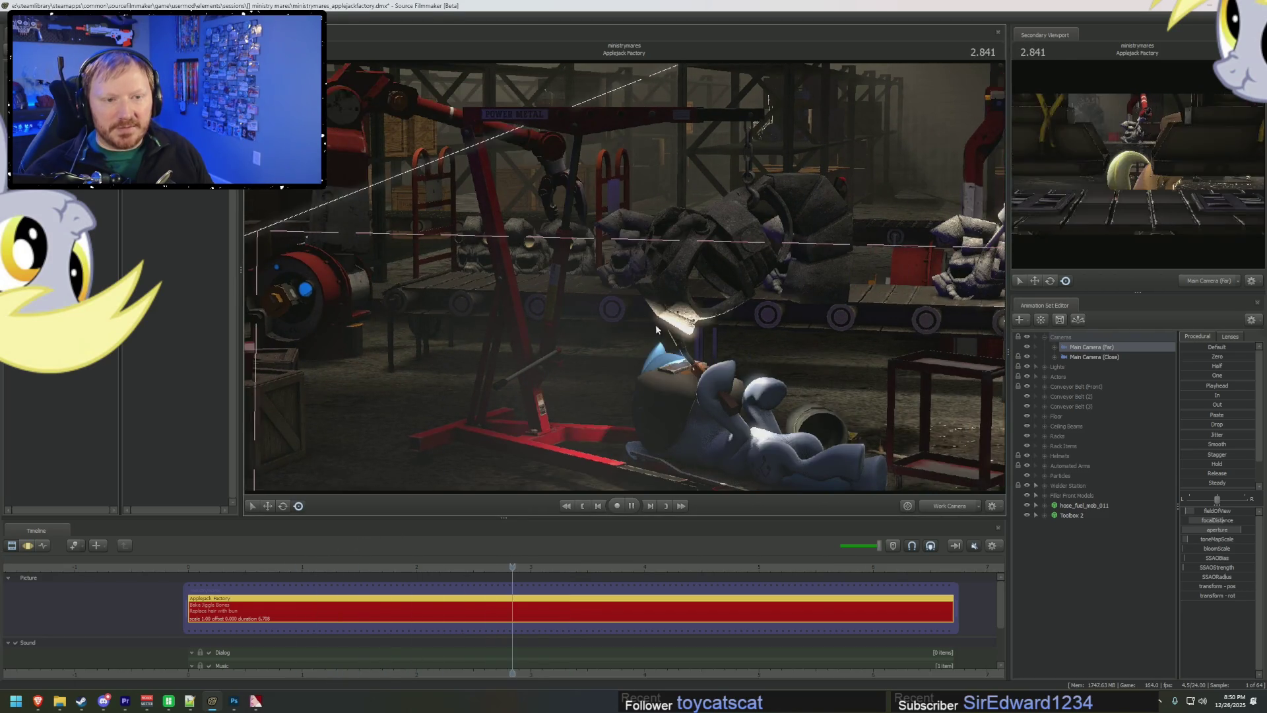
key(space)
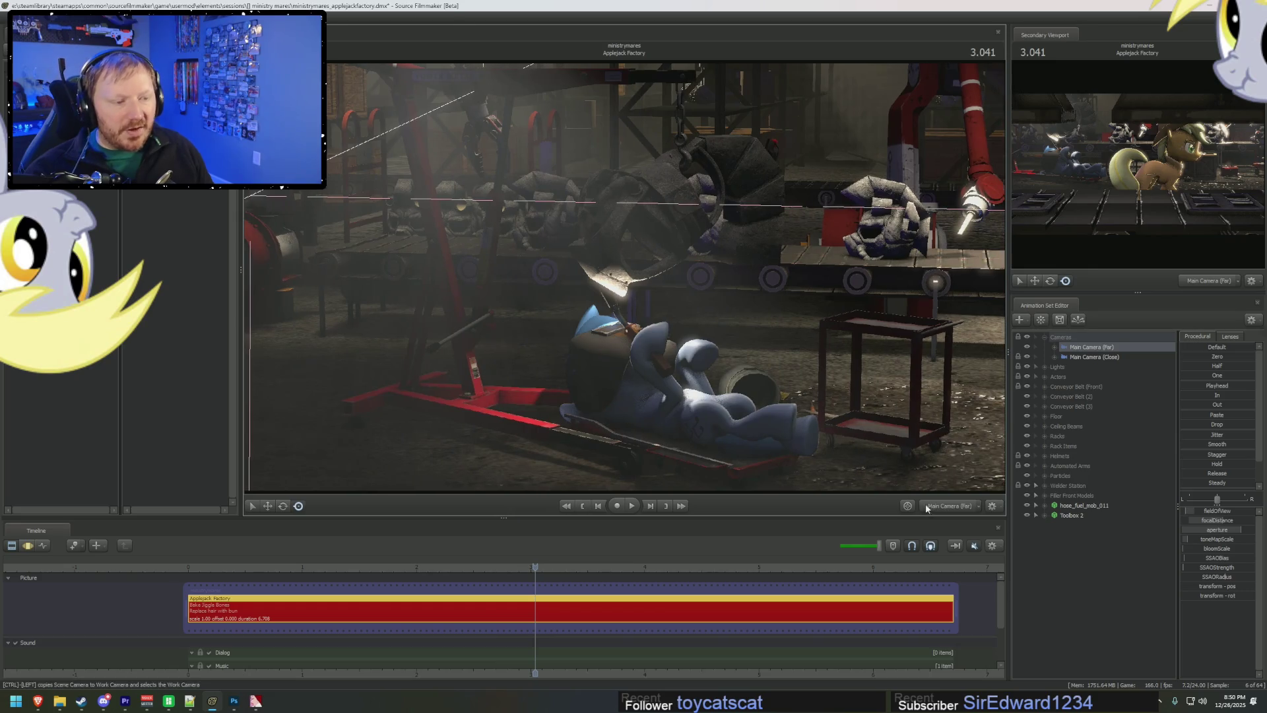
- Turn off Enable Lighting in the viewport and return the playhead to the shot's start
right_click(829, 320)
click(858, 343)
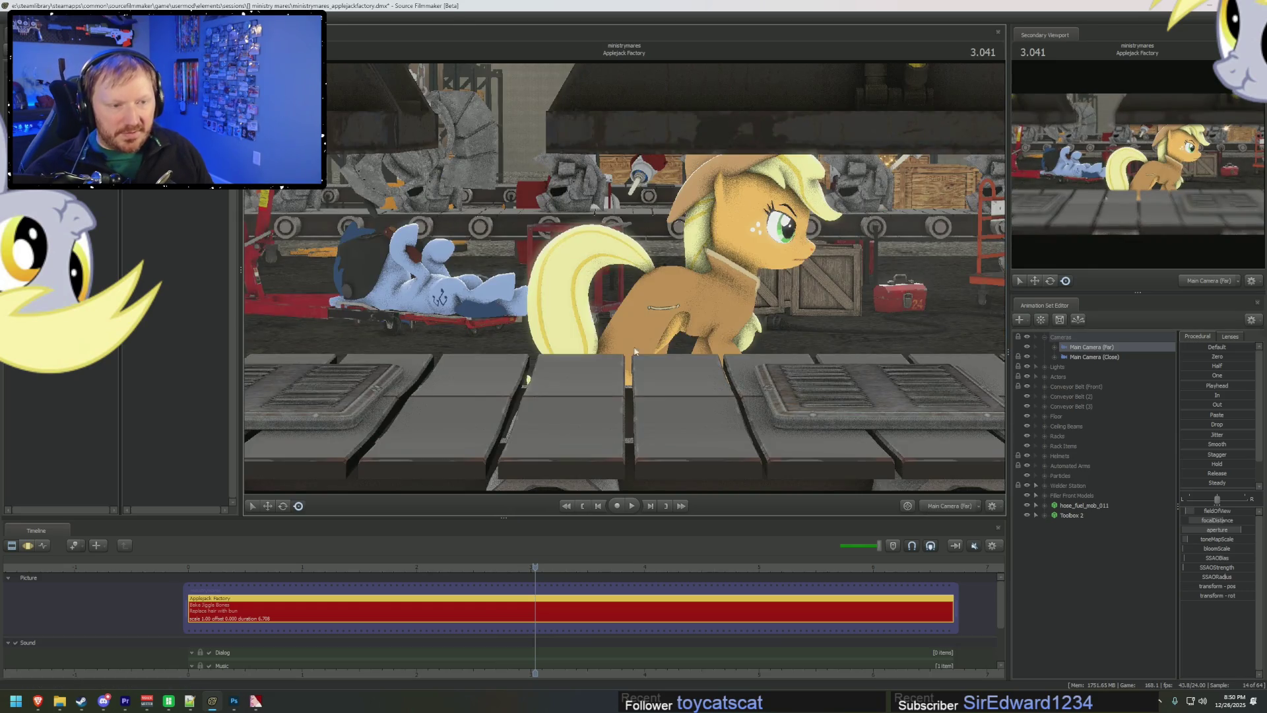
click(193, 568)
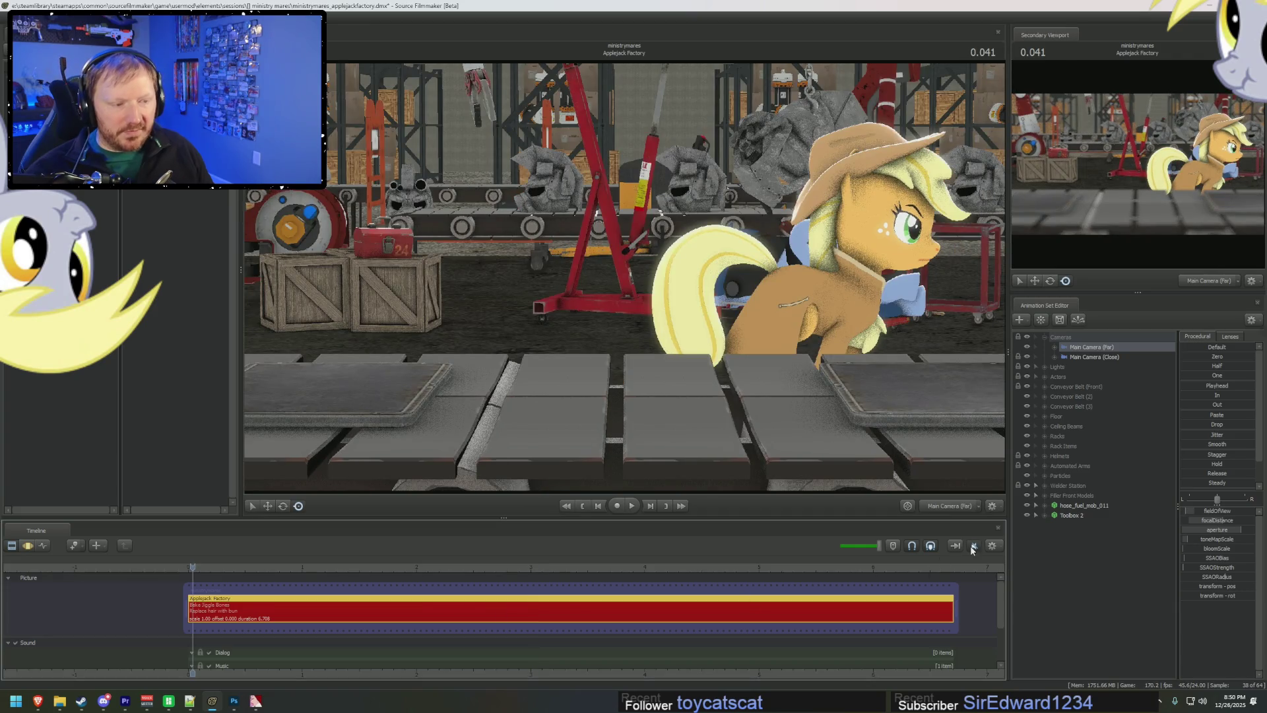
- Play the Applejack Factory shot, switch to the graph editor (F4), and bring up Open Document
key(space)
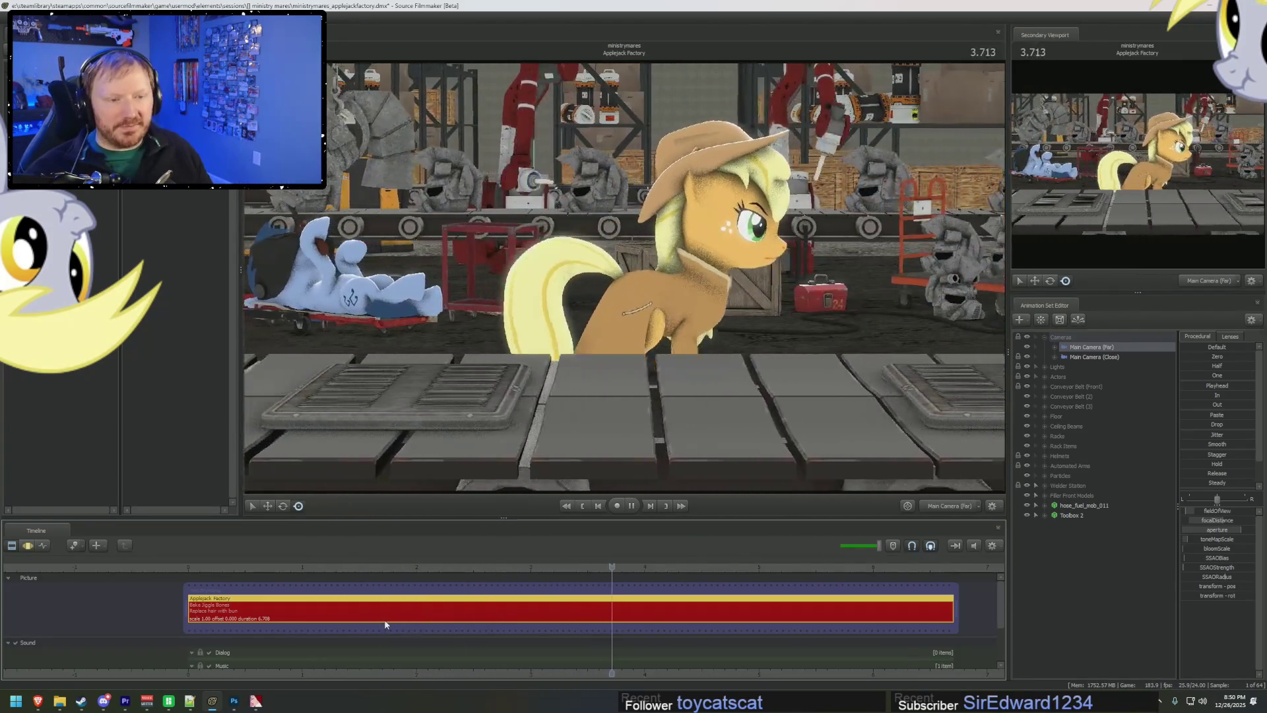
key(space)
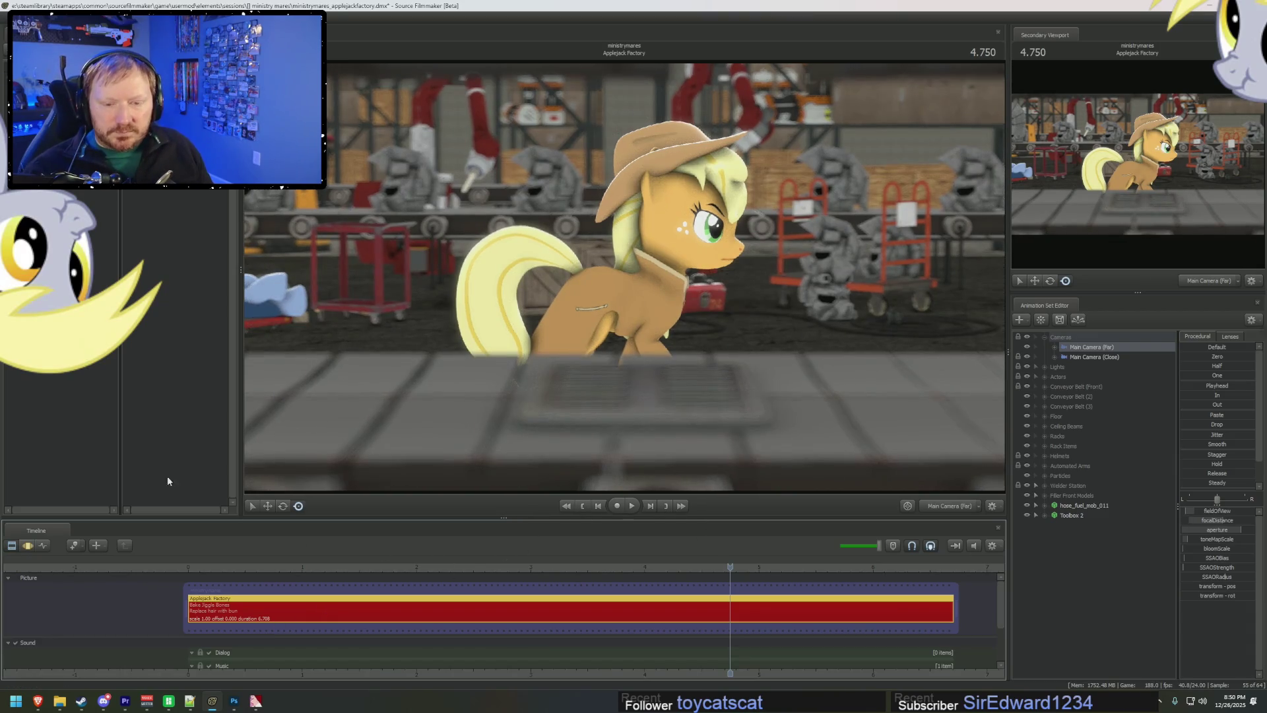
key(F4)
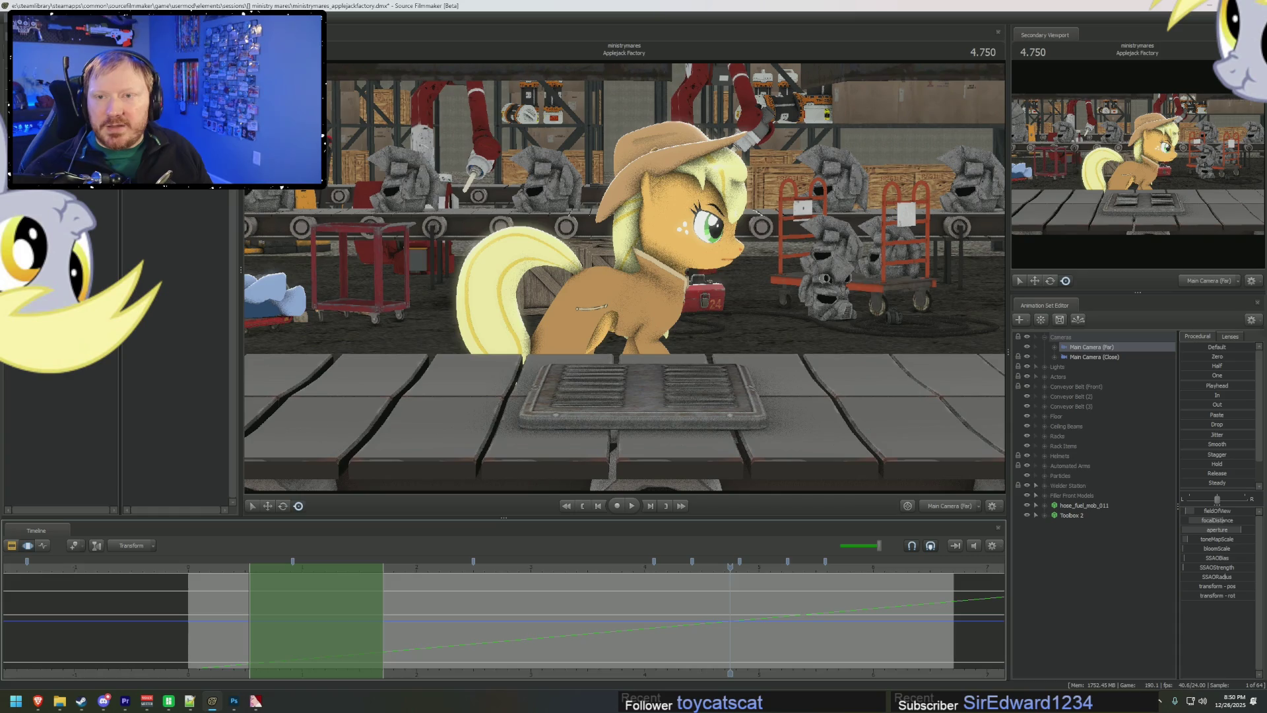
key(ctrl+o)
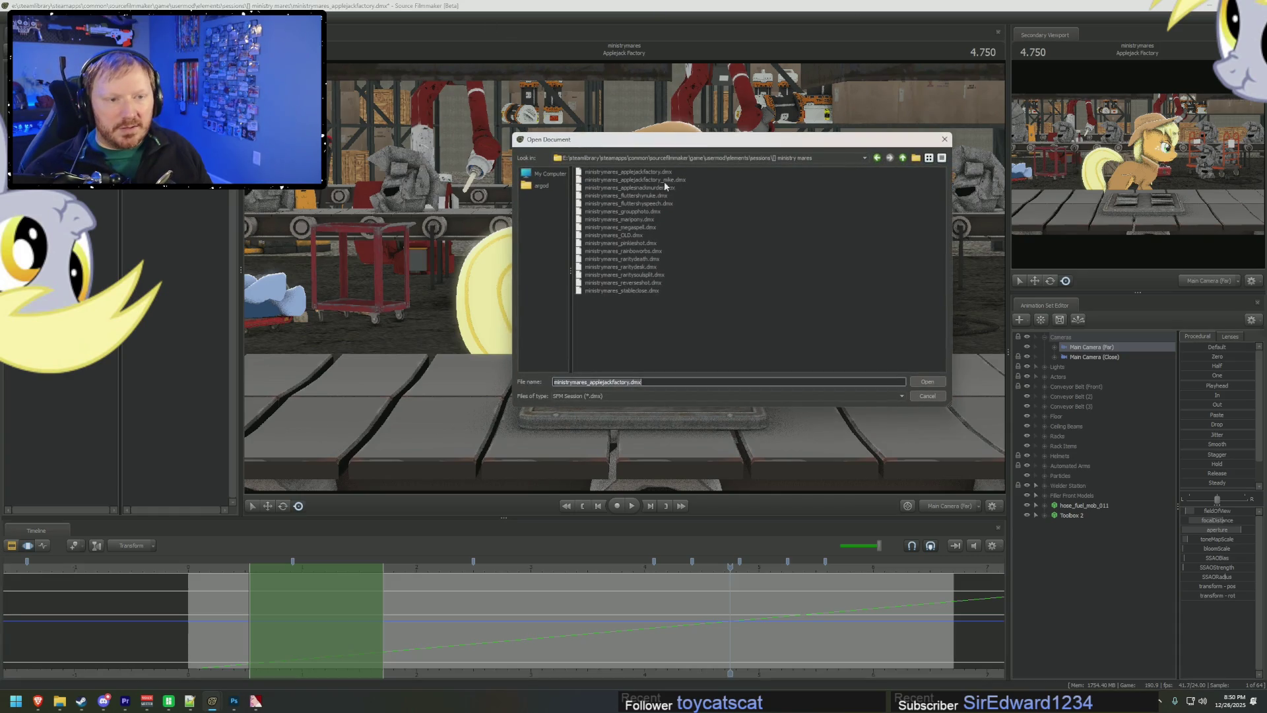
- Load ministrymares_applesnackmurder.dmx, continuing without saving the current session
click(656, 189)
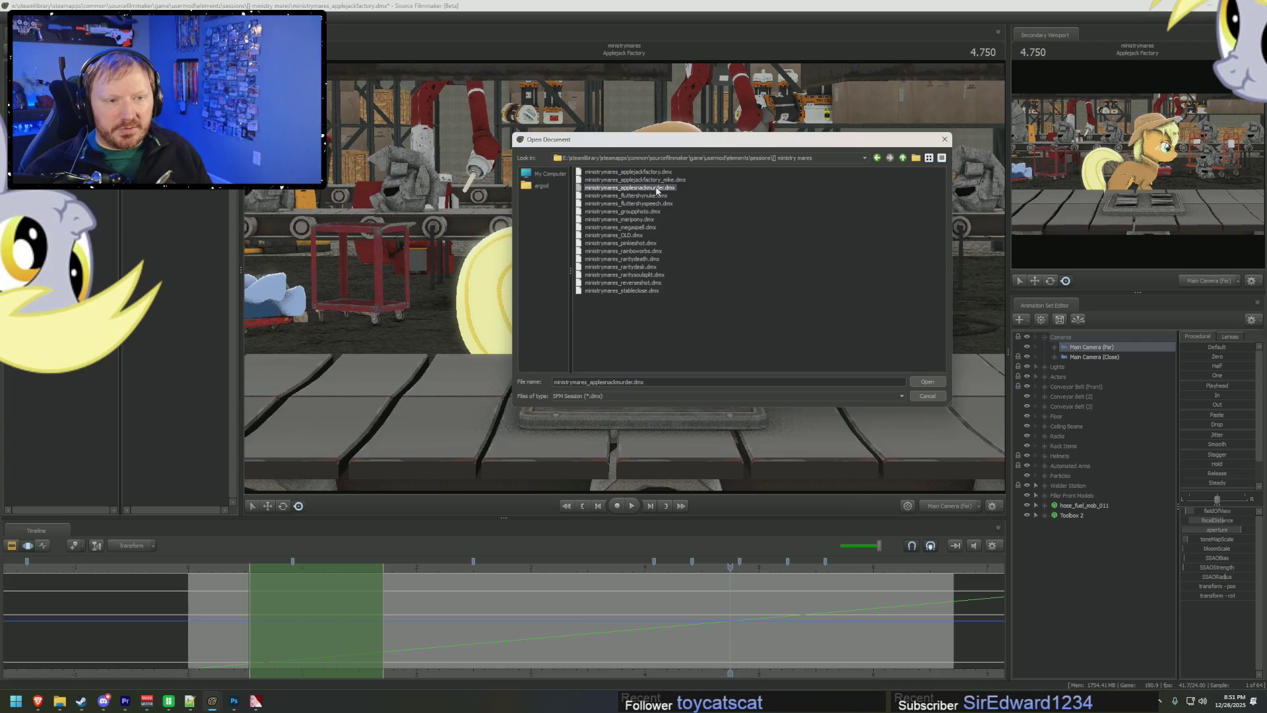
double_click(657, 189)
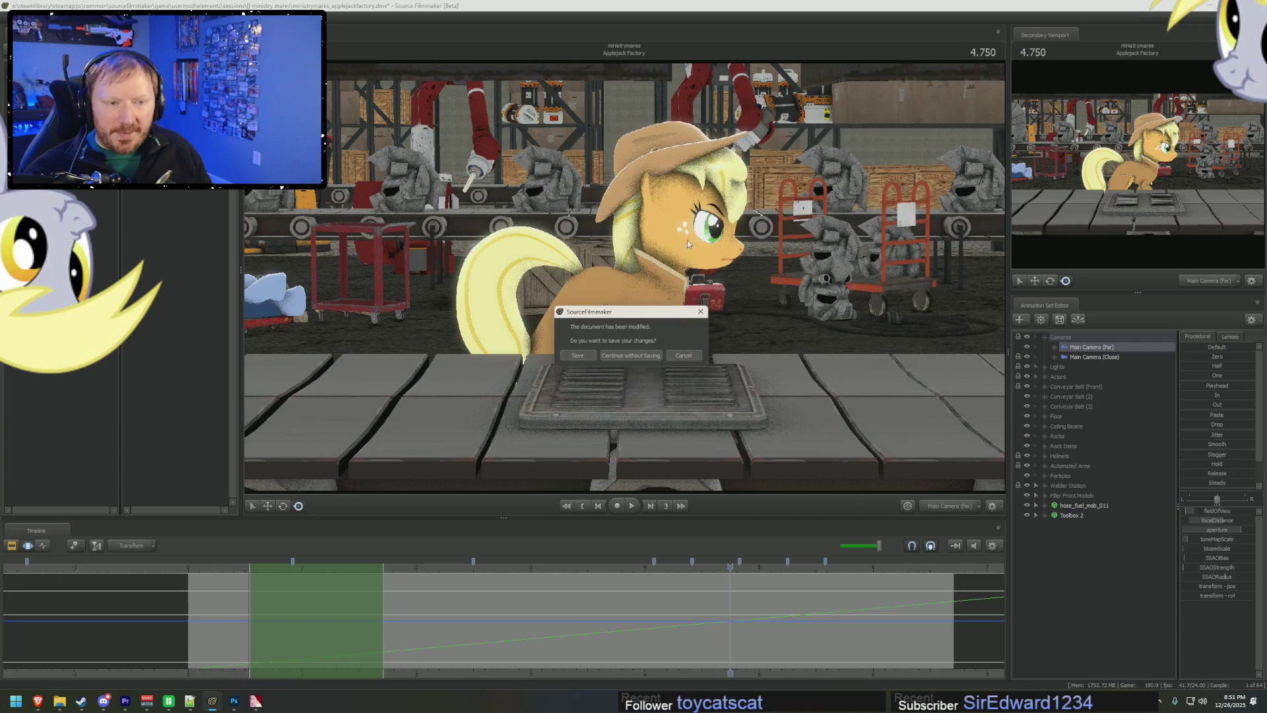
click(621, 356)
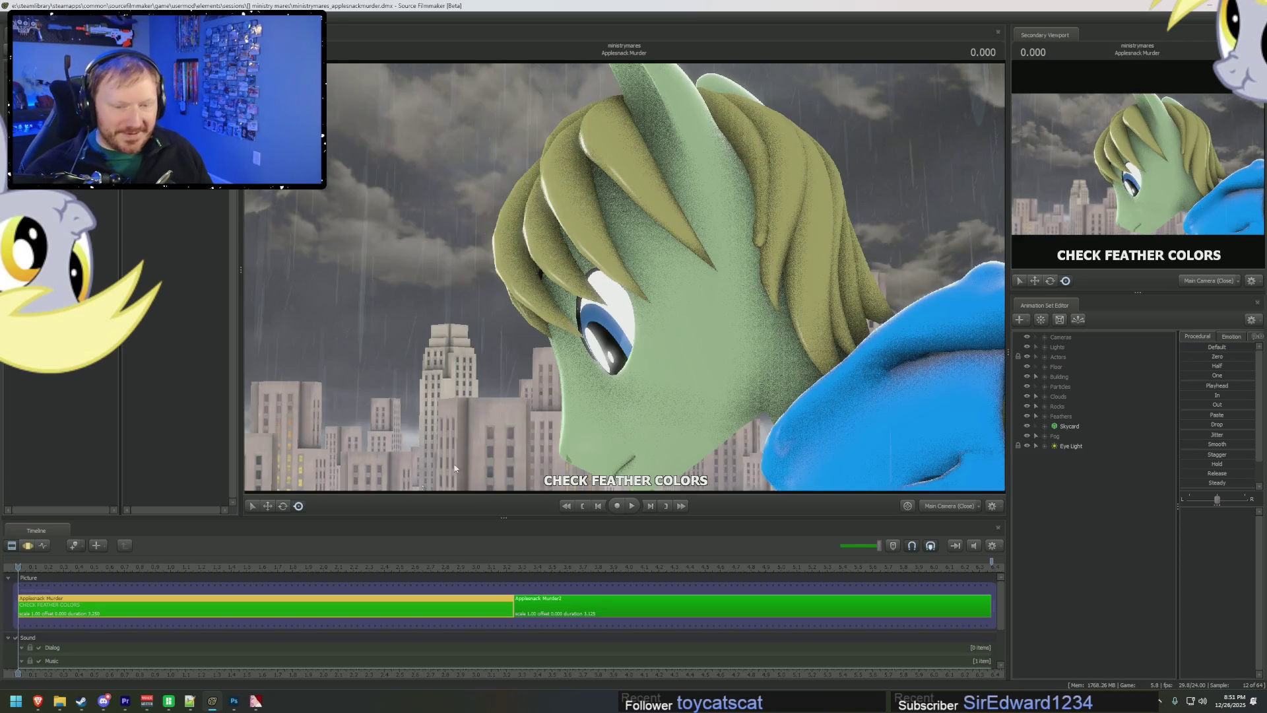
- Enable viewport lighting, play through the Applesnack Murder shots, and reopen the session file list
right_click(361, 348)
right_click(418, 349)
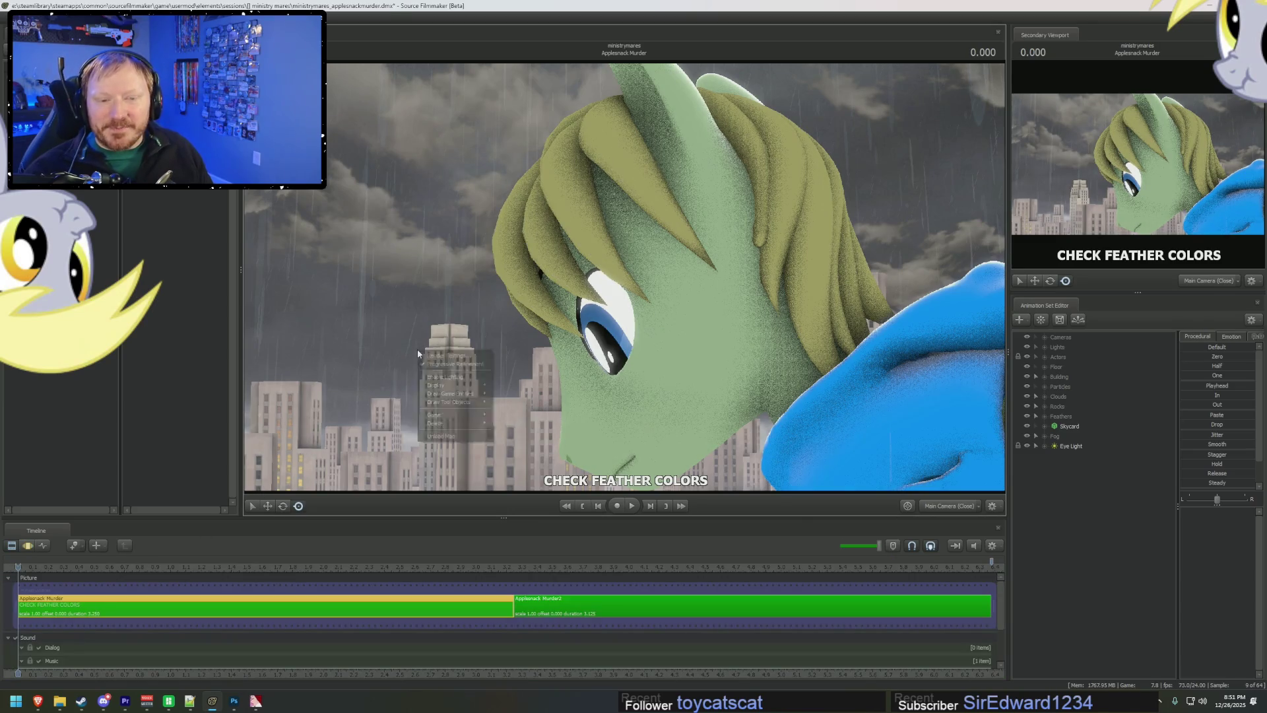
click(434, 377)
key(F3)
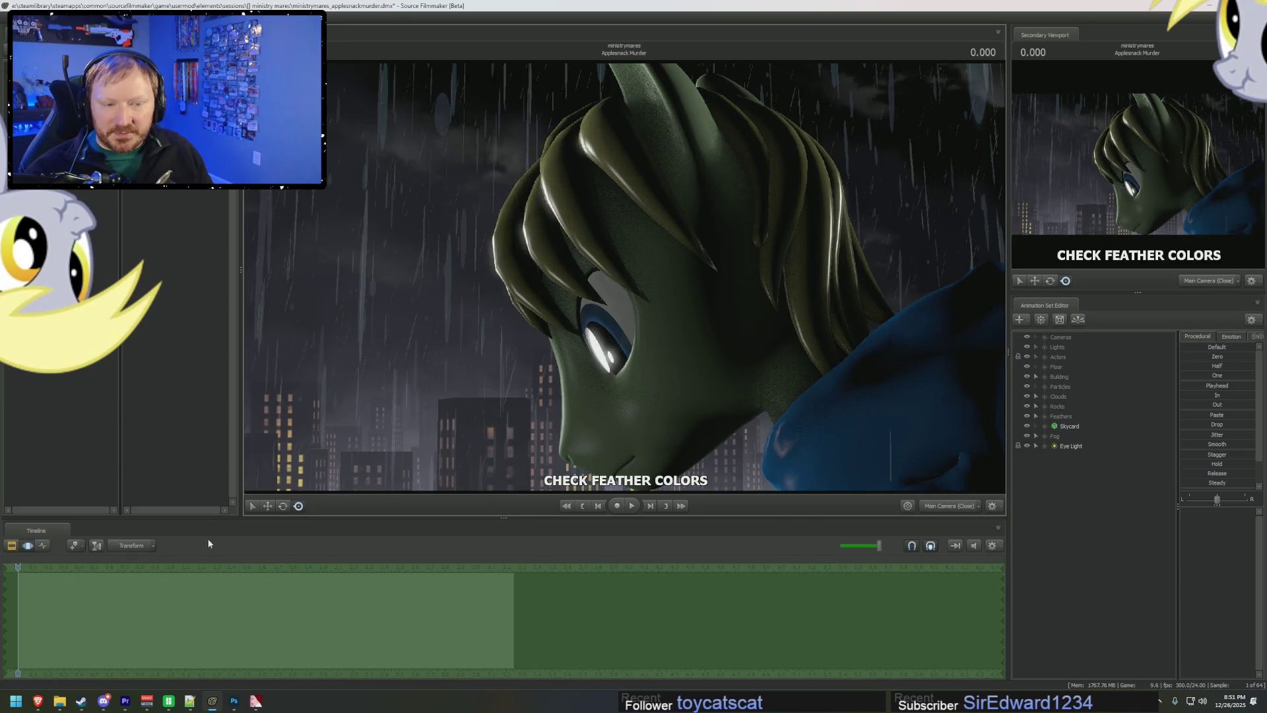
key(space)
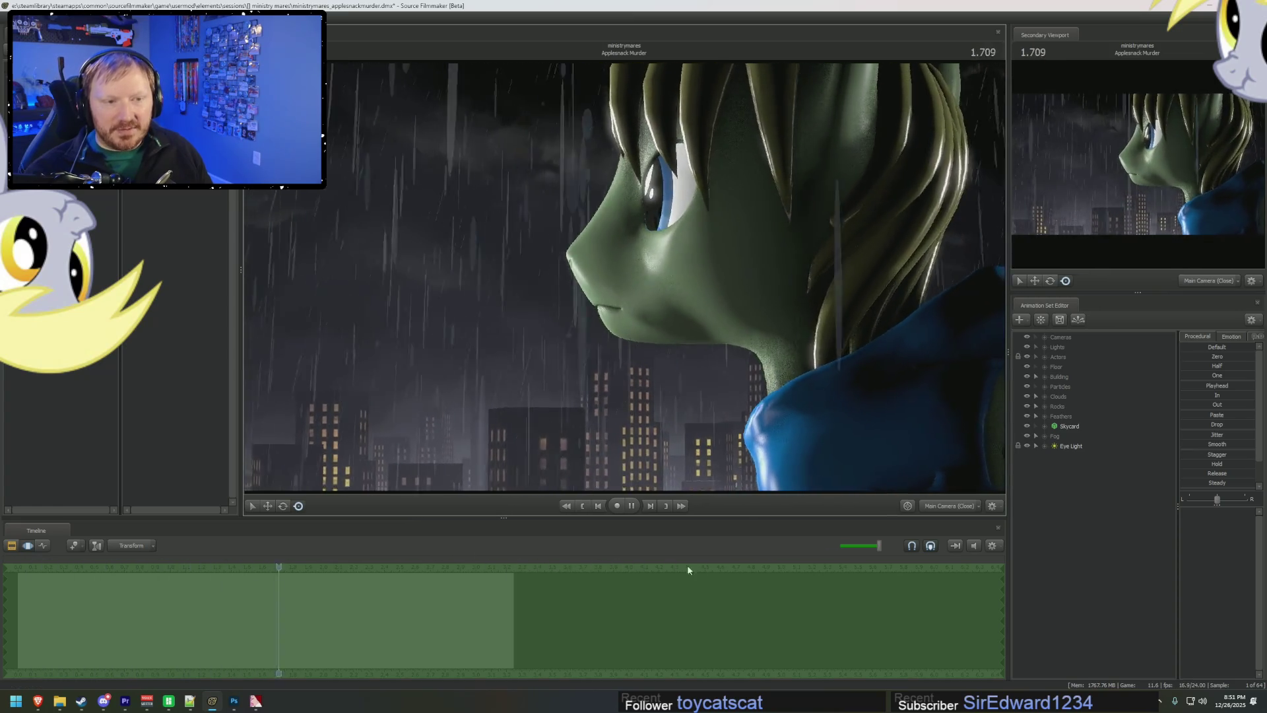
key(F2)
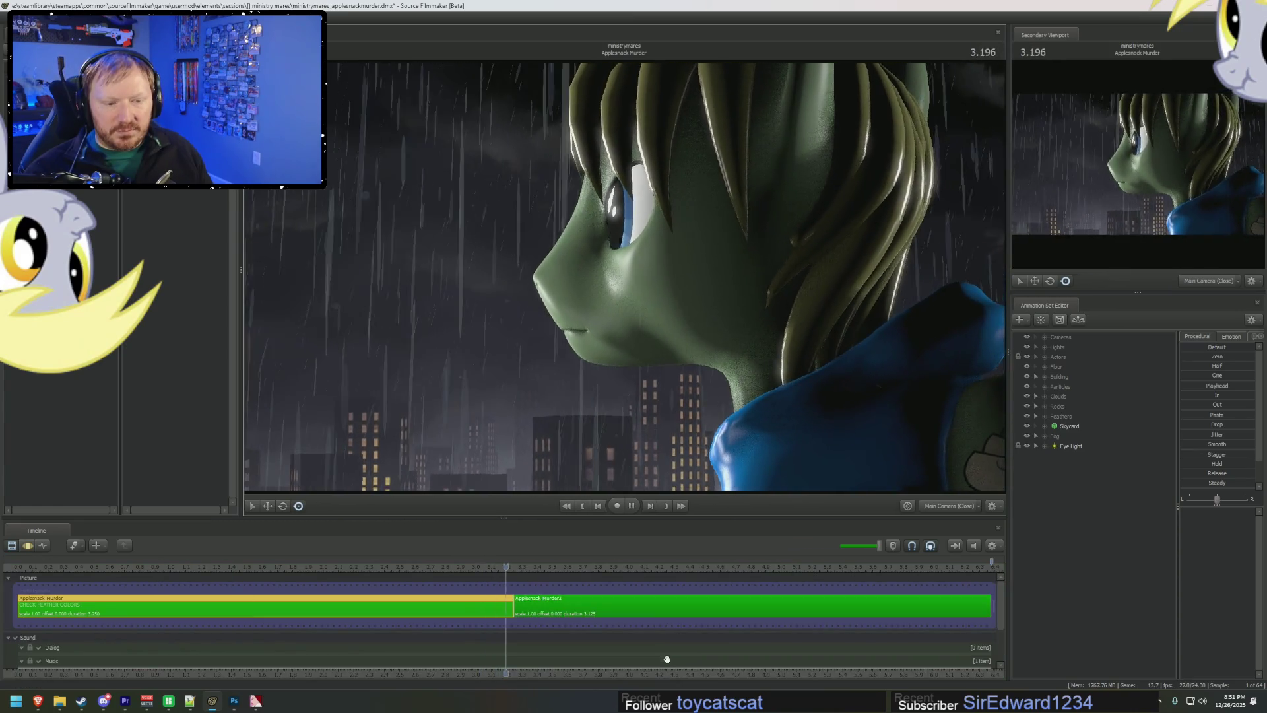
middle_drag(683, 672, 384, 664)
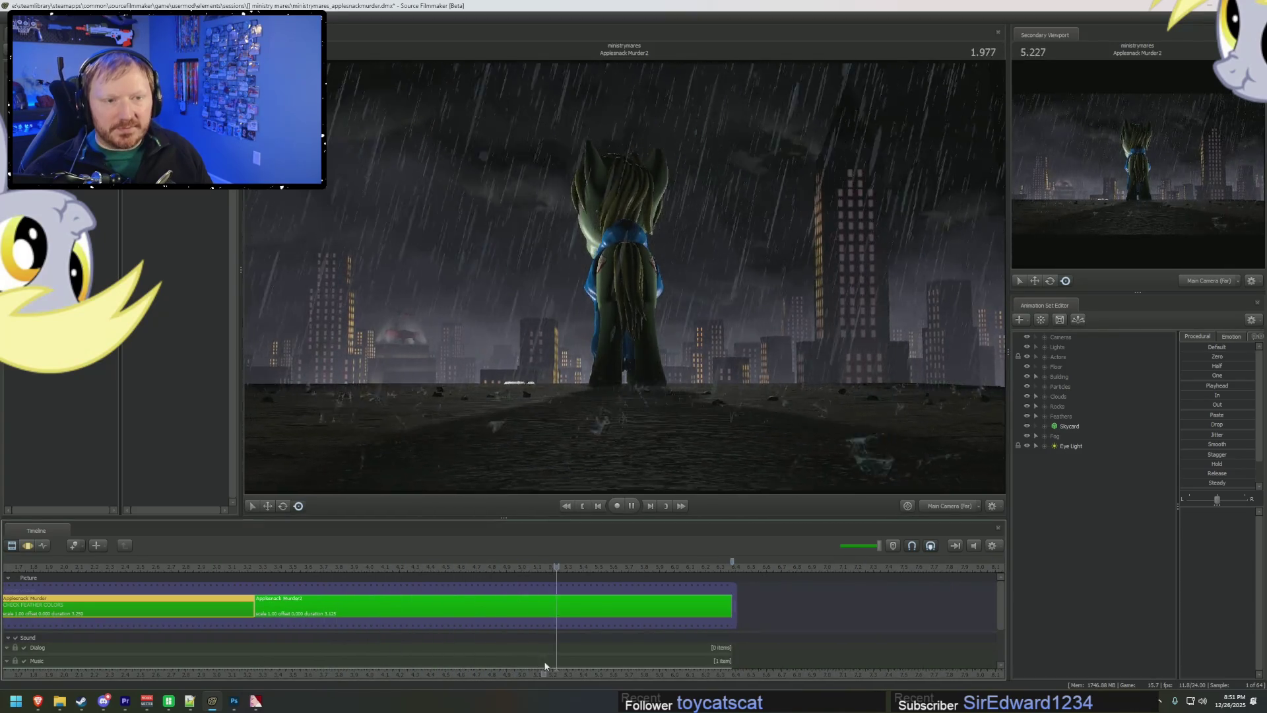
key(space)
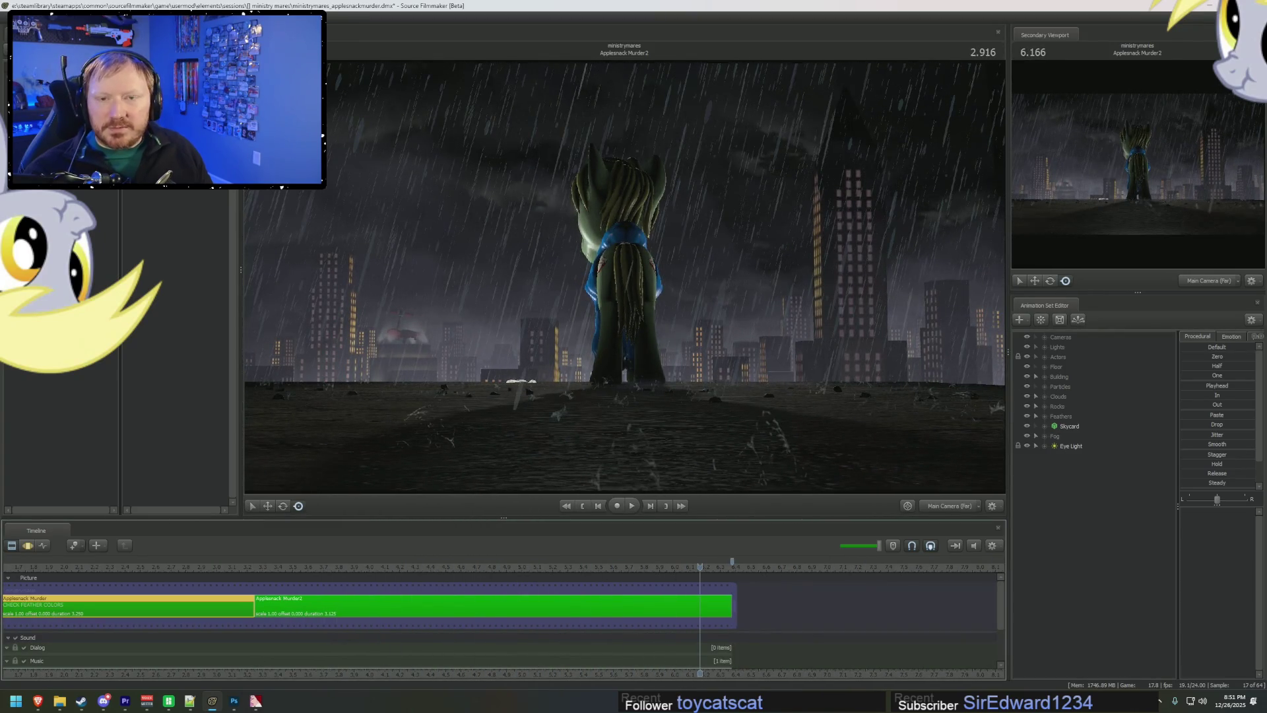
key(ctrl+o)
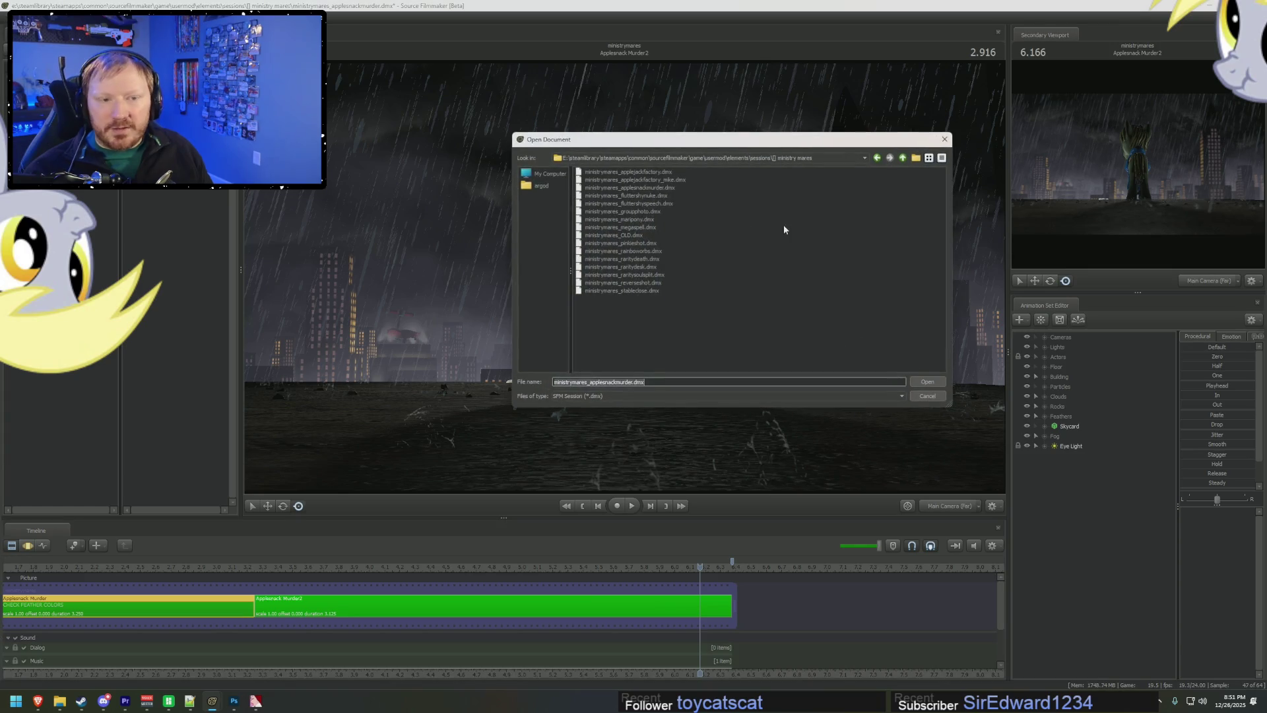
- Load ministrymares_fluttershyspeech.dmx, continuing without saving the previous session
double_click(648, 198)
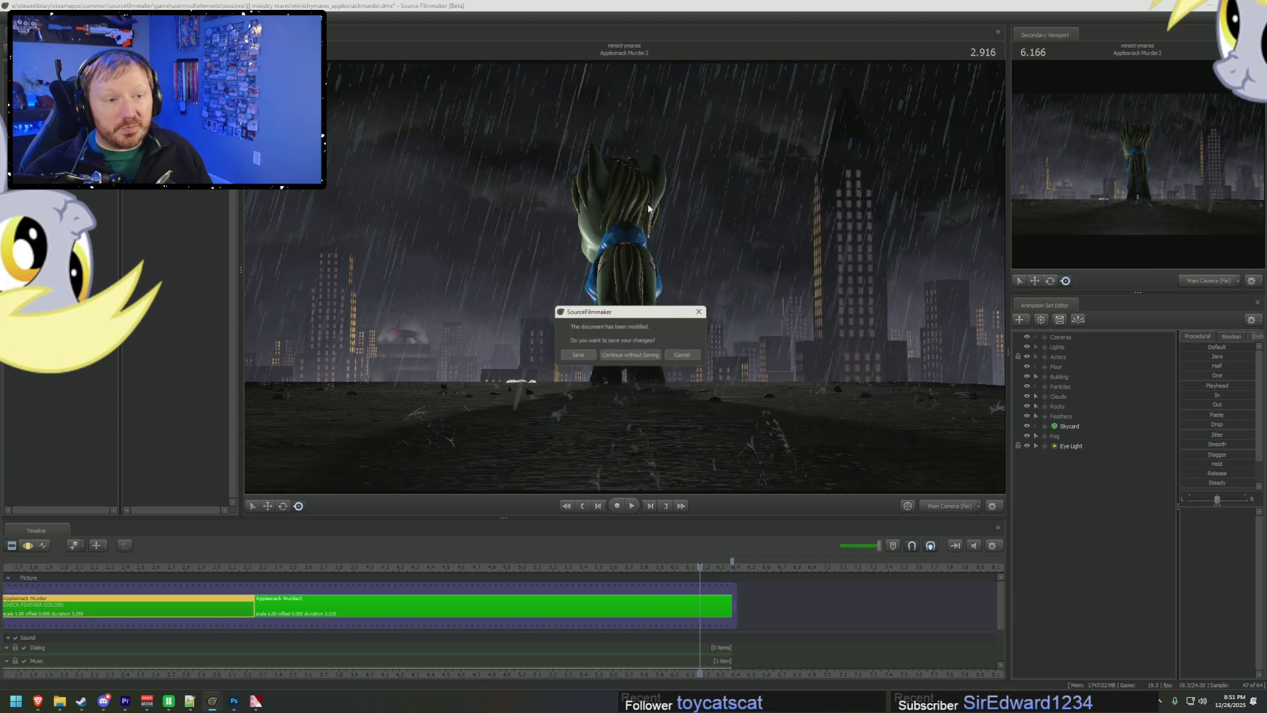
click(633, 356)
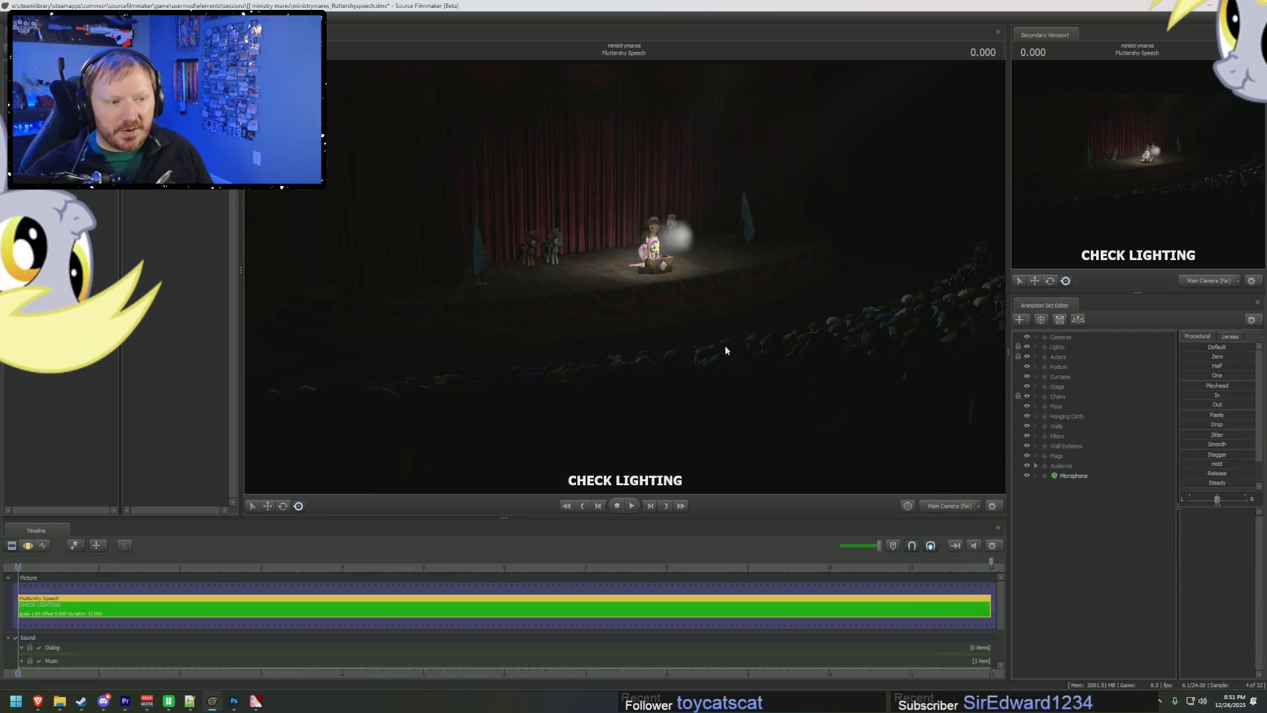
- Enable lighting for the Fluttershy Speech theater and play the shot through twice
right_click(724, 348)
click(744, 374)
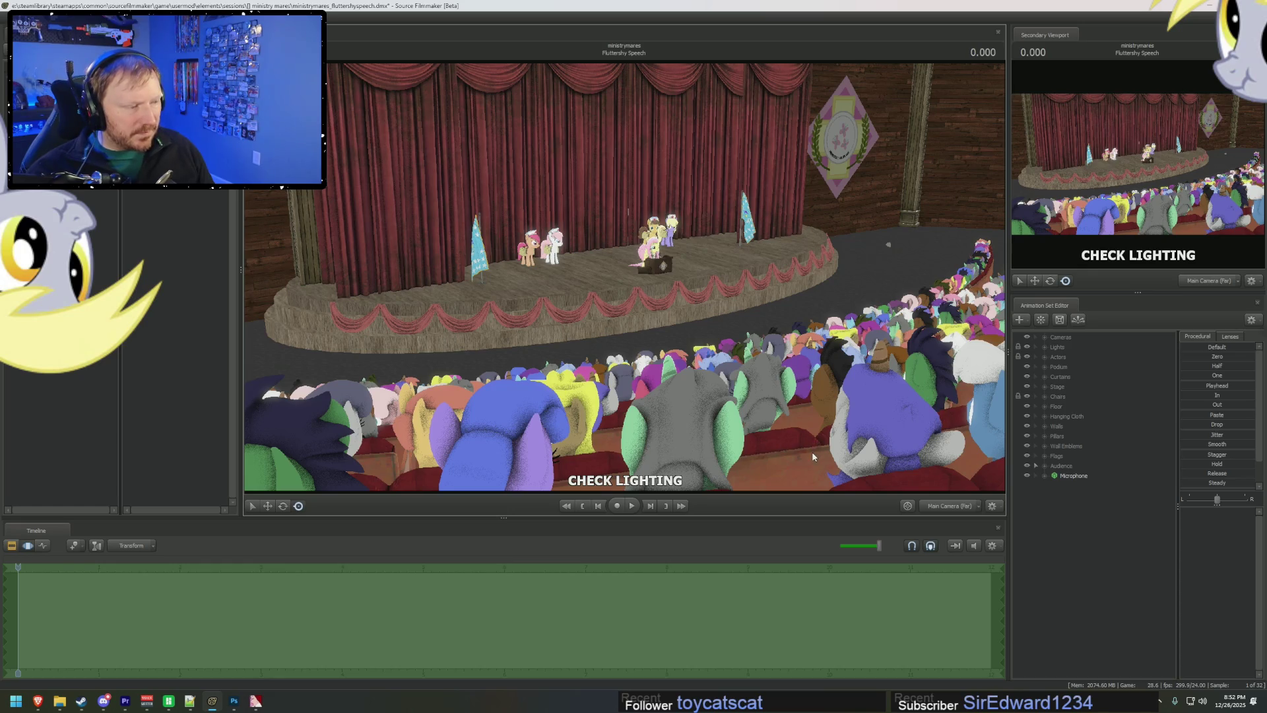
key(space)
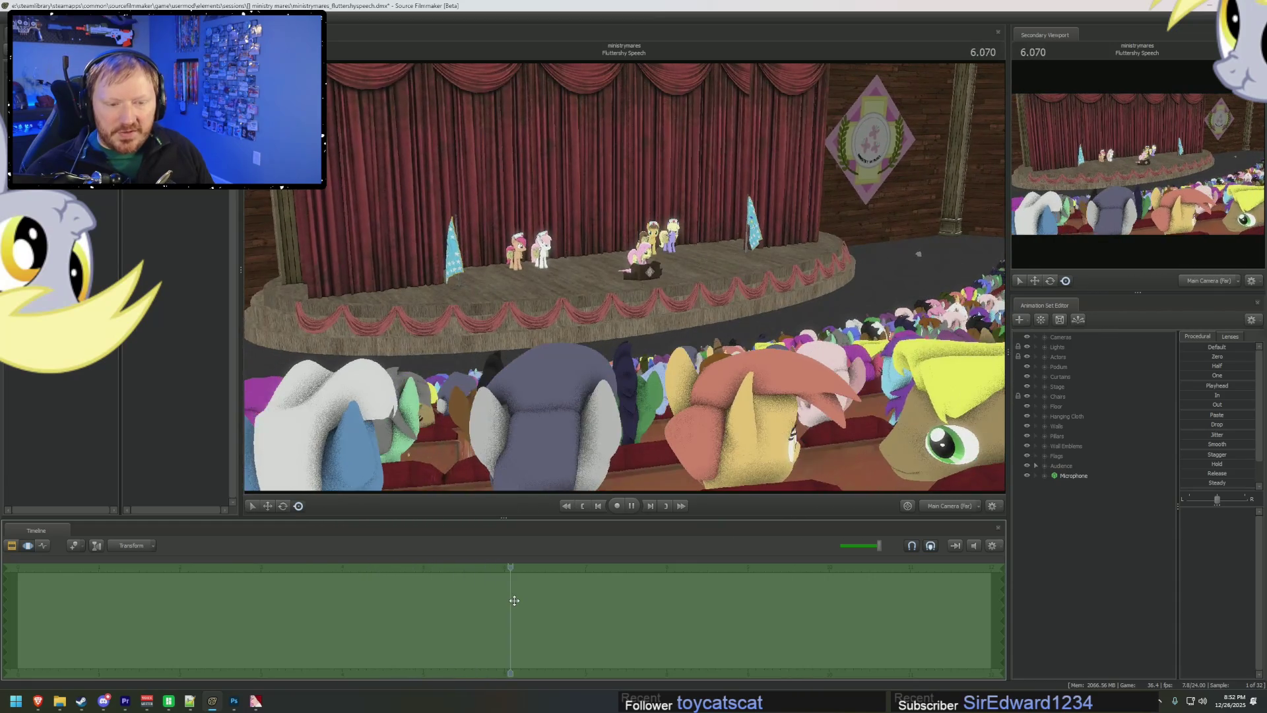
key(space)
scroll(553, 669, down, 3)
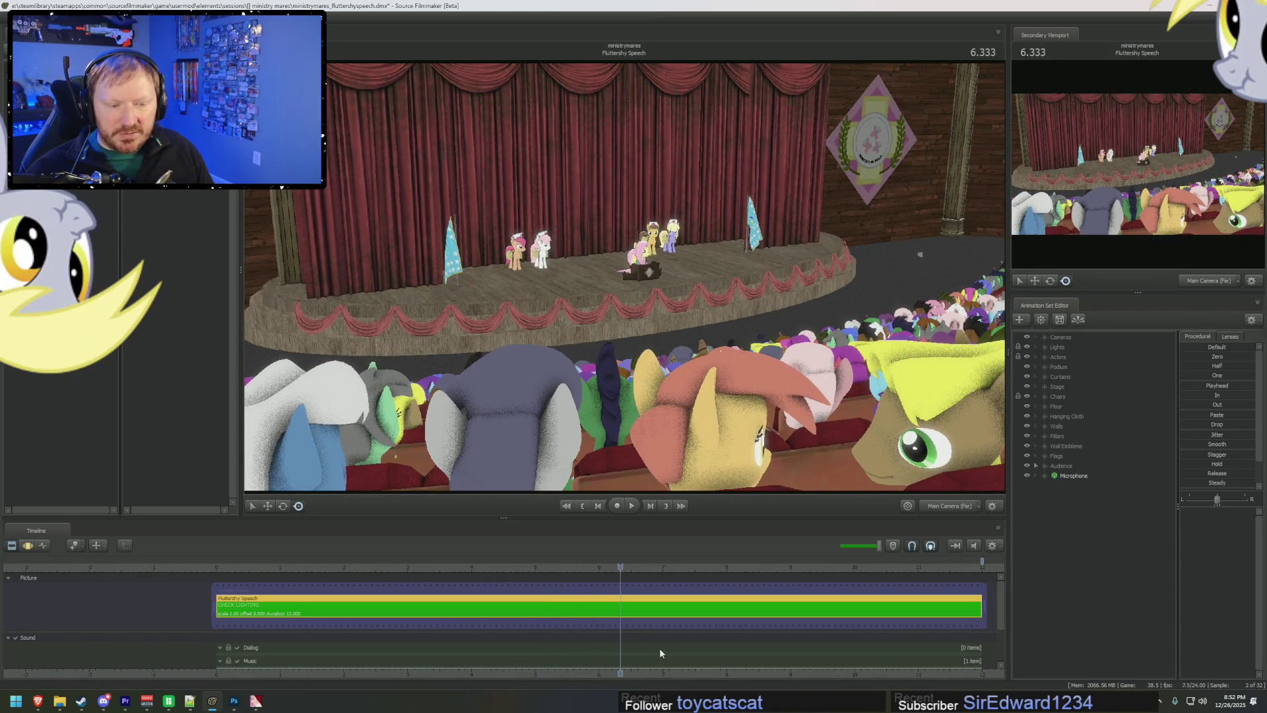
key(space)
scroll(678, 612, down, 1)
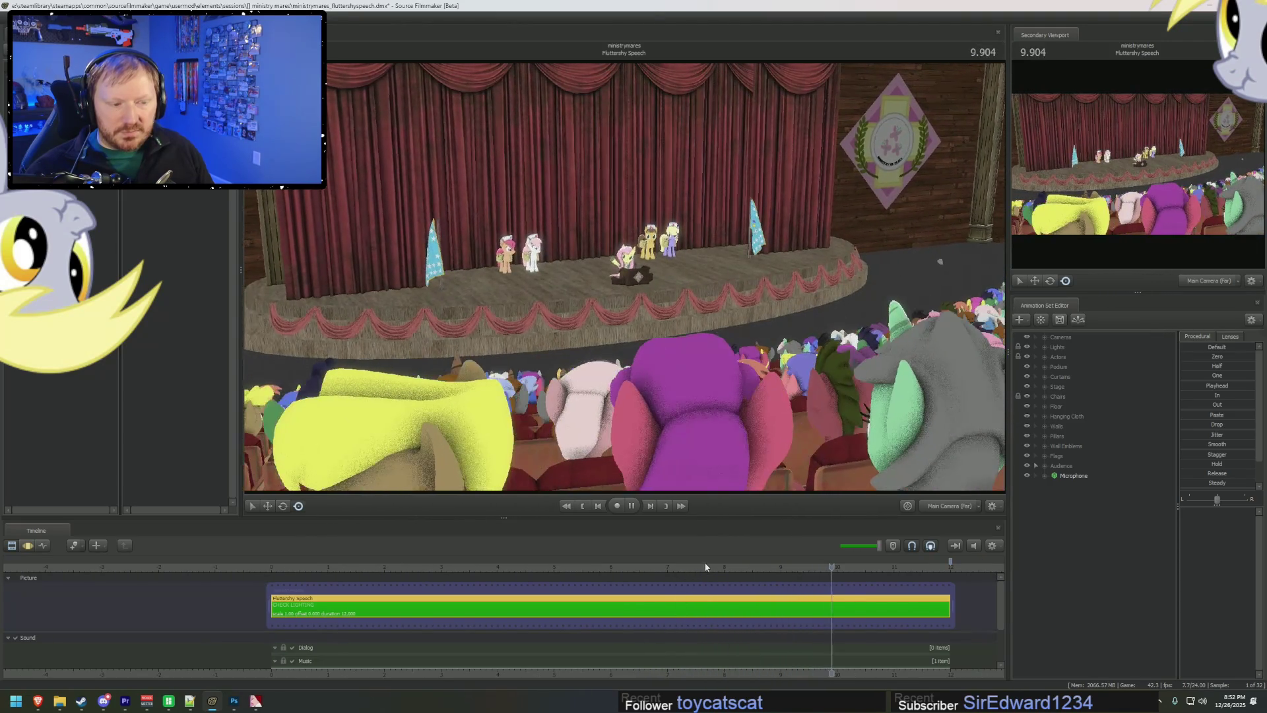
key(space)
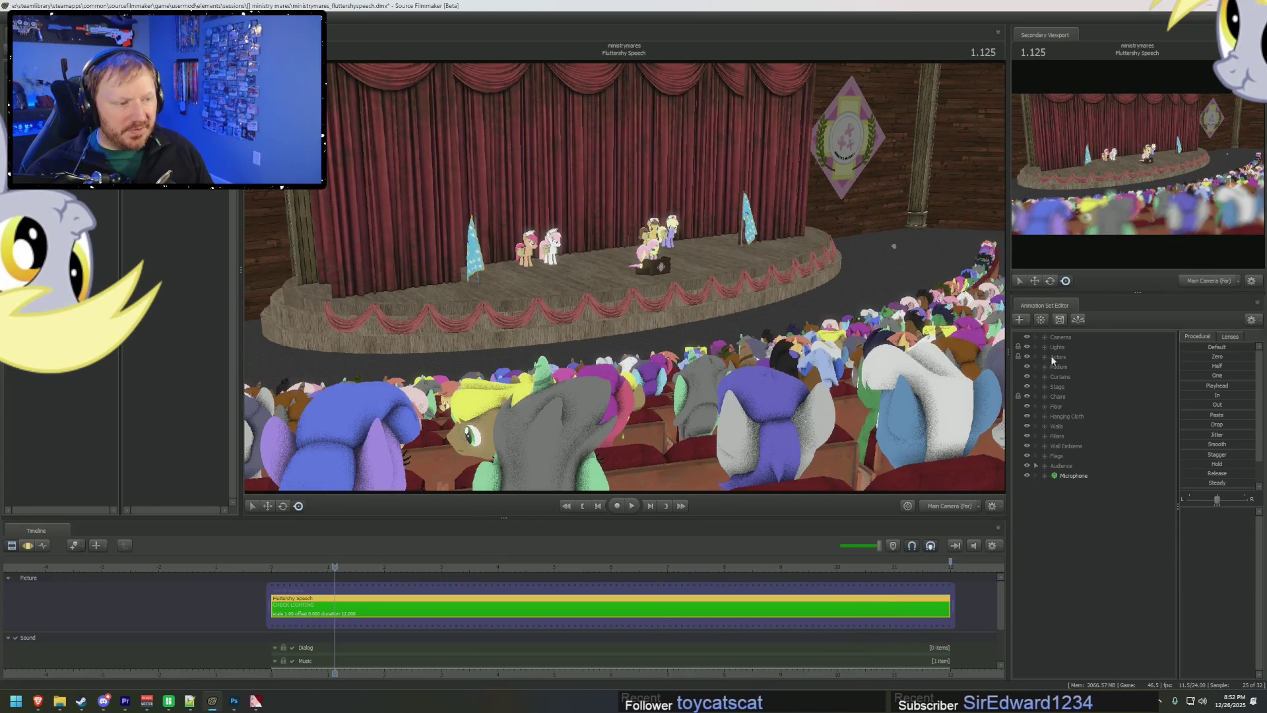
- Expand Cameras and play the shot from about 5.3 s through Main Camera (Close)
click(1044, 337)
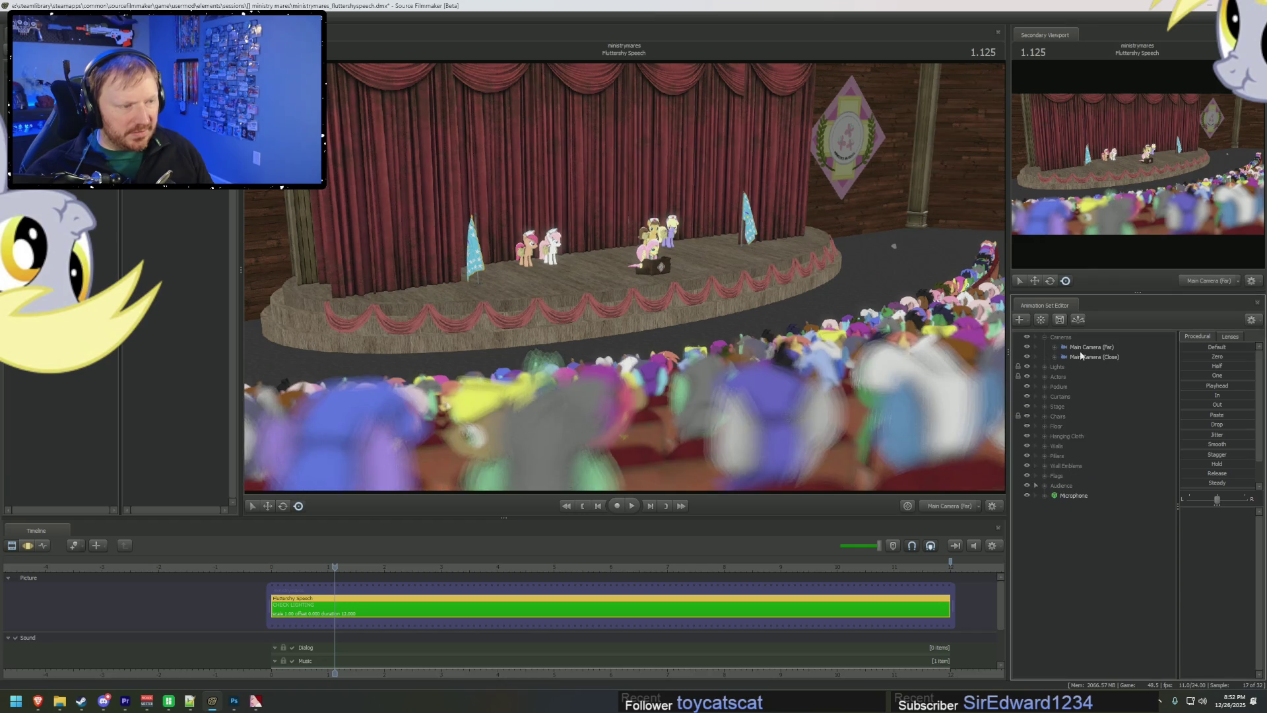
double_click(1094, 356)
click(568, 567)
key(space)
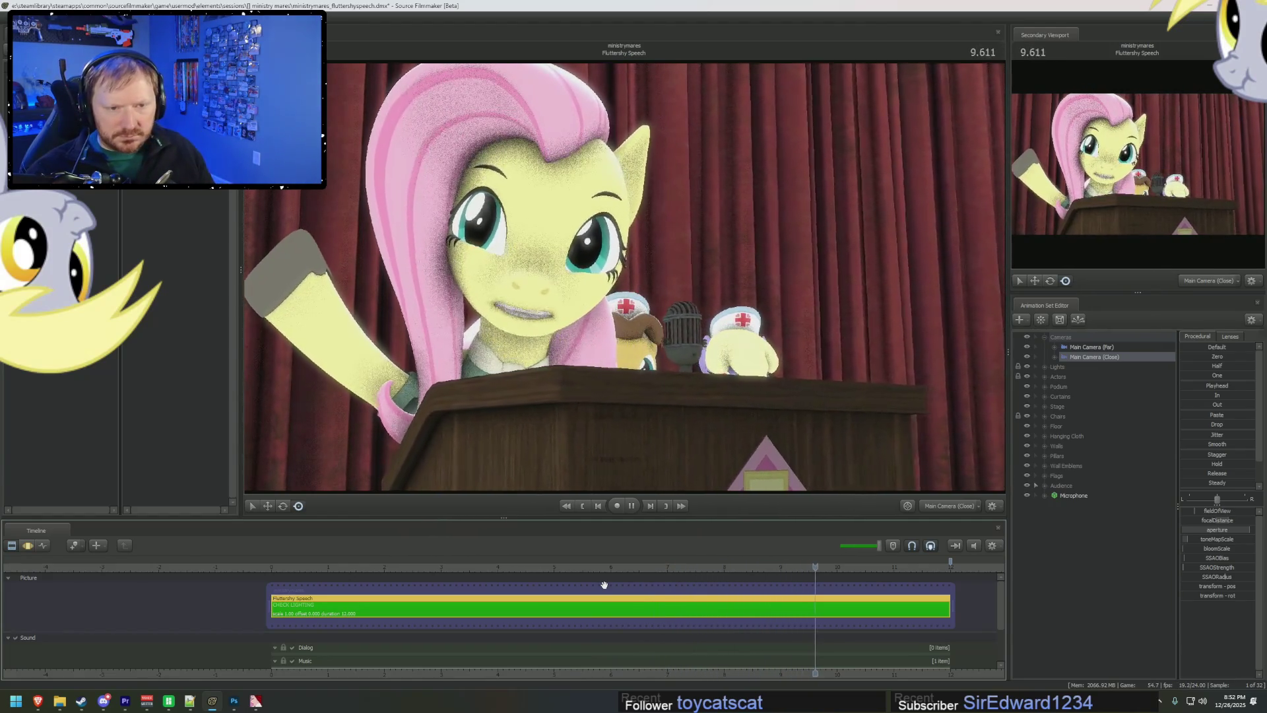
key(space)
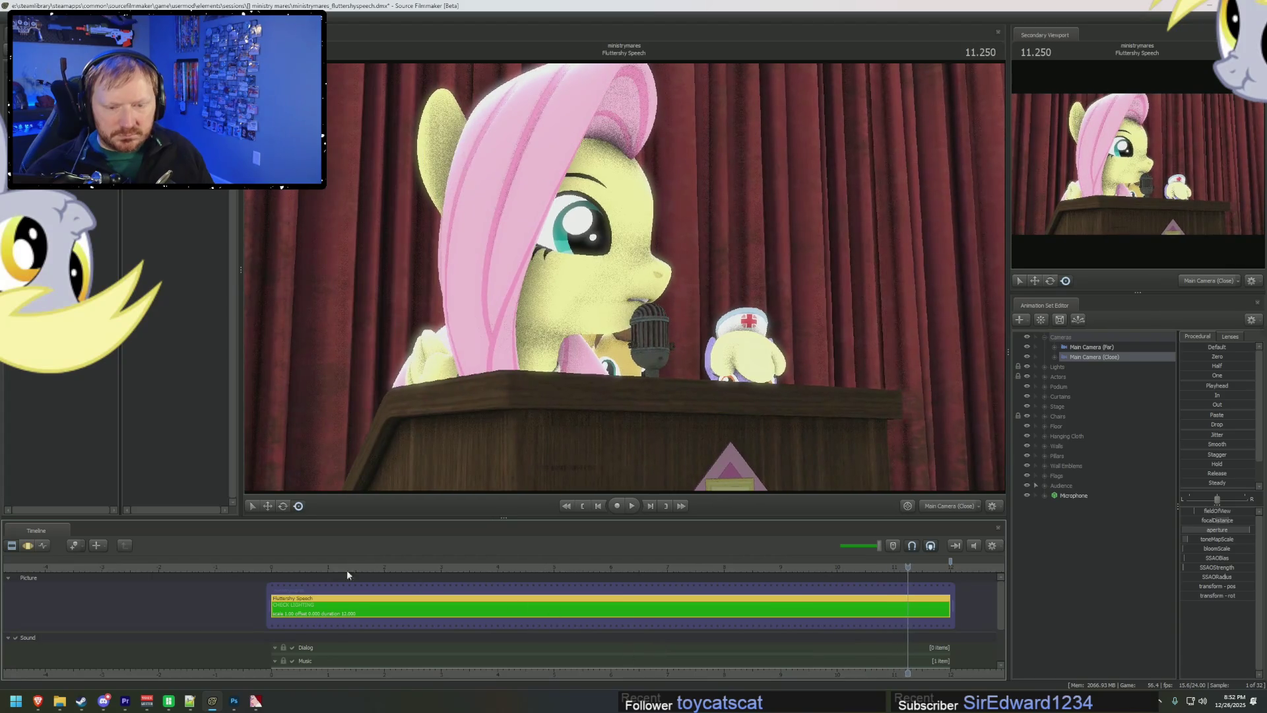
click(293, 569)
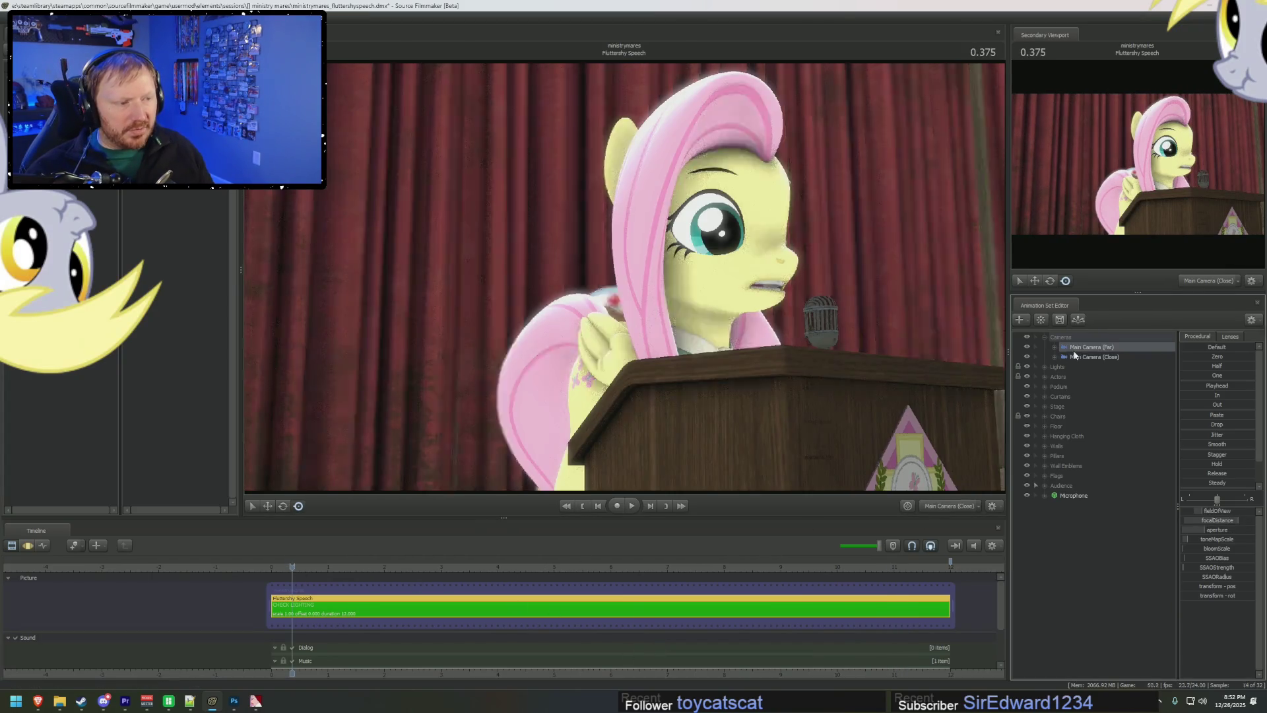
- Drag Main Camera (Far) into the viewport, show model names, and return to 0.000
drag(1090, 346, 857, 303)
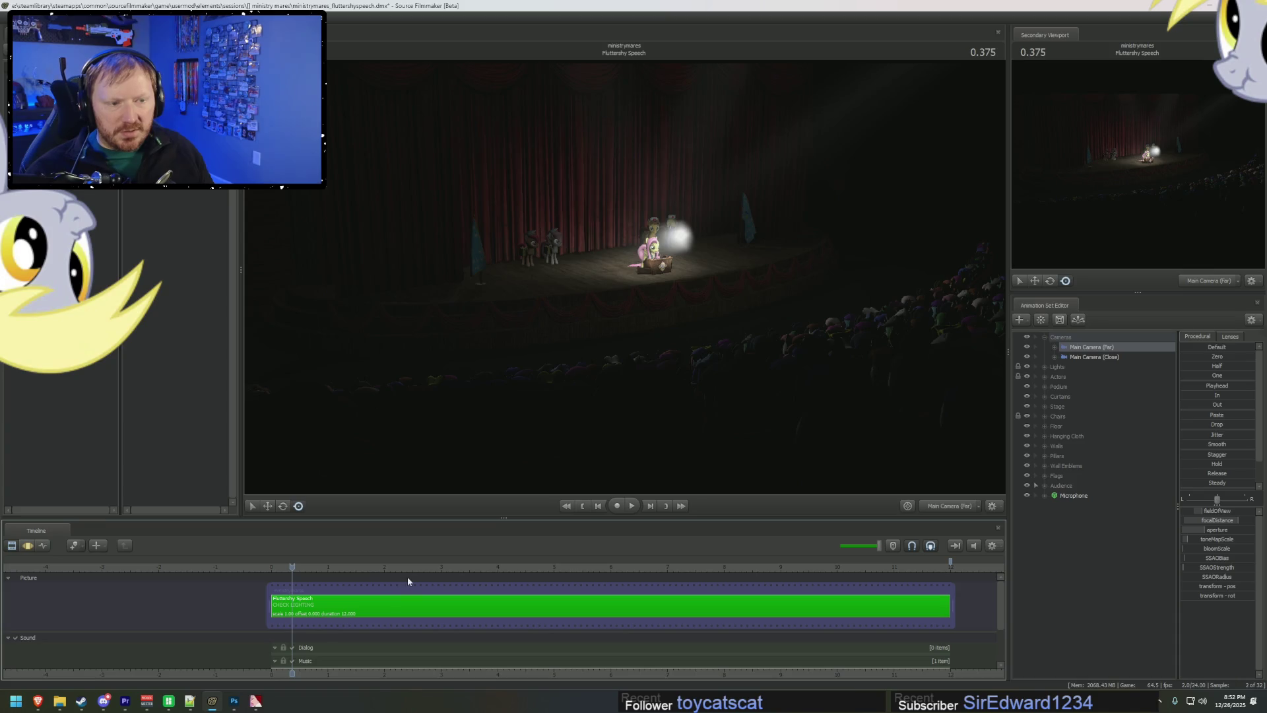
drag(404, 569, 448, 573)
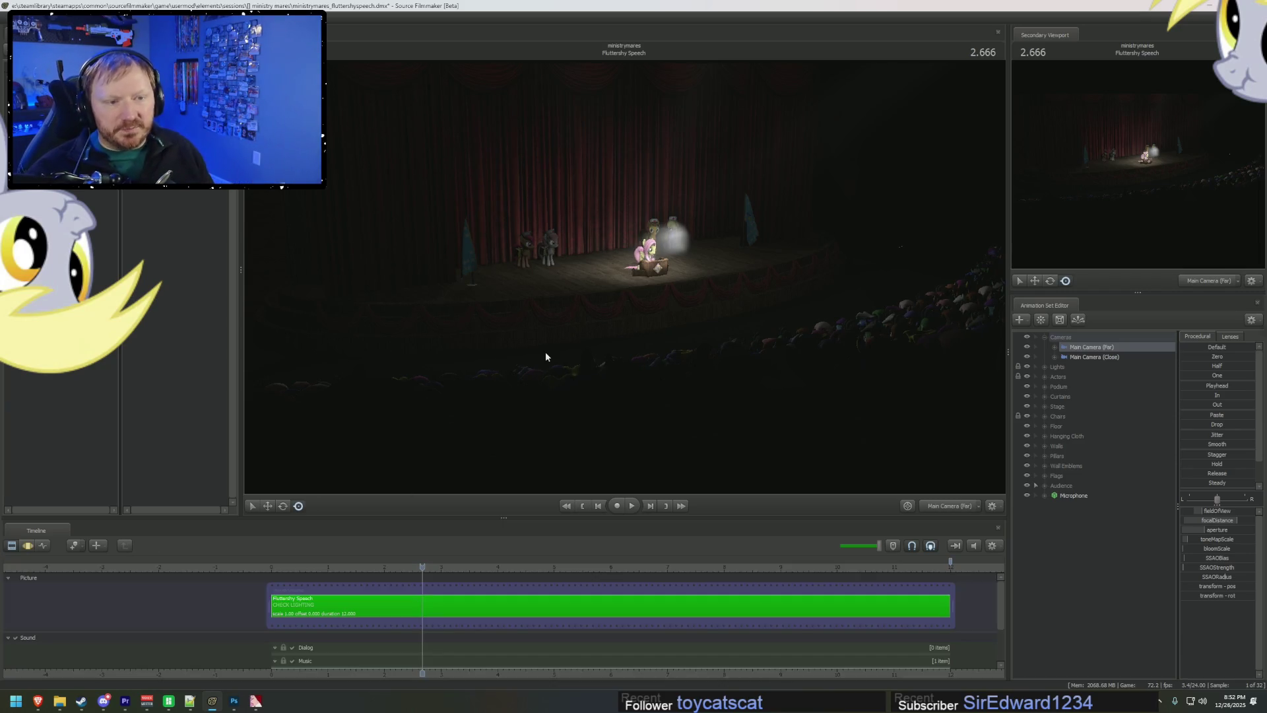
key(ctrl+shift+n)
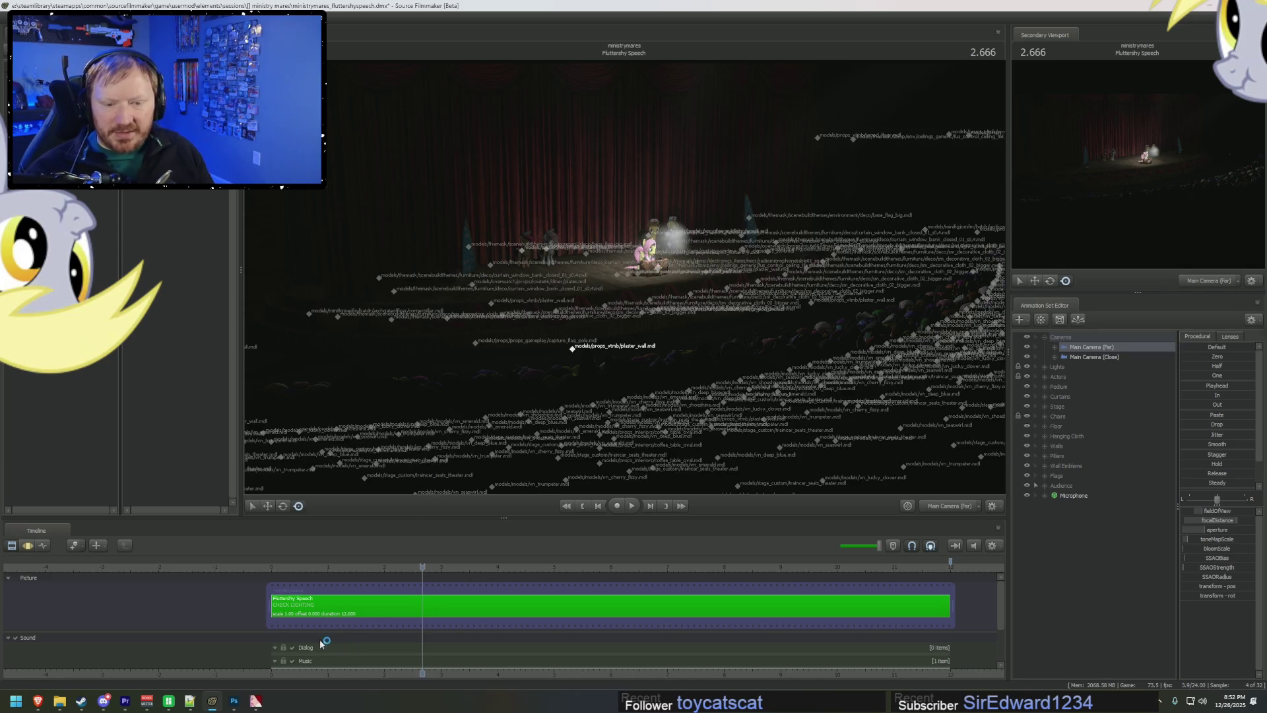
click(272, 569)
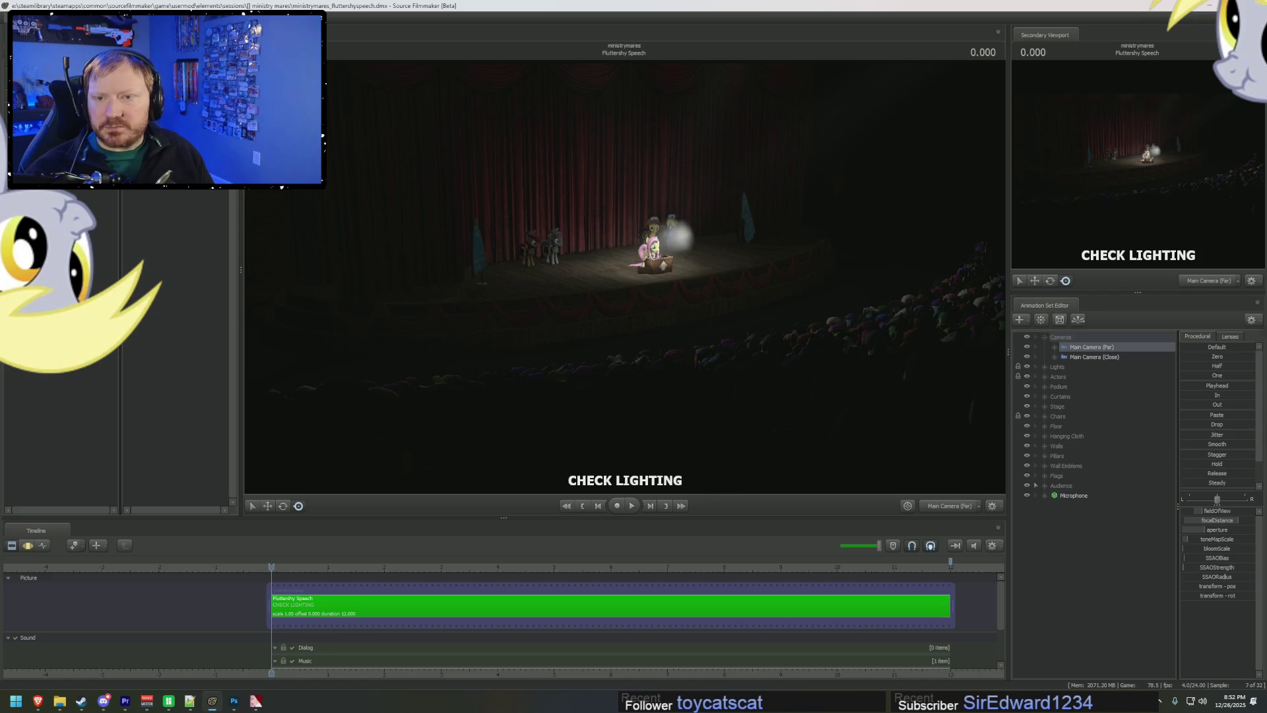
- Open the Fluttershy hill session, play its shot to 6.625, then switch to the work camera
key(ctrl+o)
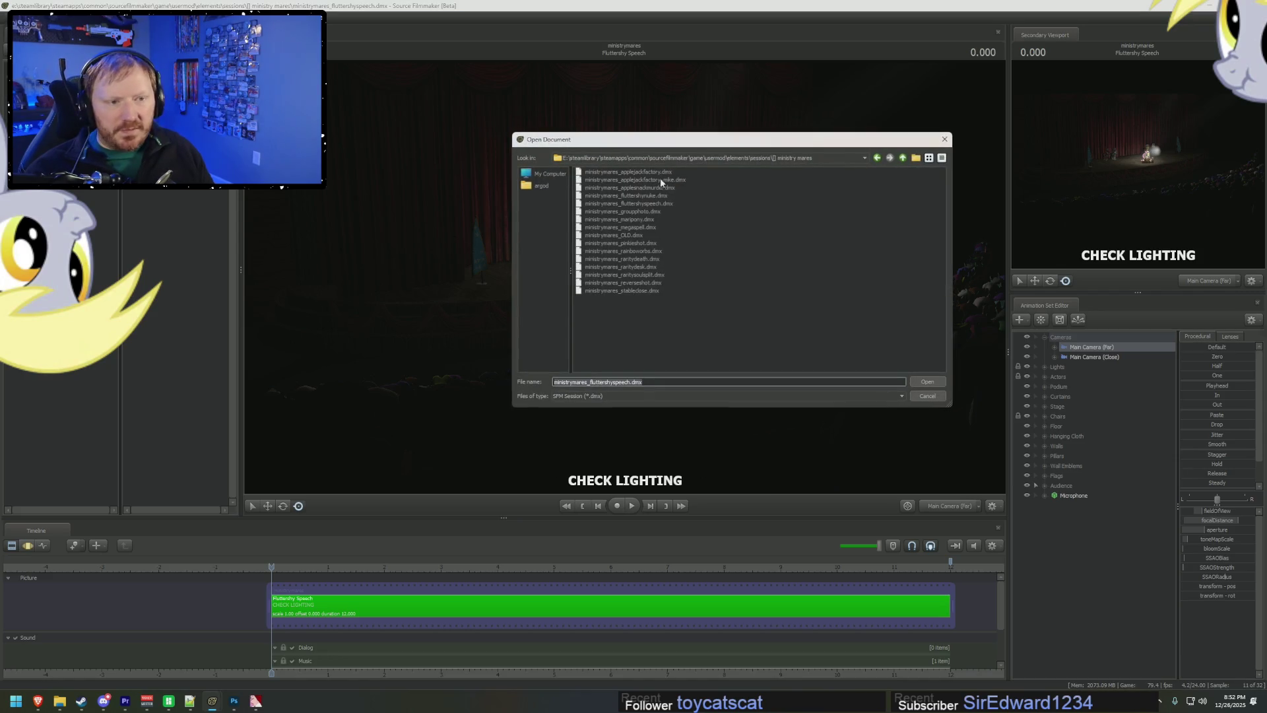
double_click(656, 204)
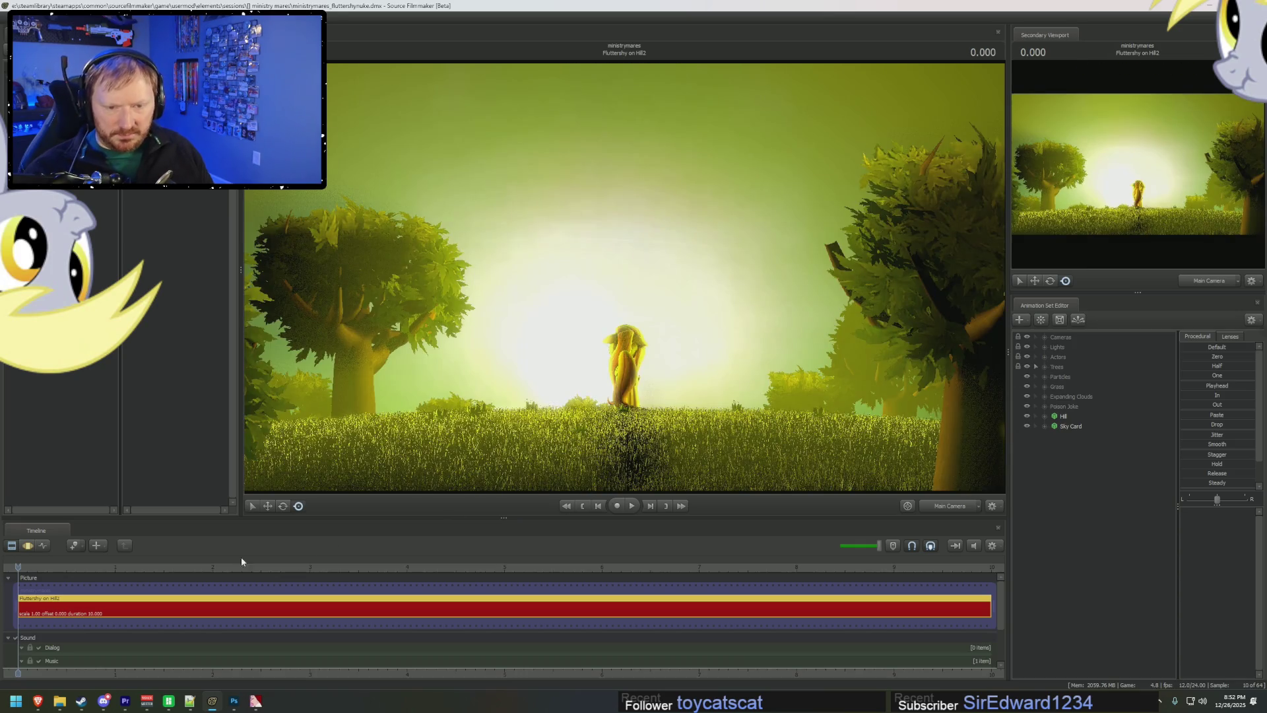
click(21, 568)
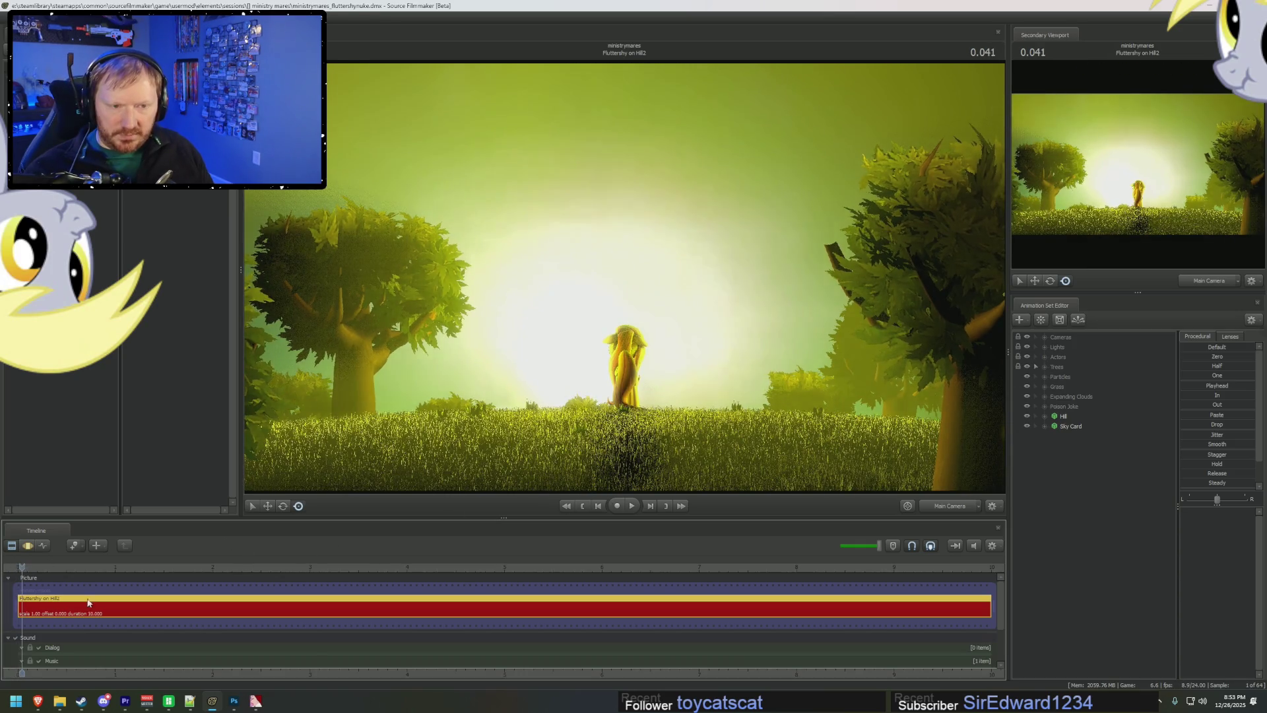
key(space)
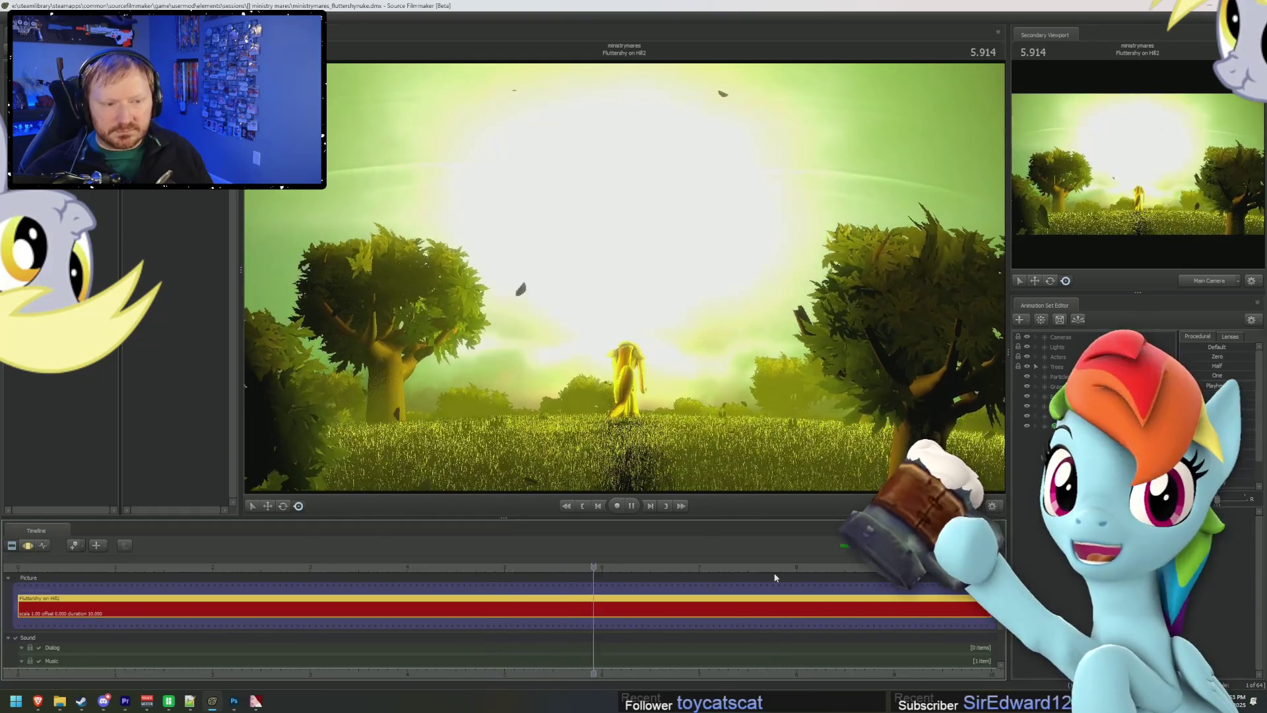
key(space)
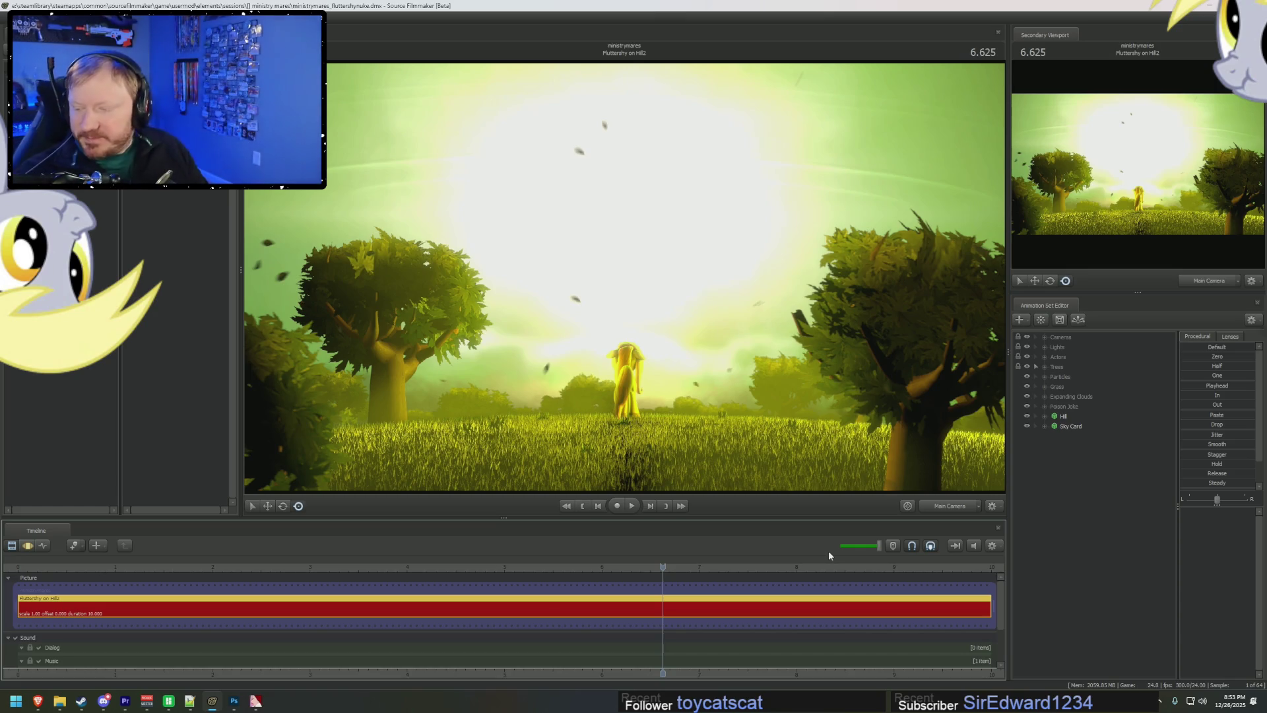
ctrl+click(950, 506)
mouse_move(624, 277)
mouse_down()
mouse_move(624, 225)
mouse_move(609, 224)
mouse_up()
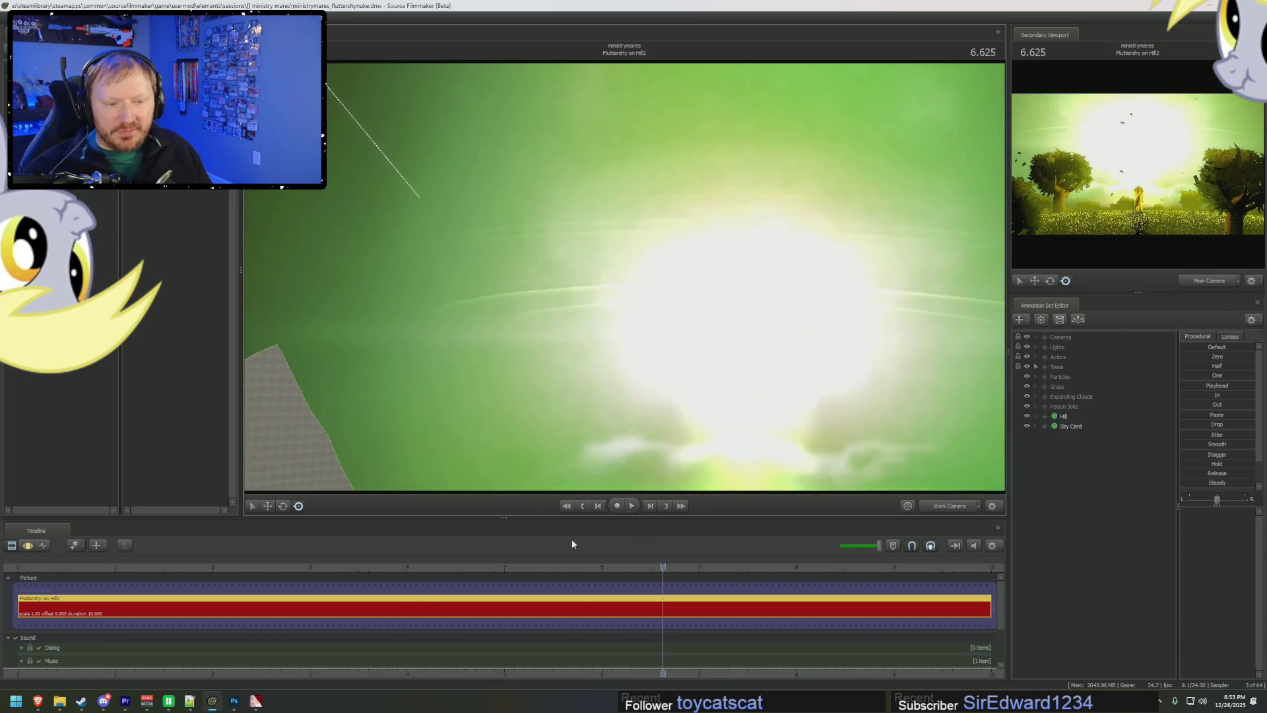
drag(571, 567, 277, 567)
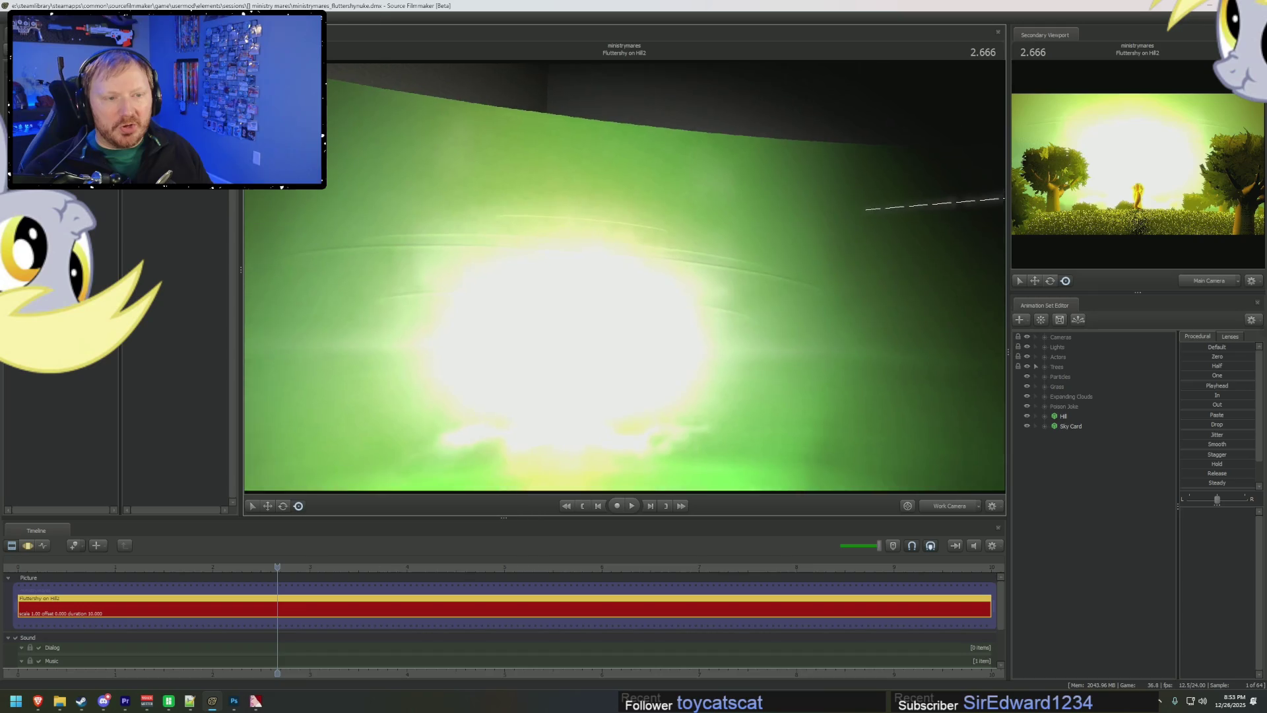
key(space)
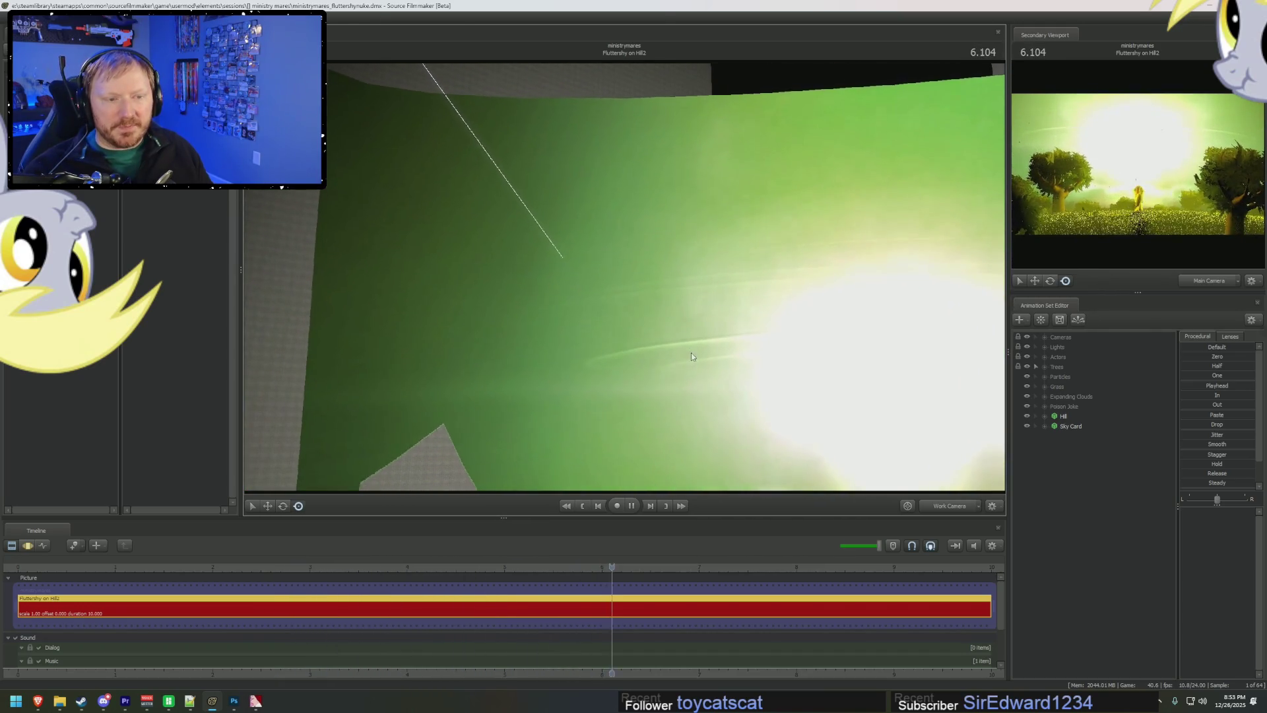
key(space)
click(126, 566)
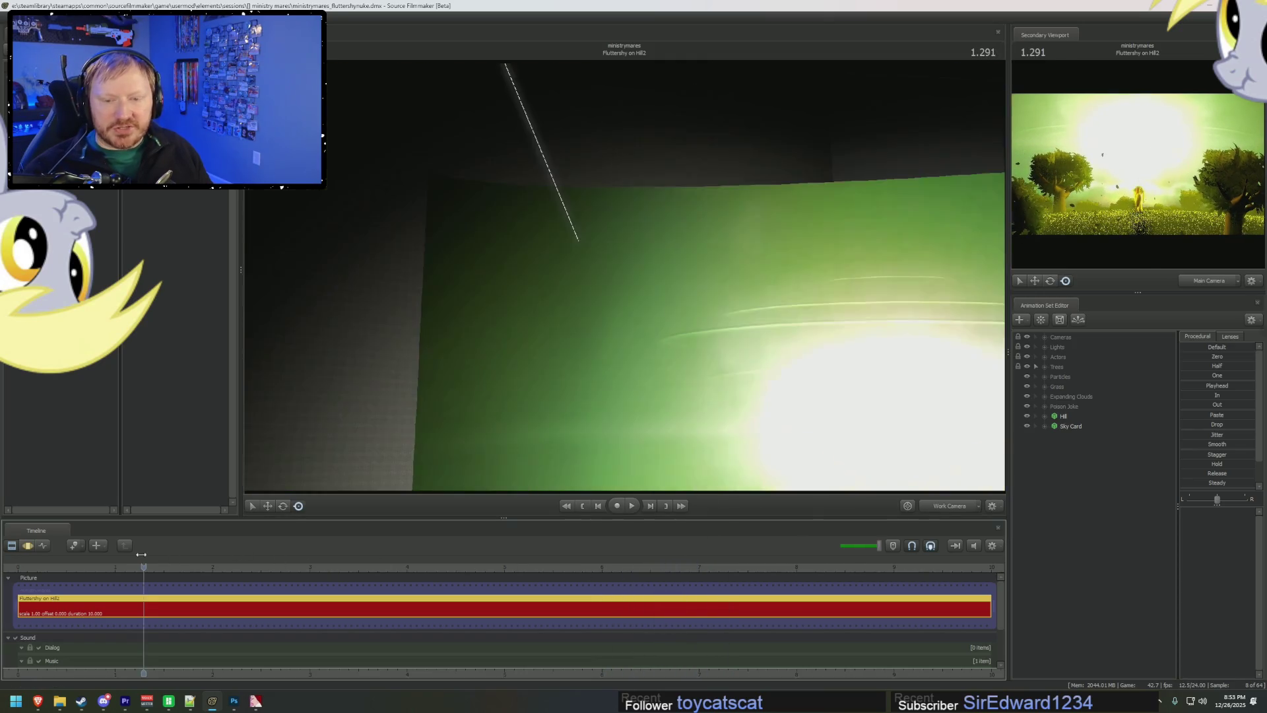
key(space)
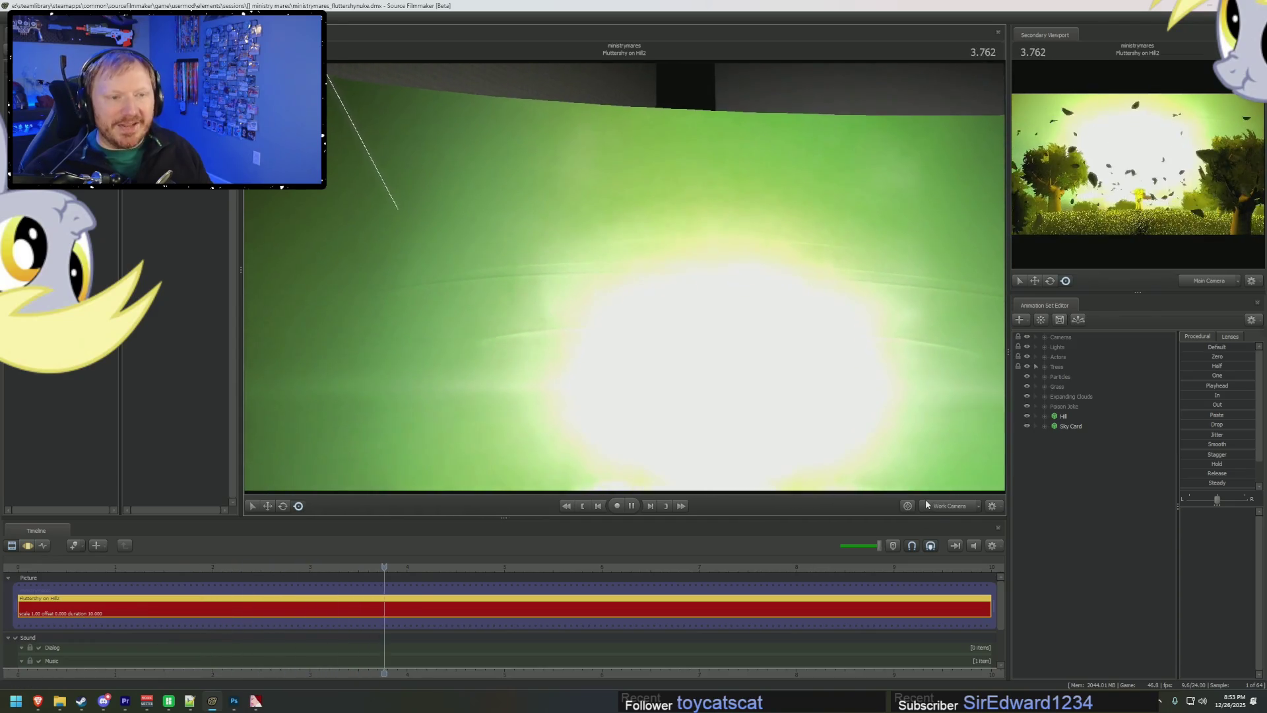
key(space)
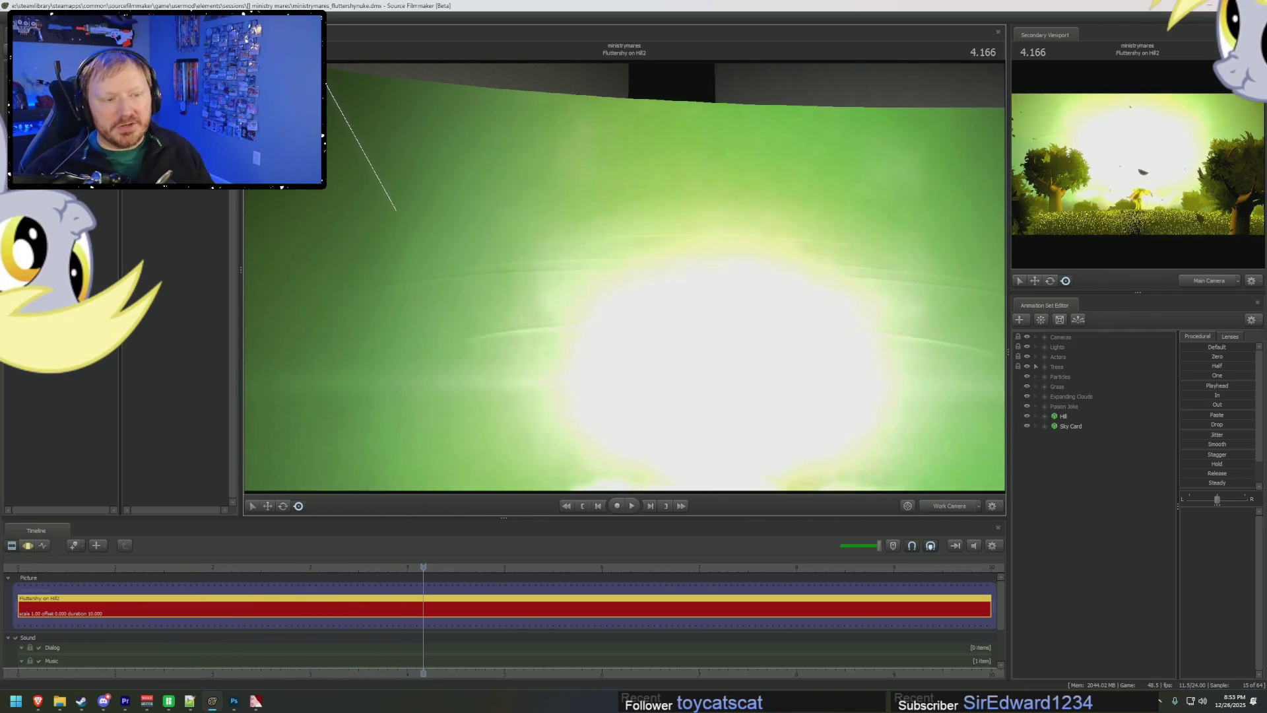
key(space)
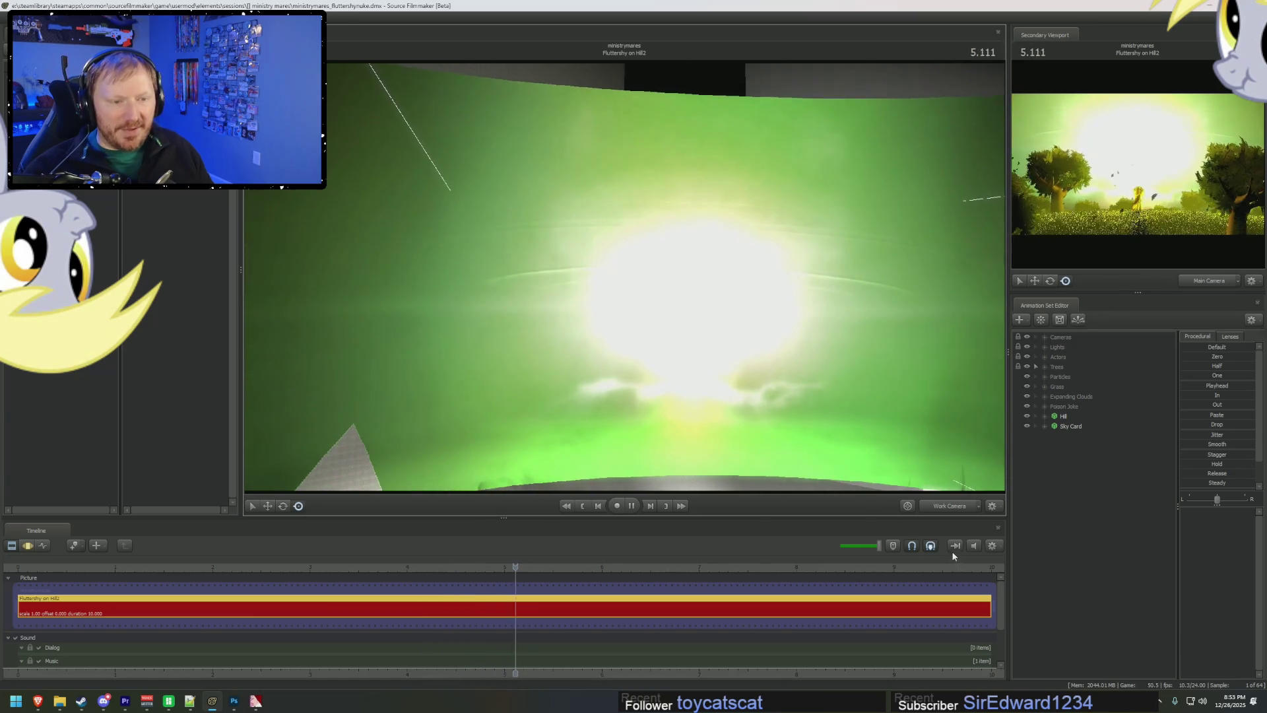
key(space)
key(space)
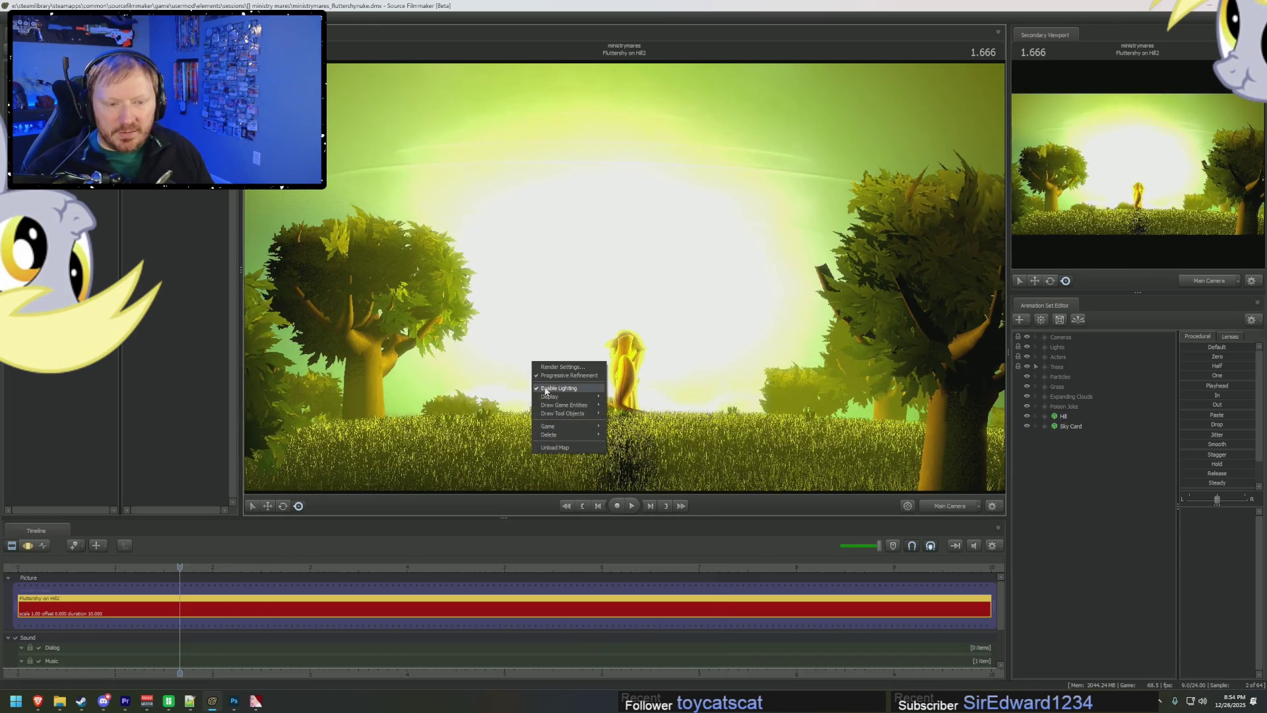
- Toggle viewport lighting, replay the hill shot from 1.666 to 6.666, and bring up the session file list
click(179, 568)
click(56, 584)
key(space)
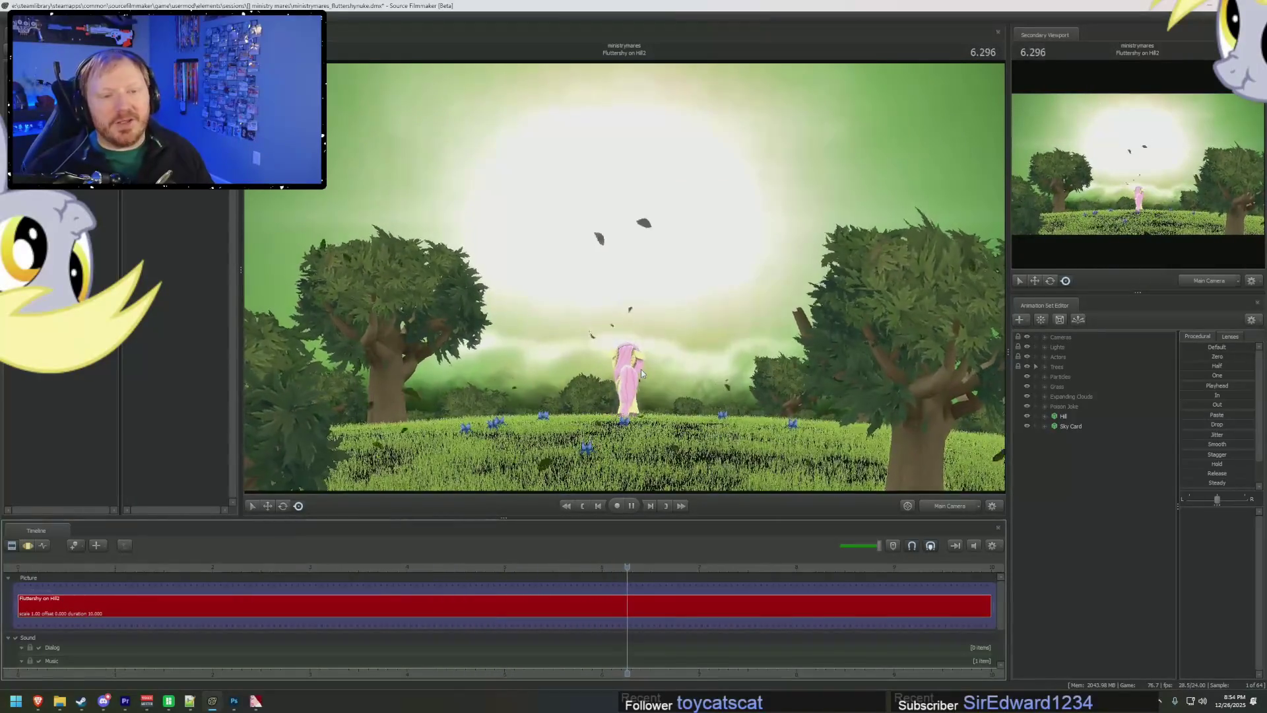
key(space)
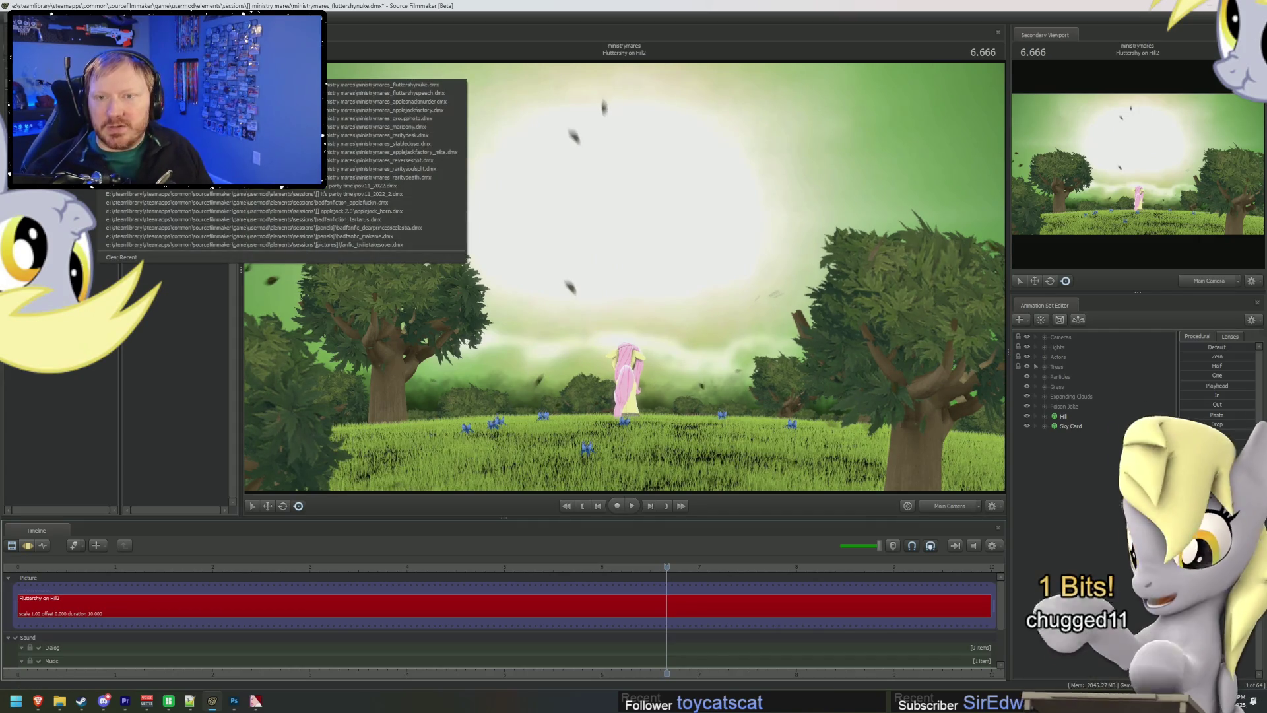
key(ctrl+o)
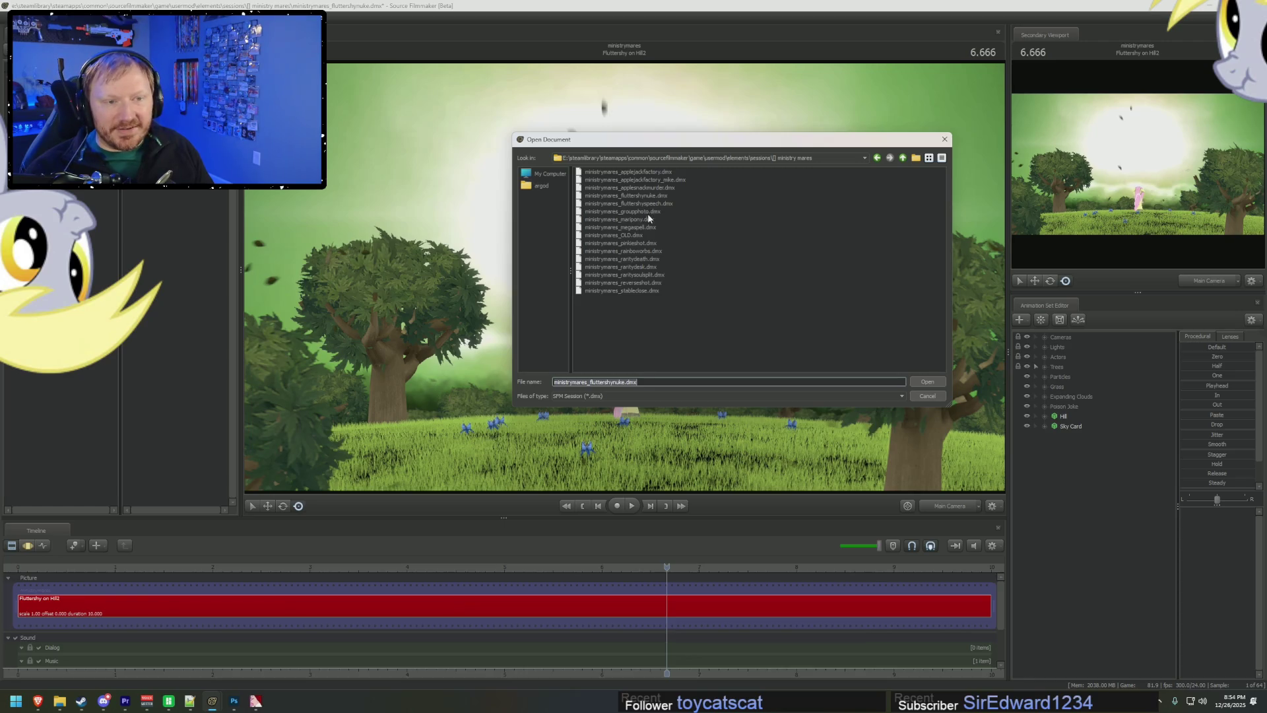
- Open another session file from the list, discarding the current session's unsaved changes
click(647, 213)
double_click(641, 223)
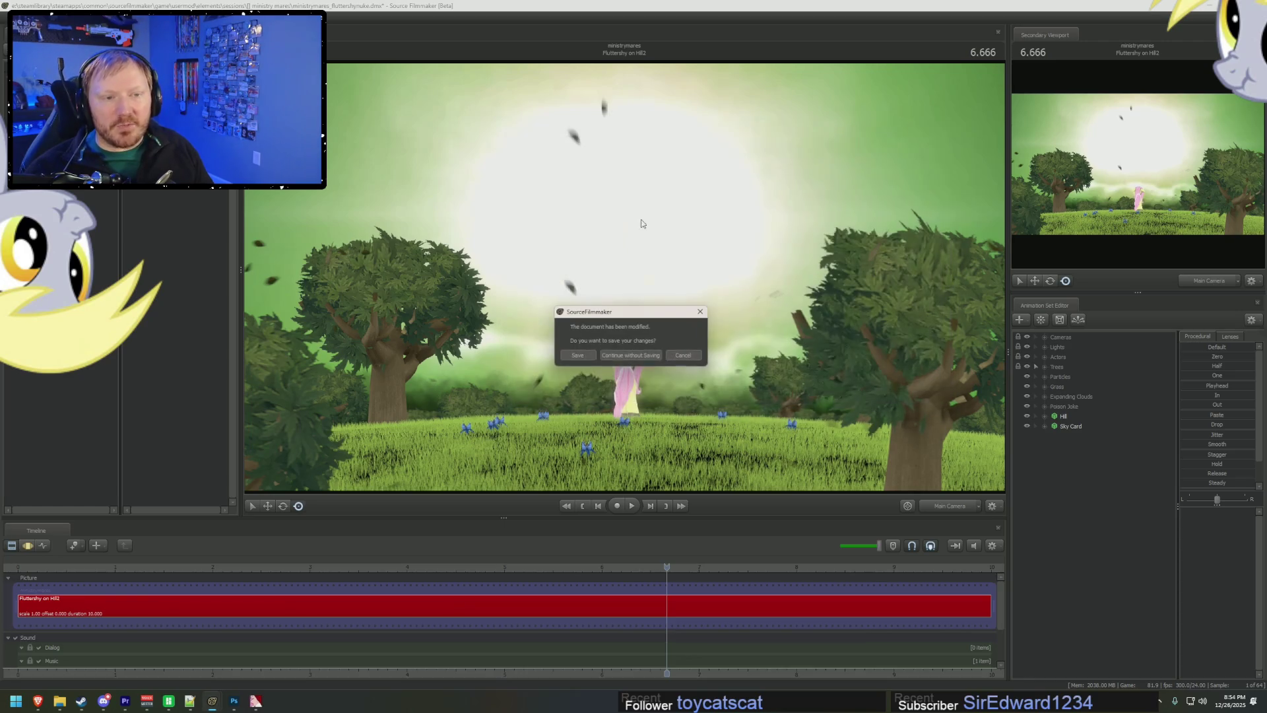
click(631, 356)
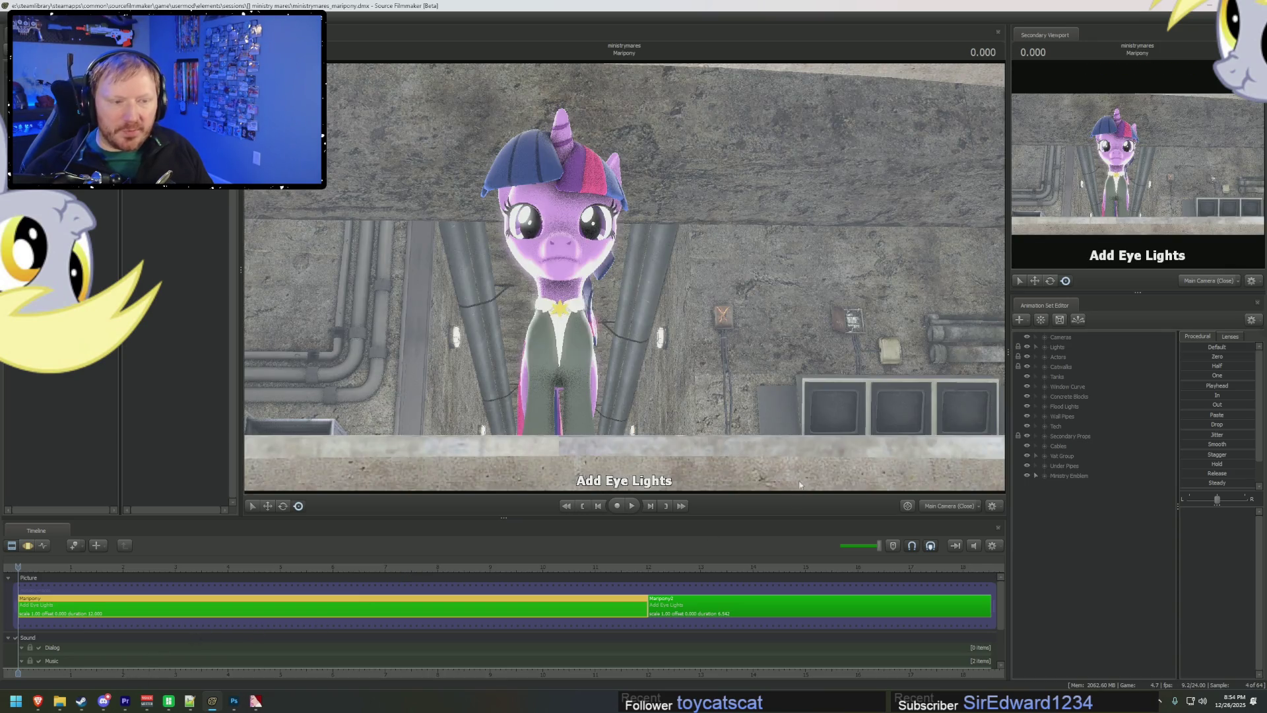
- Switch the viewport between the work camera, Main Camera (Close) and Main Camera (Far)
right_click(790, 431)
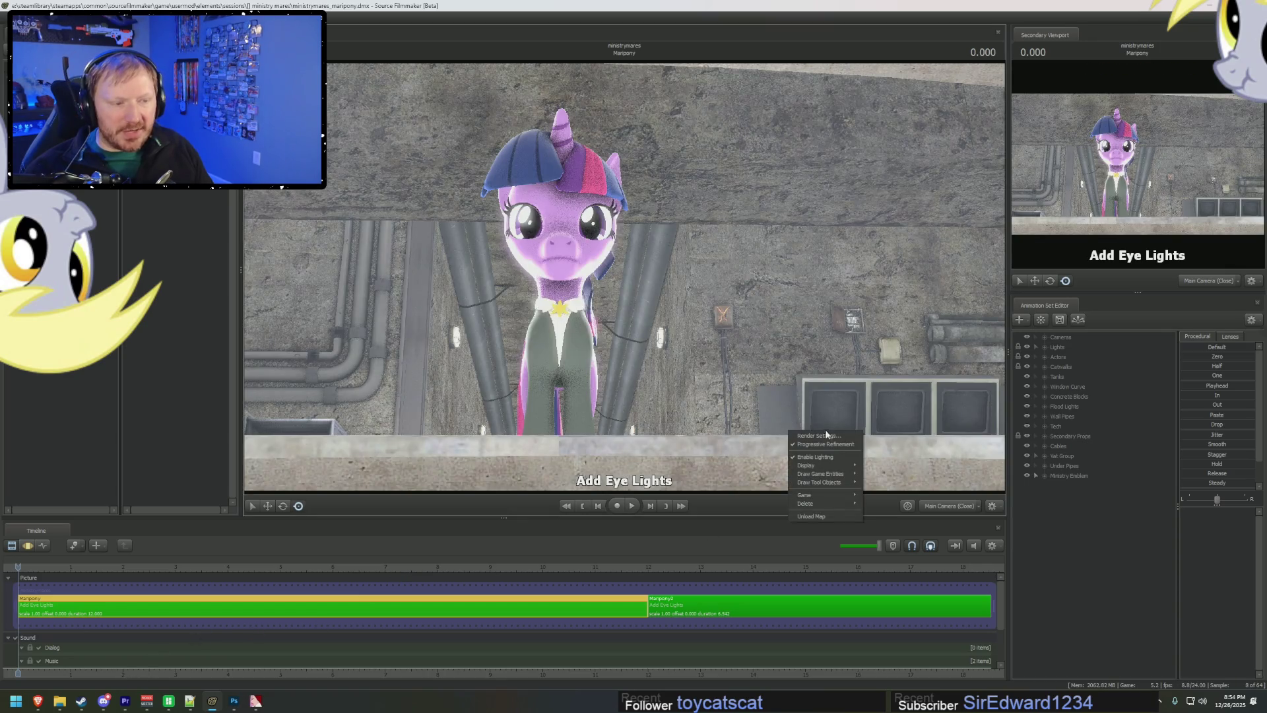
click(827, 444)
right_click(806, 380)
click(936, 508)
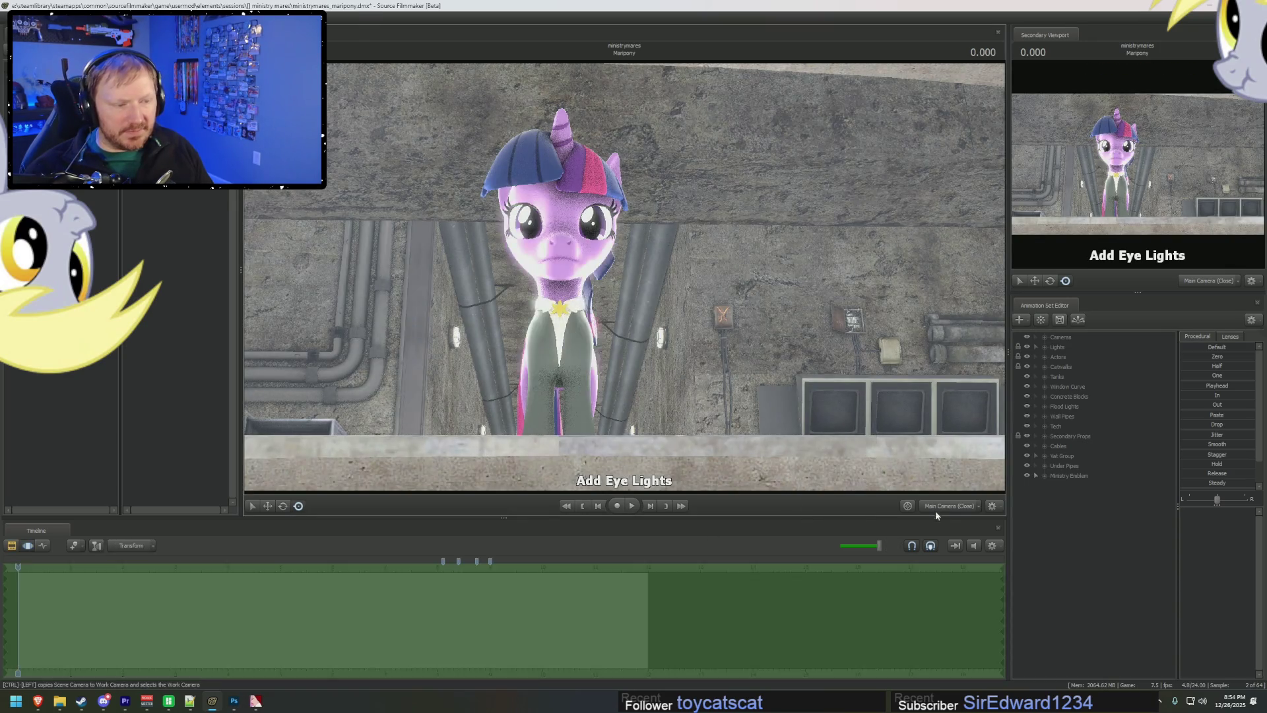
click(1044, 336)
click(1080, 350)
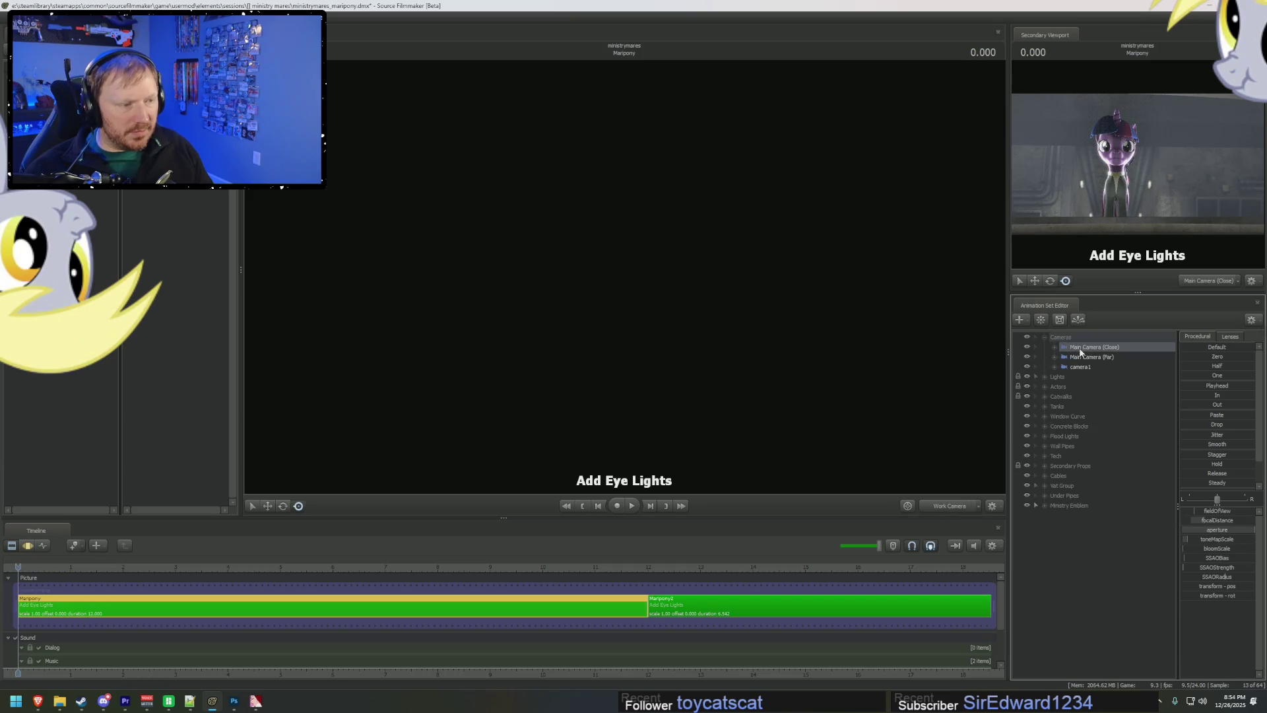
double_click(1083, 350)
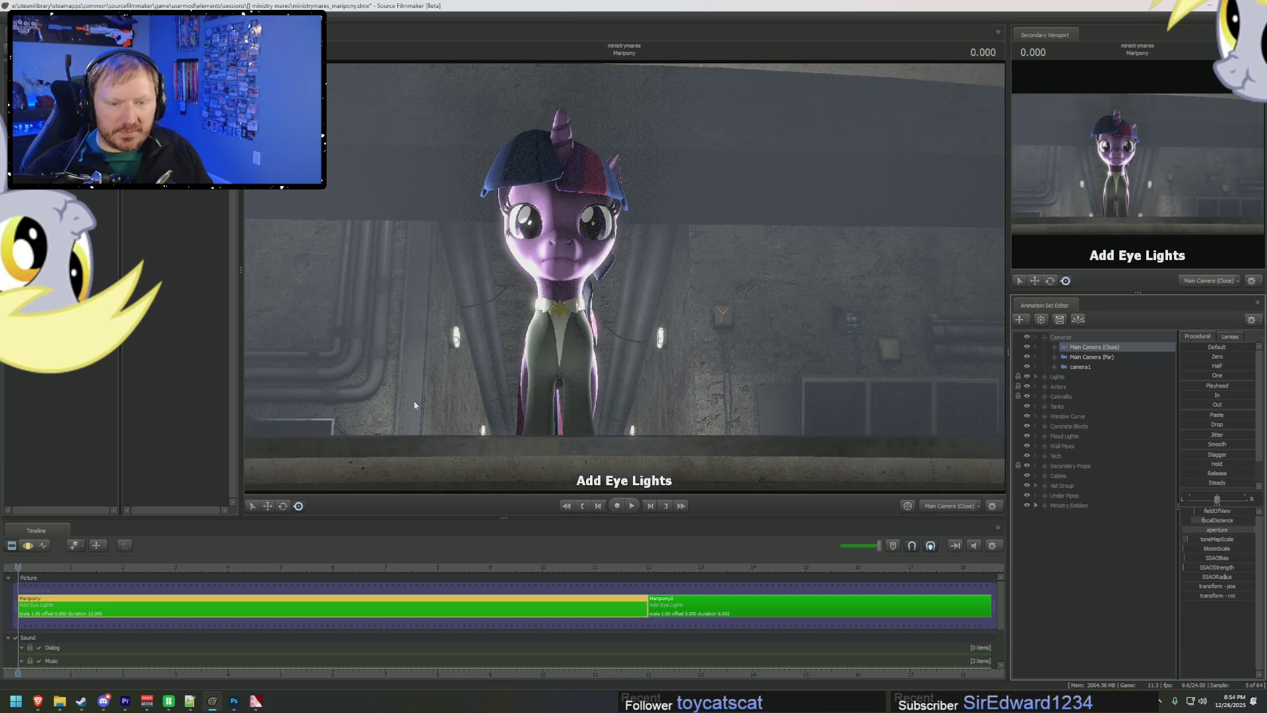
double_click(1096, 356)
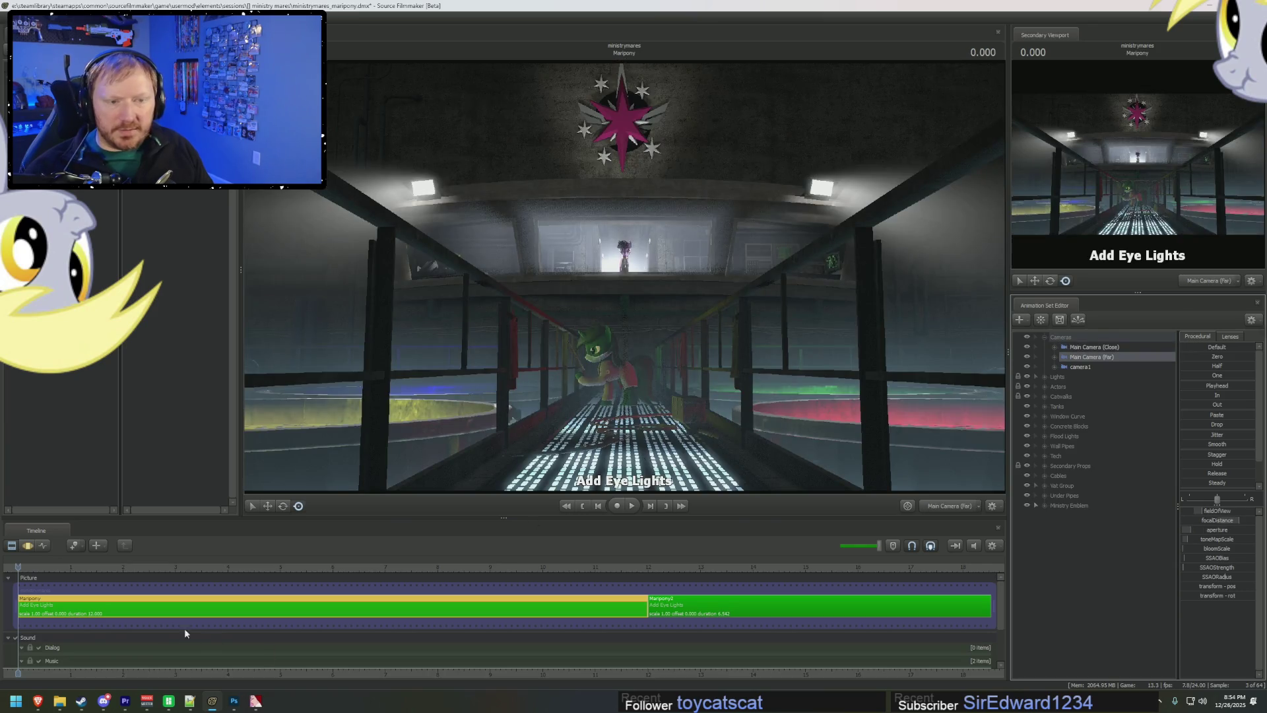
- Play the shot from the start to 5.250 on the far camera, then to 11.375 on the close camera
mouse_move(41, 581)
mouse_down()
mouse_move(90, 579)
mouse_move(5, 577)
mouse_move(471, 579)
mouse_up()
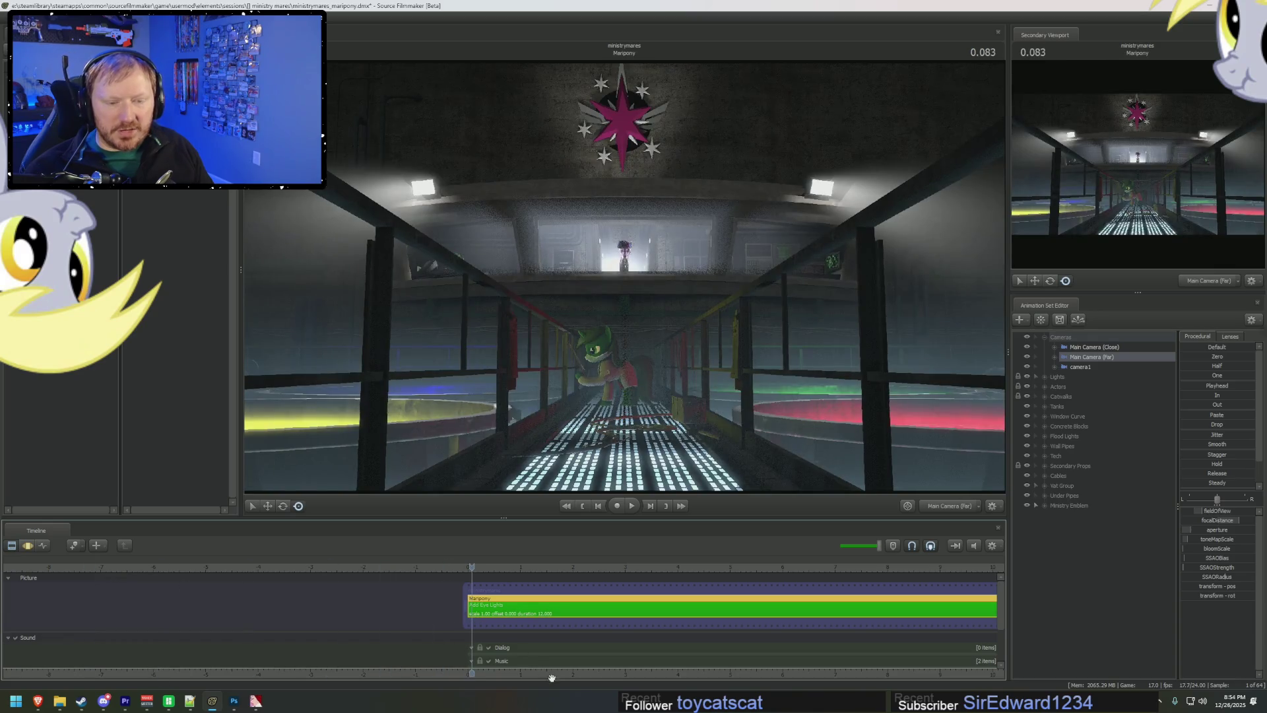
middle_drag(512, 674, 304, 674)
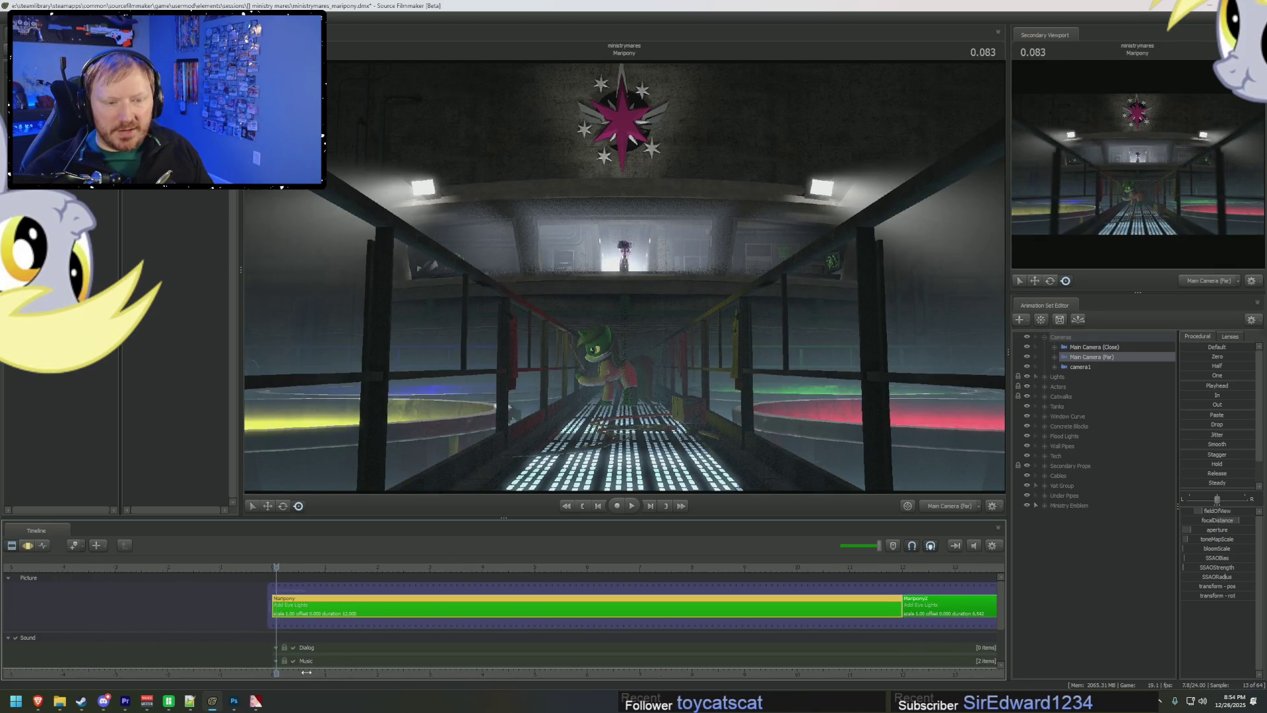
key(space)
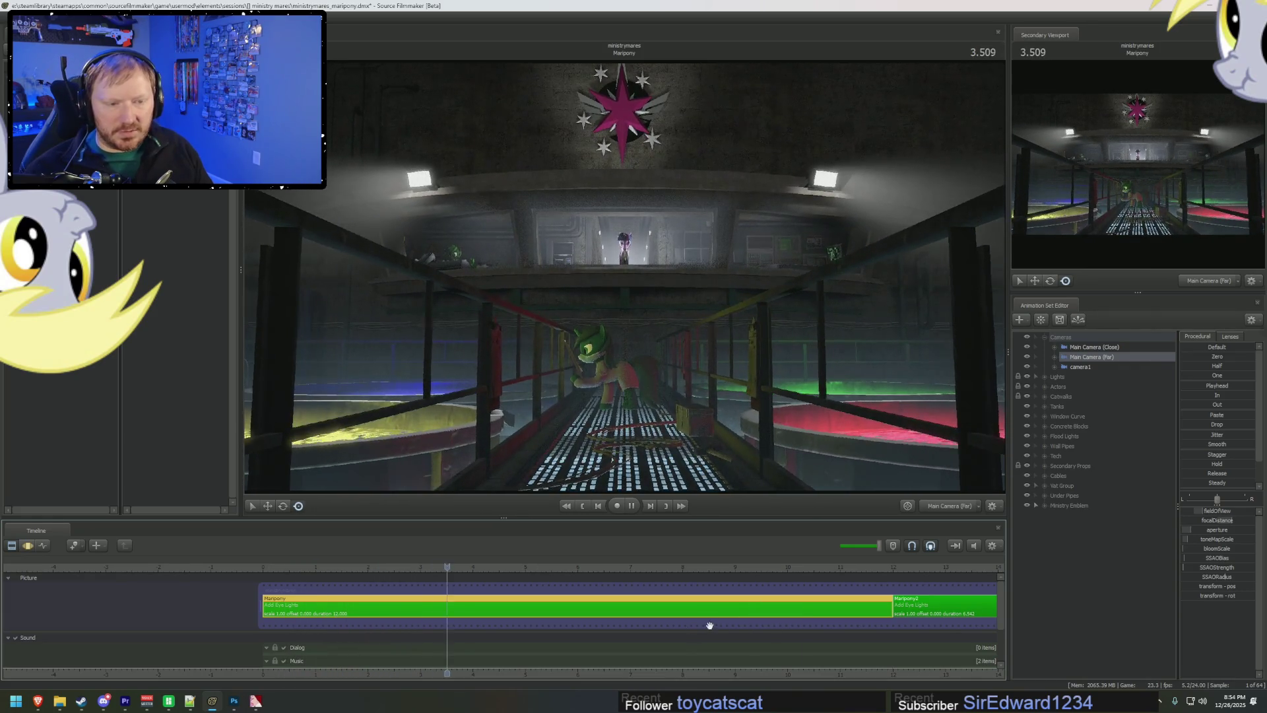
key(space)
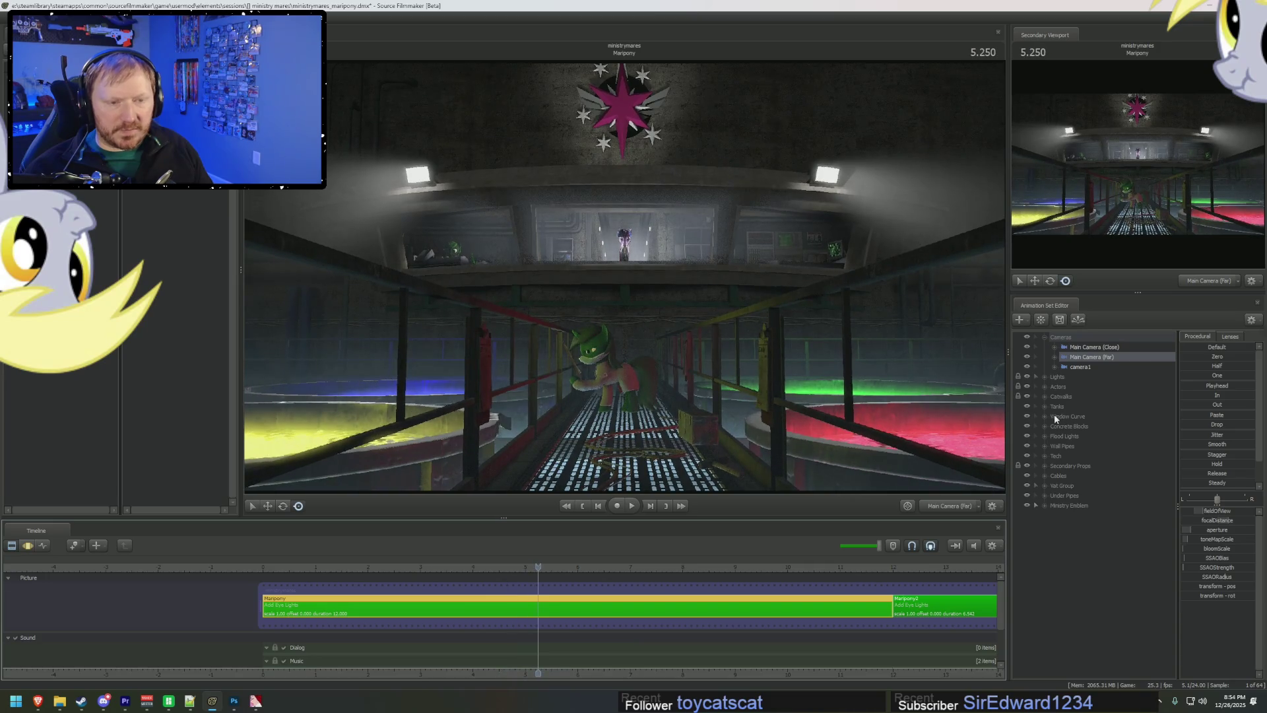
click(1115, 348)
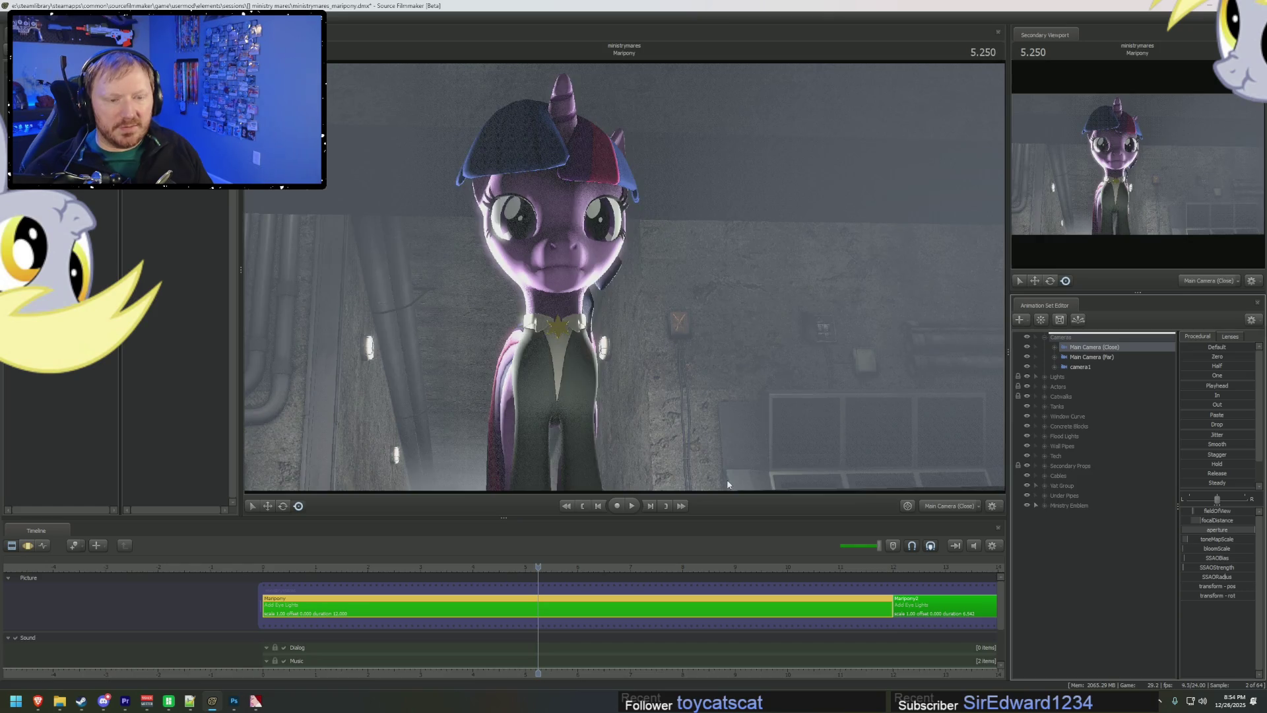
key(space)
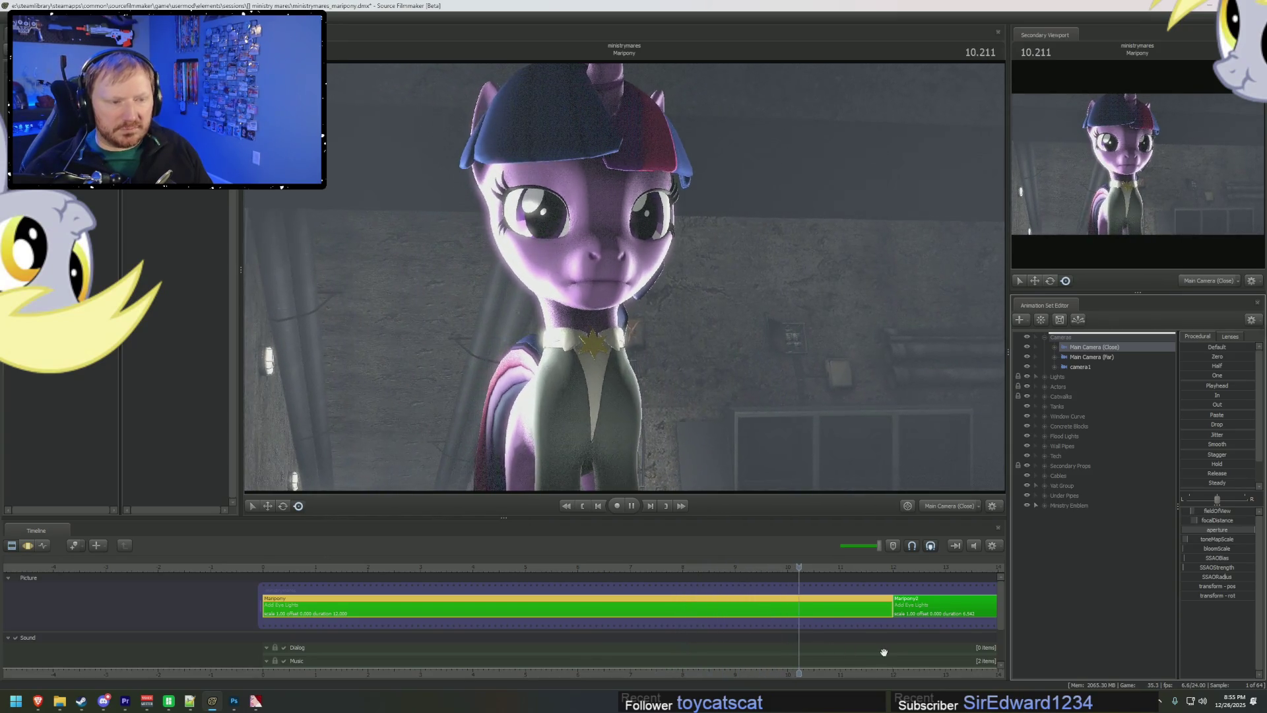
key(space)
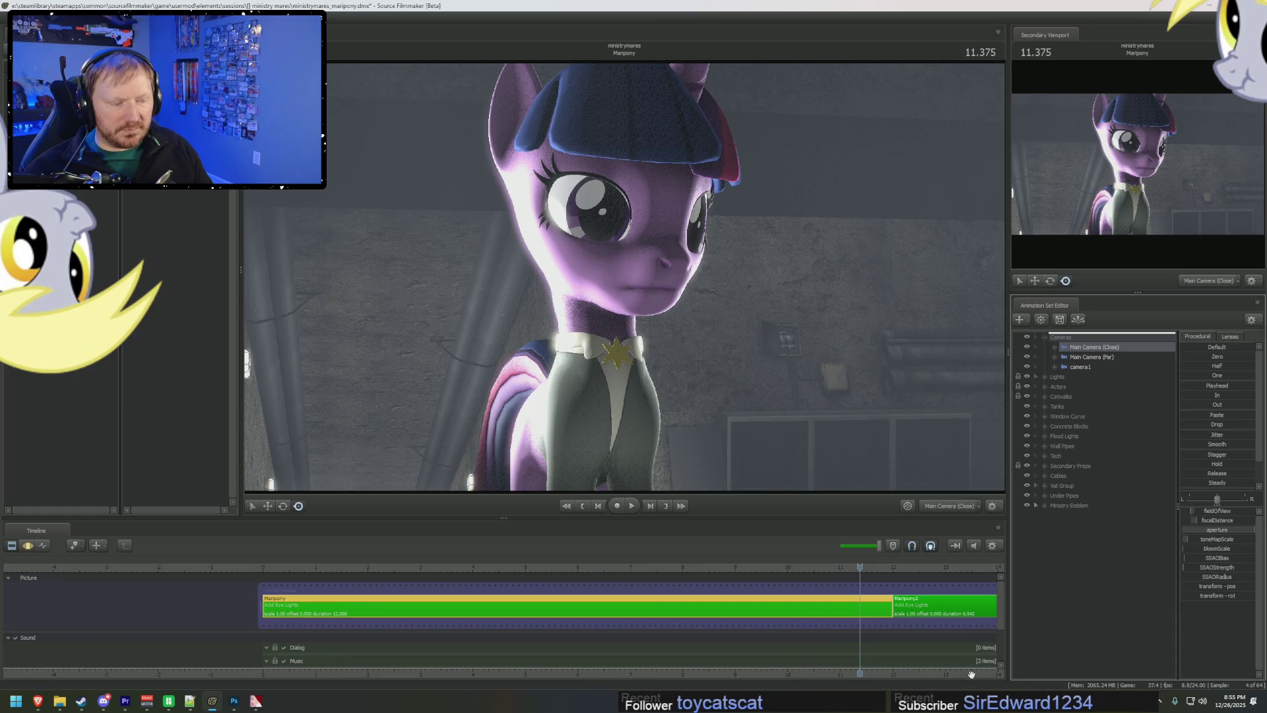
- View the scene through camera1 and jump ahead into the Maripony2 shot
click(1081, 367)
mouse_move(1081, 367)
mouse_down()
mouse_move(618, 345)
mouse_move(1077, 370)
mouse_up()
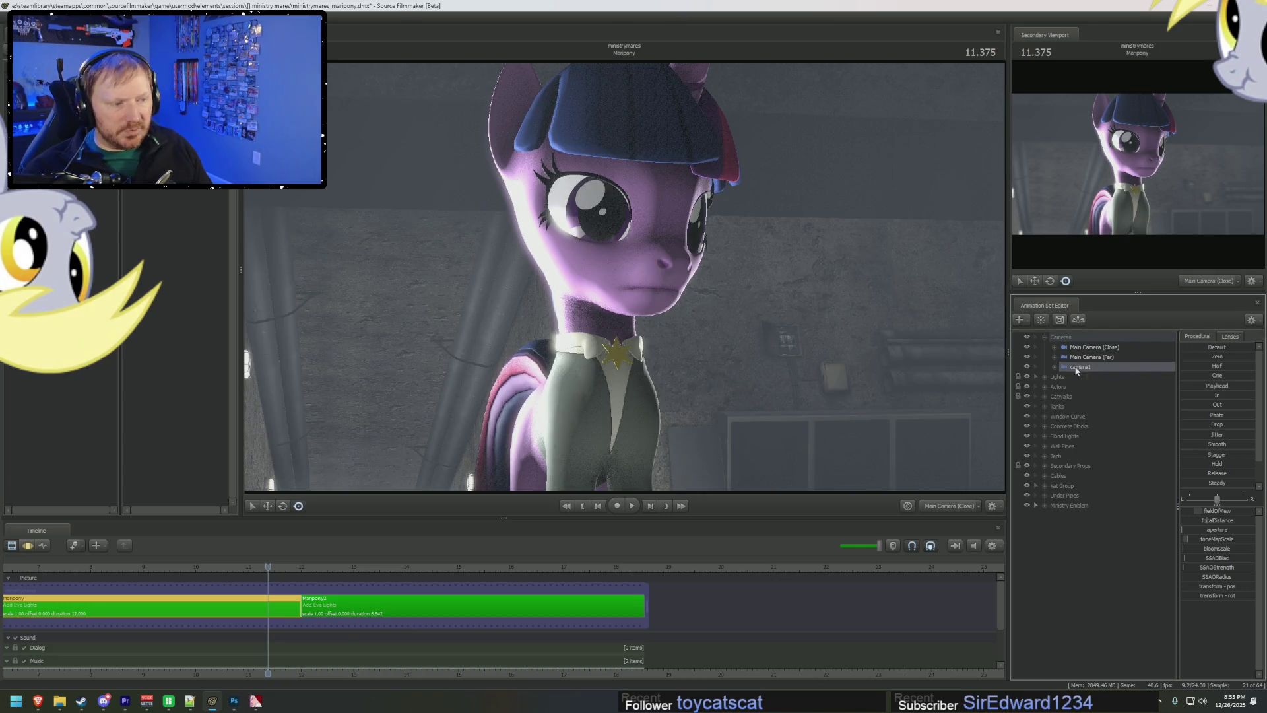
click(306, 565)
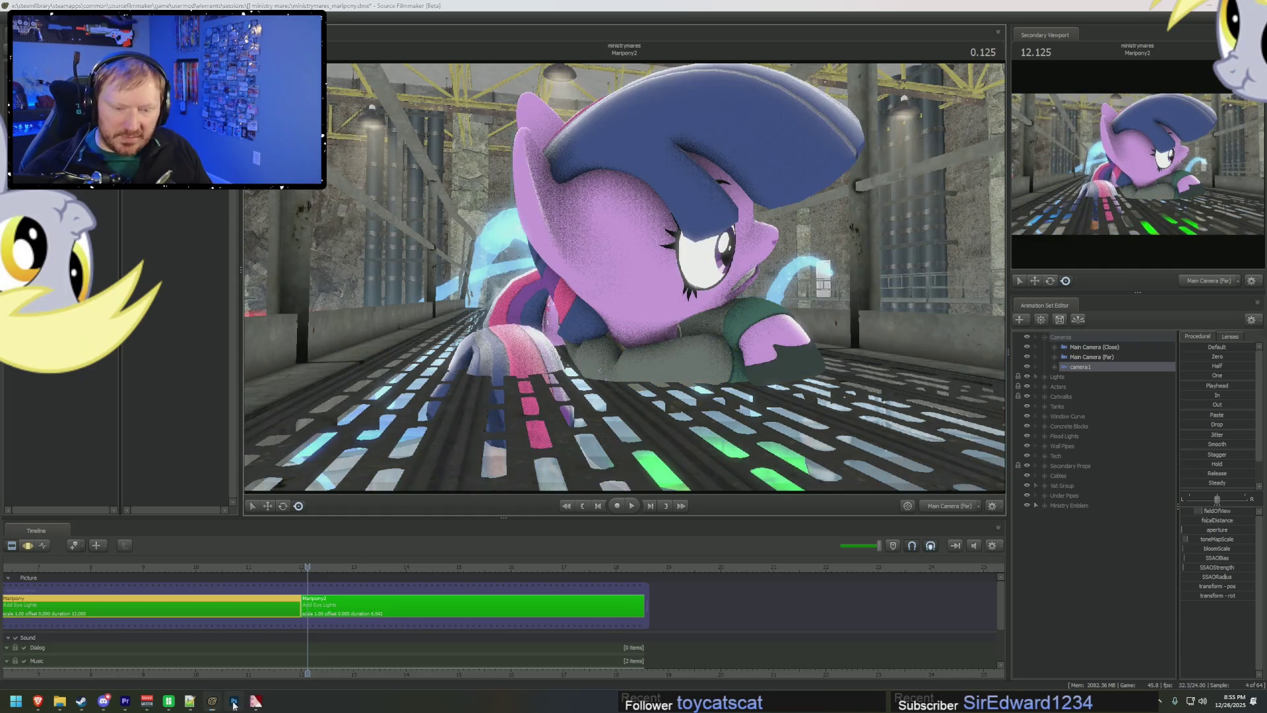
- Bring up the Ministry Mares storyboard in Premiere Pro and play its opening clips up to 00:02:06:00
click(234, 701)
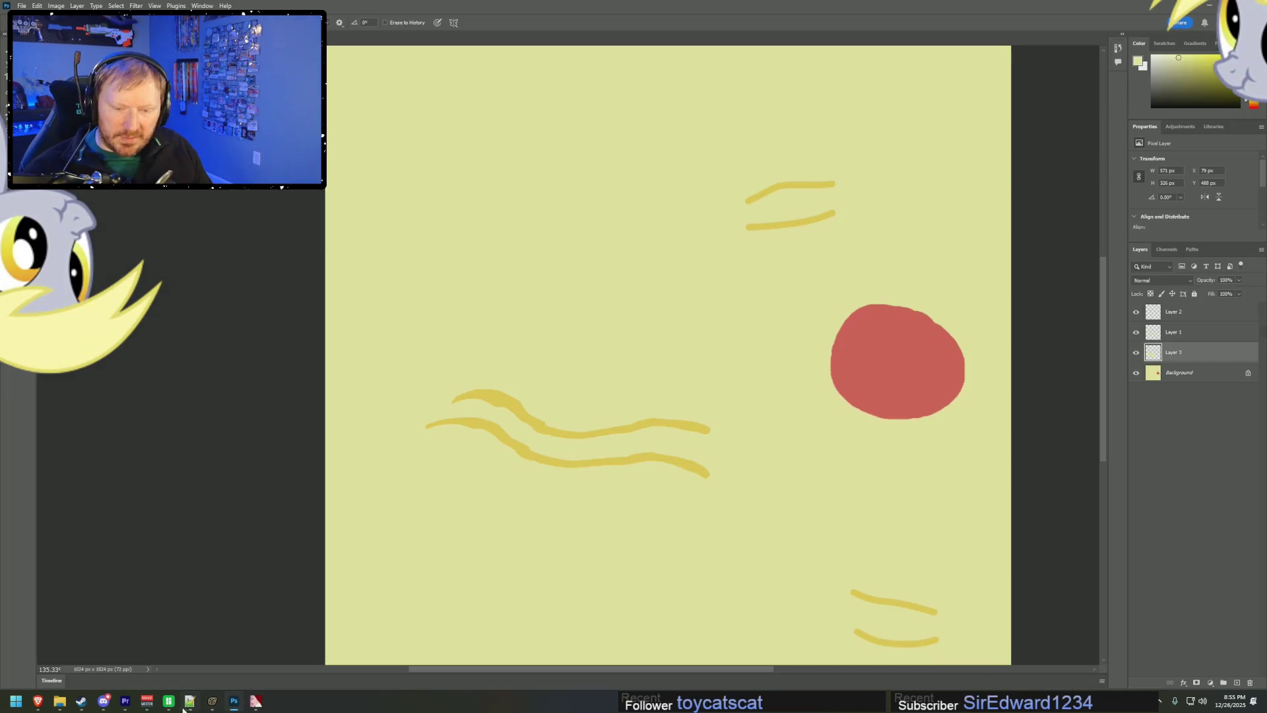
click(125, 702)
alt+scroll(766, 580, down, 6)
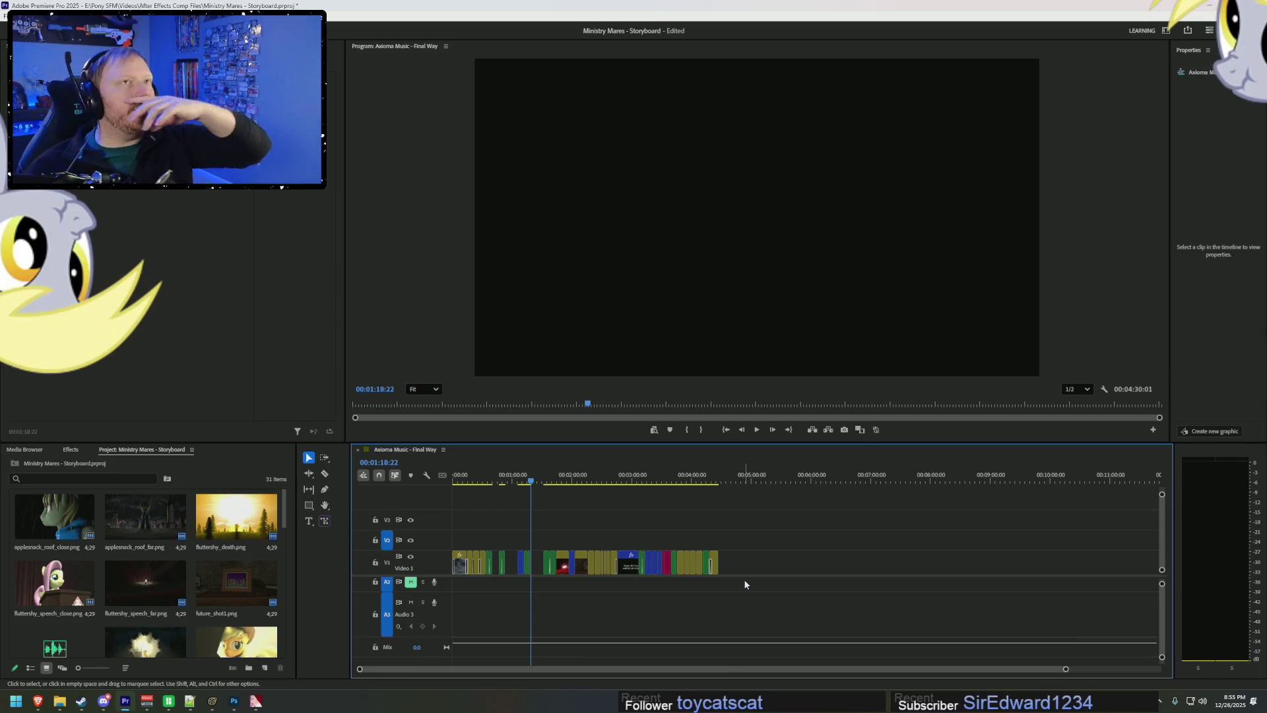
mouse_move(473, 477)
mouse_down()
mouse_move(455, 476)
mouse_move(492, 484)
mouse_up()
key(=)
key(=)
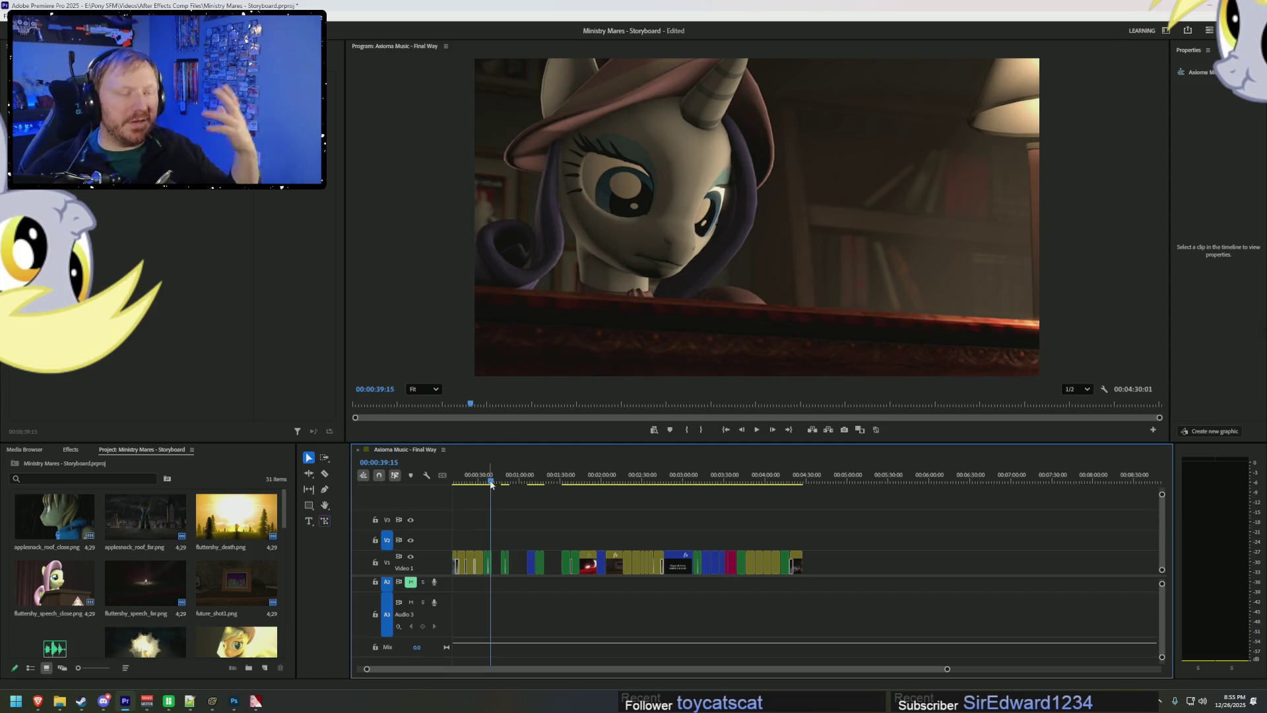
drag(506, 481, 614, 489)
alt+scroll(594, 485, up, 5)
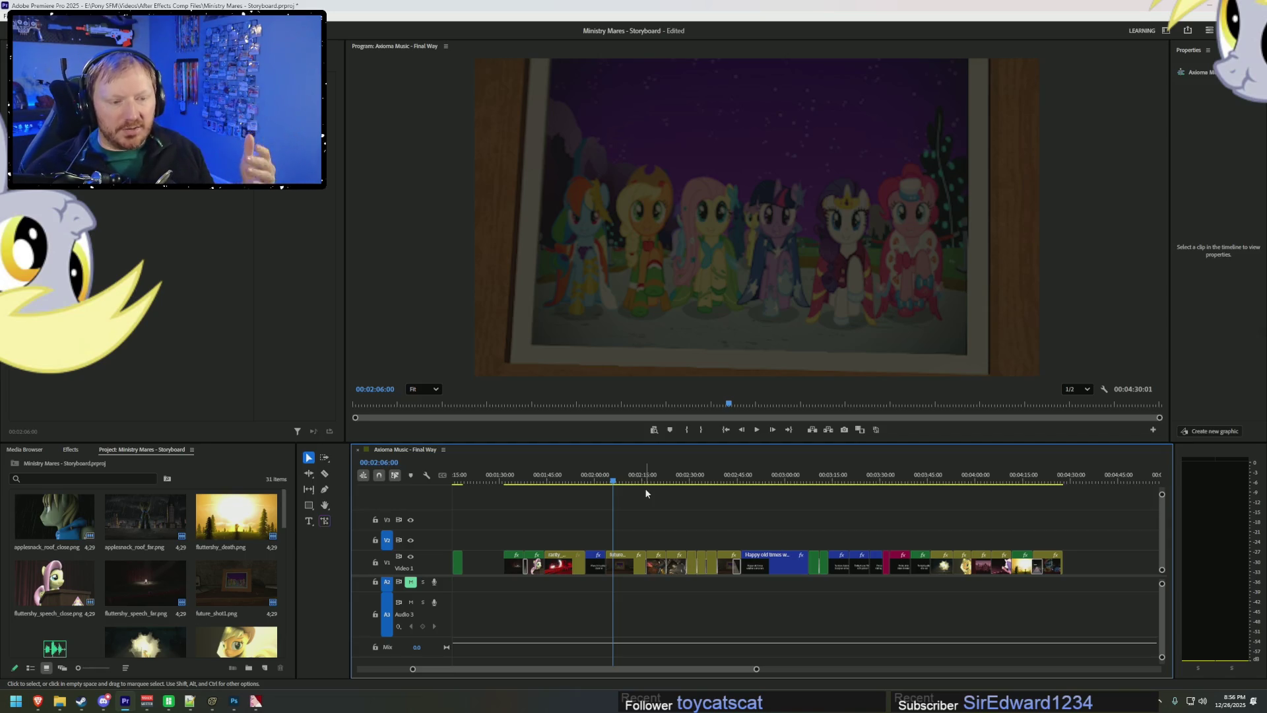
- Review the 'Happy old times', 'Rainbow testing' and 'Psalm aiming down sights' storyboard cards
click(748, 481)
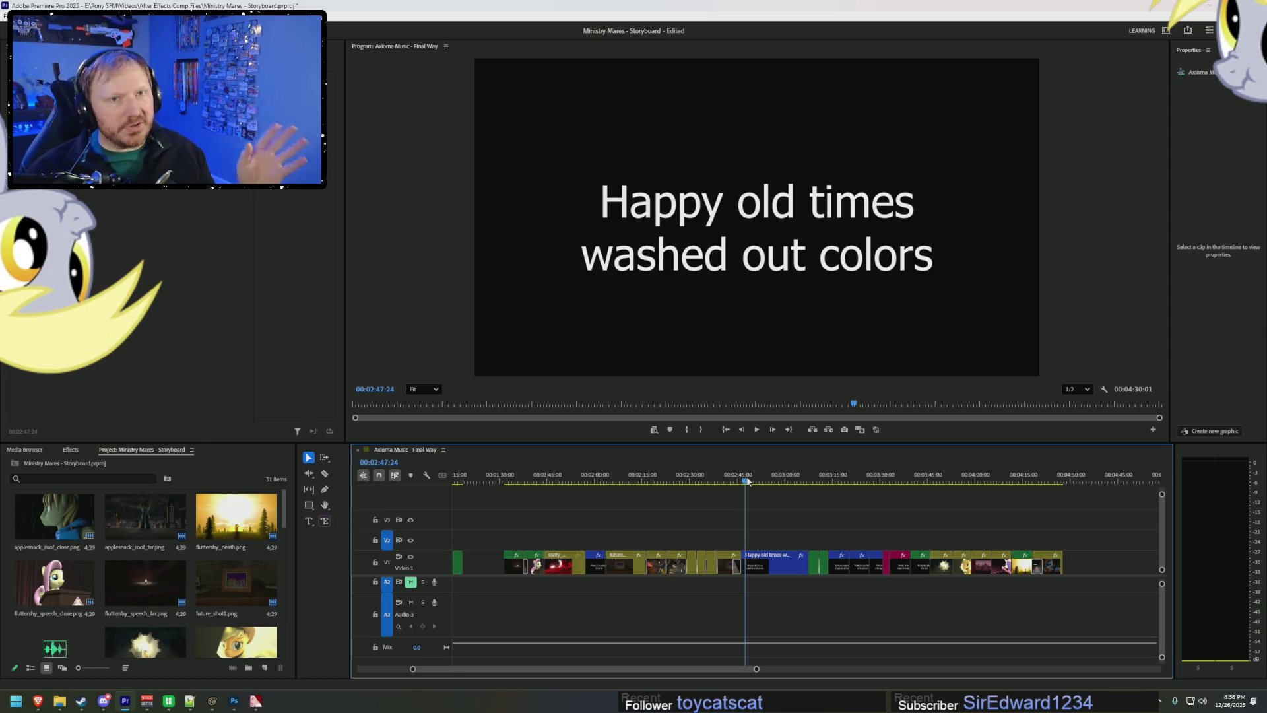
mouse_move(800, 474)
mouse_down()
mouse_move(844, 482)
mouse_move(813, 490)
mouse_move(879, 486)
mouse_up()
alt+scroll(899, 588, up, 5)
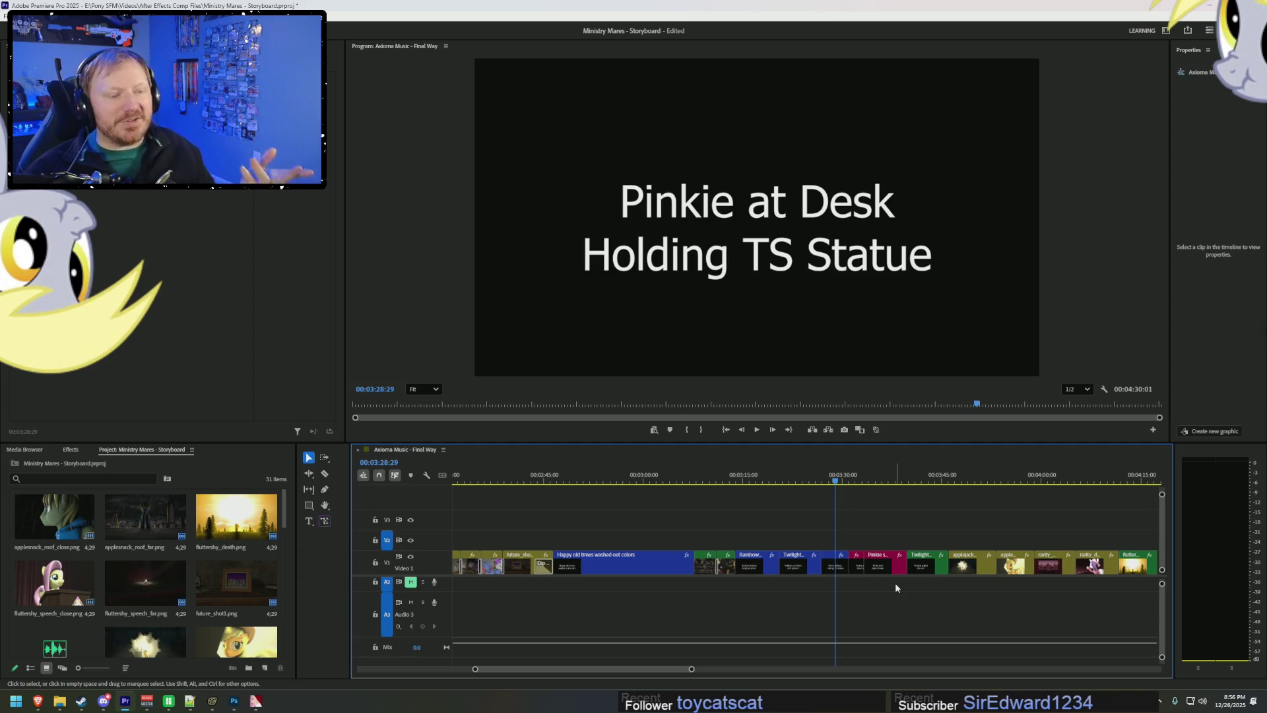
click(855, 480)
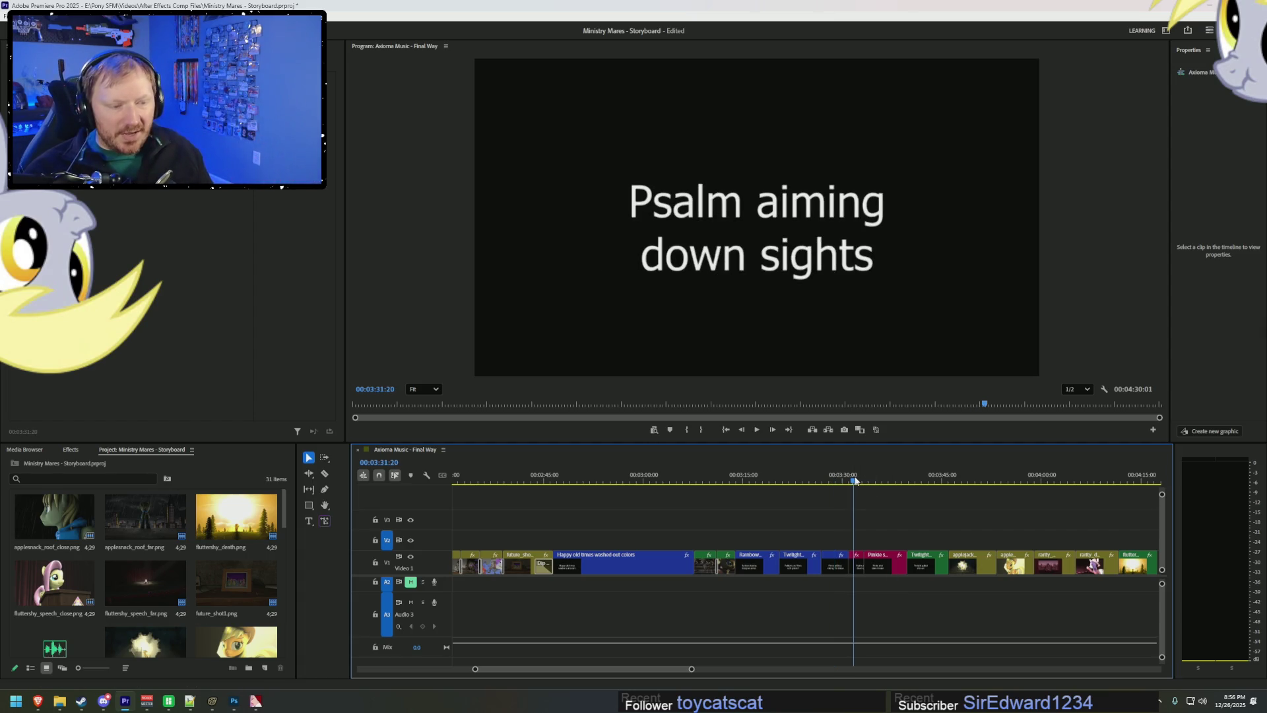
- Scrub ahead to the 'Twilight pulled into vat' card, then switch over to Photoshop
drag(658, 673, 684, 671)
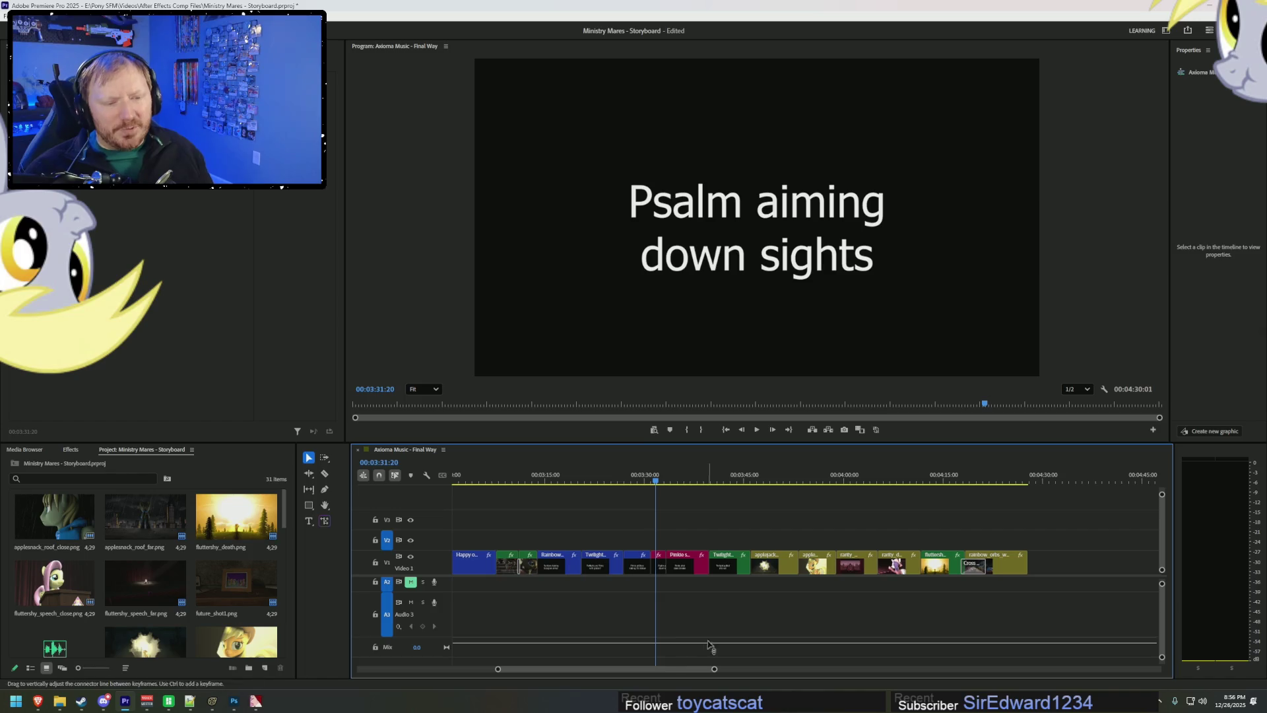
click(663, 482)
drag(663, 482, 730, 487)
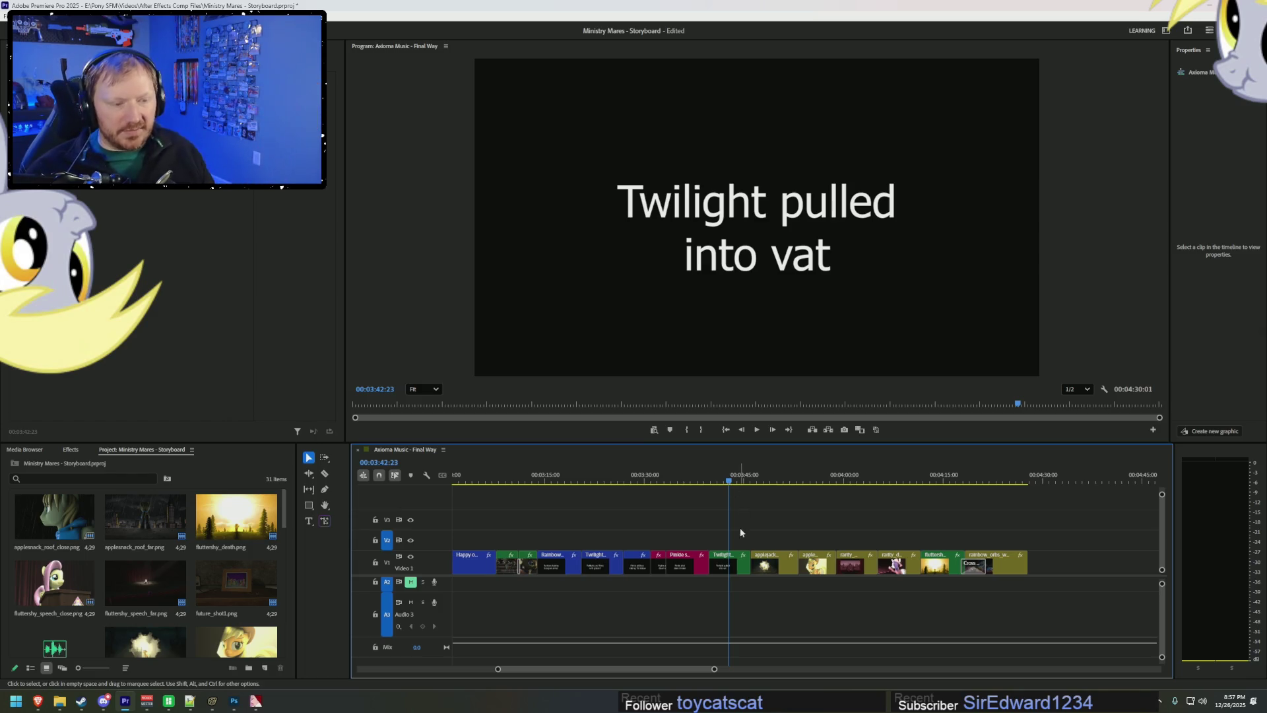
key(alt+Tab)
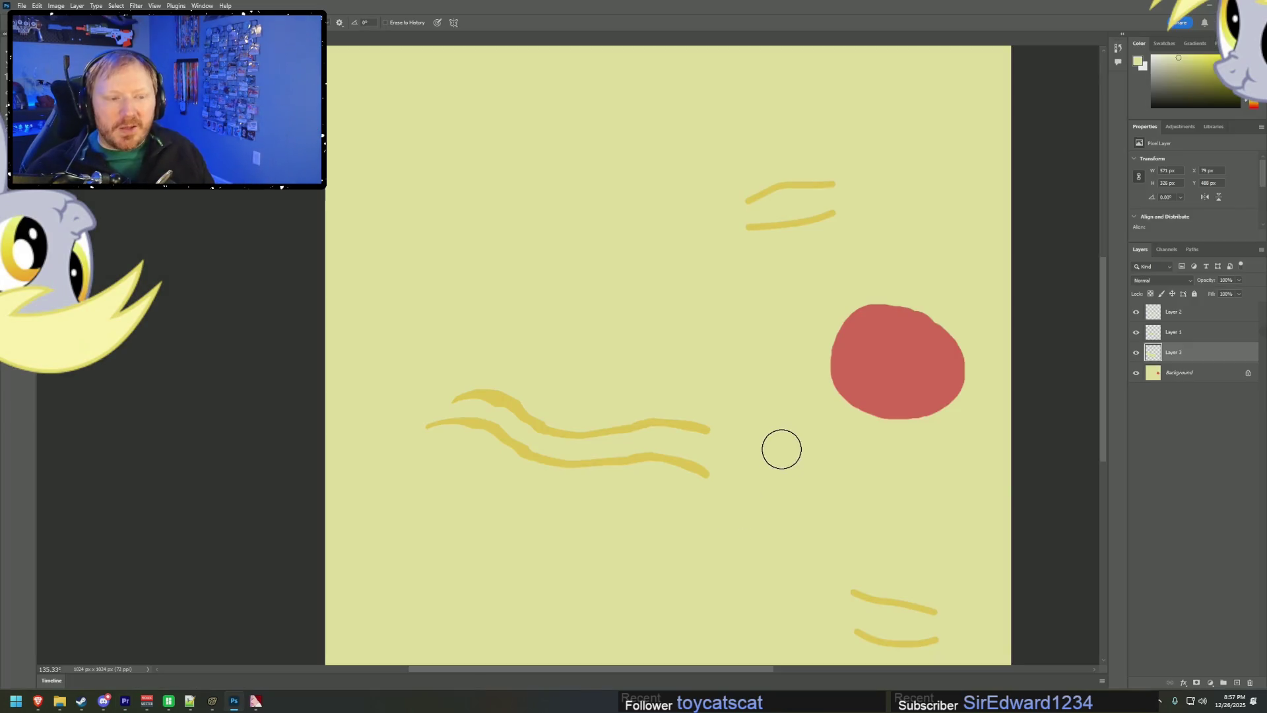
- Select the Maripony2 shot and browse the megaspell, pinkieshot, rainboworbs and raritydeath session files
key(alt+Tab)
key(alt+Tab)
key(alt+Tab)
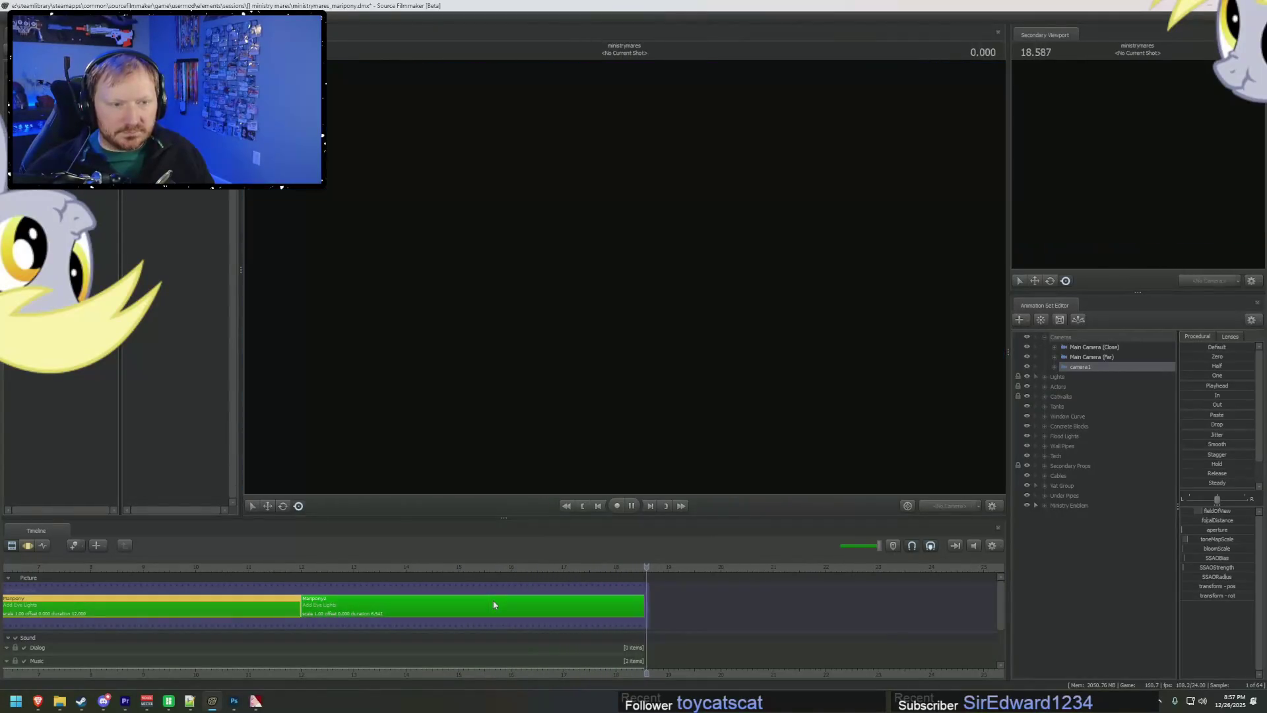
click(475, 601)
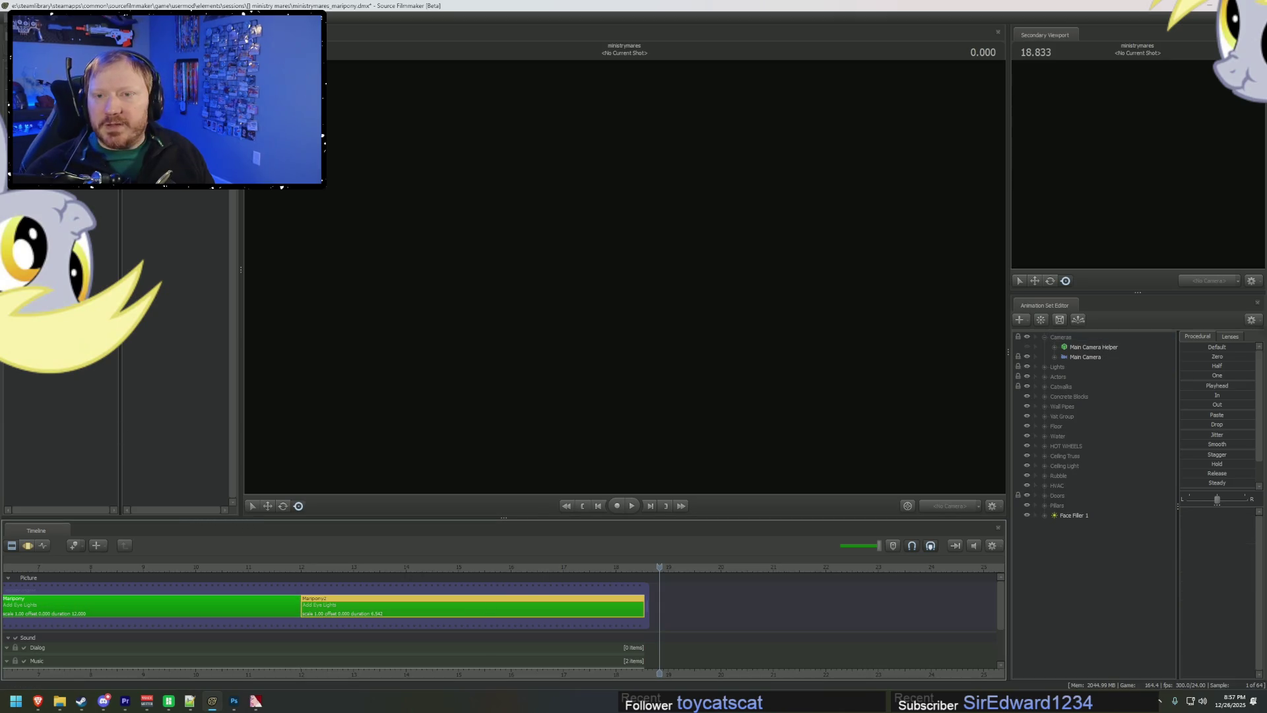
key(ctrl+o)
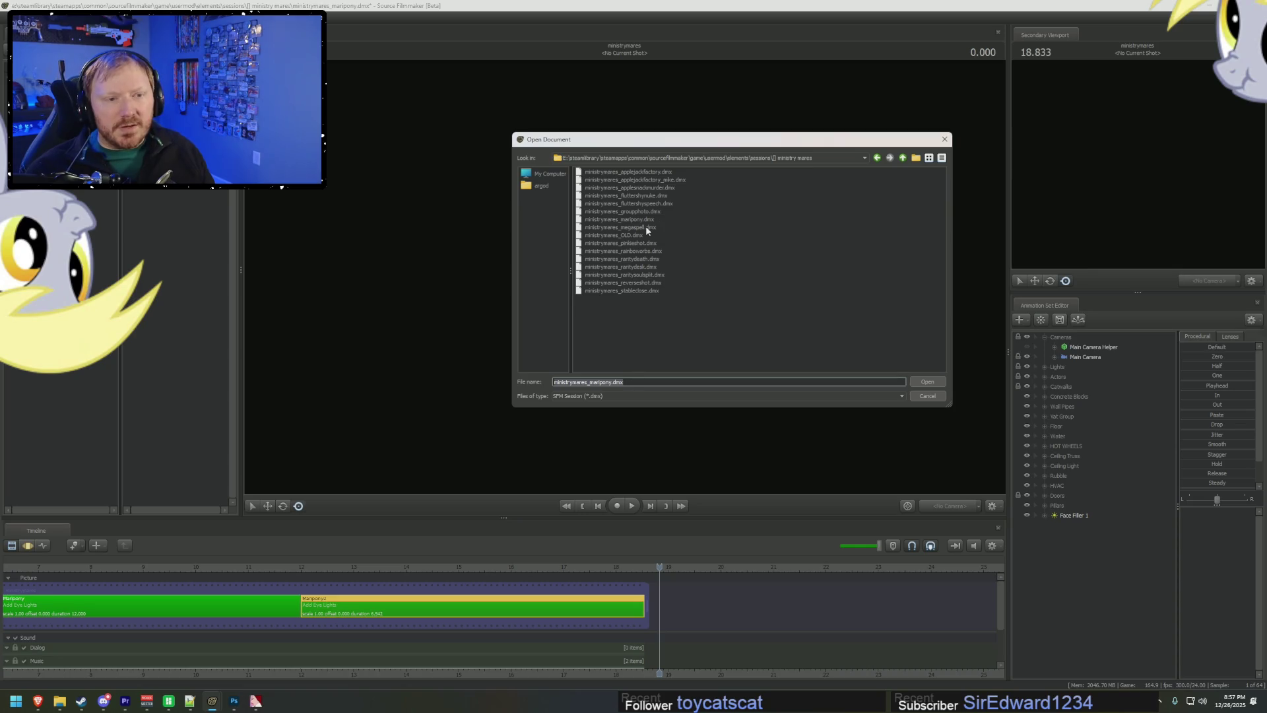
click(645, 226)
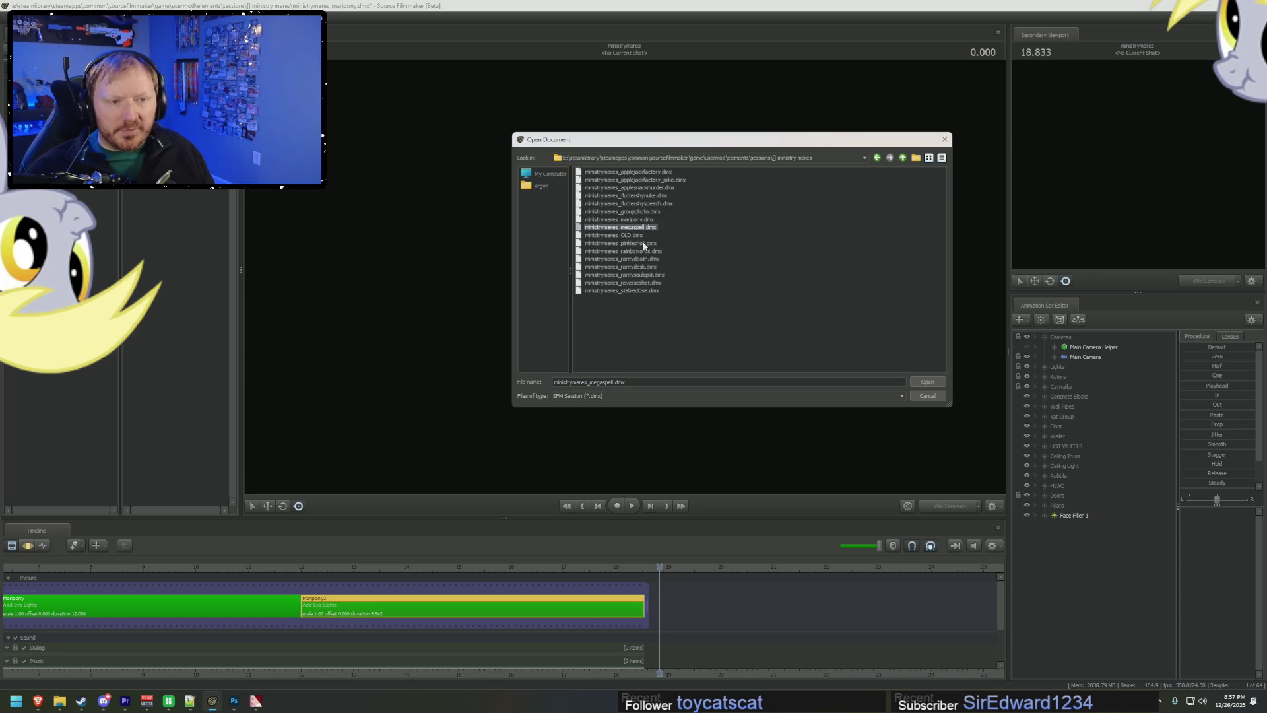
click(644, 244)
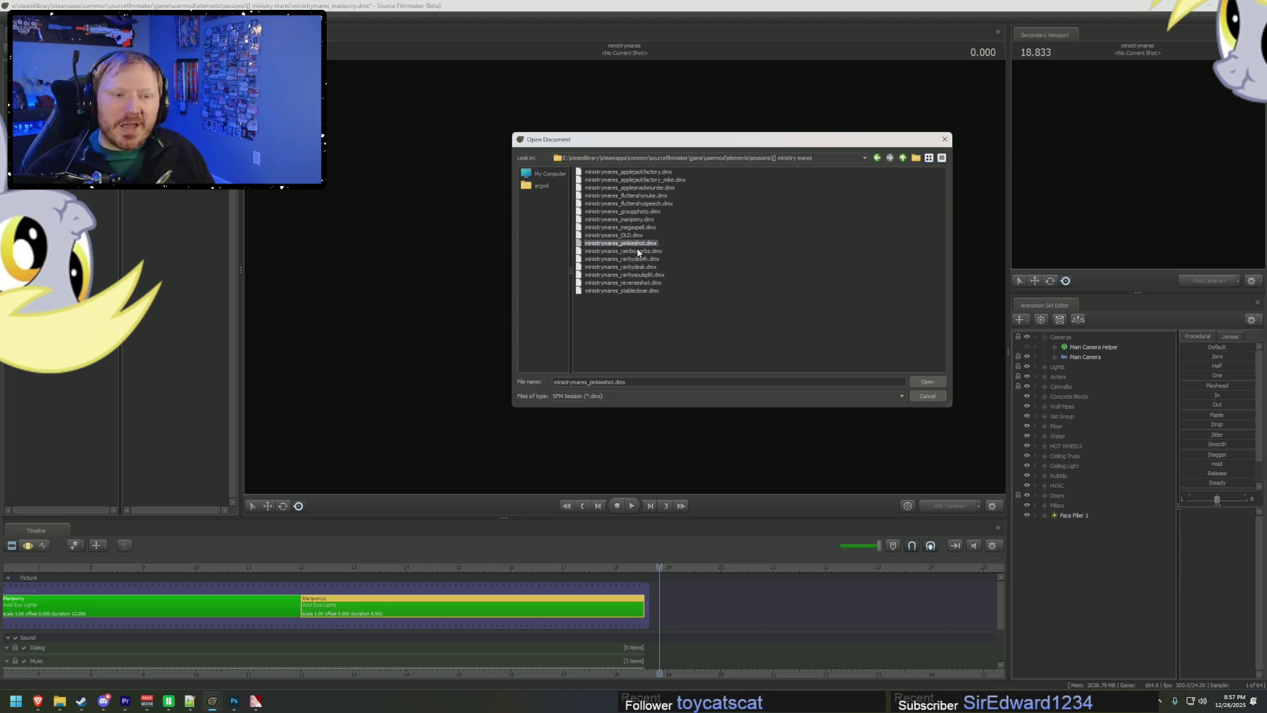
click(638, 252)
click(640, 259)
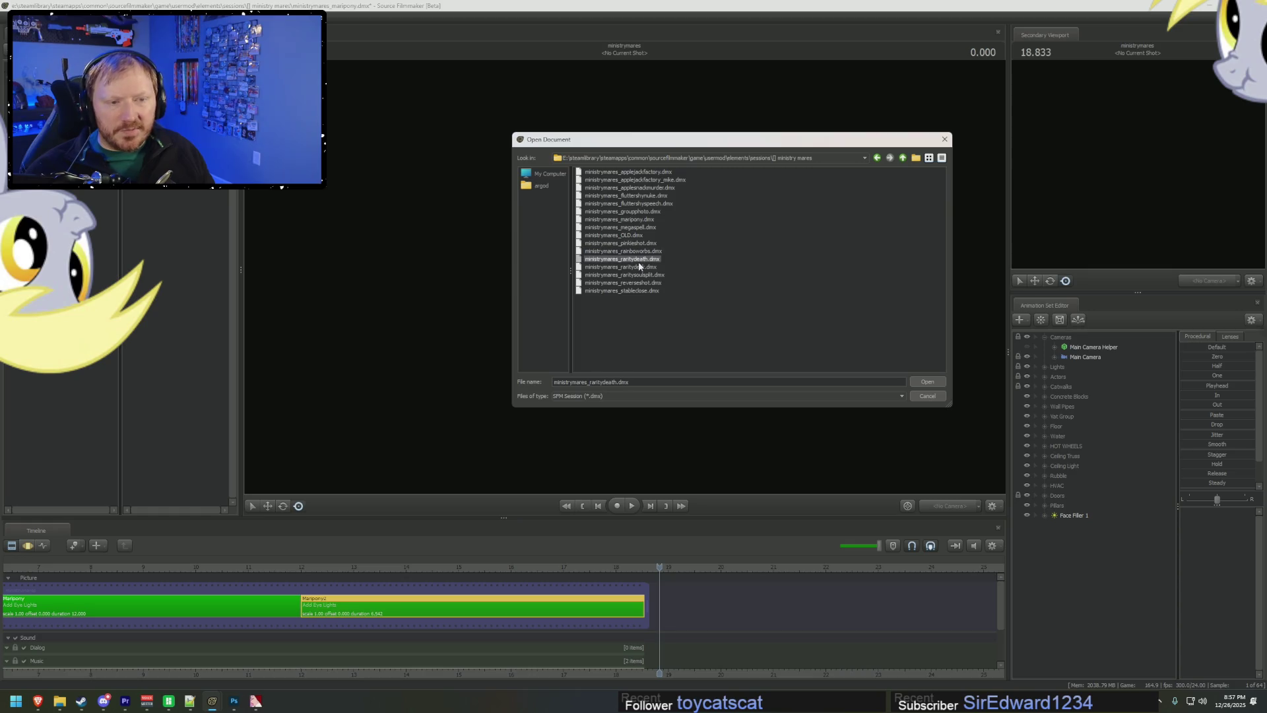
key(alt+Tab)
key(alt+Tab)
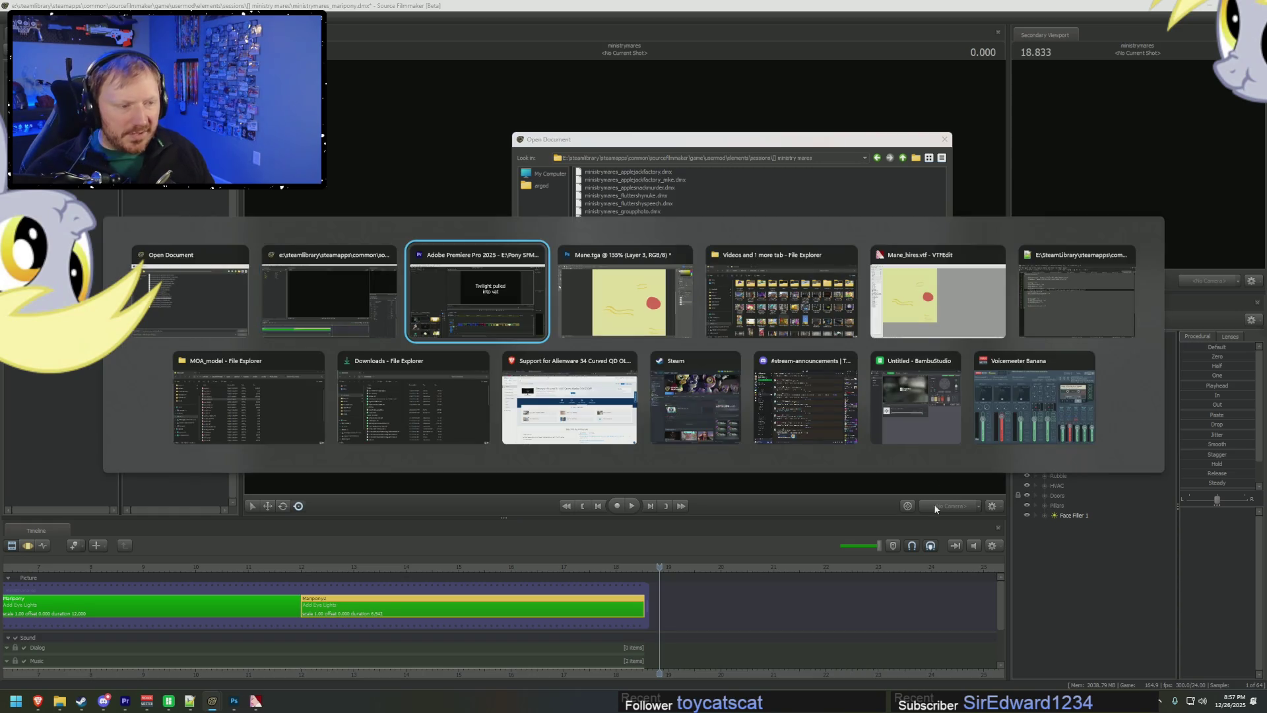
- Move the storyboard back to the red mansion scene and select ministrymares_raritydesk.dmx in Source Filmmaker
key(alt+Tab)
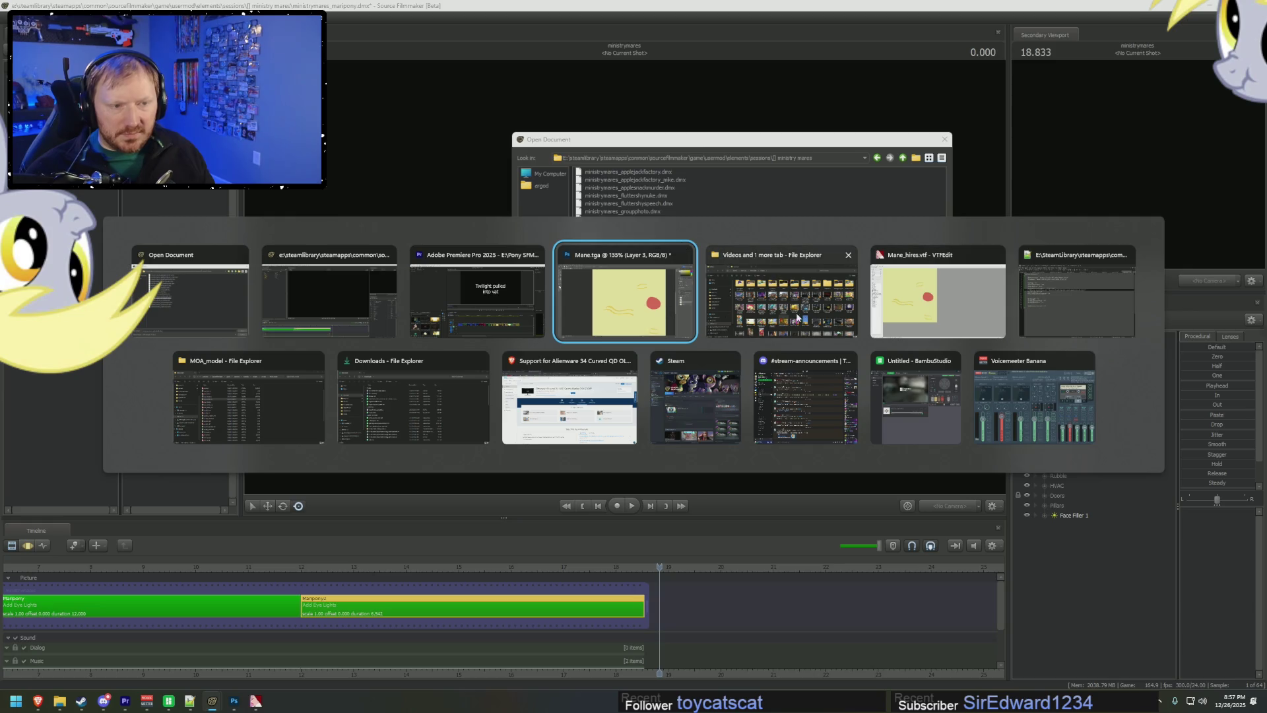
click(477, 297)
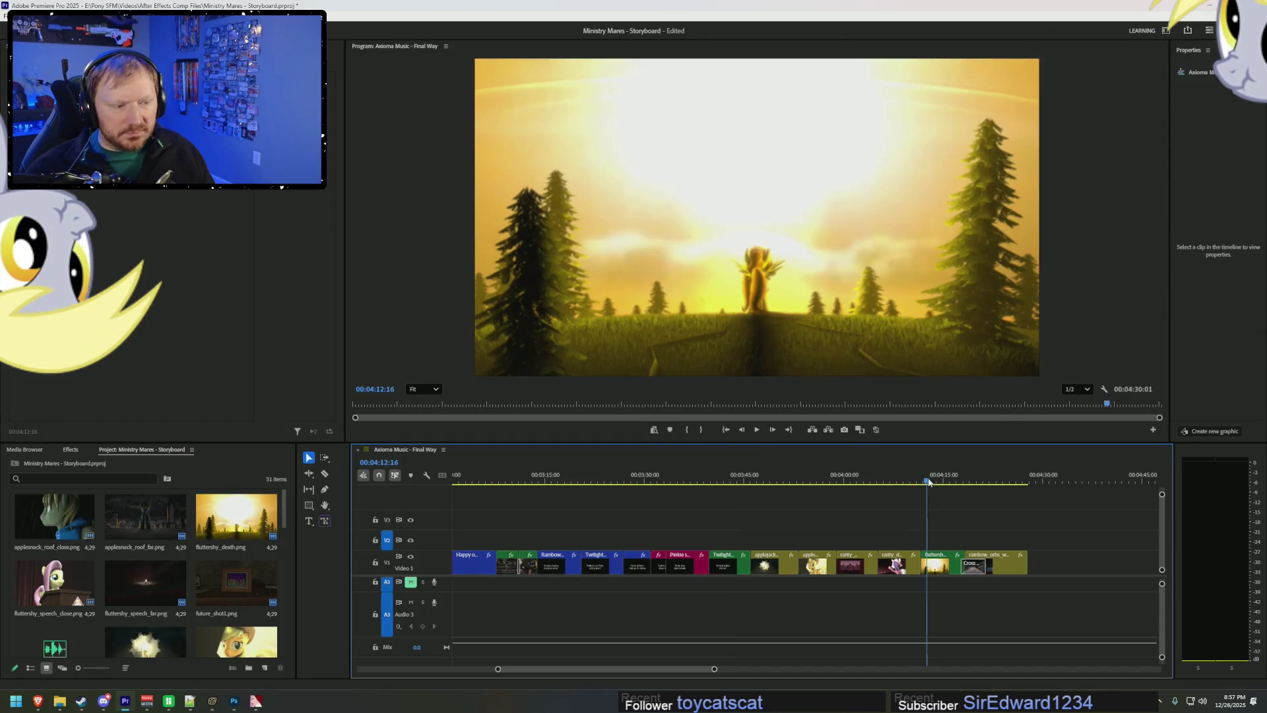
mouse_move(928, 482)
mouse_down()
mouse_move(851, 483)
mouse_move(892, 484)
mouse_up()
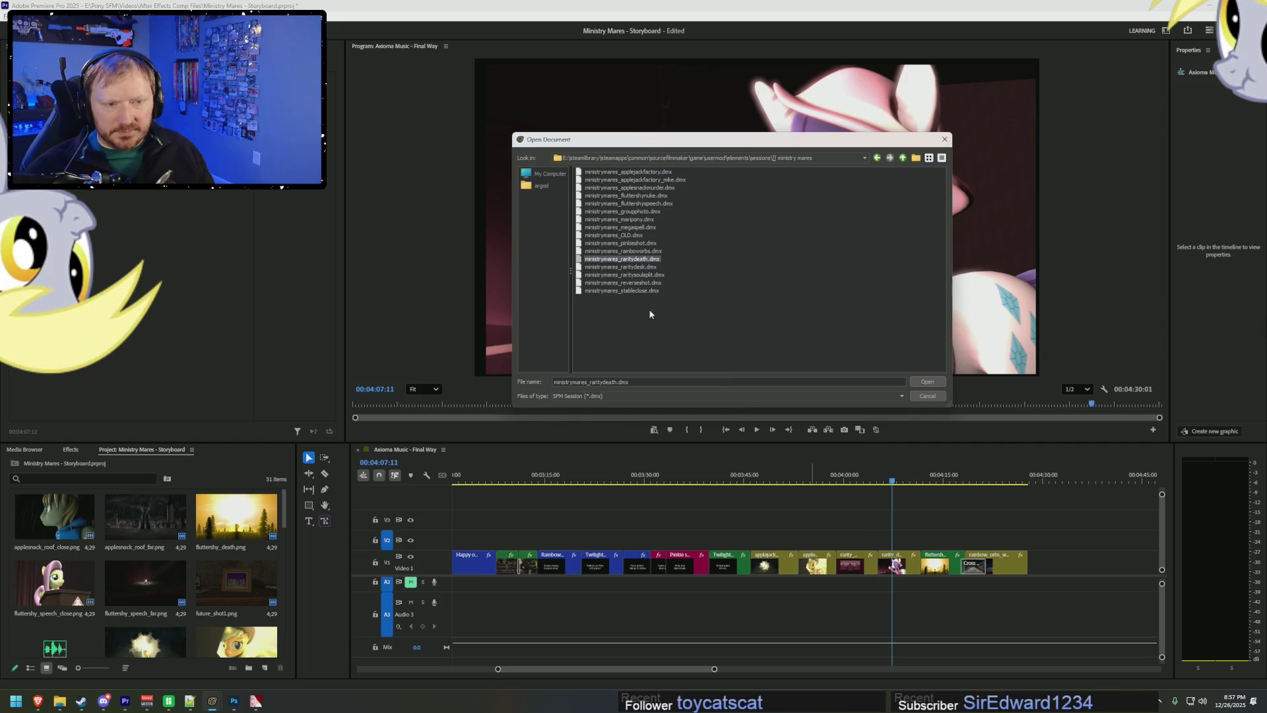
click(639, 267)
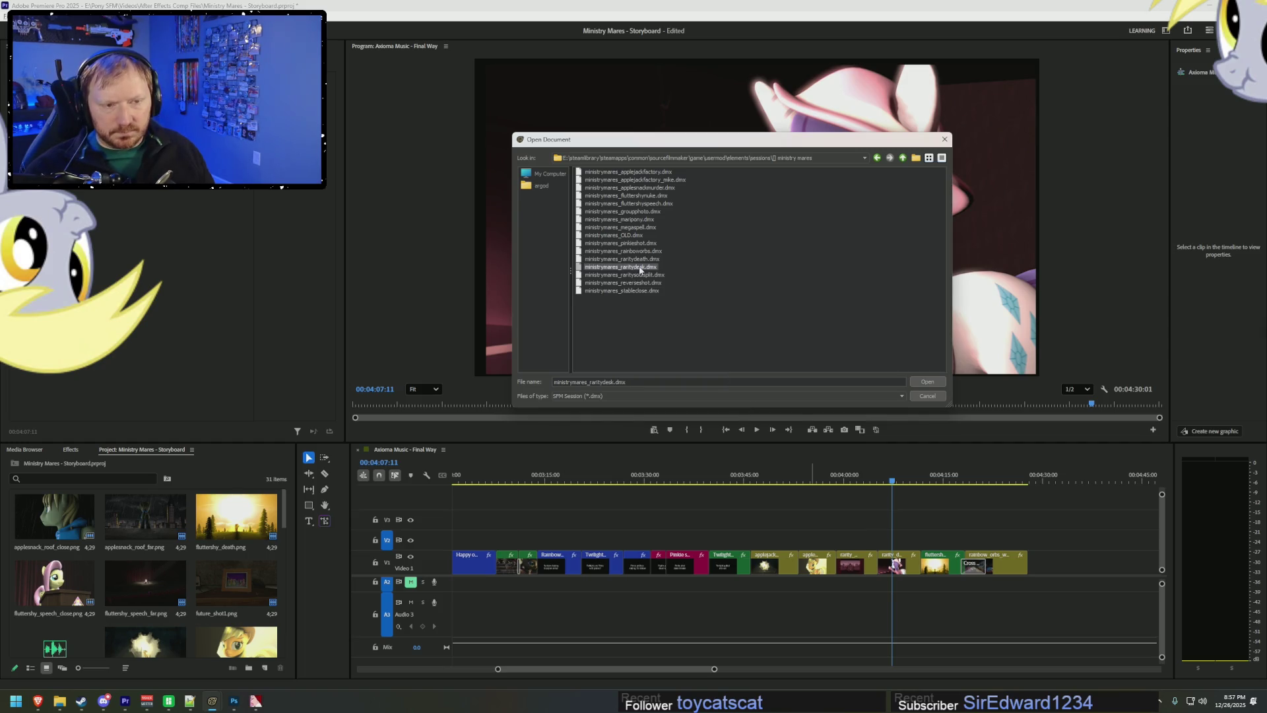
- Cue the storyboard to the lamp-lit desk scene at 00:35:03, then open ministrymares_reverseshot.dmx
click(579, 516)
drag(524, 479, 497, 478)
alt+scroll(543, 628, down, 3)
alt+scroll(544, 628, down, 3)
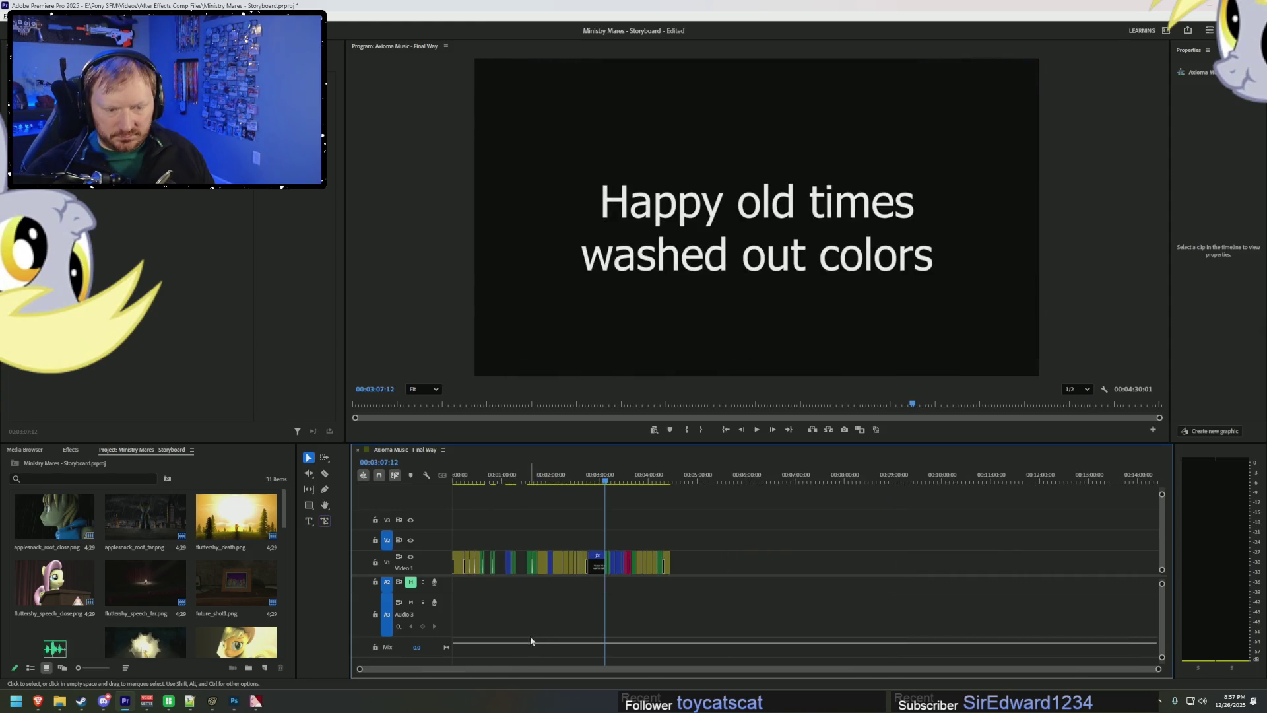
click(484, 481)
click(485, 481)
alt+scroll(482, 516, up, 5)
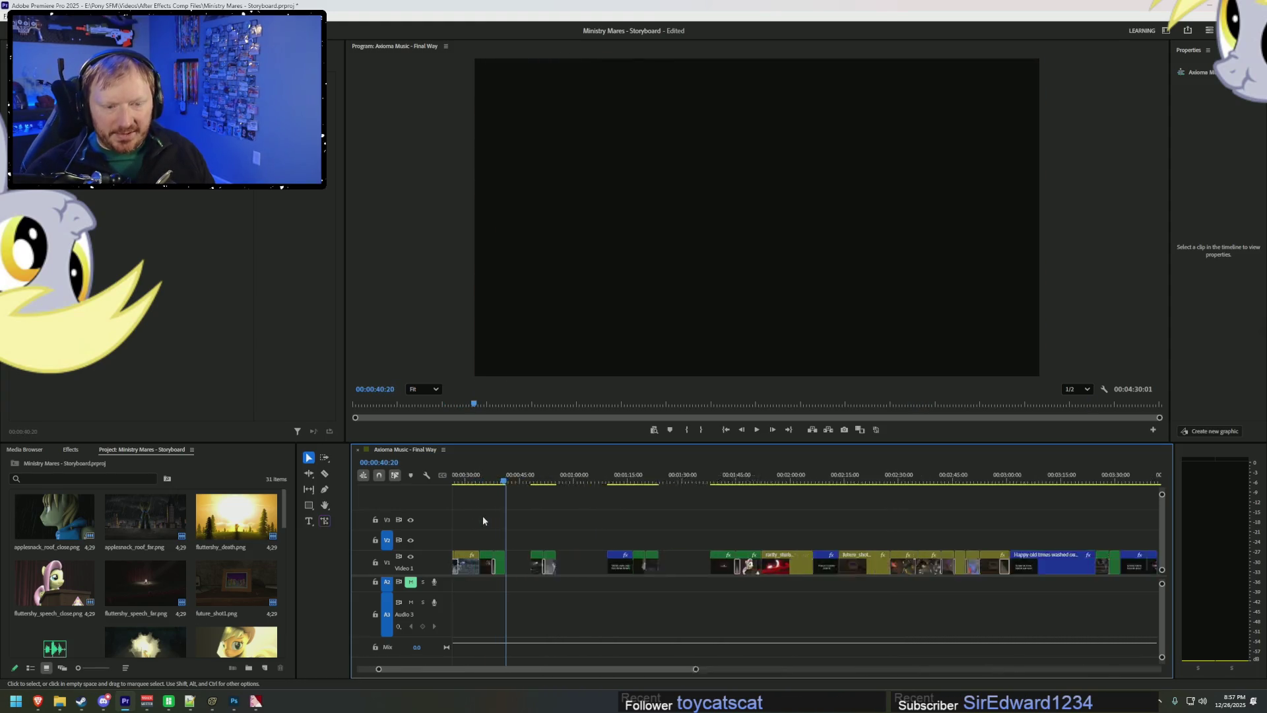
mouse_move(486, 488)
mouse_down()
mouse_move(509, 488)
mouse_move(485, 489)
mouse_up()
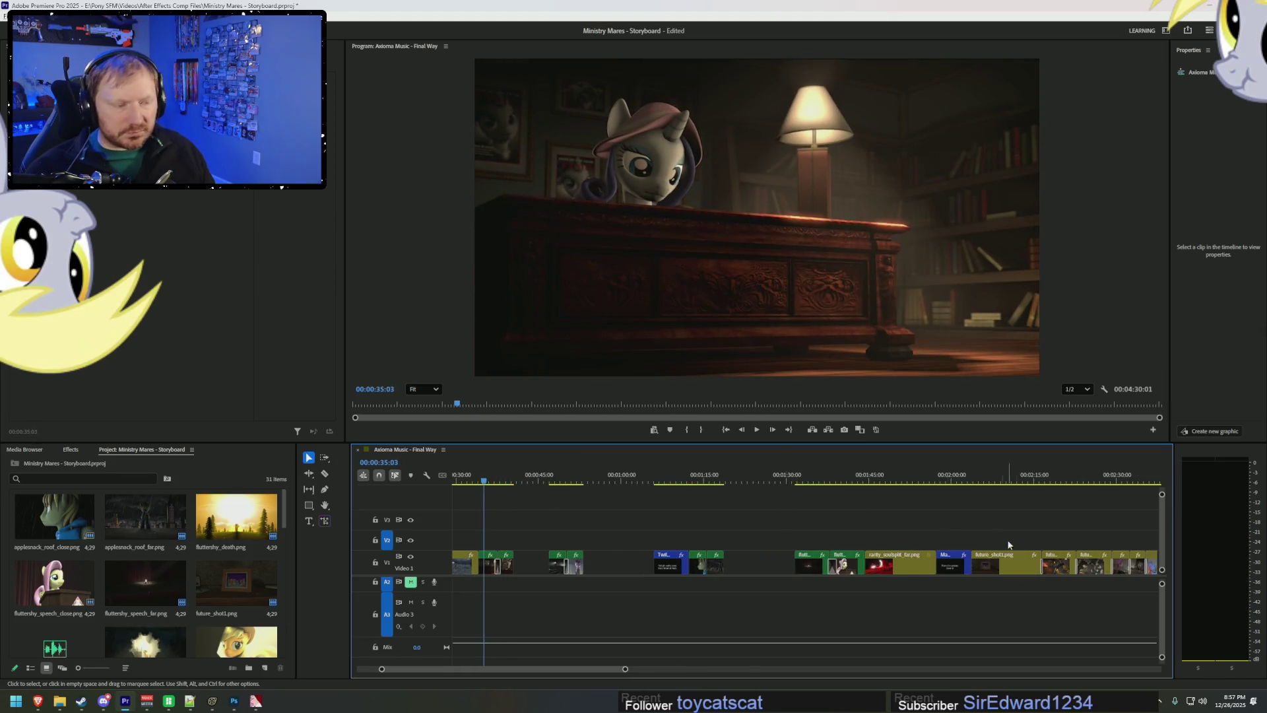
alt+scroll(1063, 524, down, 3)
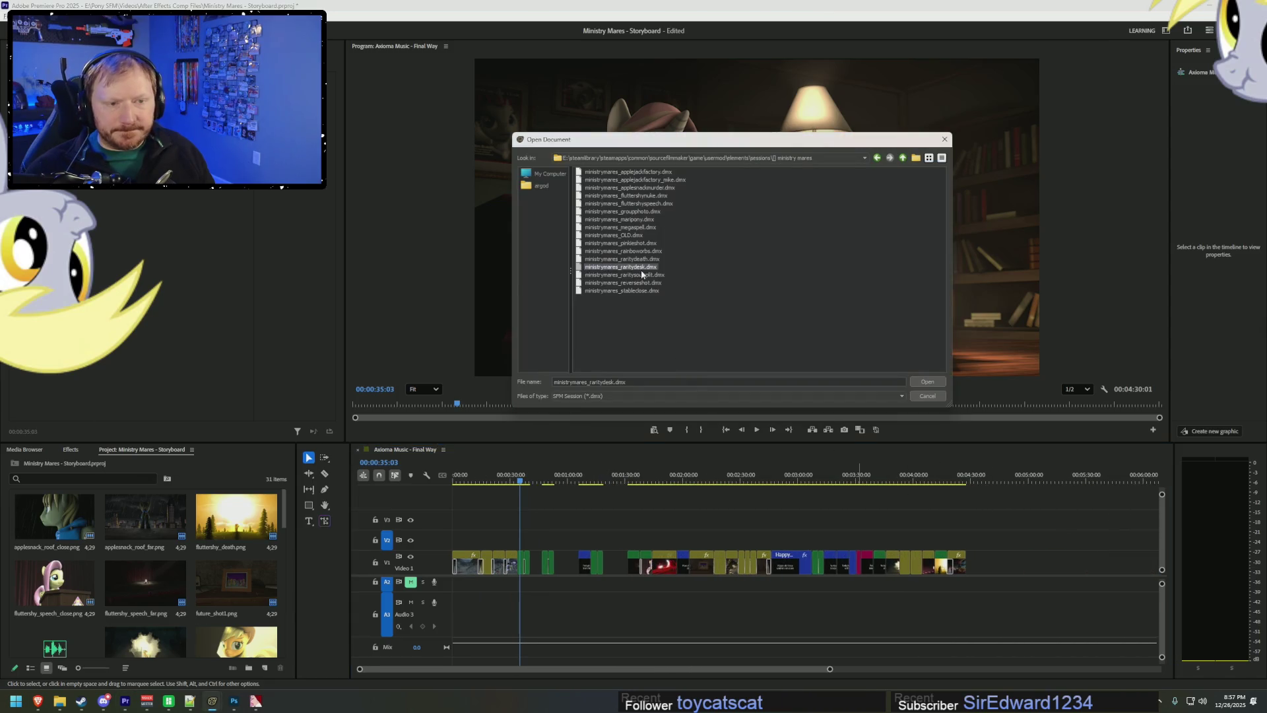
click(650, 283)
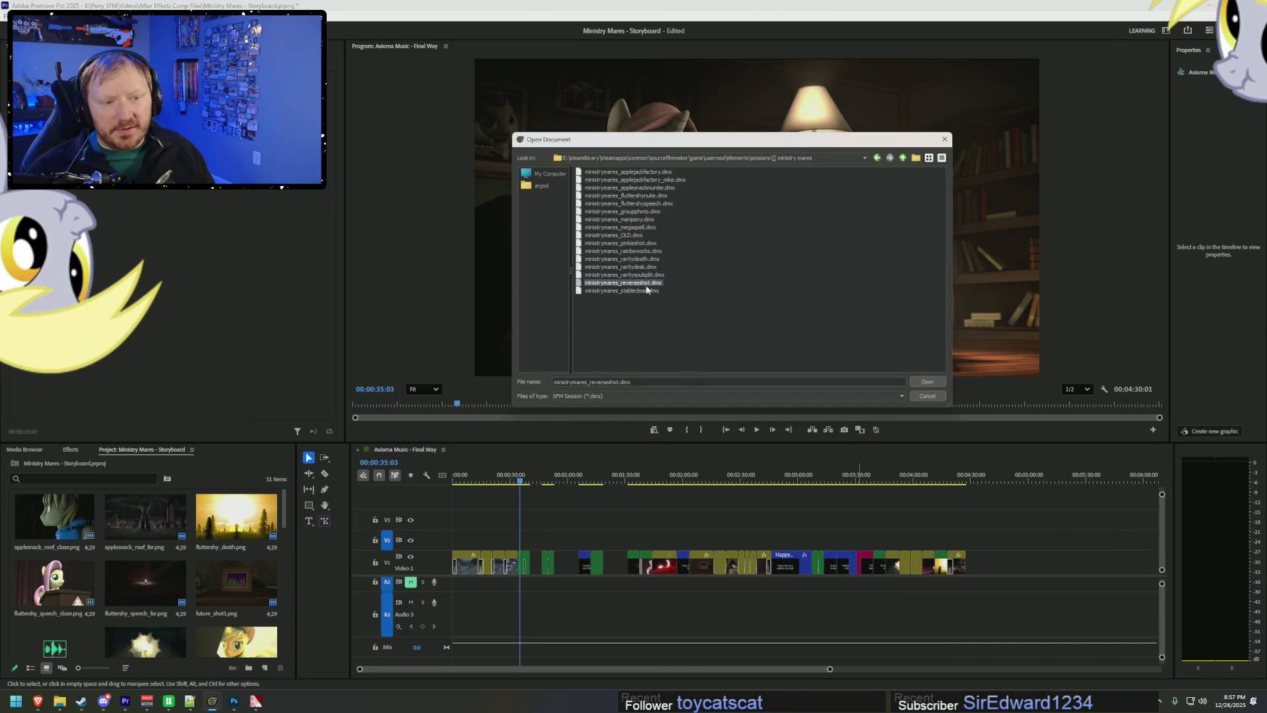
double_click(636, 284)
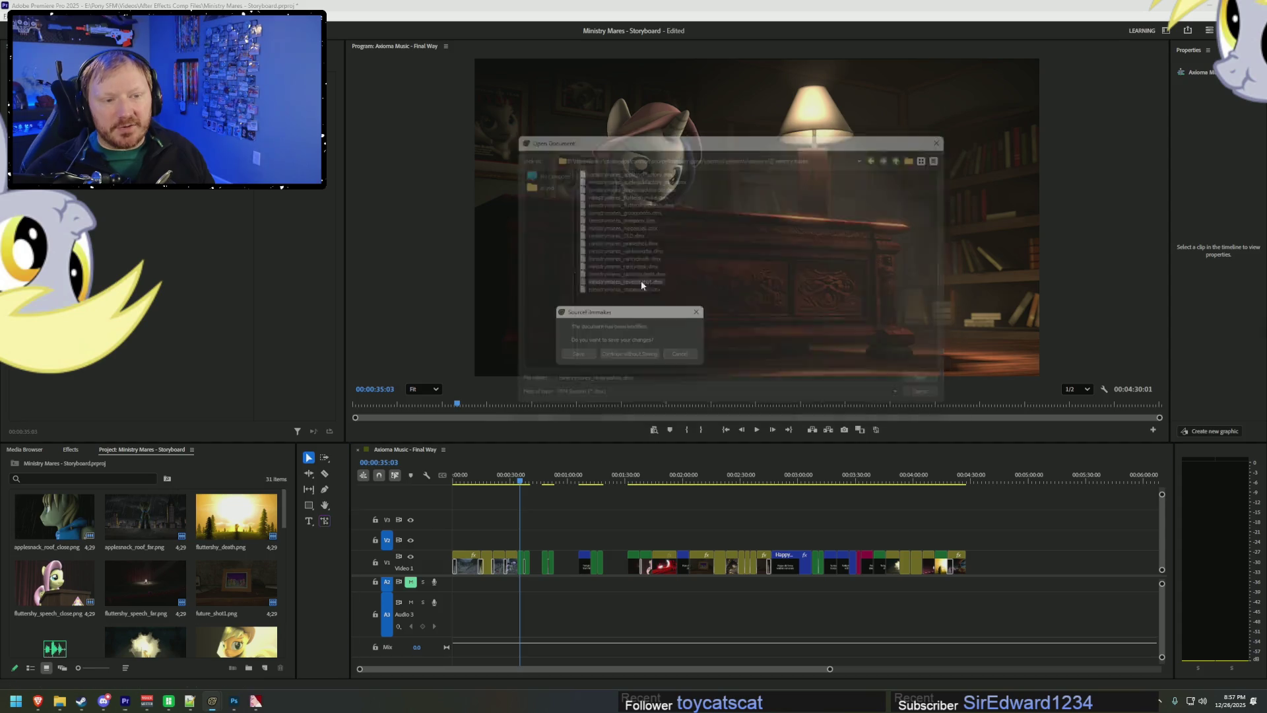
- Load the reverseshot session without saving the previous one and bring Source Filmmaker forward
click(653, 356)
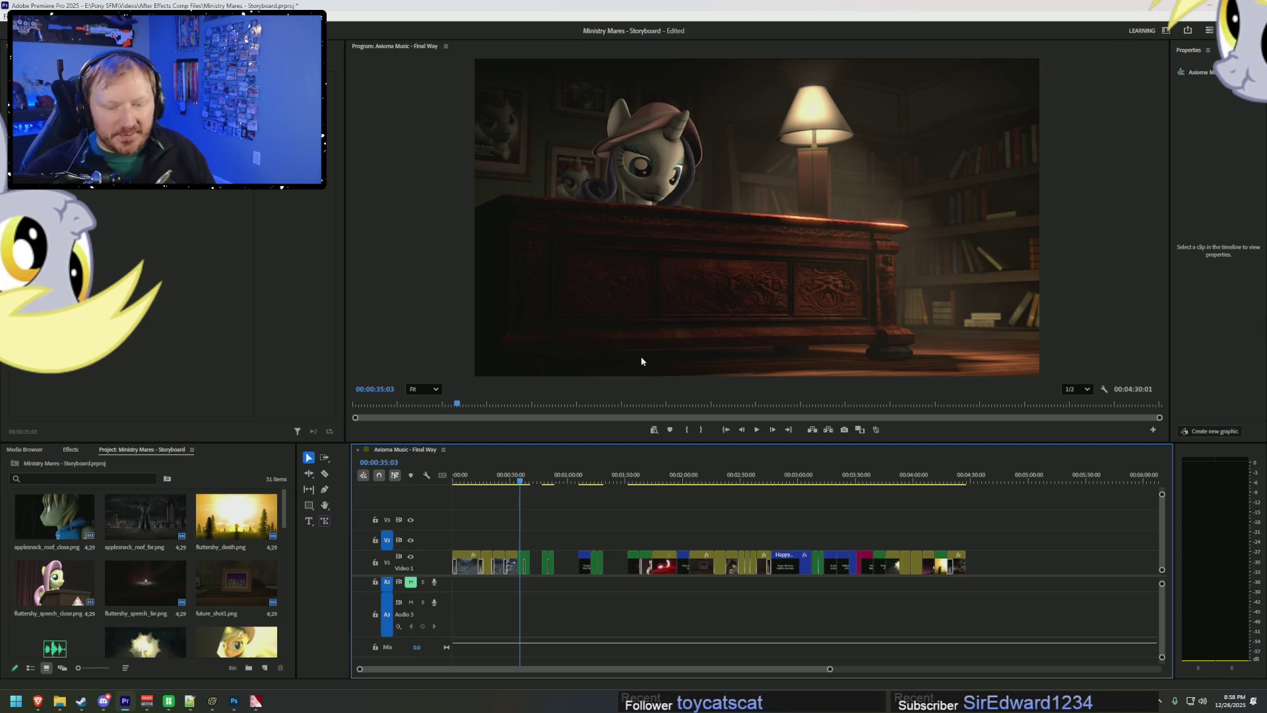
click(215, 705)
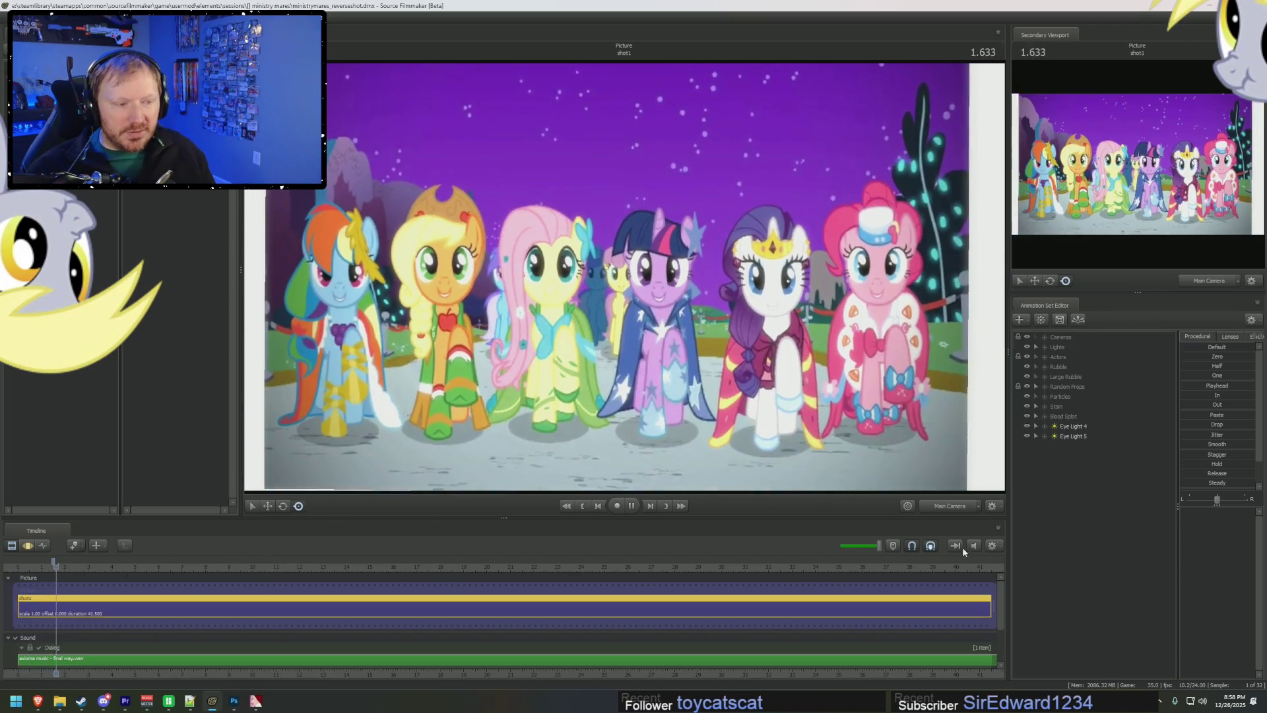
- Briefly enable viewport lighting, turn it back off, and play the reverseshot shot through to 40.125
right_click(865, 350)
click(883, 379)
right_click(883, 379)
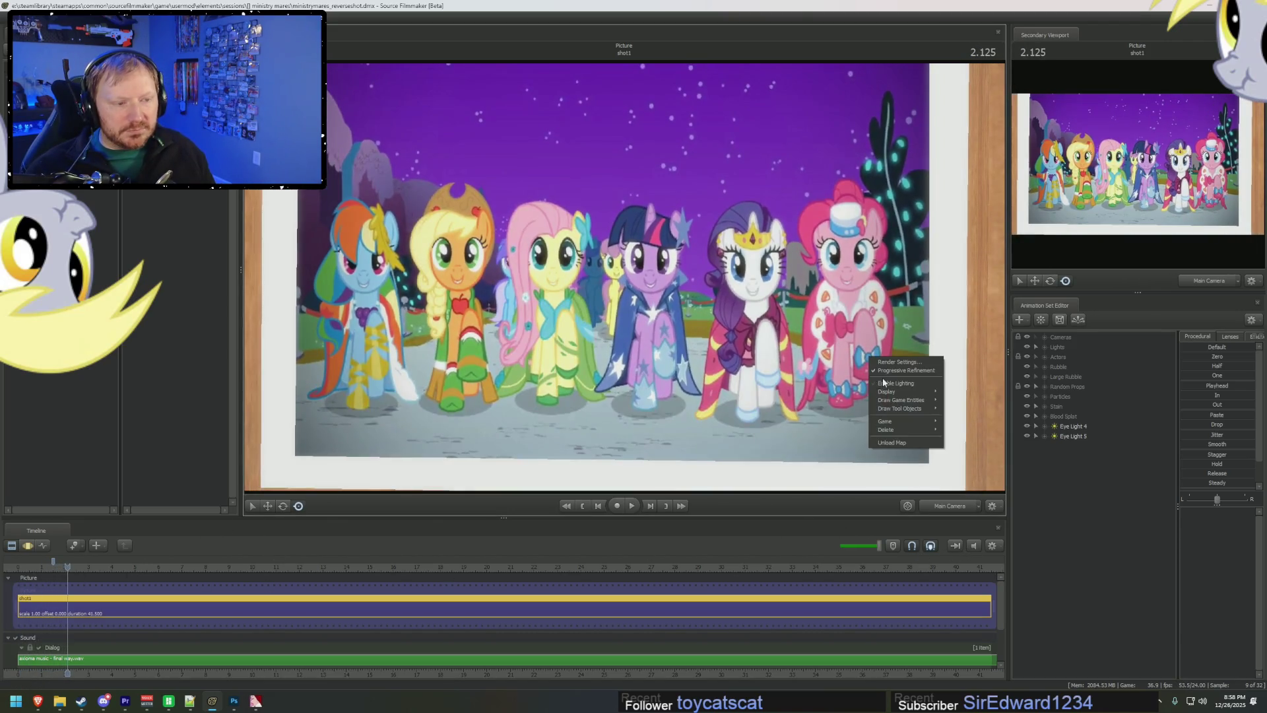
click(890, 382)
key(space)
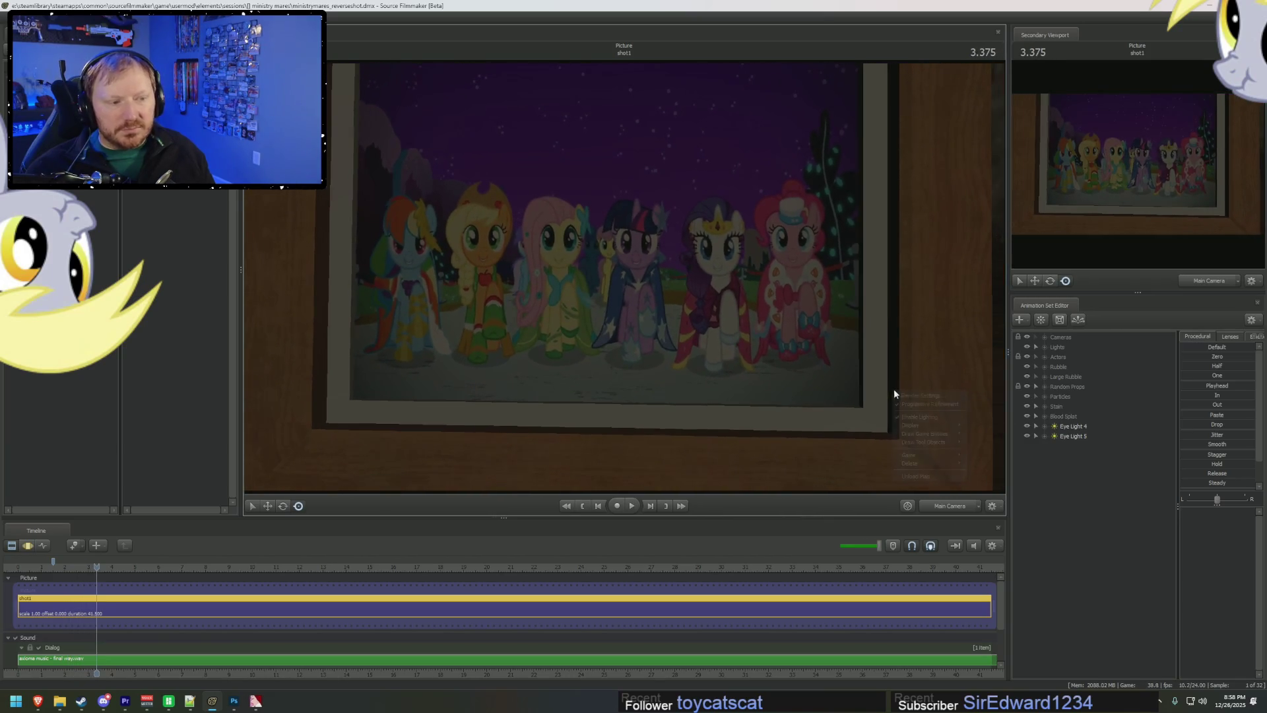
right_click(894, 390)
click(888, 361)
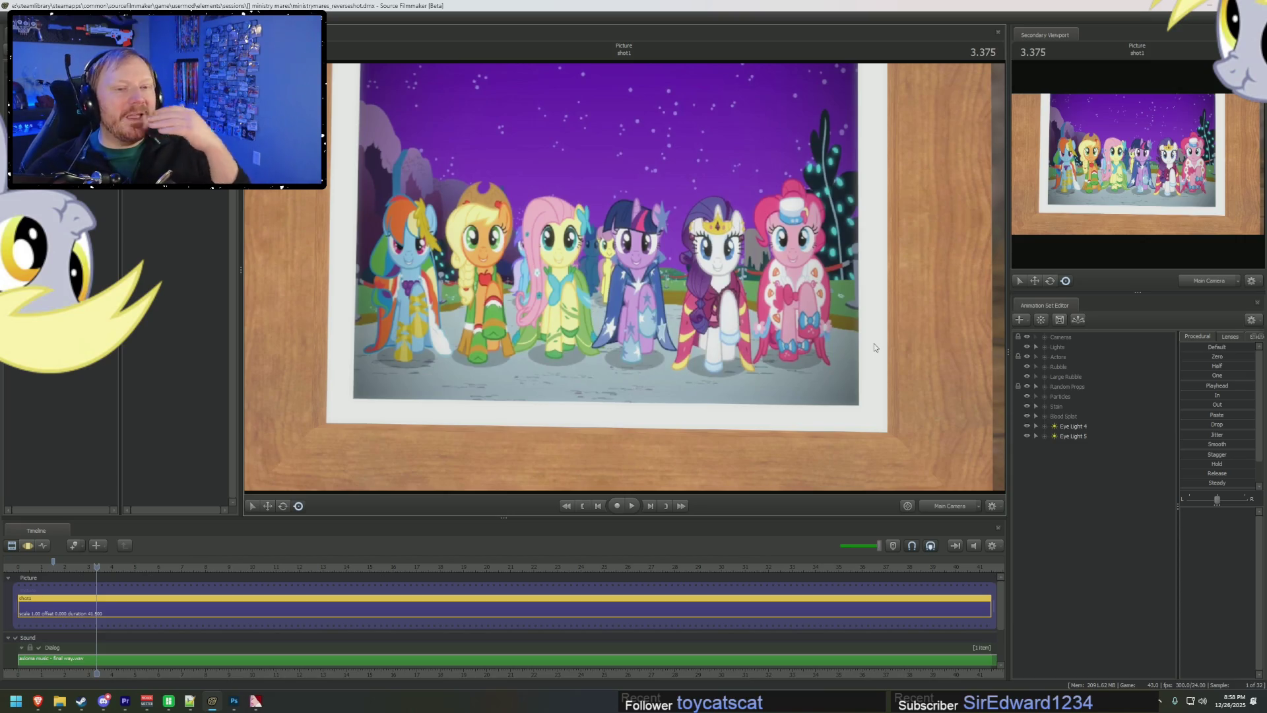
key(space)
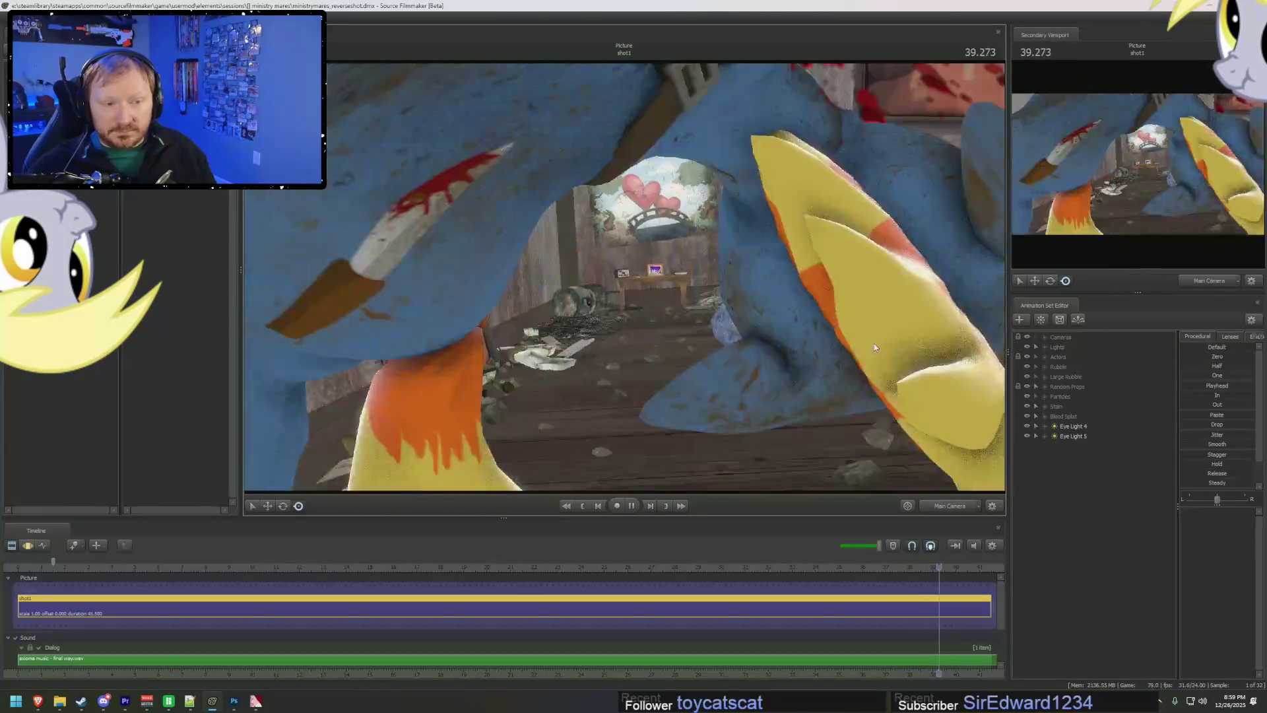
key(space)
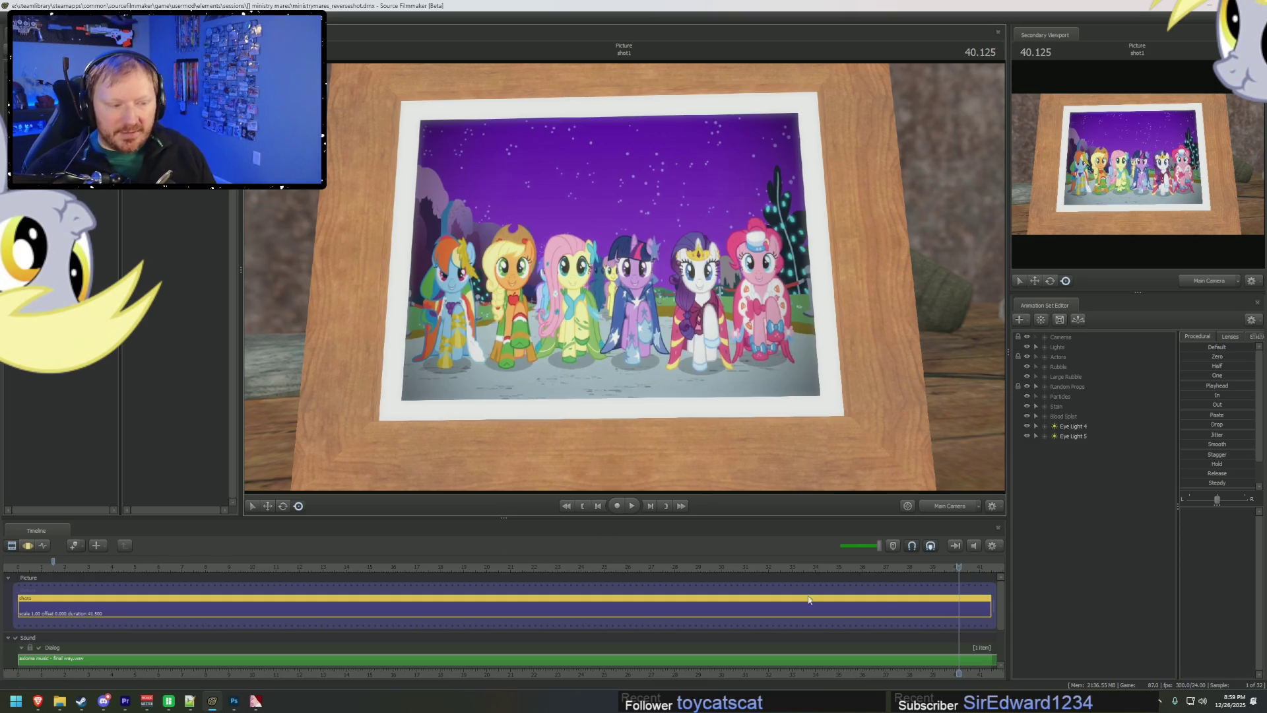
- Jump to the 30.708 action scene, orbit the work camera around the room, and enable lit rendering
mouse_move(962, 566)
mouse_down()
mouse_move(726, 565)
mouse_move(738, 566)
mouse_up()
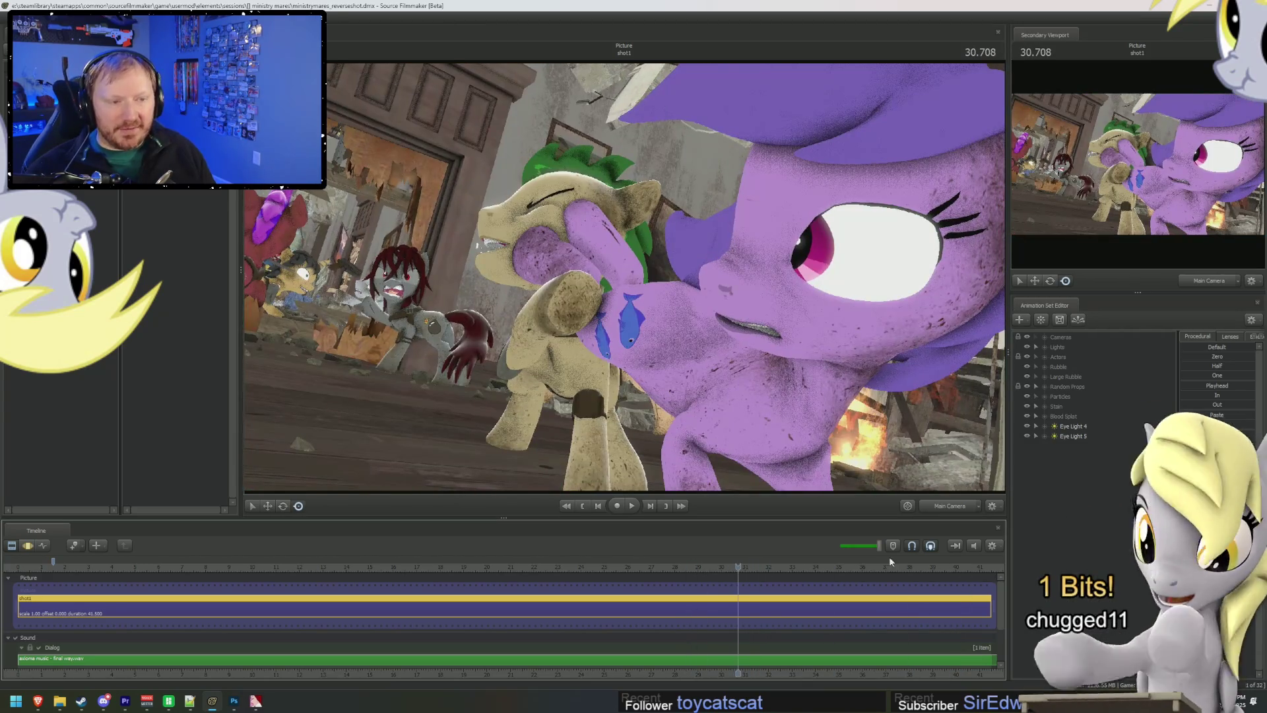
ctrl+click(962, 509)
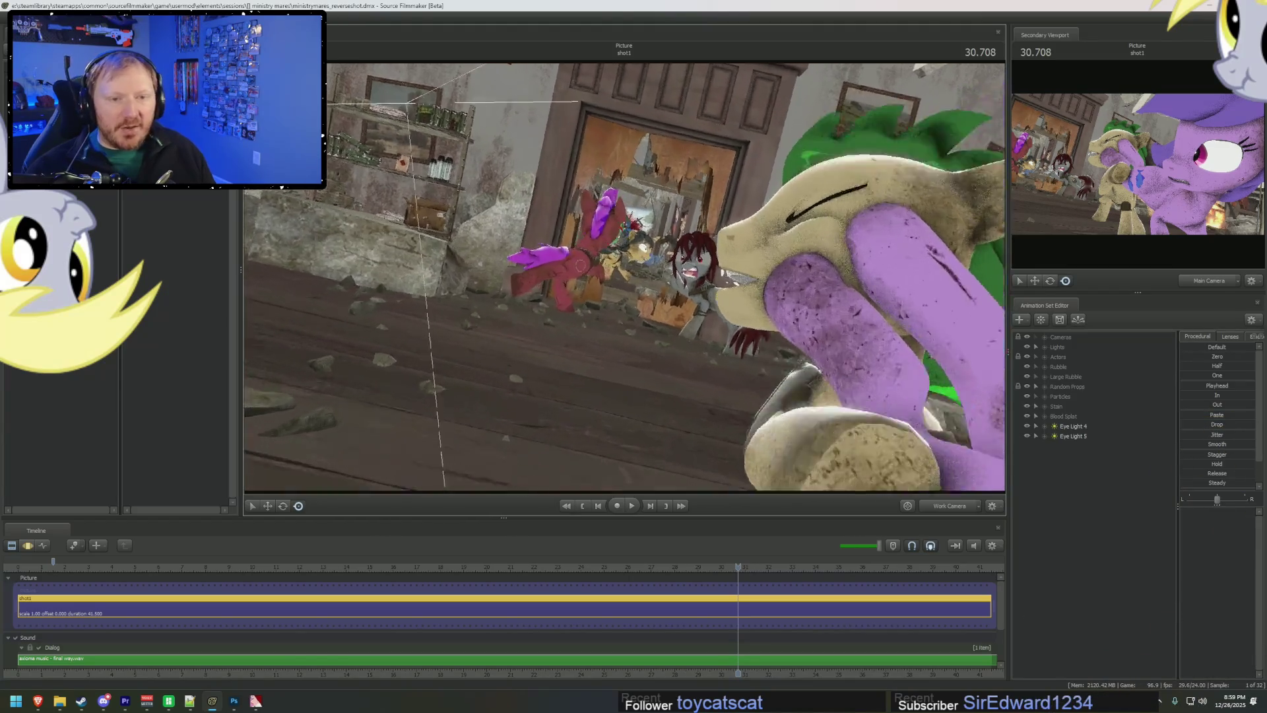
drag(675, 272, 624, 283)
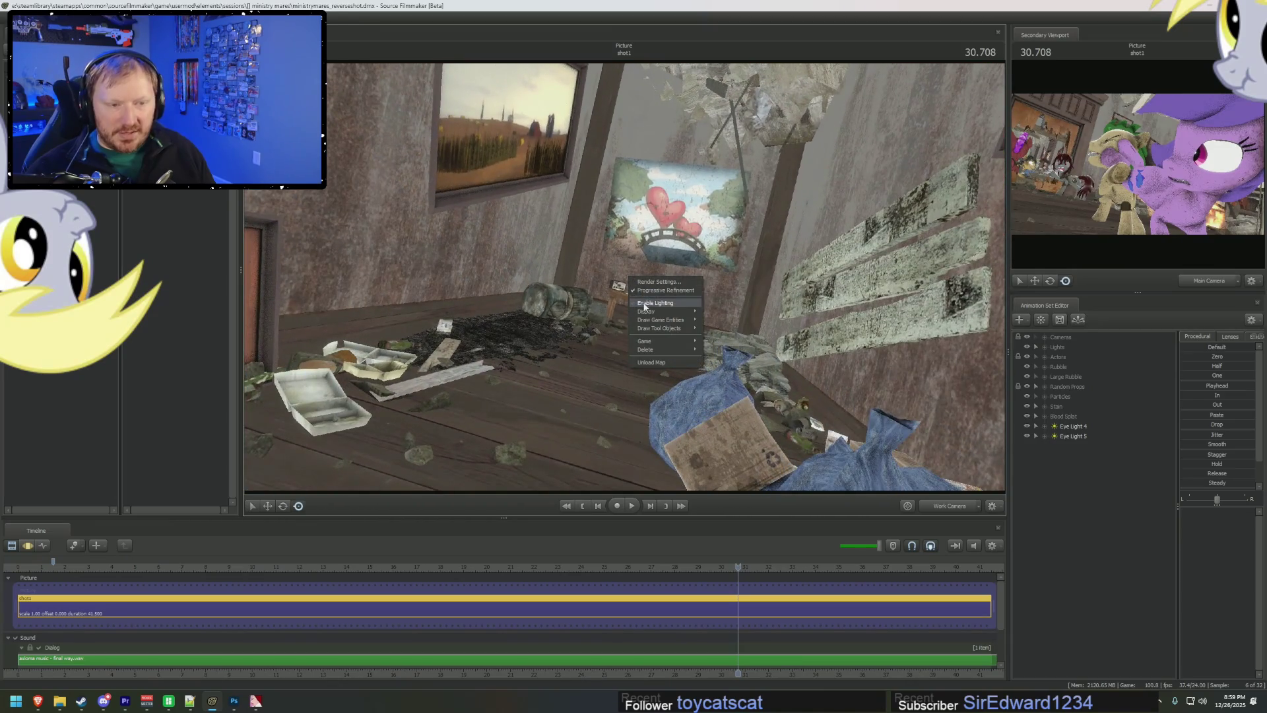
click(644, 303)
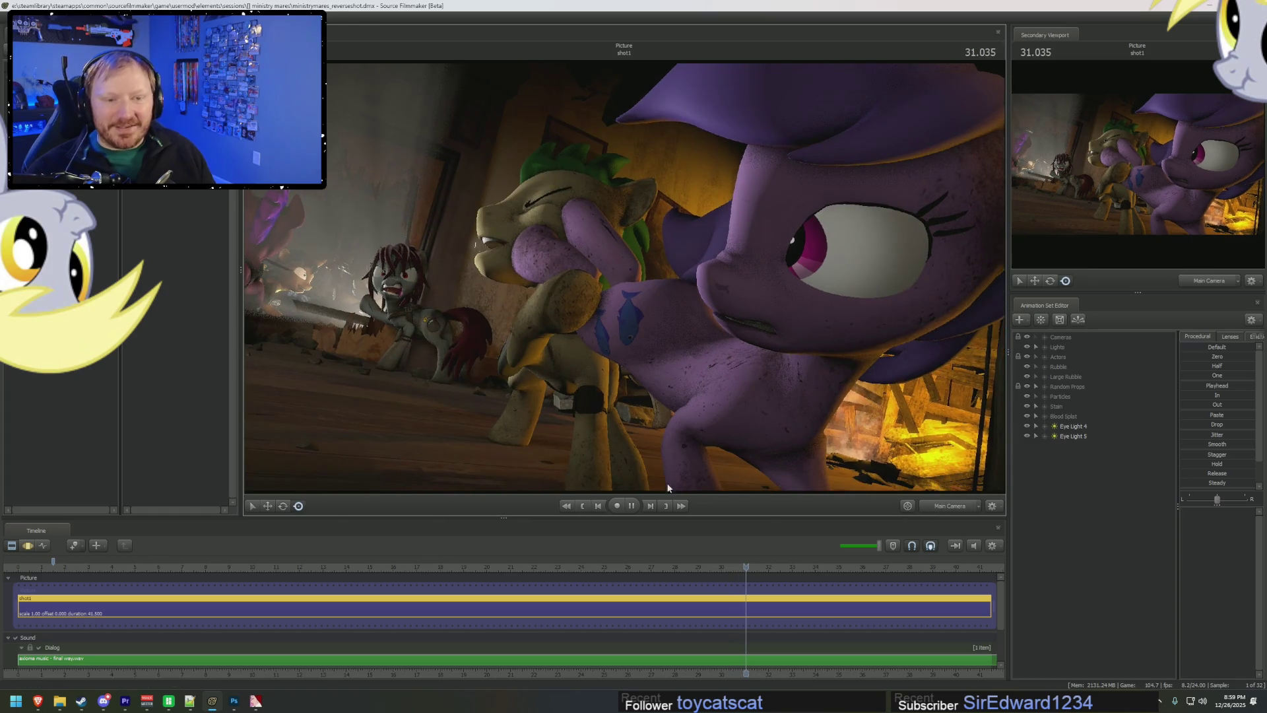
- Play from 7.083 to about 16.875, then return the viewport to flat unlit rendering
mouse_move(453, 566)
mouse_down()
mouse_move(277, 567)
mouse_move(837, 611)
mouse_up()
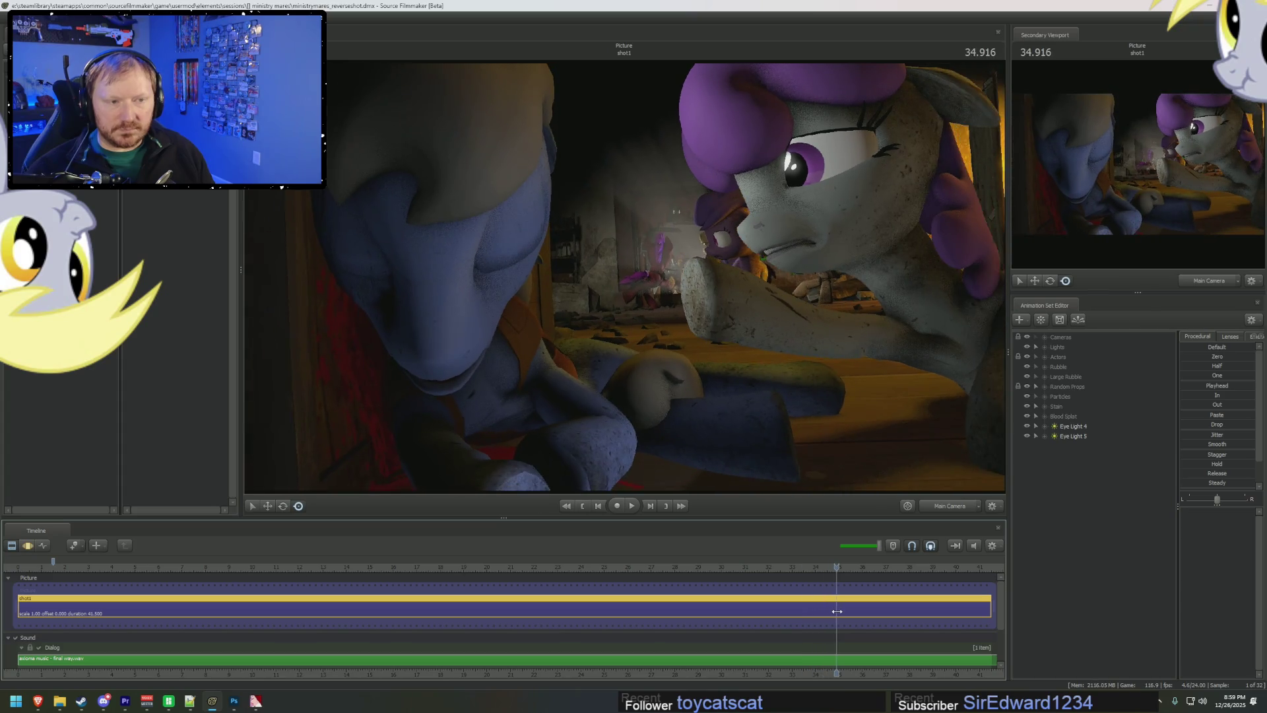
click(185, 571)
key(space)
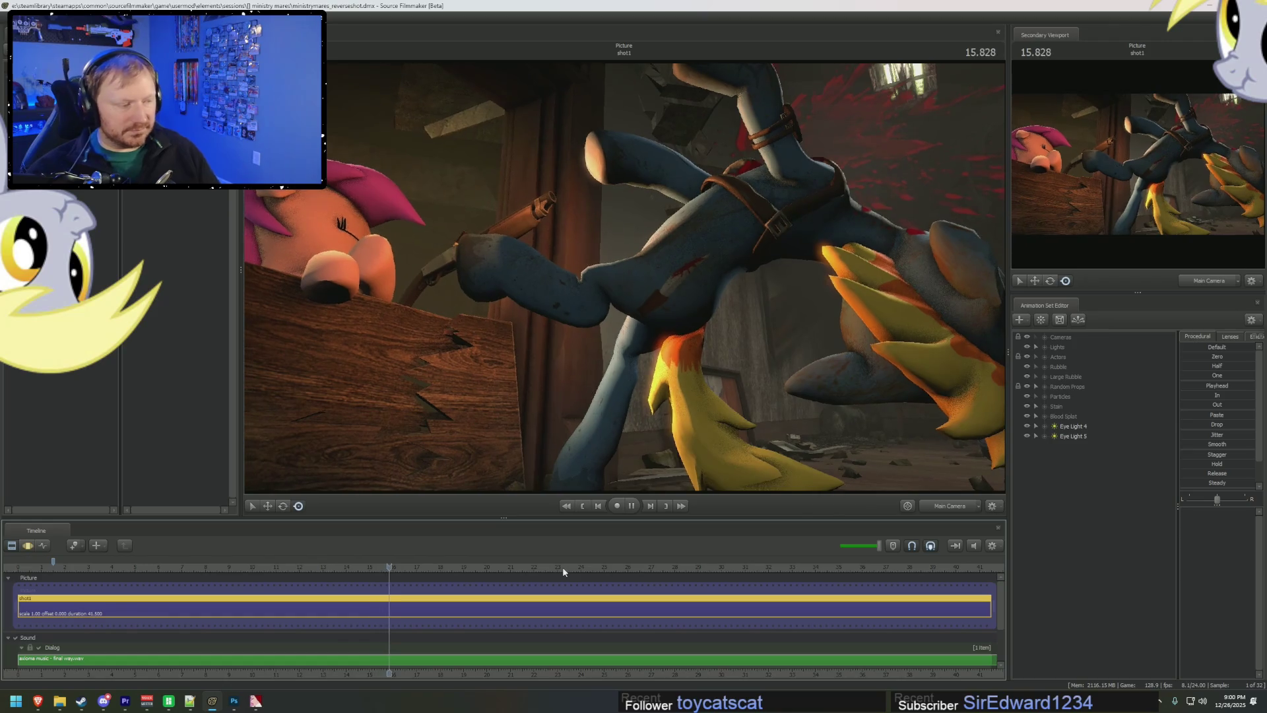
key(space)
right_click(705, 417)
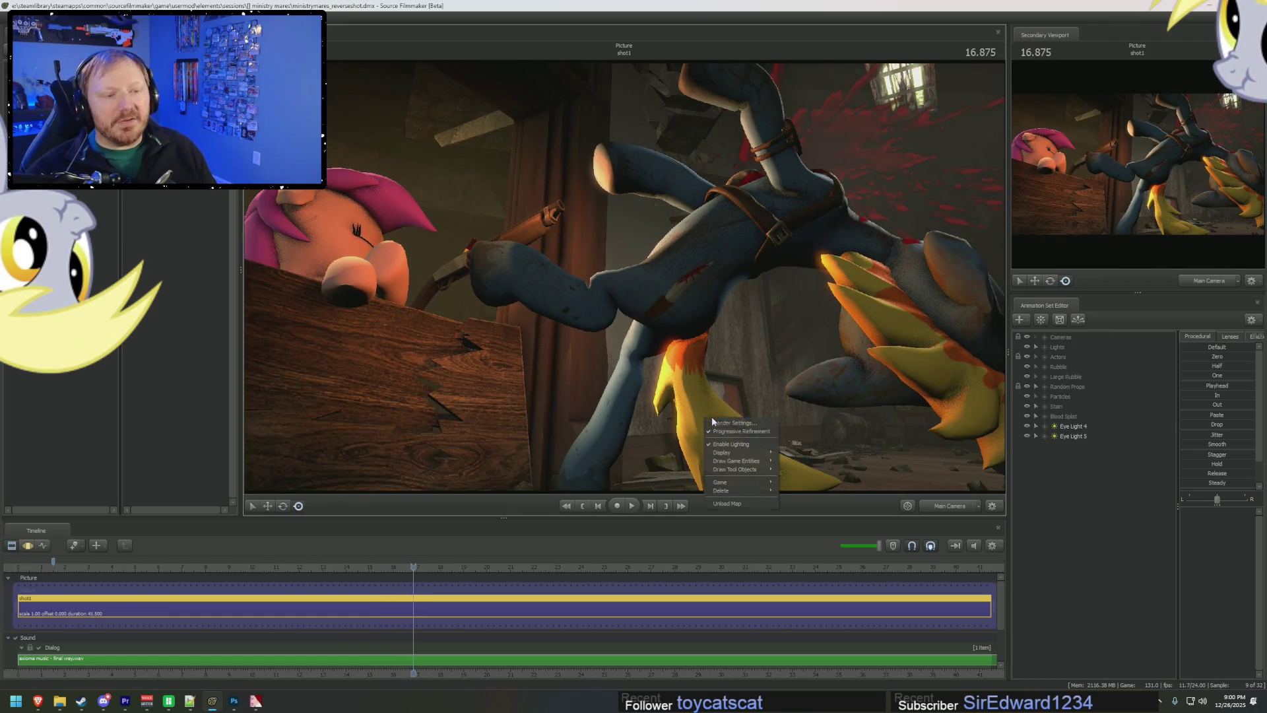
click(726, 444)
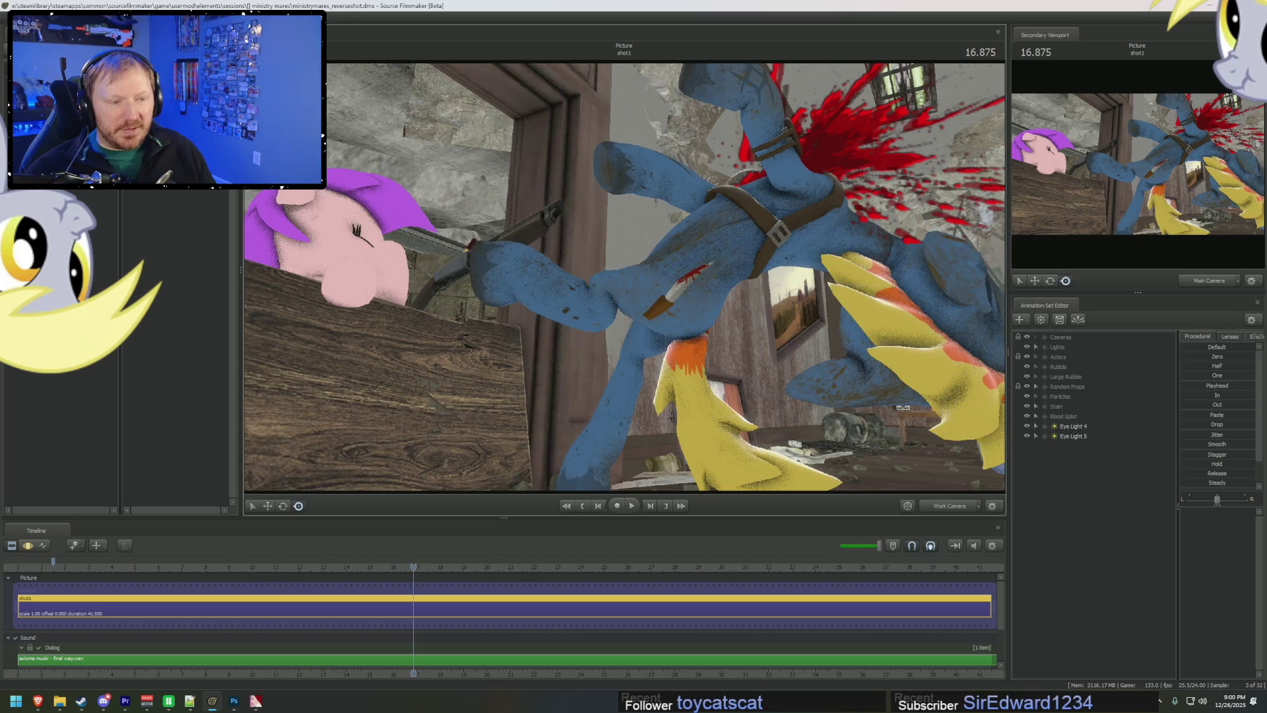